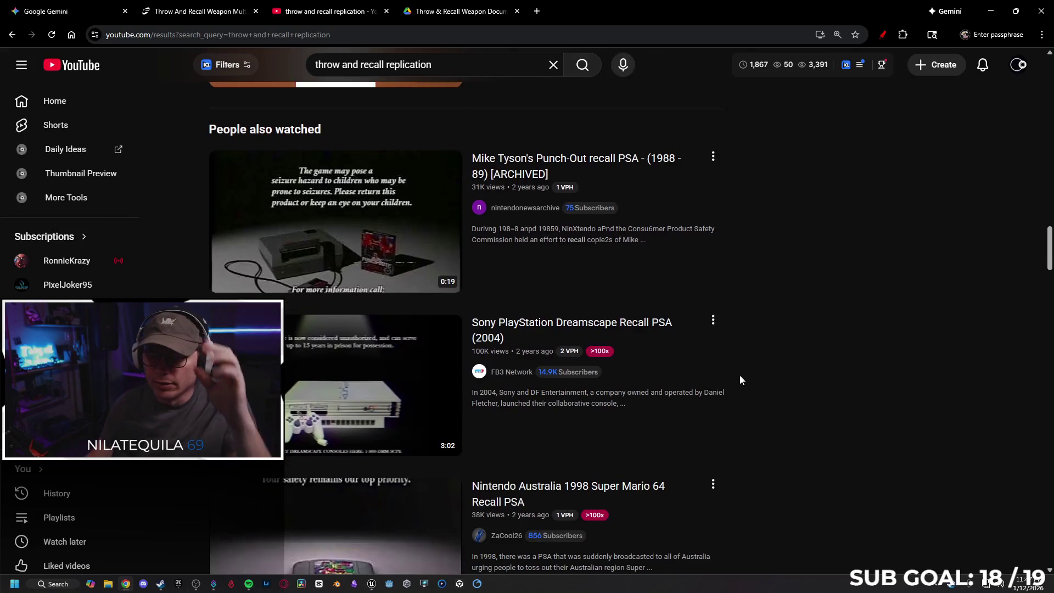
scroll(714, 390, down, 6)
Step: Filter the 'throw and recall replication' results to videos, then open the Assets Brothers channel
scroll(686, 417, up, 10)
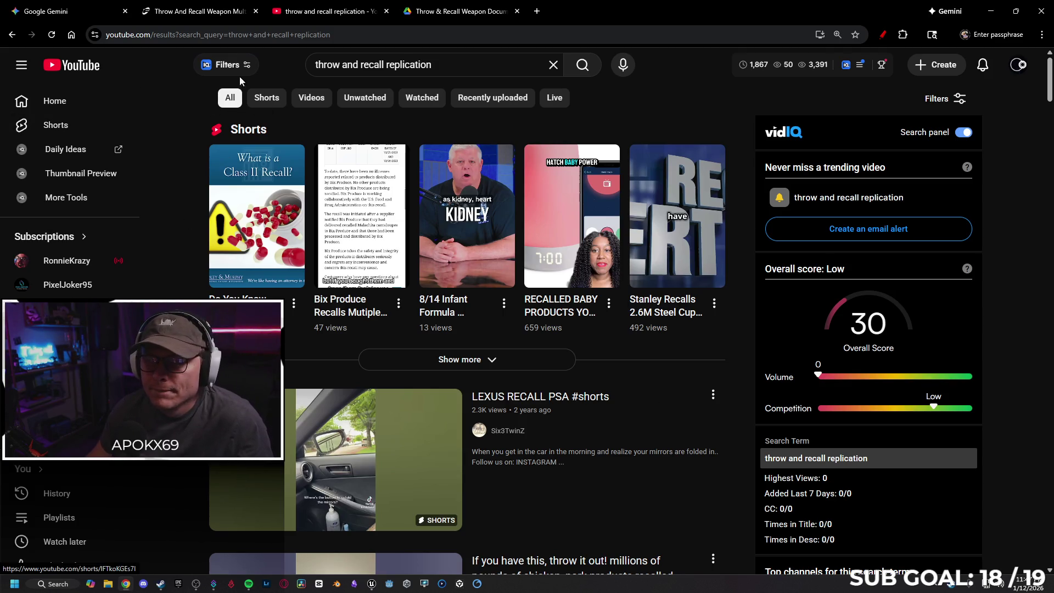
click(311, 97)
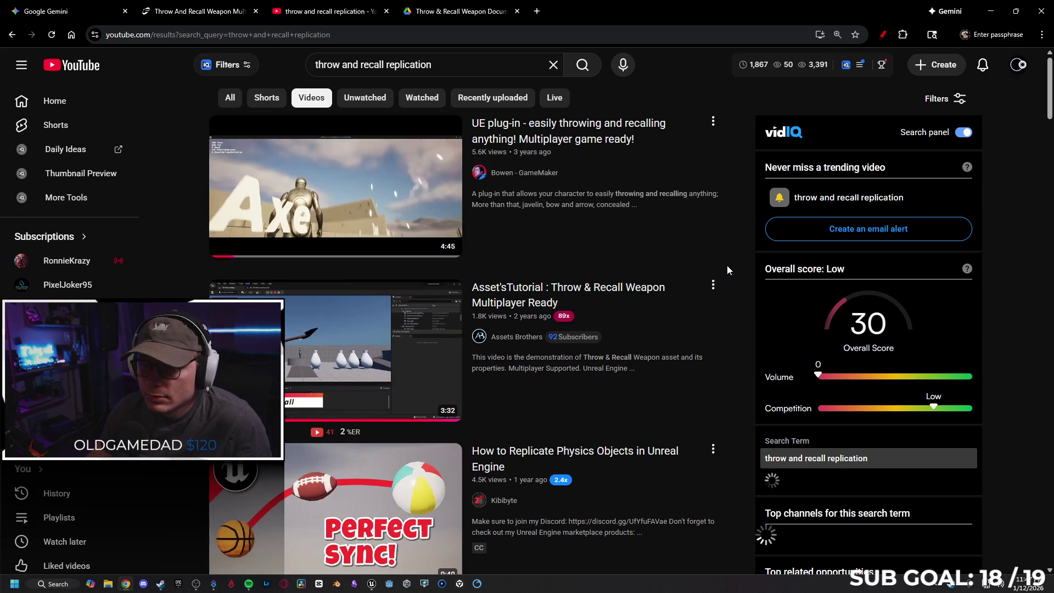
scroll(724, 264, down, 1)
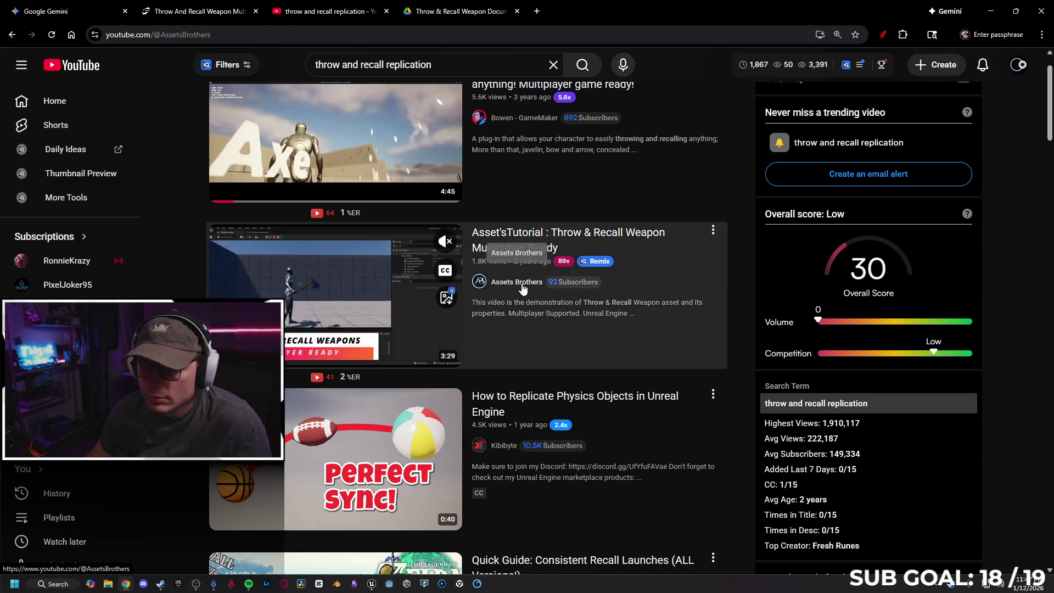
click(516, 281)
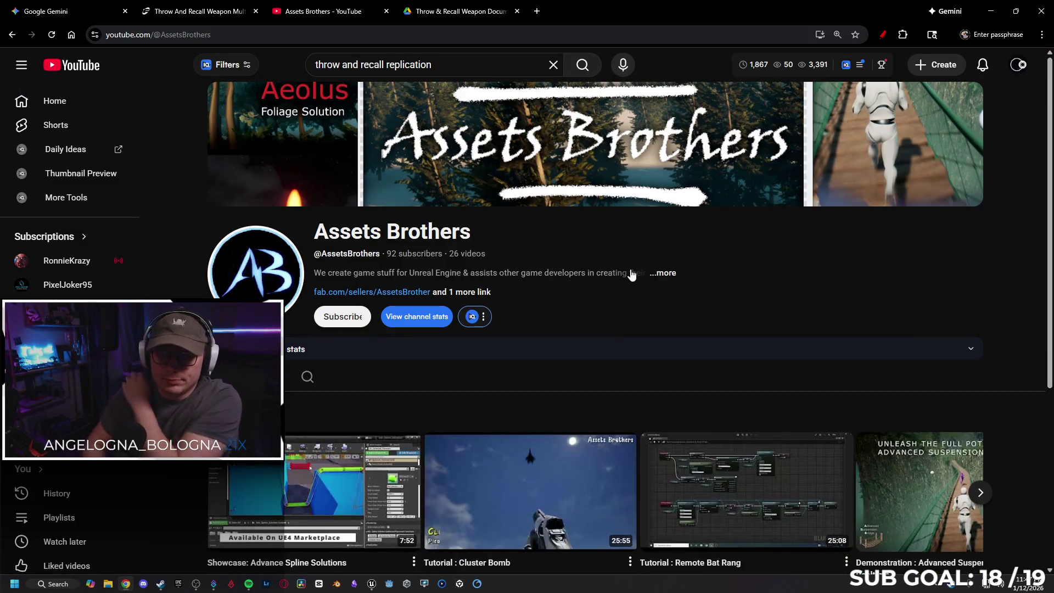
Step: View the Assets Brothers channel's About details, then close them
click(478, 291)
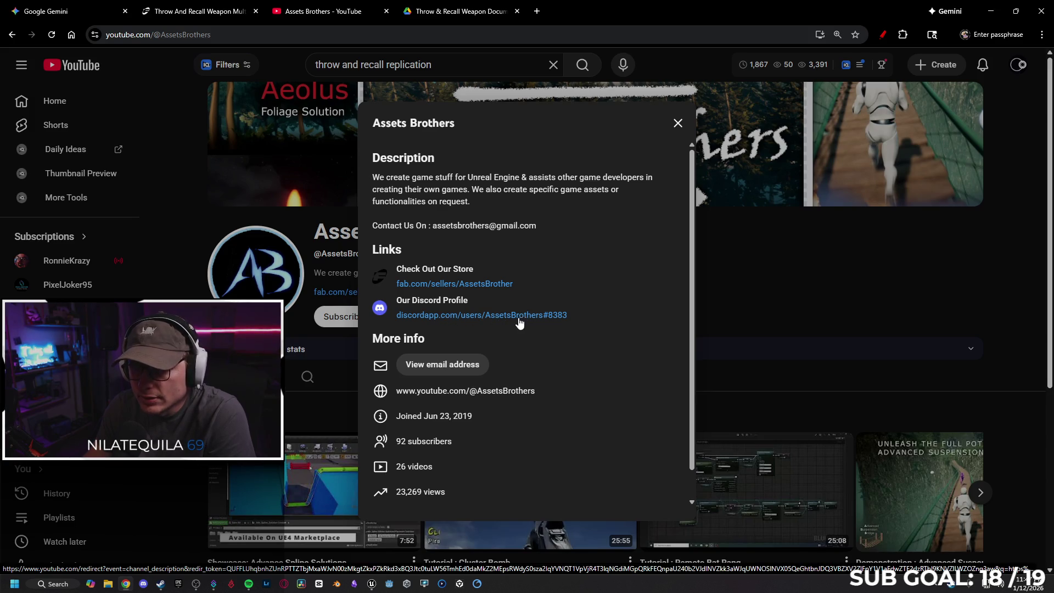
click(744, 295)
scroll(683, 288, down, 3)
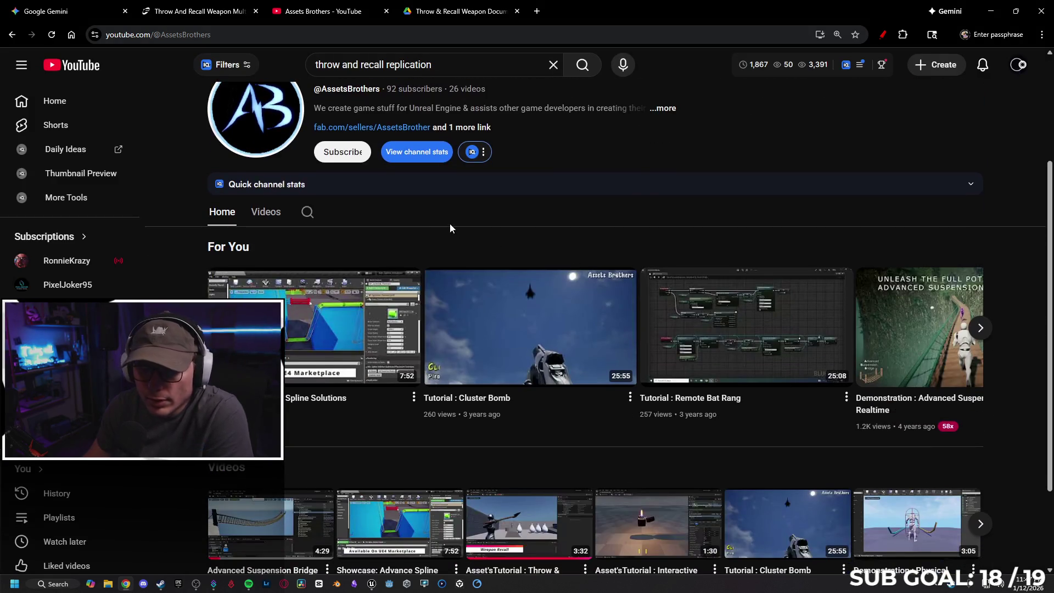
scroll(439, 228, down, 2)
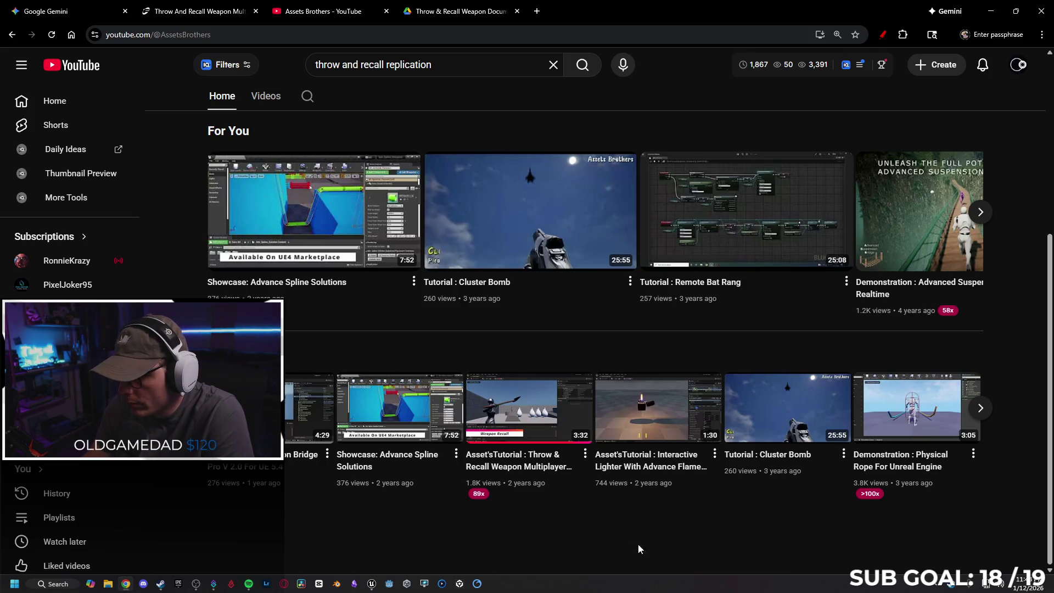
Step: Browse the channel's video carousel and open the Throw & Recall Weapon Multiplayer Ready tutorial
click(981, 407)
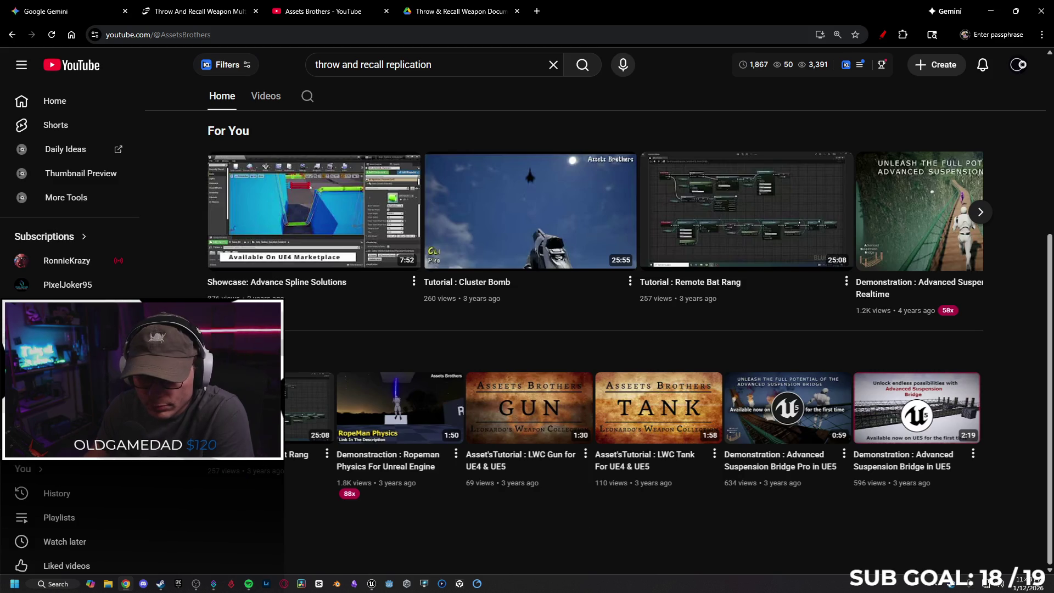
click(217, 407)
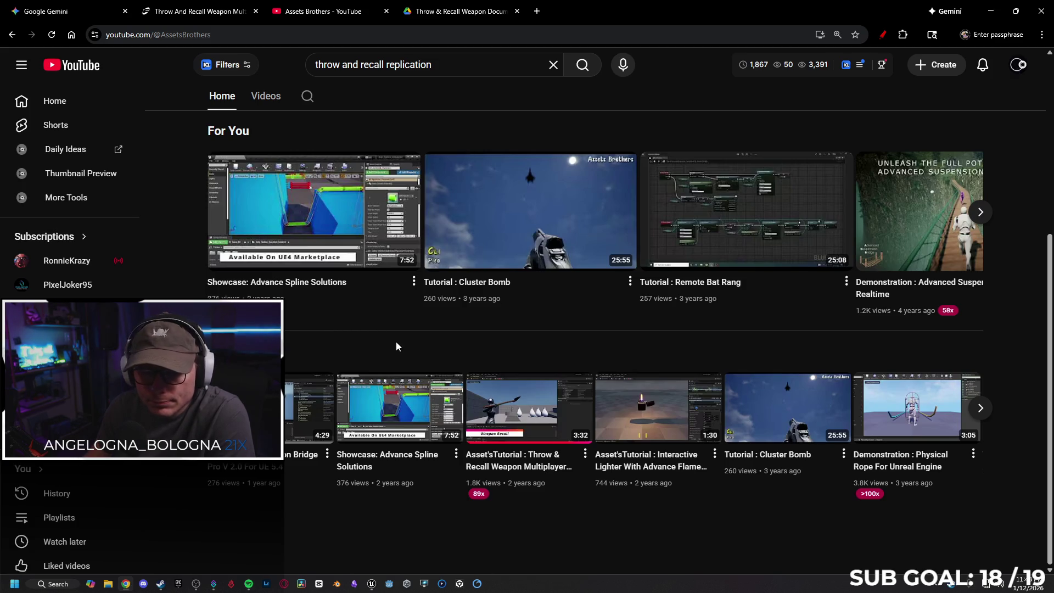
scroll(396, 344, up, 5)
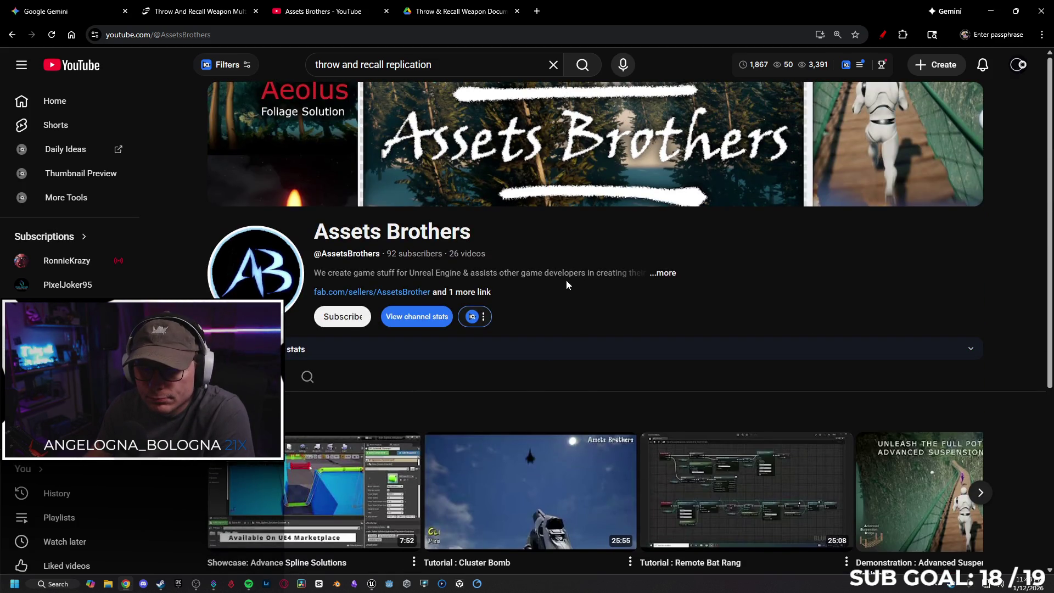
scroll(566, 284, down, 5)
click(527, 428)
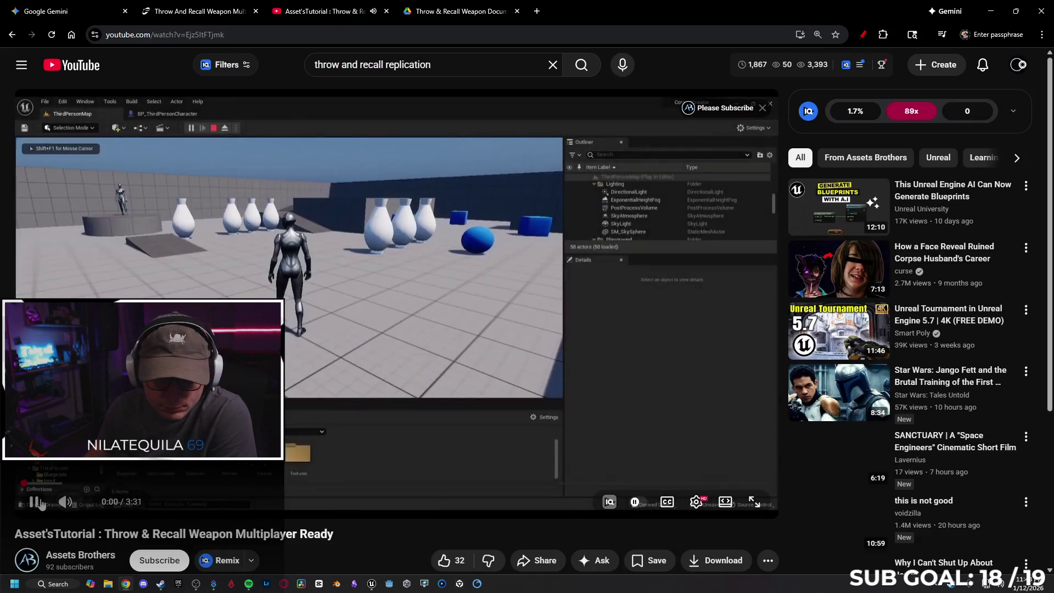
Step: Pause the tutorial at the start and scroll down to its comments
click(387, 436)
scroll(422, 356, down, 5)
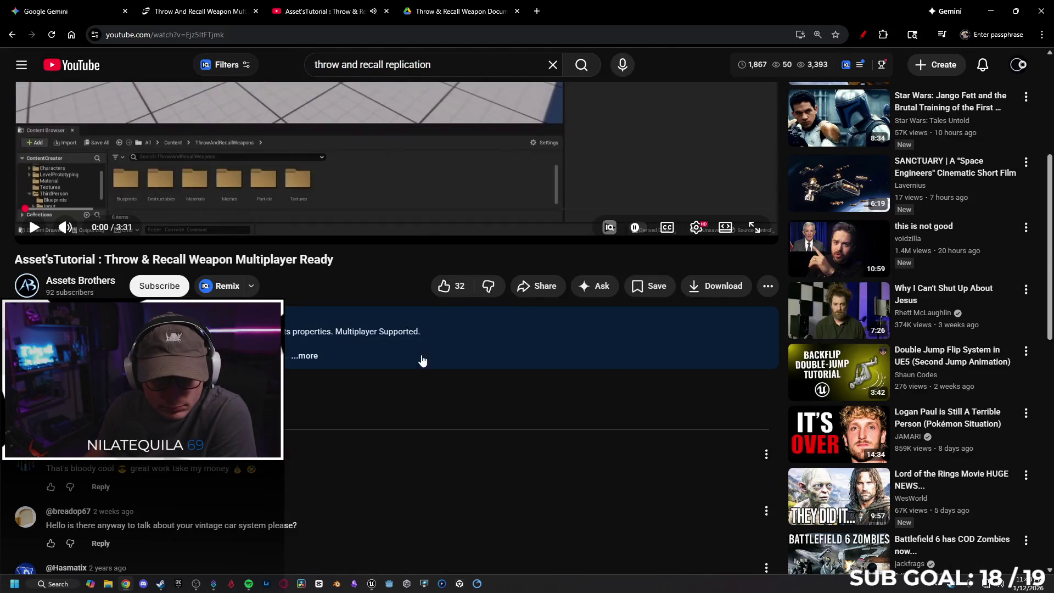
scroll(299, 418, down, 5)
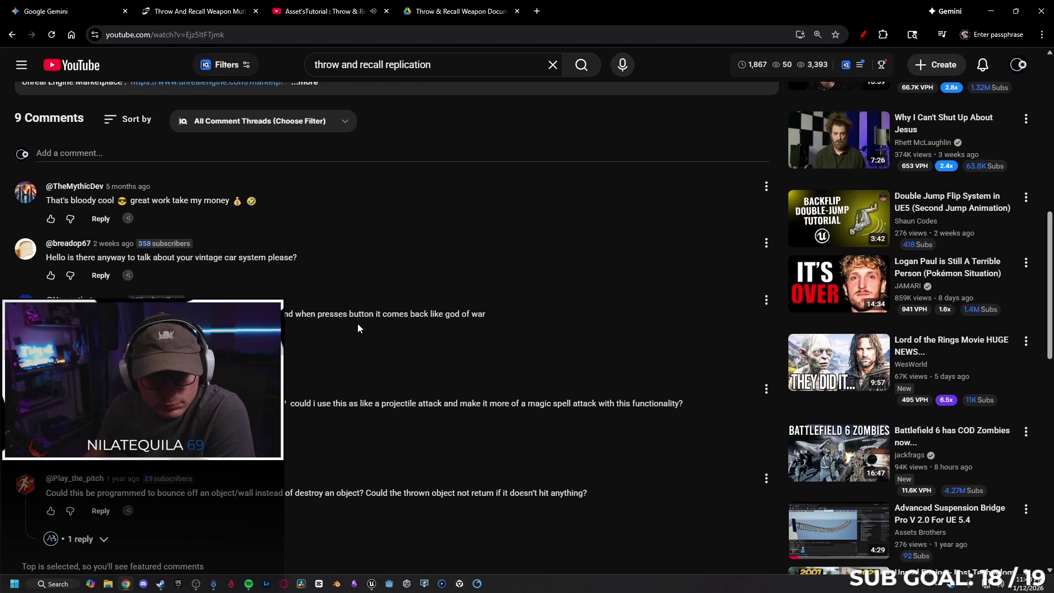
scroll(351, 329, down, 3)
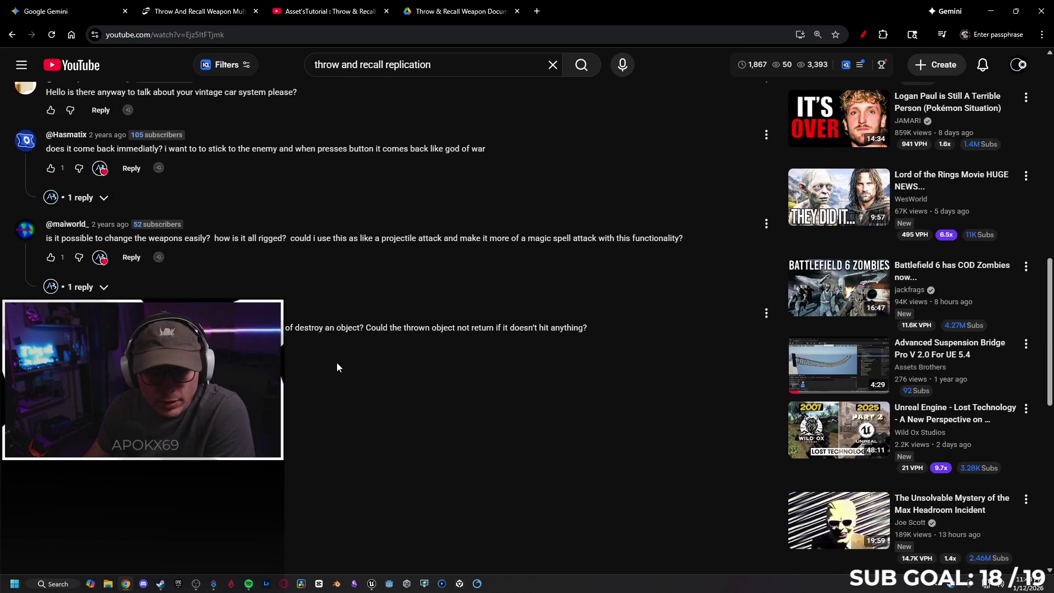
scroll(336, 362, up, 10)
scroll(370, 384, down, 4)
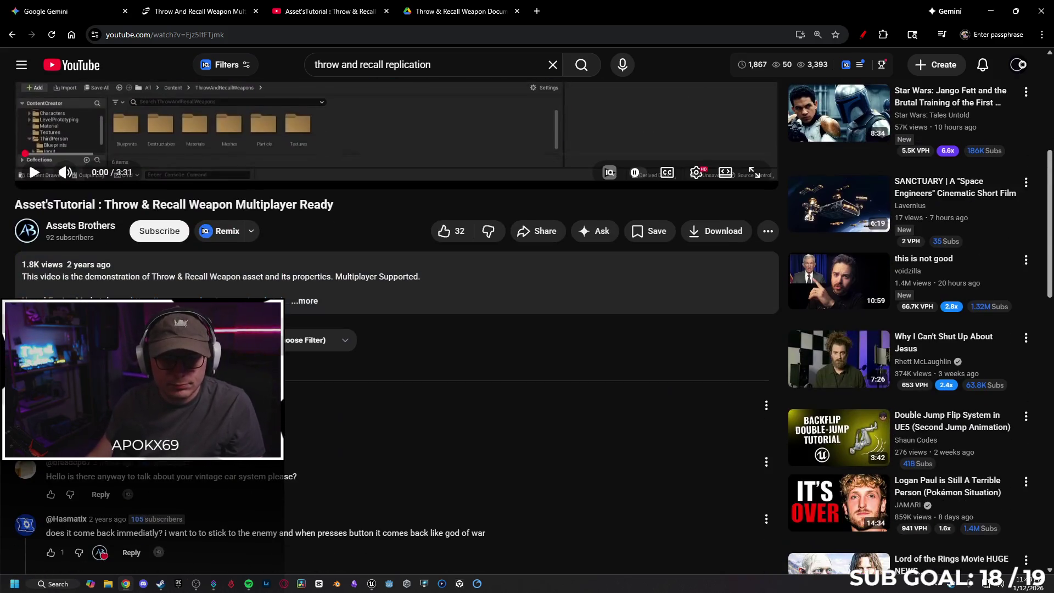
Step: Post a comment asking which events need server reliable or multicast, correcting typos
click(88, 370)
text(but the docu)
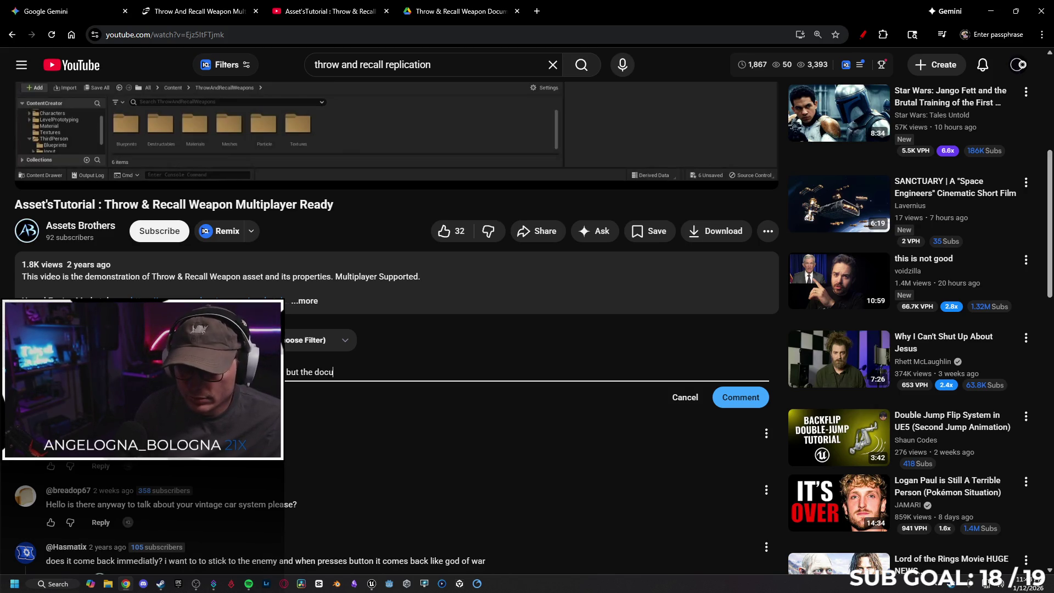
text(me)
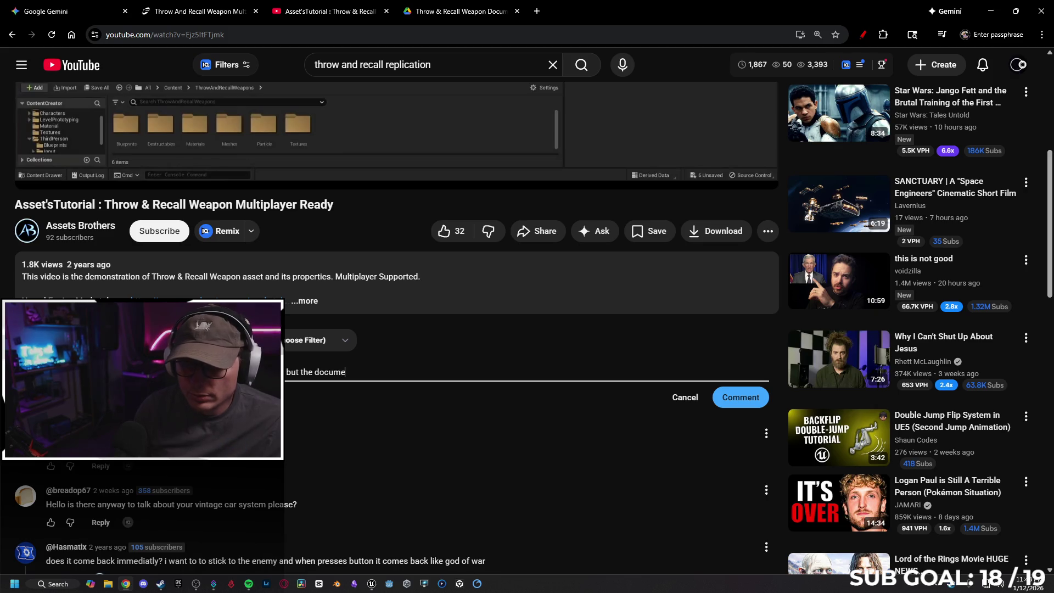
text(um)
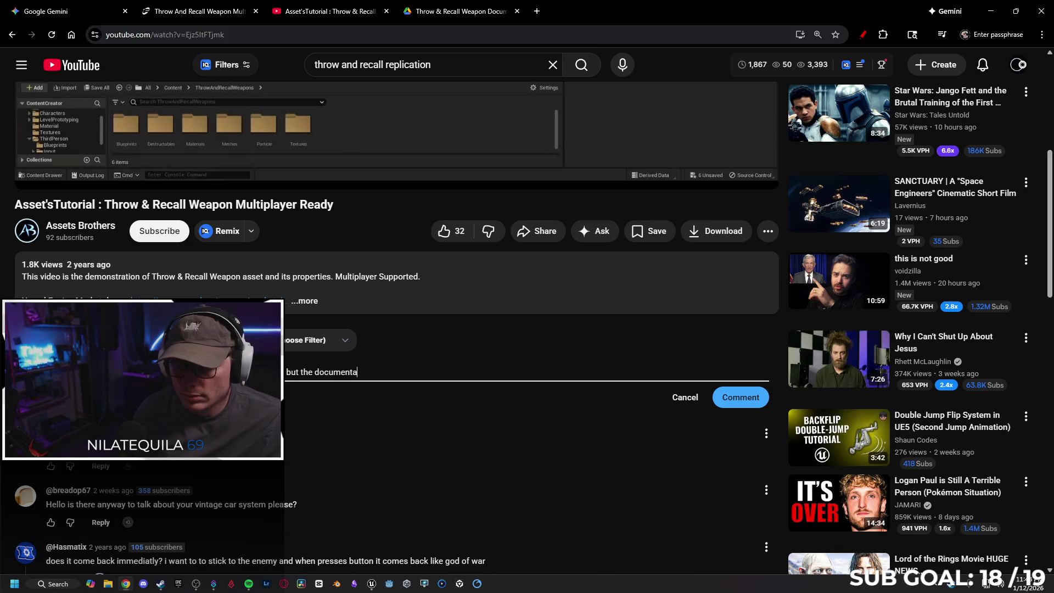
text( do)
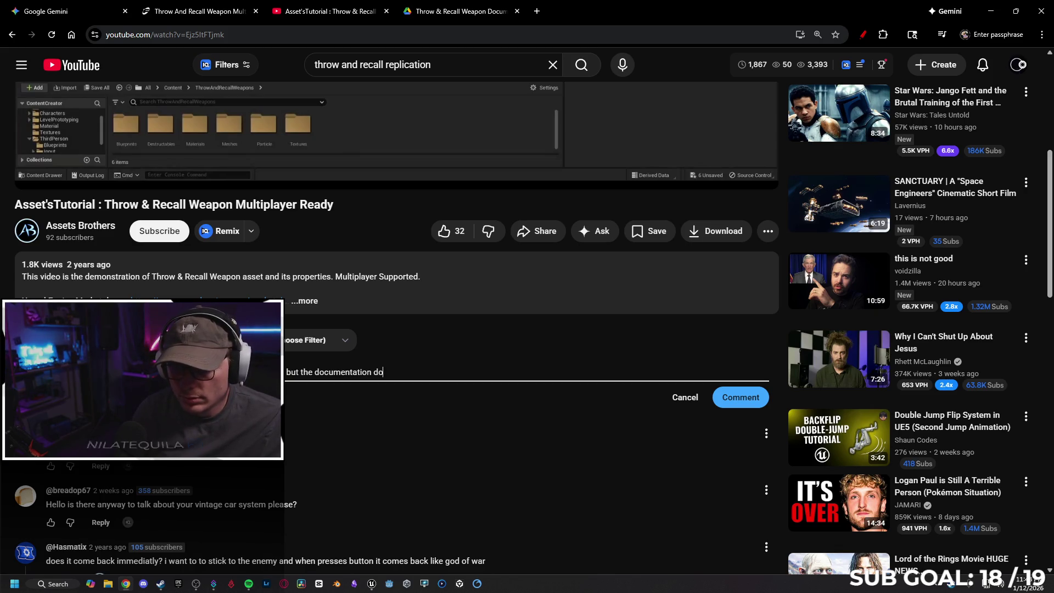
text(es't)
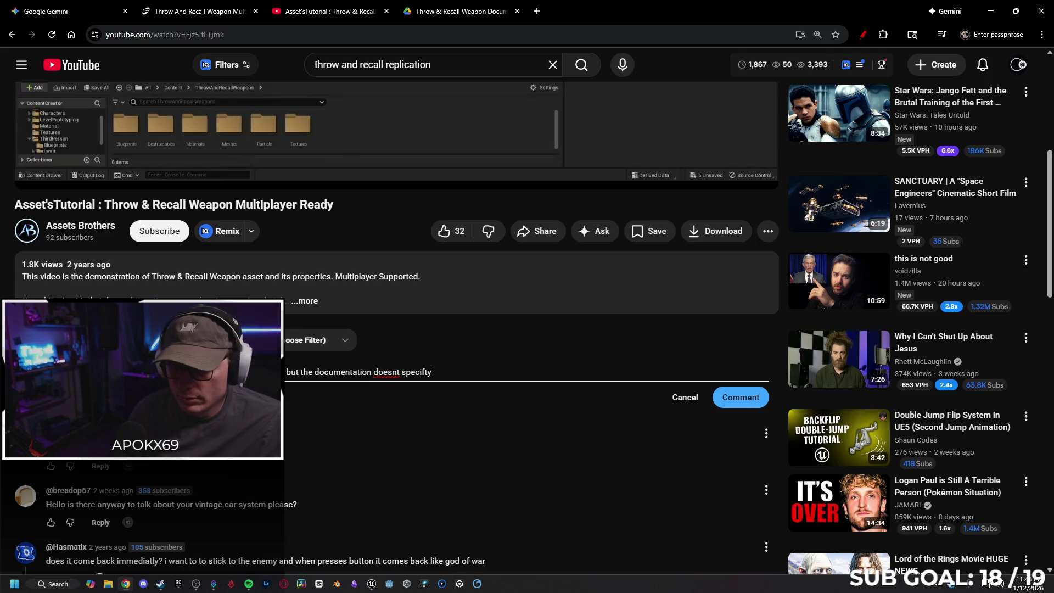
key(BackSpace)
text(what needs server)
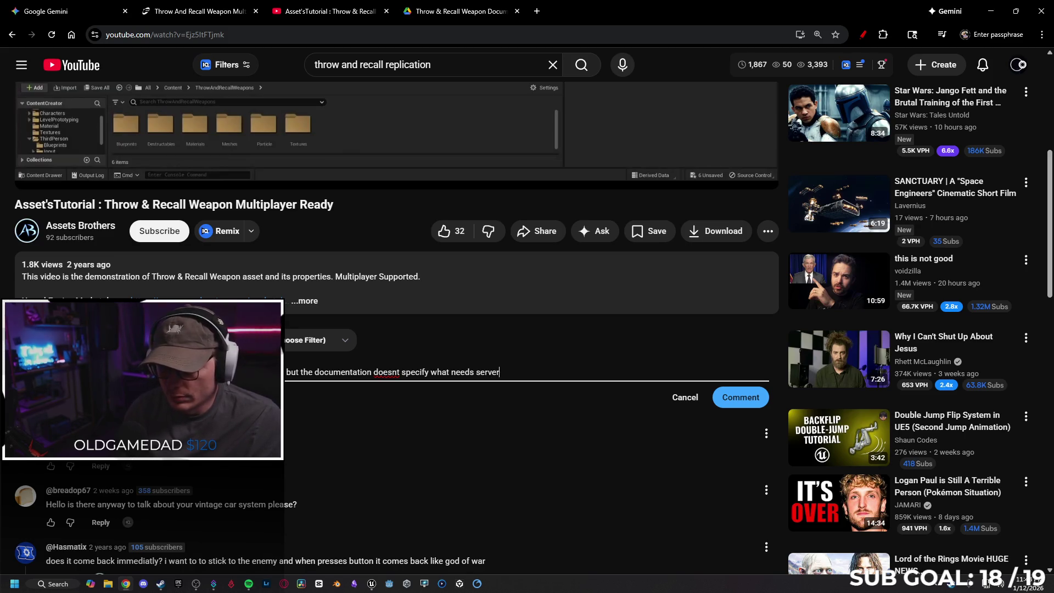
text( reliable or multicast)
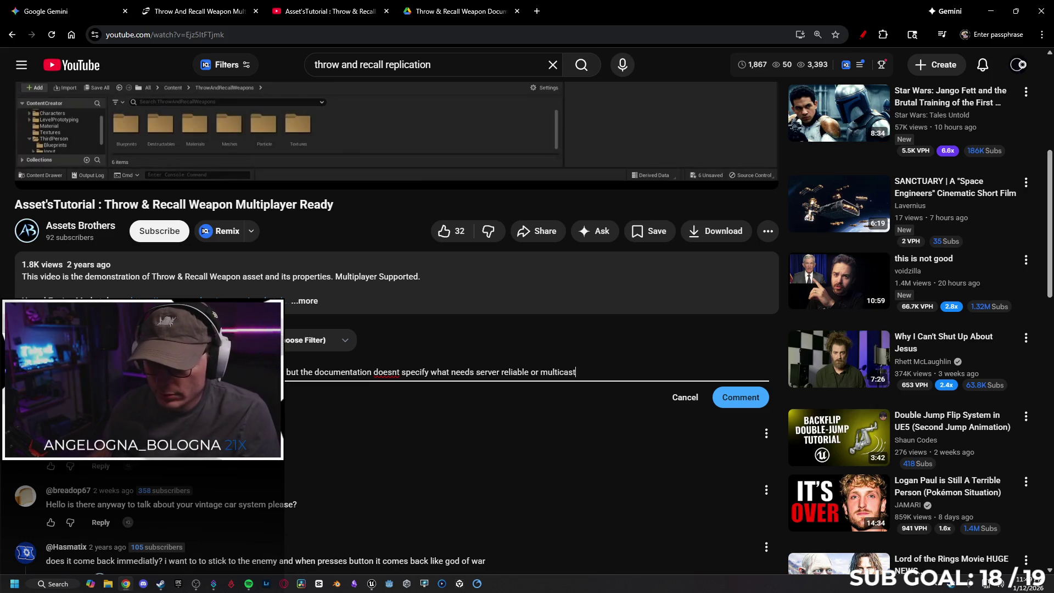
click(400, 372)
text(')
click(592, 370)
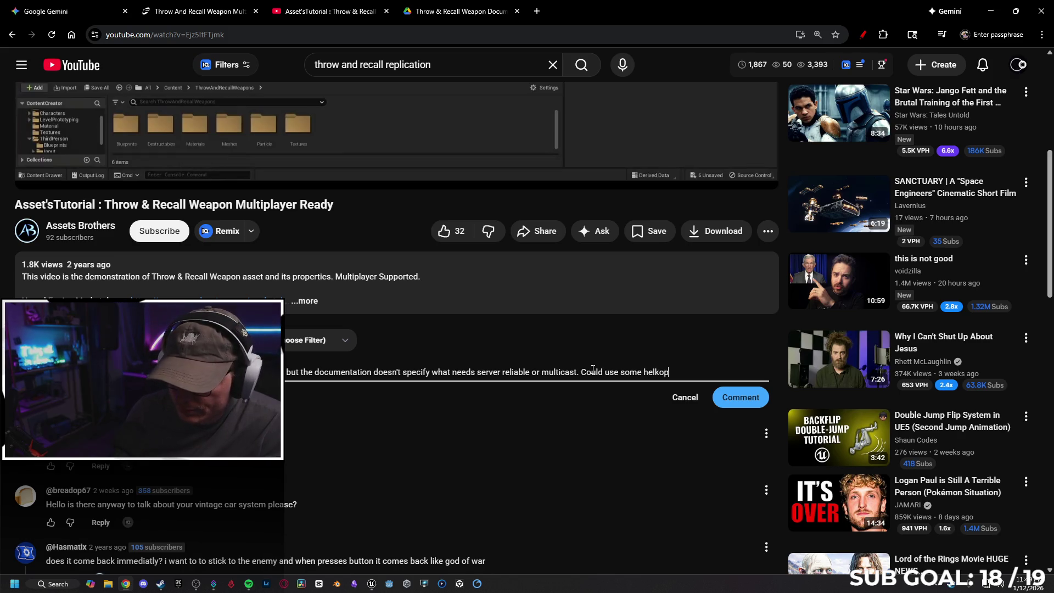
key(BackSpace)
text(p if you've got a di)
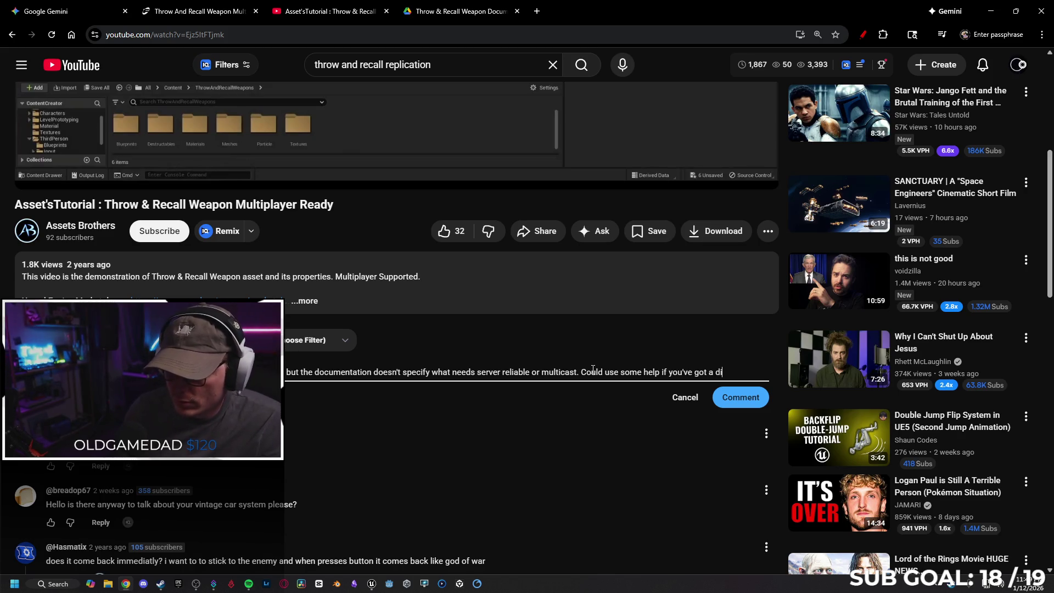
text(sco)
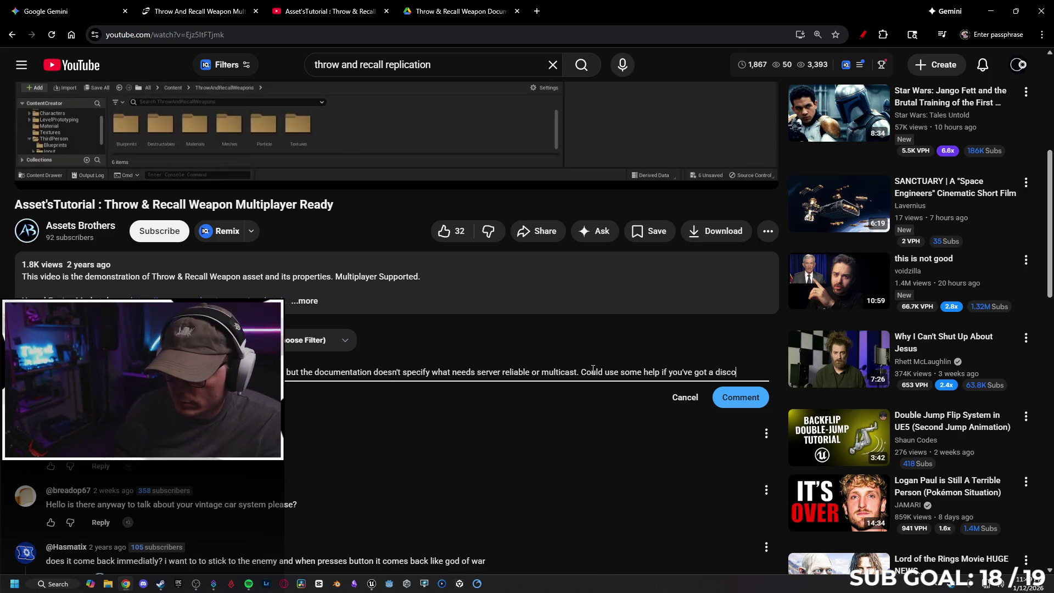
text(or)
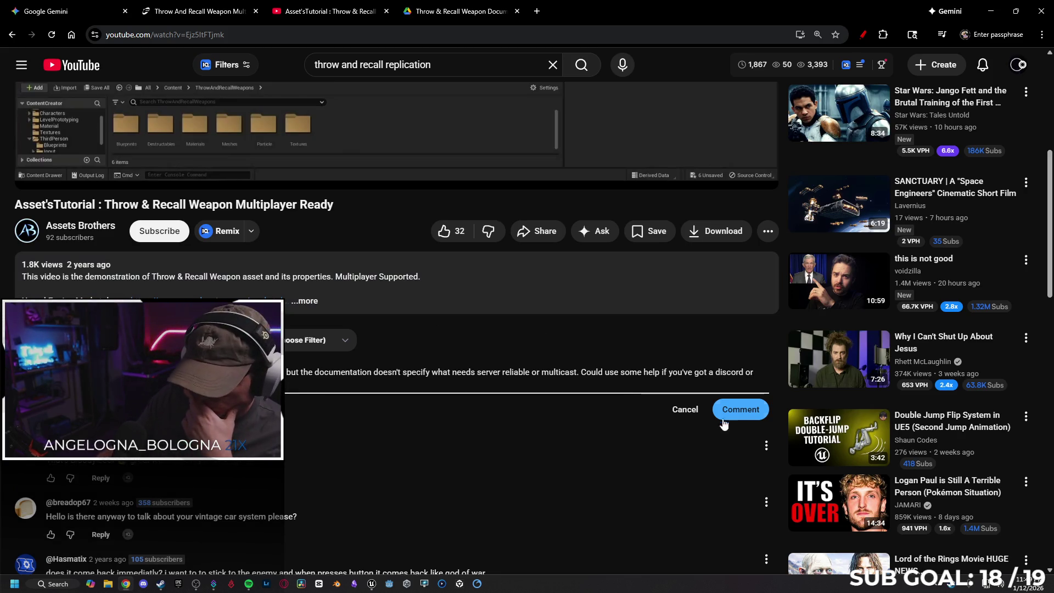
click(724, 411)
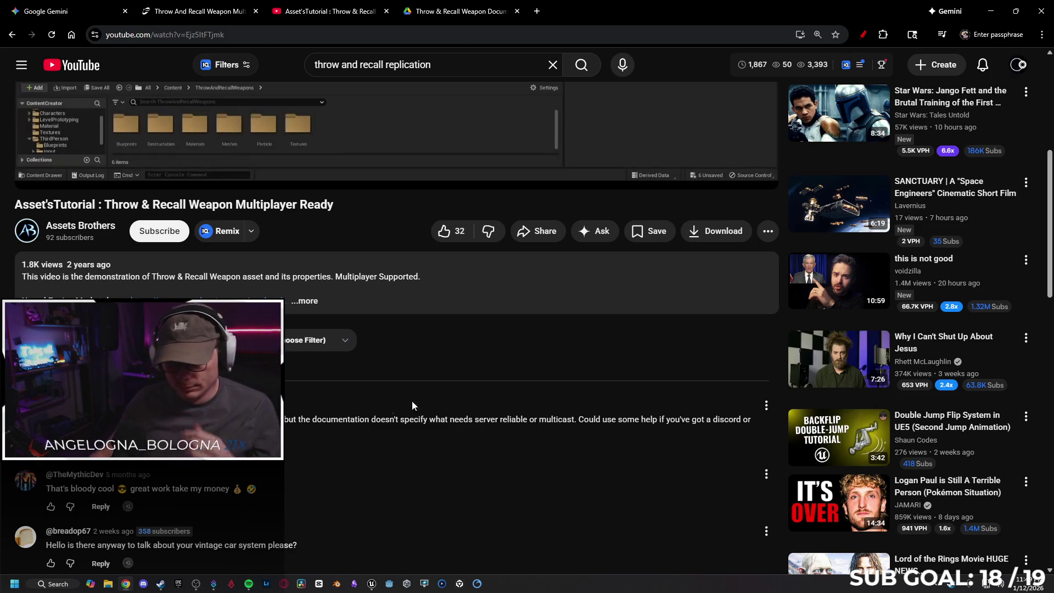
scroll(427, 414, down, 5)
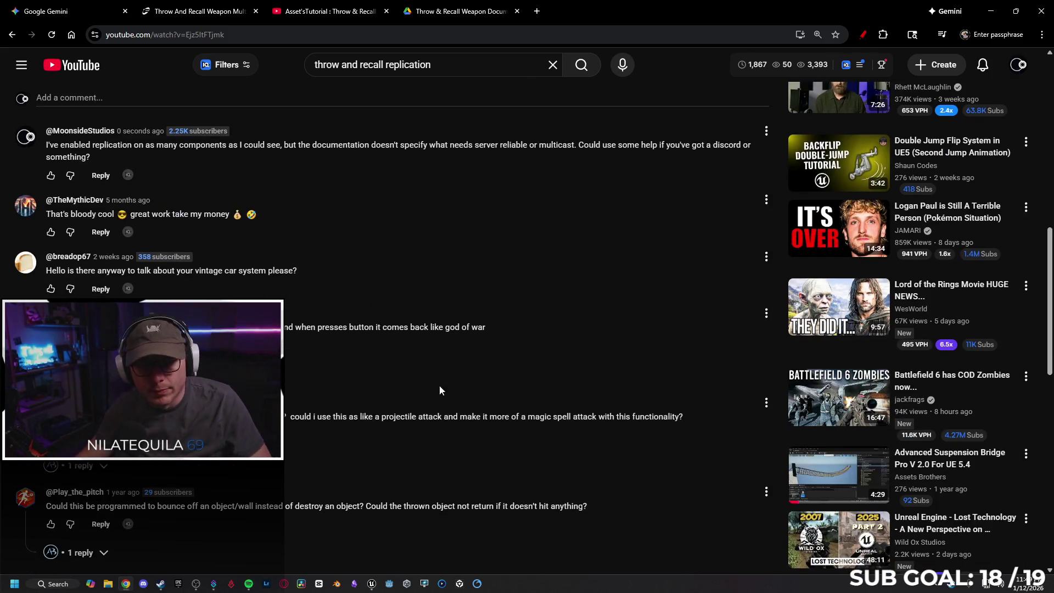
Step: Reload the tutorial page, then switch to the Gemini 'Indie Dev's Multiplayer Server Guide' chat
scroll(436, 375, up, 10)
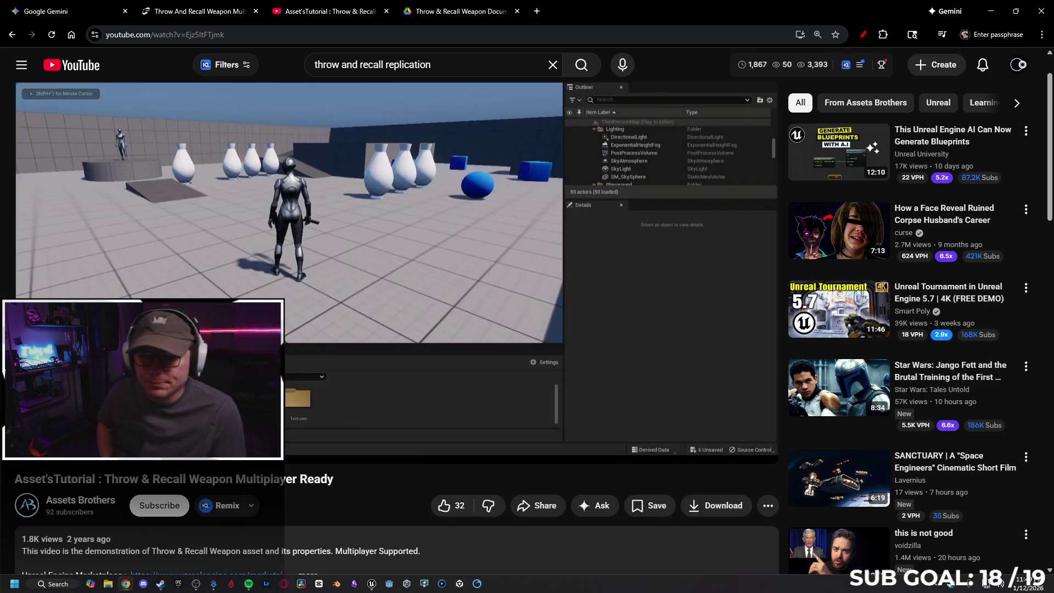
click(51, 34)
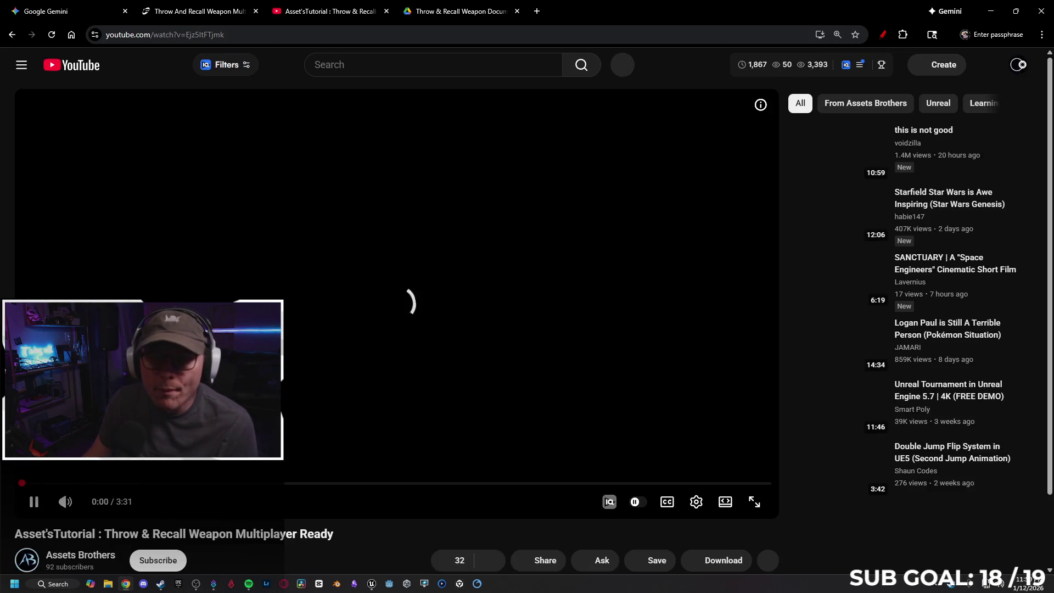
click(66, 8)
scroll(403, 285, down, 3)
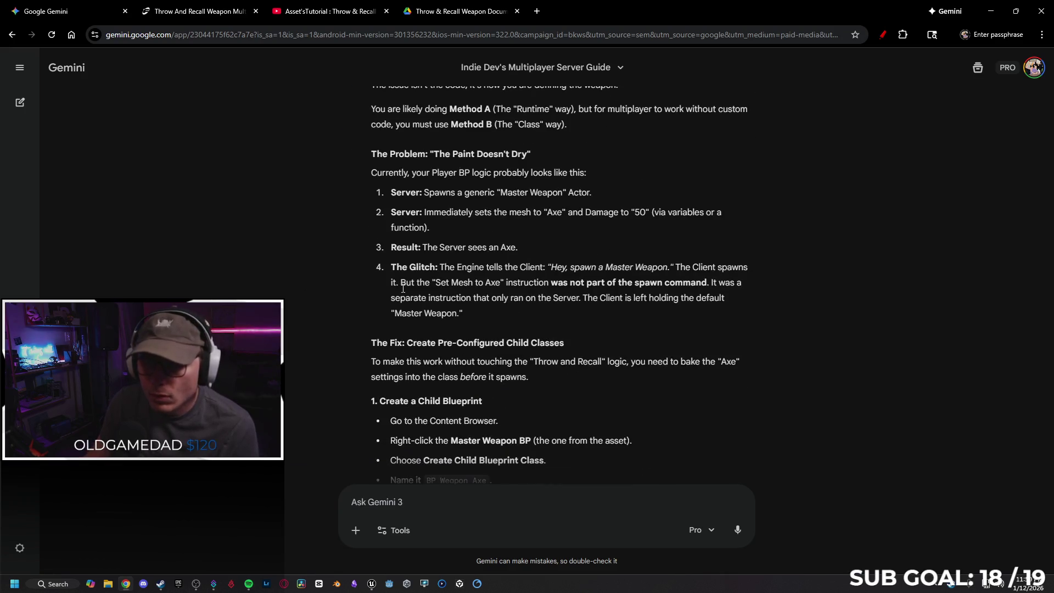
Step: Scrub the tutorial through 1:35 and the multiplayer demo, back to the 2:37 blueprint setup
scroll(635, 302, down, 7)
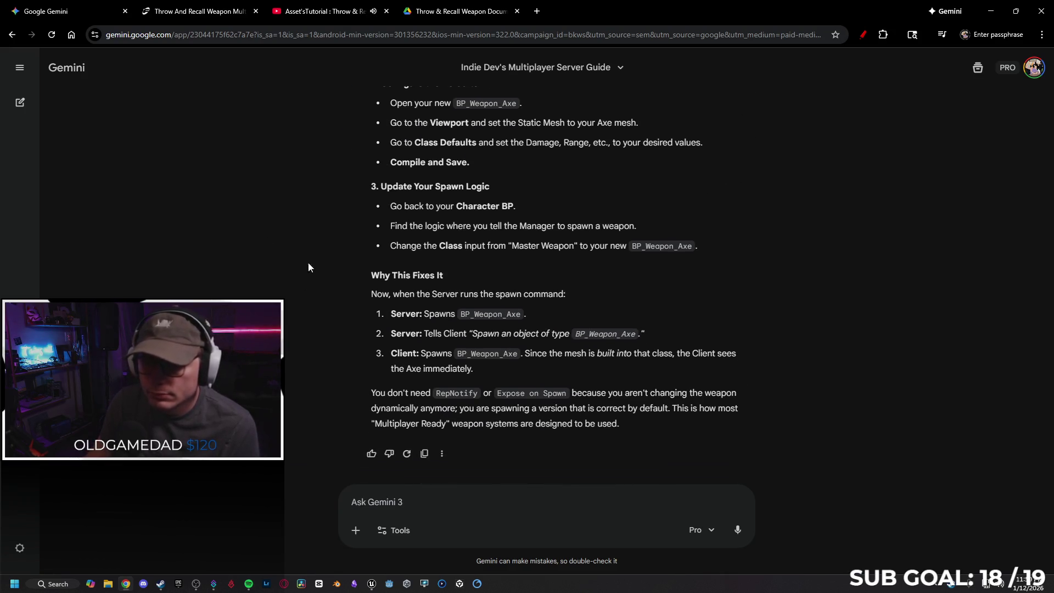
click(337, 10)
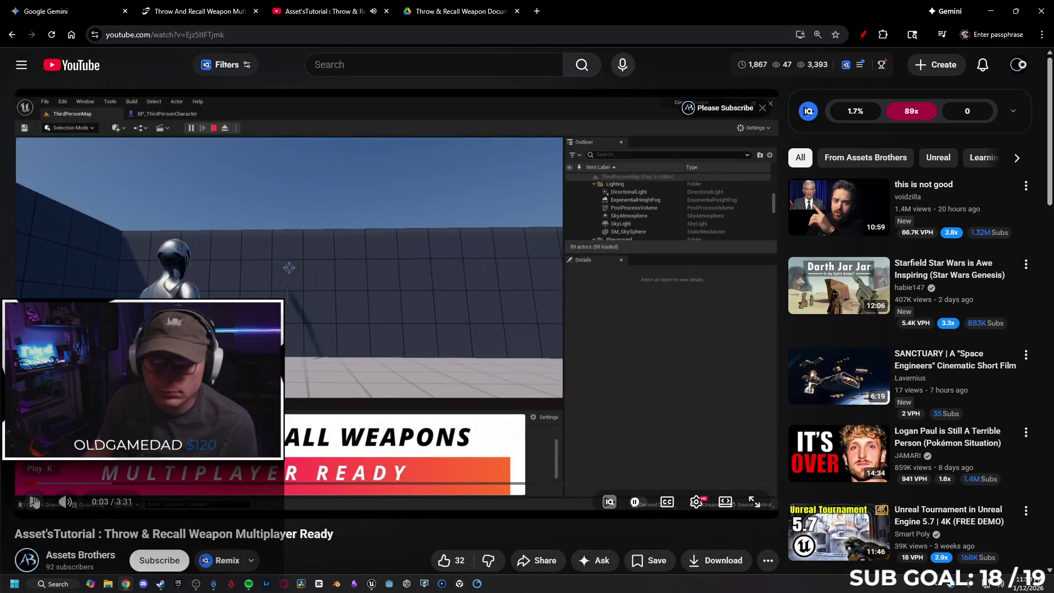
click(104, 484)
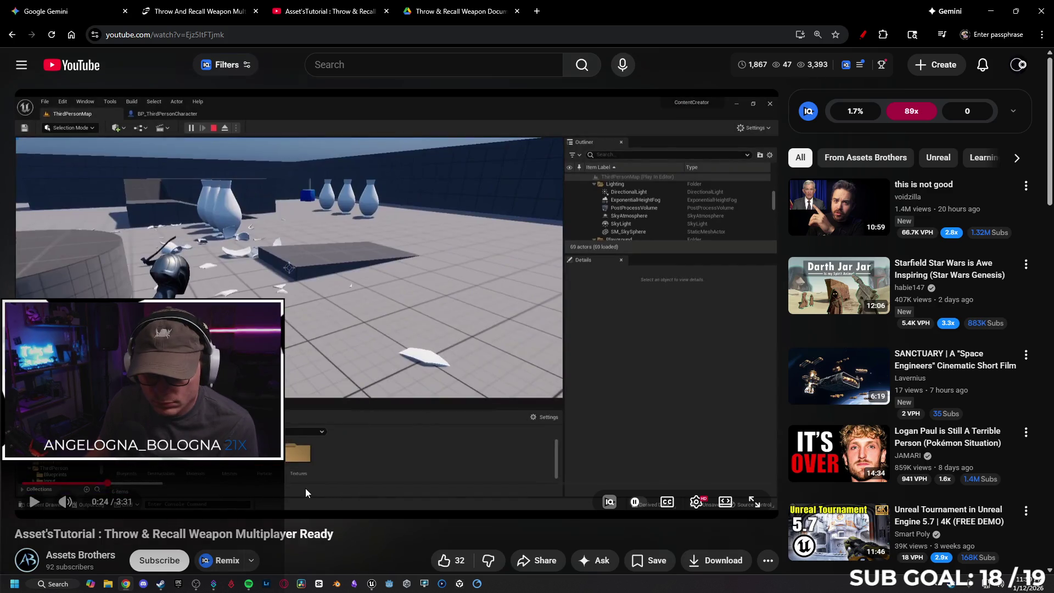
drag(344, 484, 623, 487)
click(662, 486)
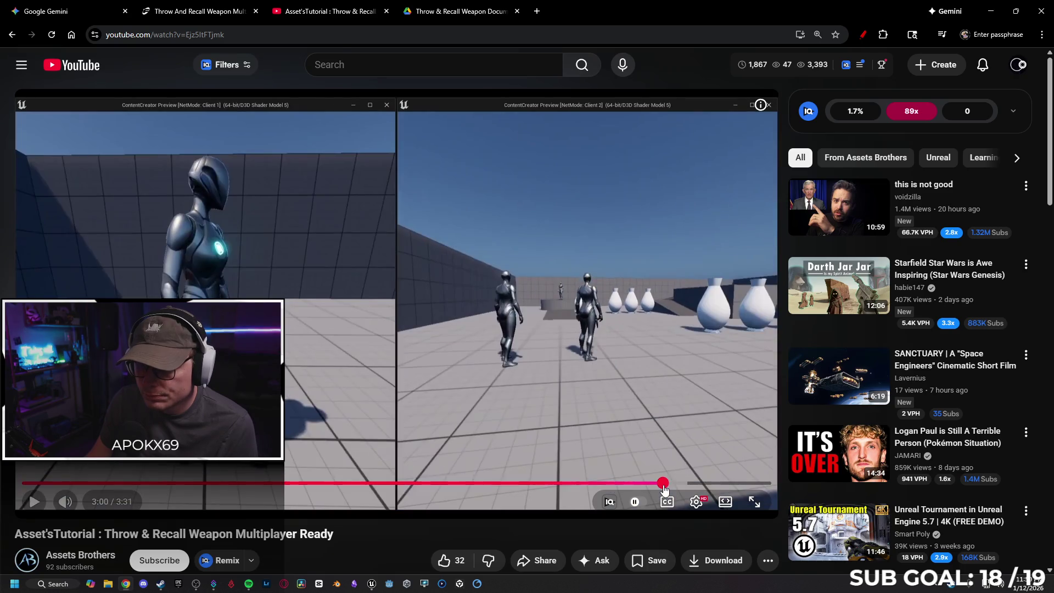
click(581, 487)
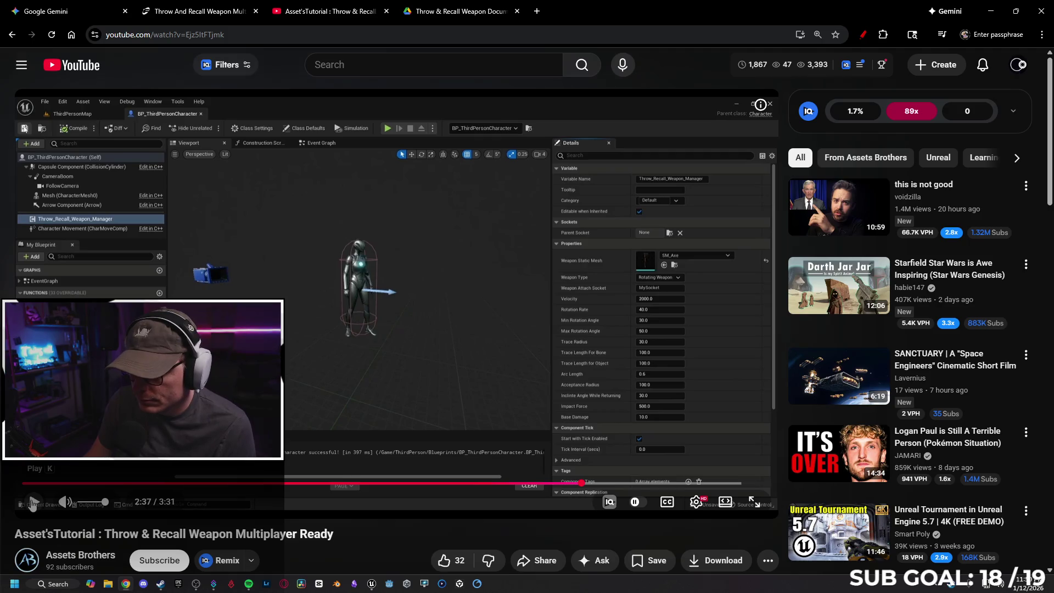
Step: Play the tutorial muted, pause it at 2:55, and return to Gemini
click(33, 503)
click(61, 504)
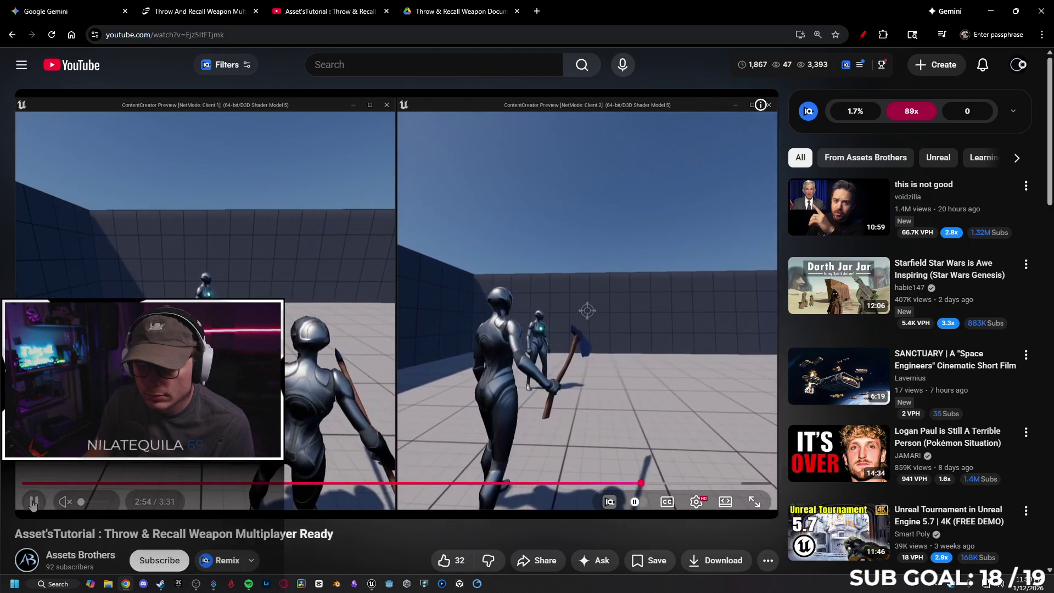
click(33, 503)
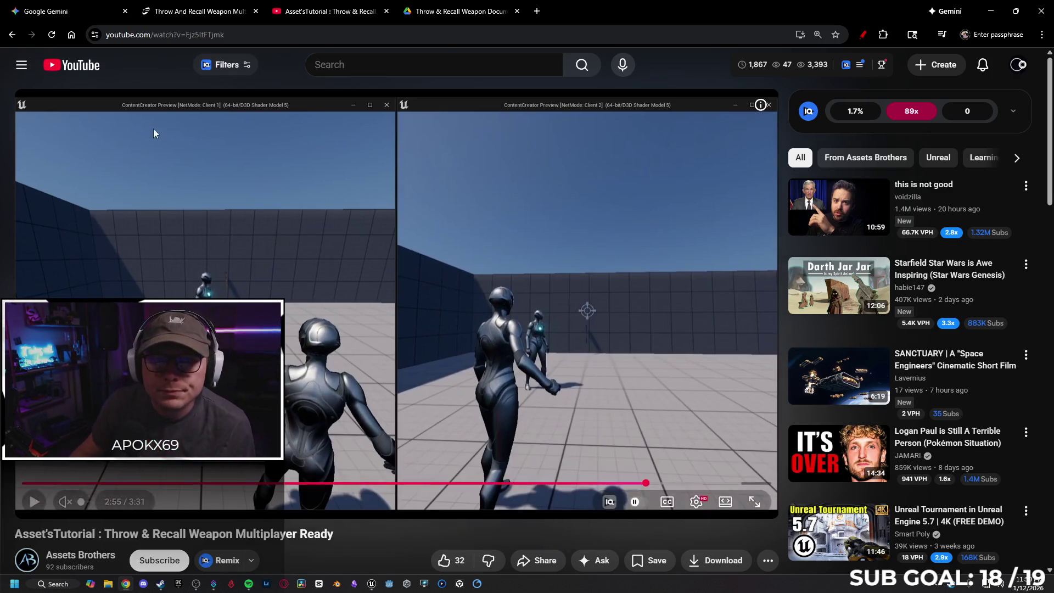
click(87, 5)
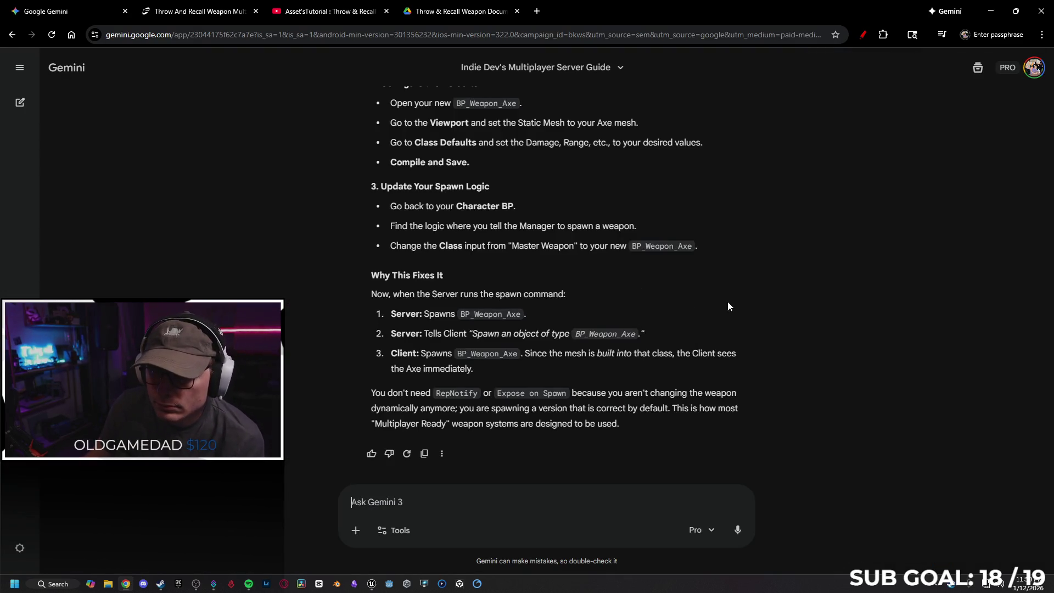
scroll(722, 302, up, 4)
scroll(727, 321, up, 7)
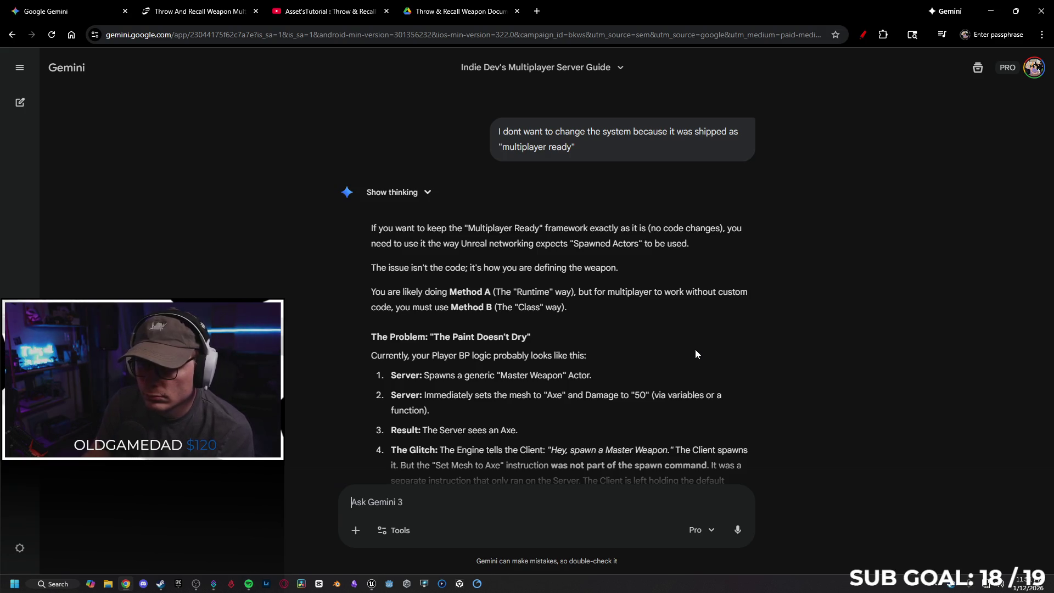
scroll(651, 327, down, 2)
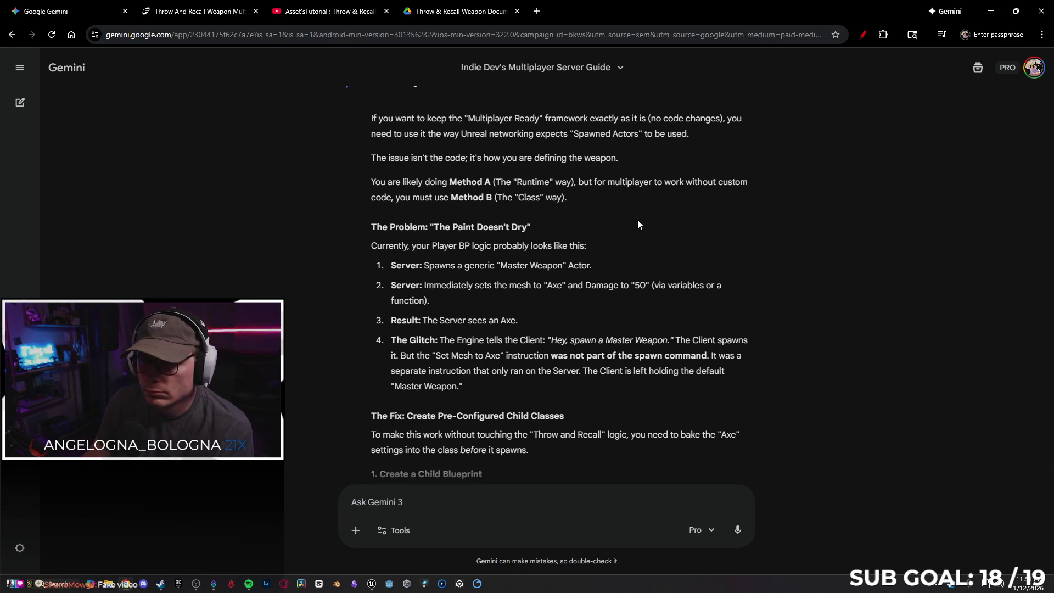
scroll(637, 222, down, 1)
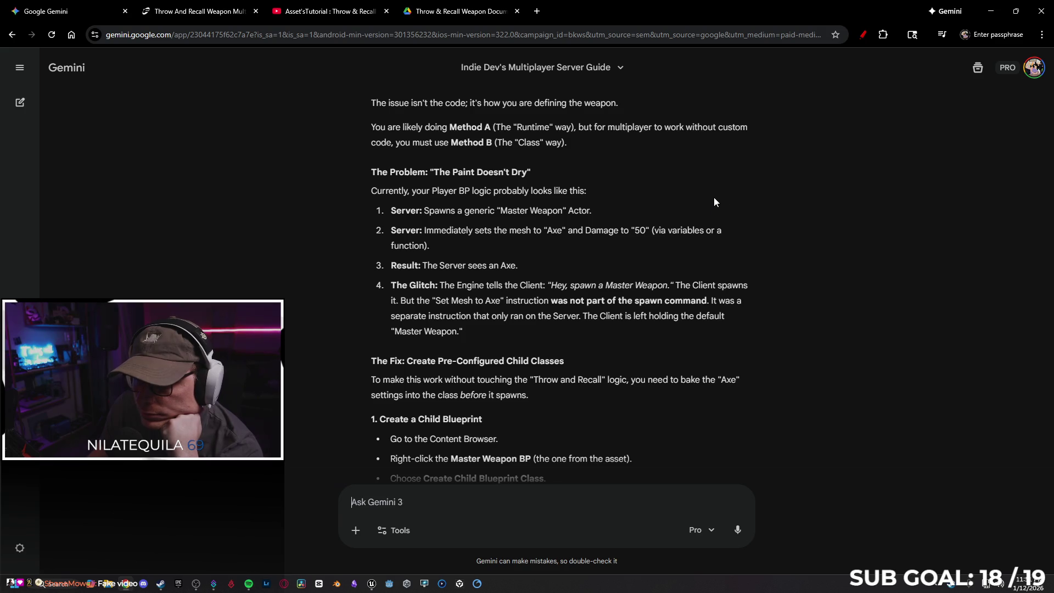
scroll(708, 201, down, 1)
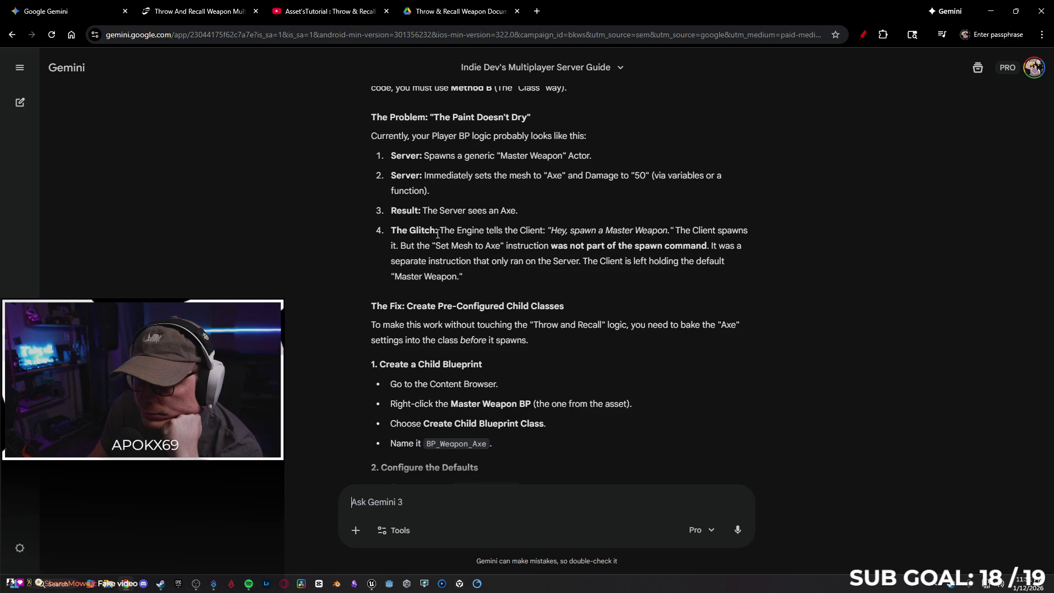
scroll(385, 209, down, 1)
scroll(337, 216, down, 1)
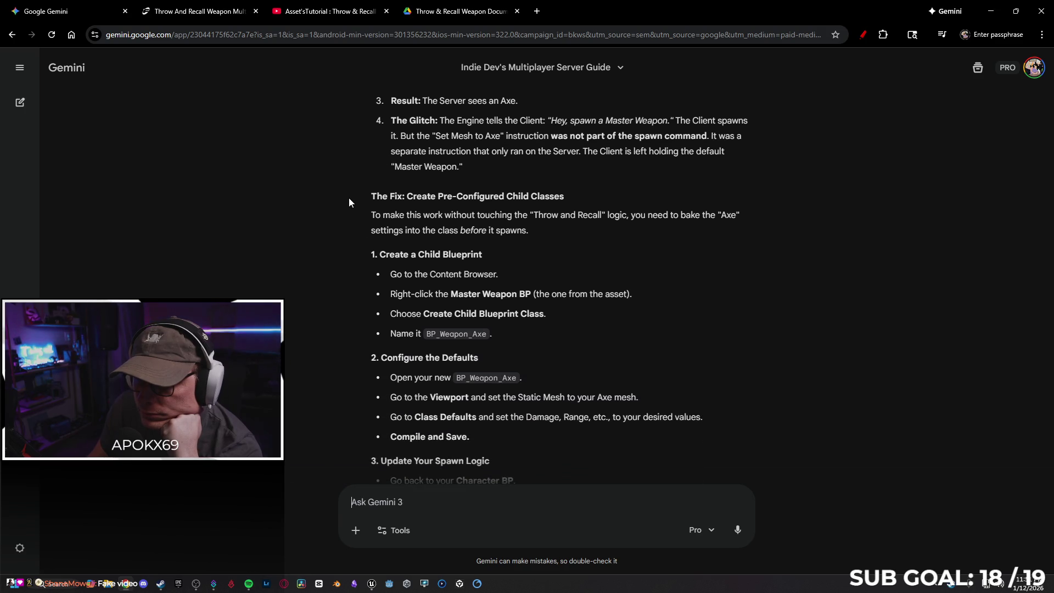
scroll(345, 202, down, 1)
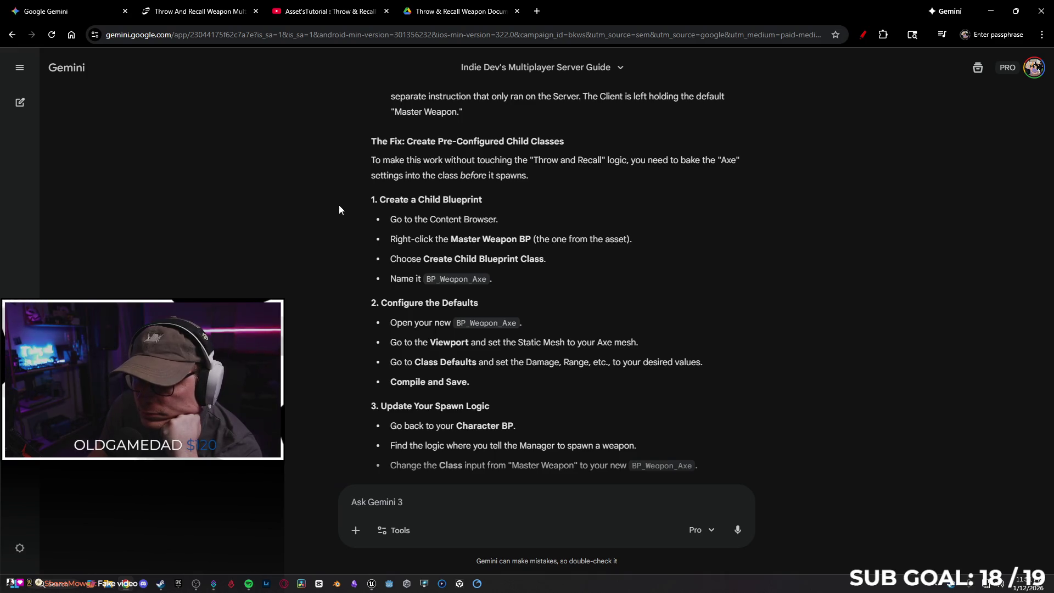
scroll(343, 204, down, 1)
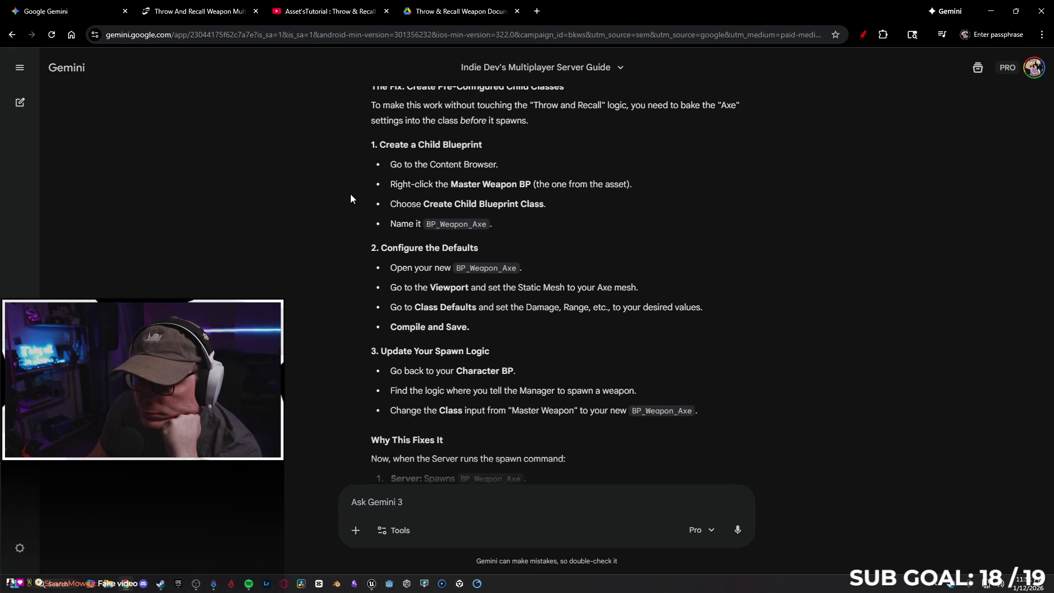
scroll(350, 196, down, 2)
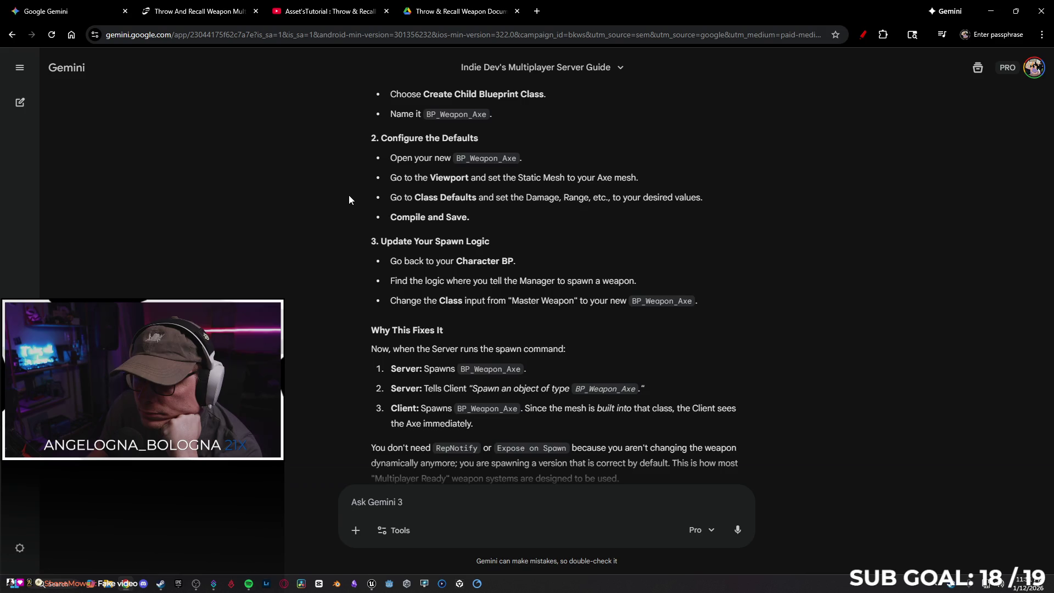
scroll(350, 199, down, 1)
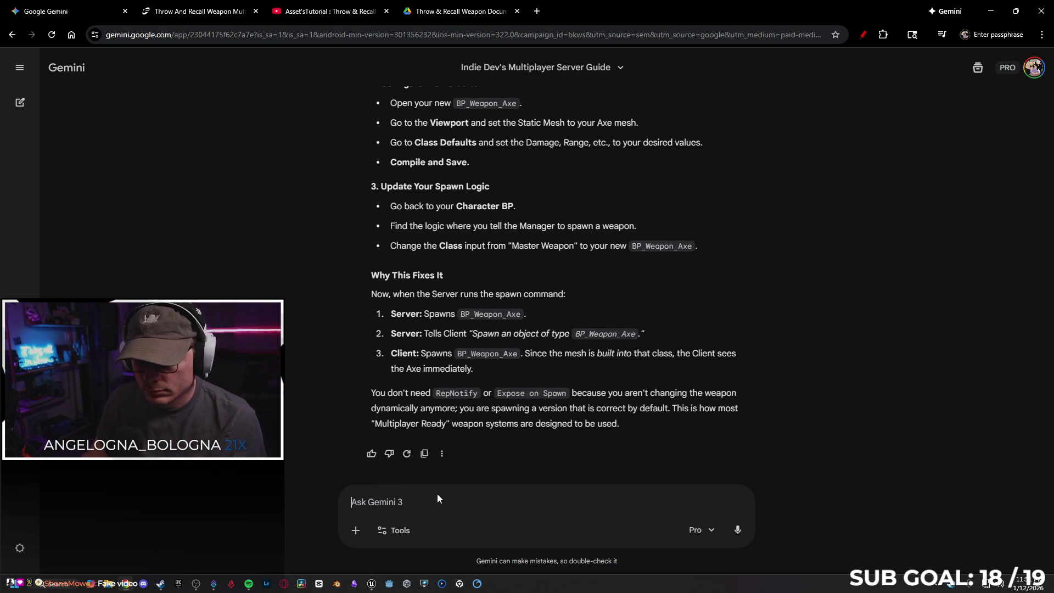
text(I k)
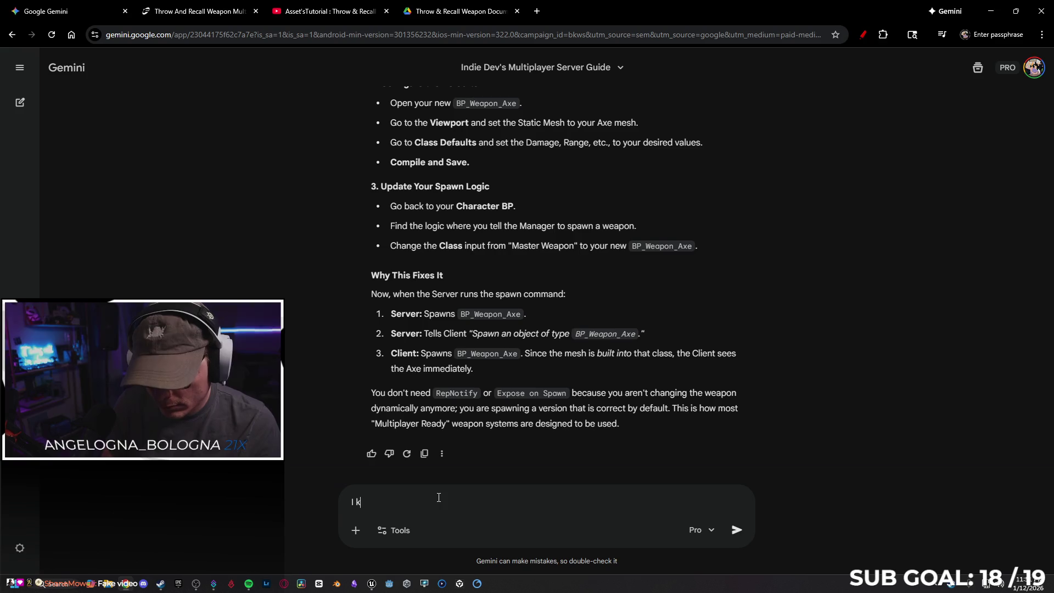
text(now that the system works as is)
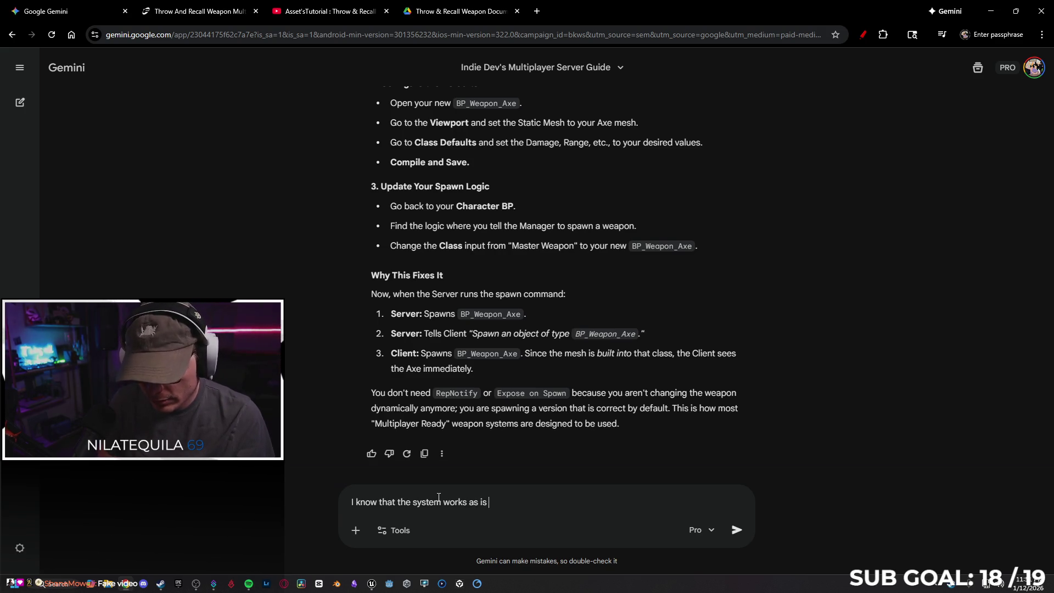
text(because its demonstra)
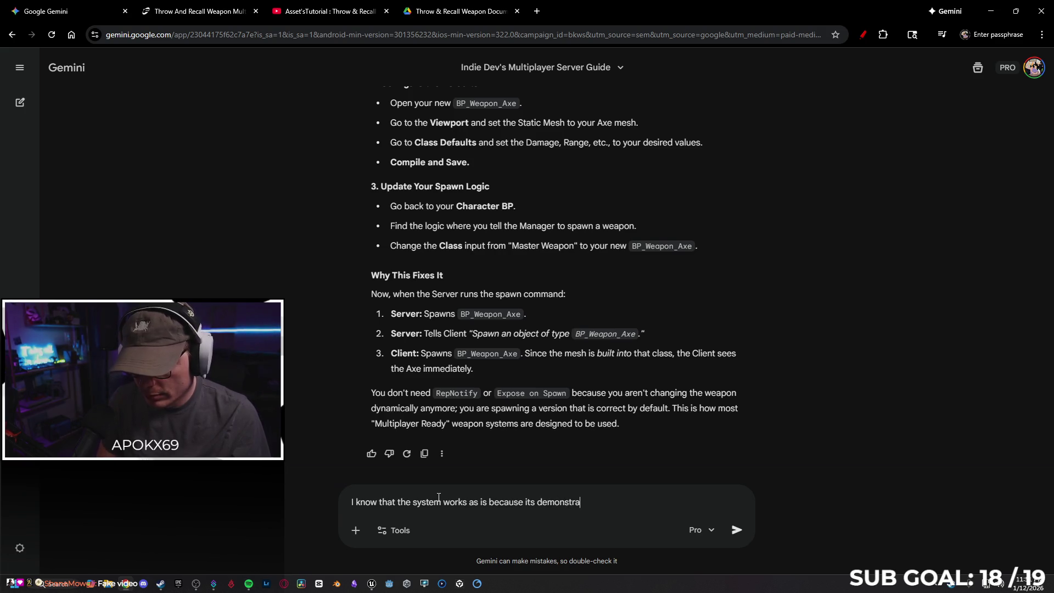
text(o)
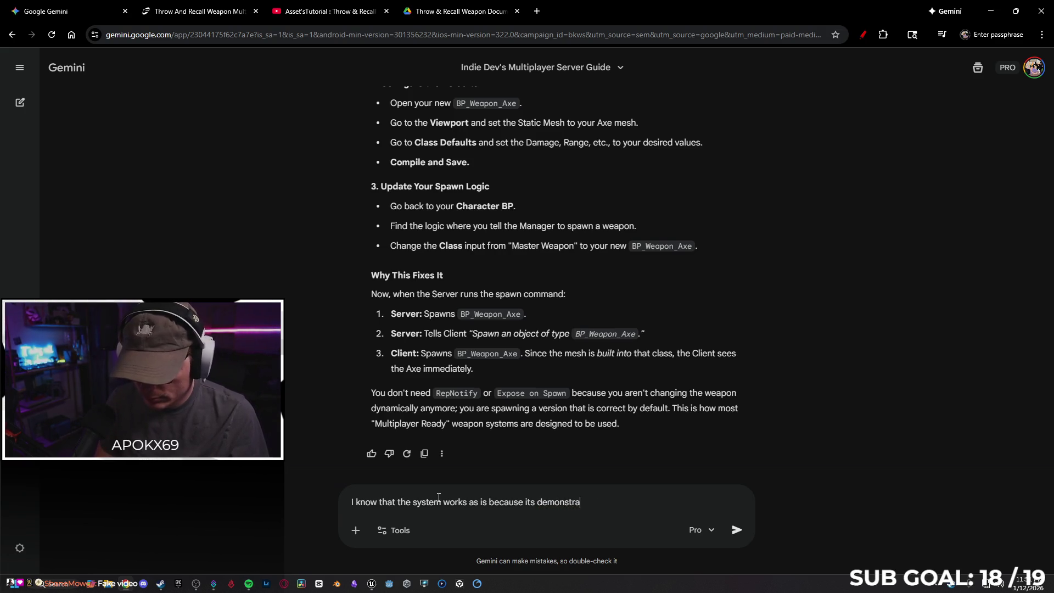
text(ine as multipl)
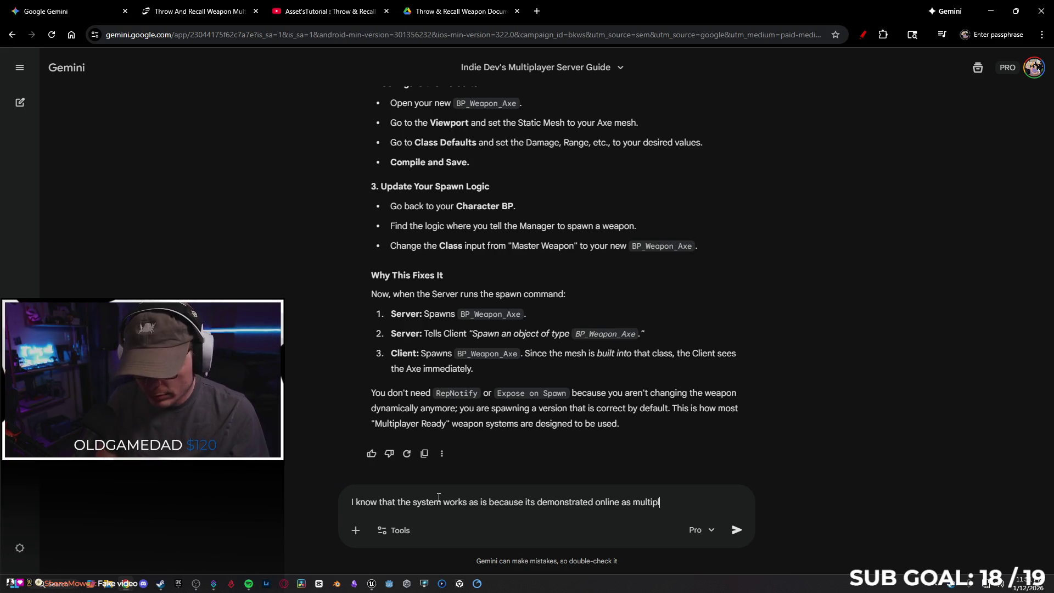
text( ready, and is shwo)
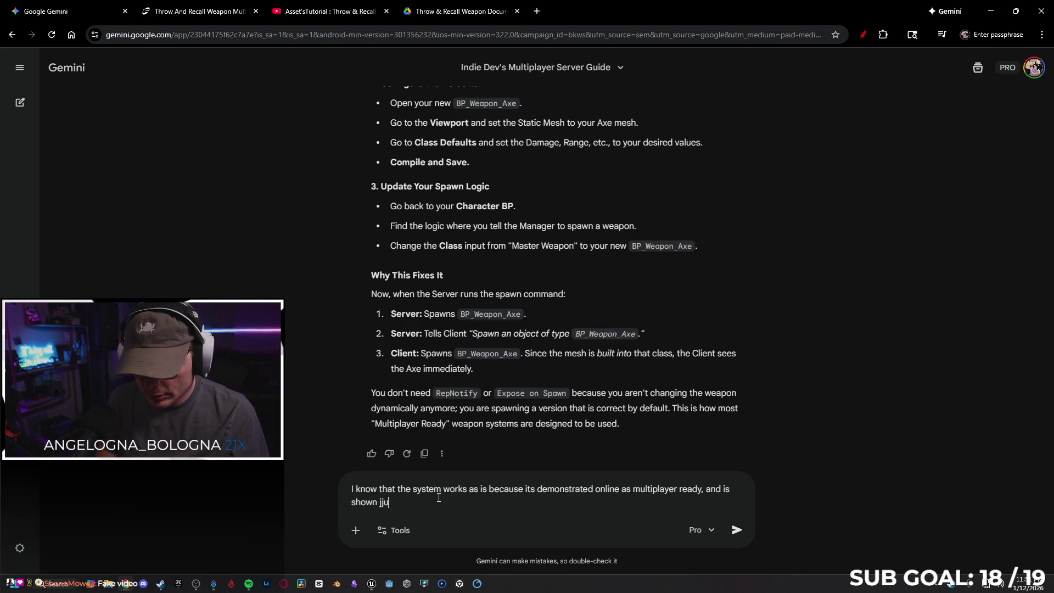
text(ing )
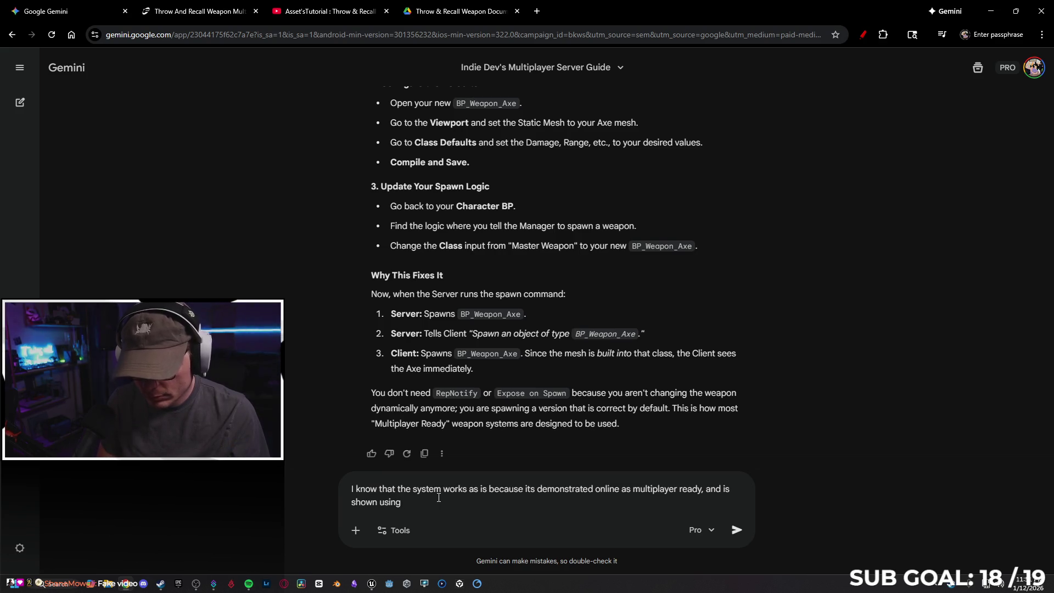
text(defaults to work. The)
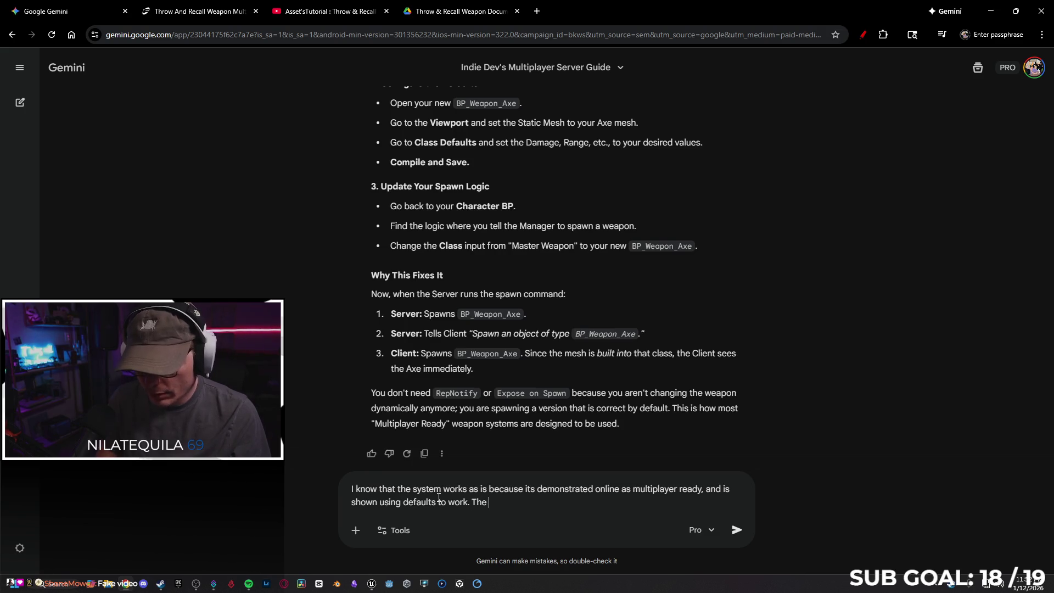
text( problem is som)
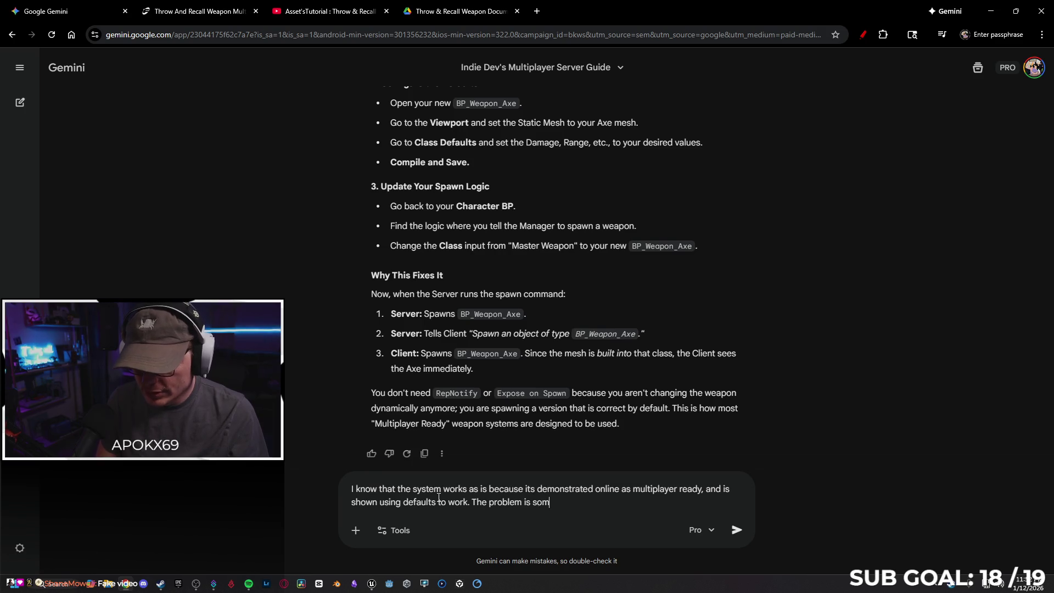
text(y )
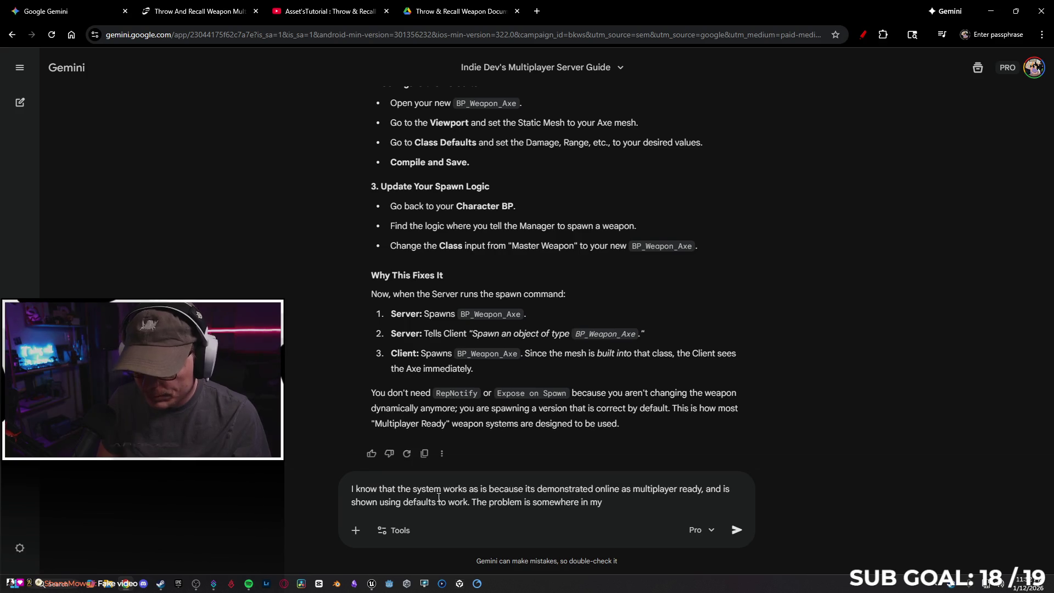
text(pilc)
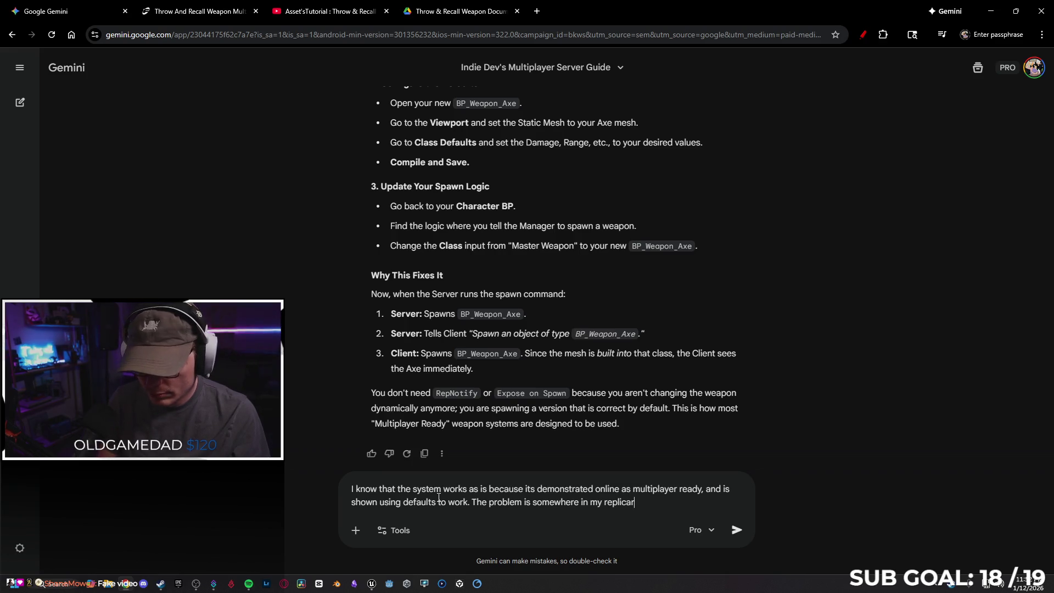
Step: Send Gemini the follow-up blaming the replication logic, then return to the tutorial video
text(ogic)
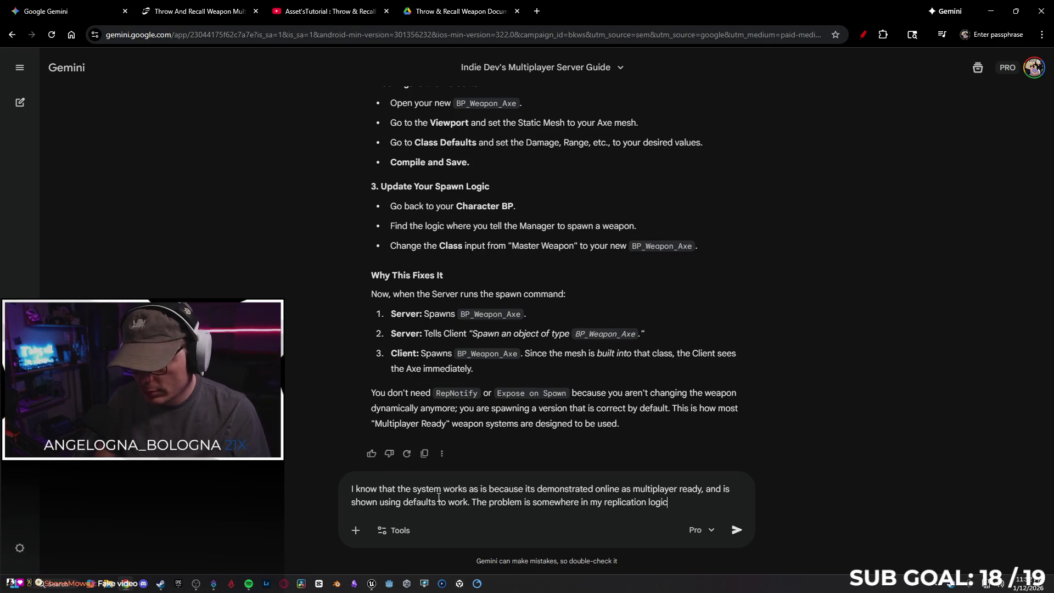
key(Return)
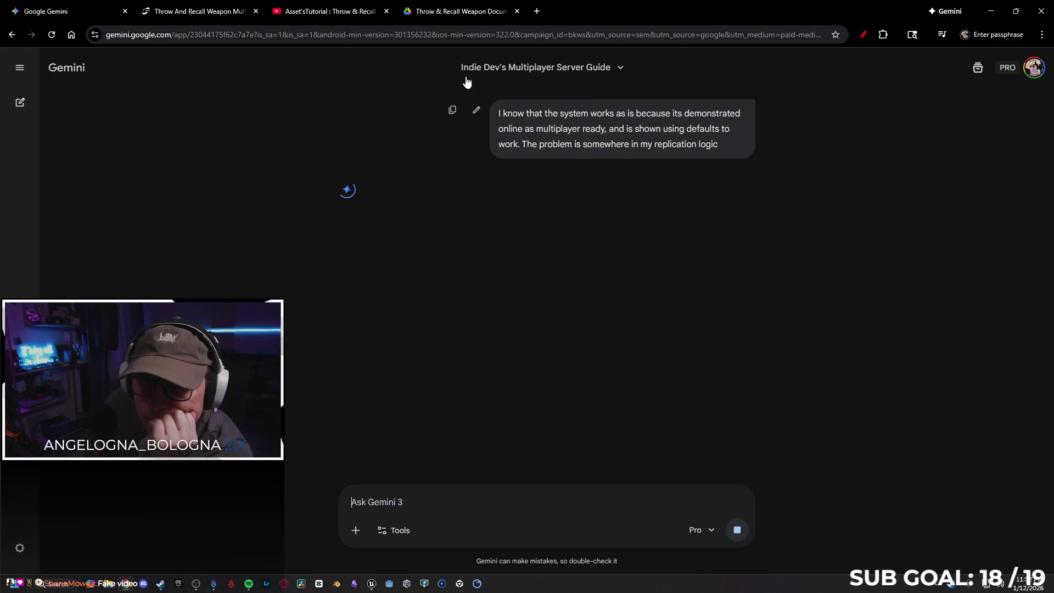
click(322, 8)
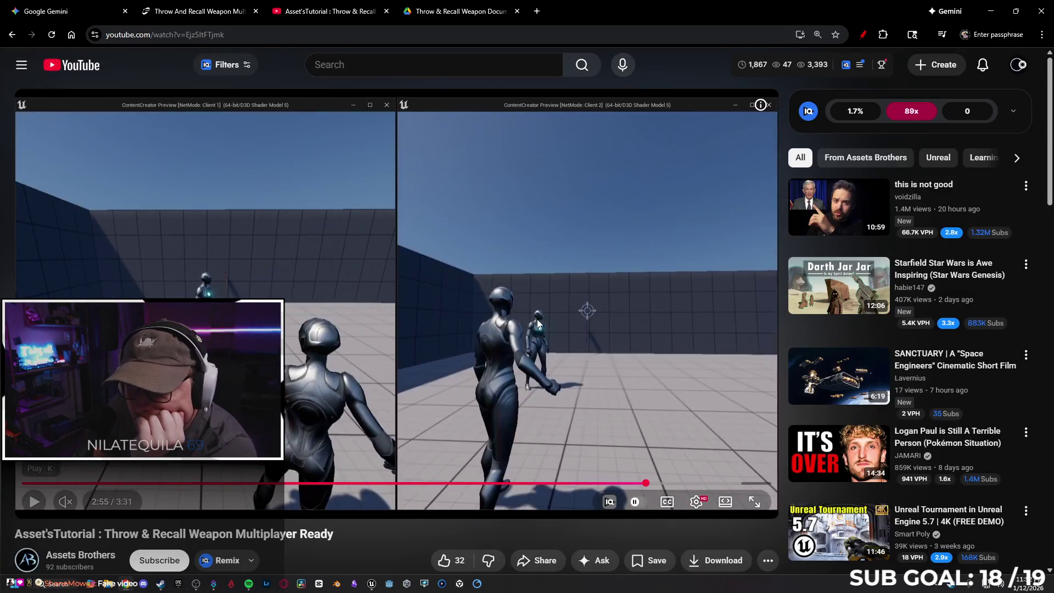
Step: Skip the tutorial to about 3:07, close the documentation and video tabs, and return to Unreal
click(664, 483)
mouse_move(679, 487)
mouse_down()
mouse_move(760, 485)
mouse_move(746, 488)
mouse_up()
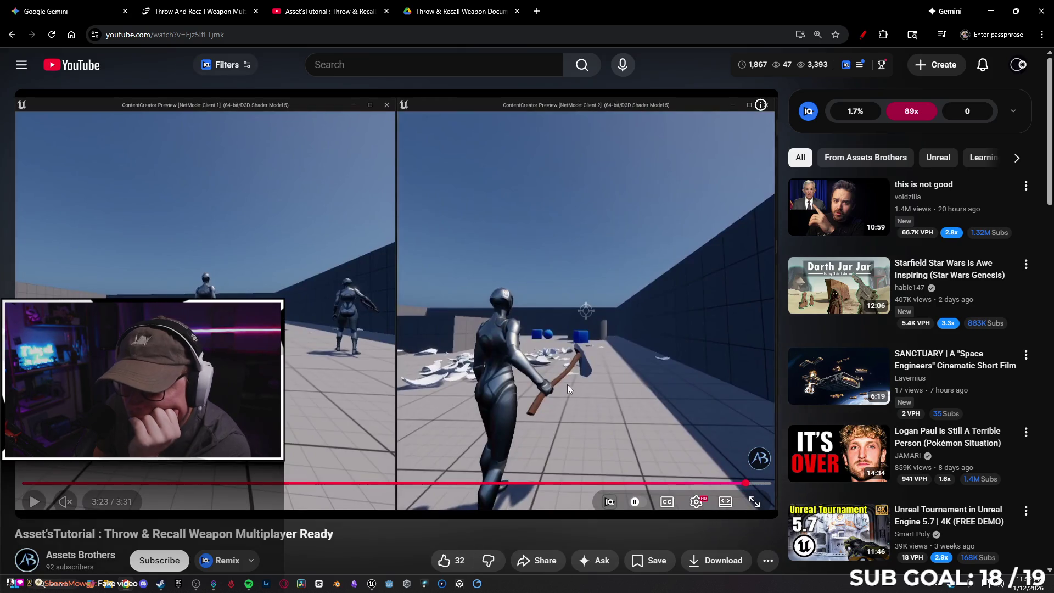
click(517, 11)
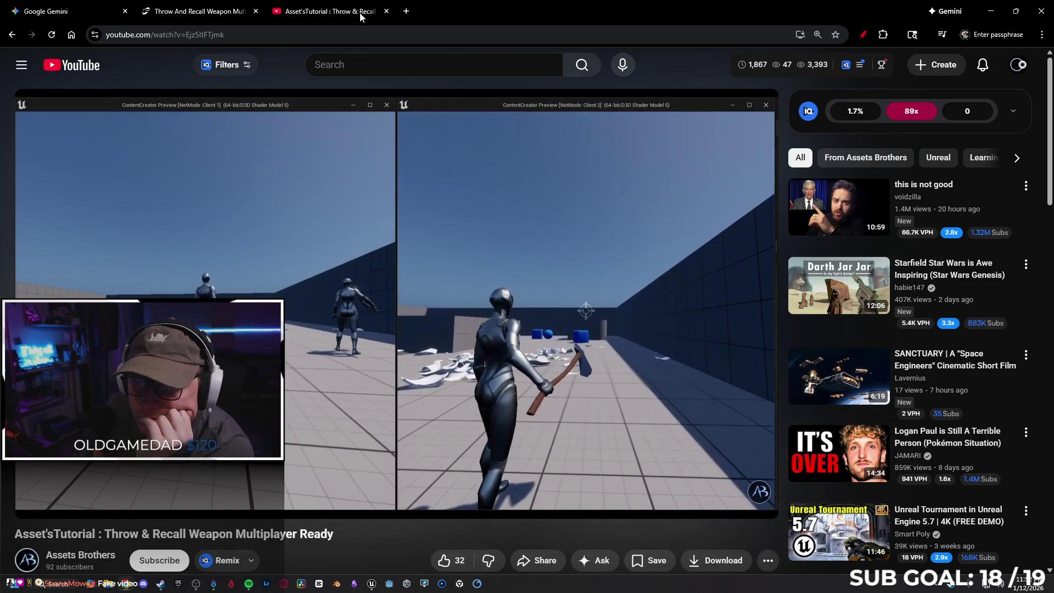
click(386, 11)
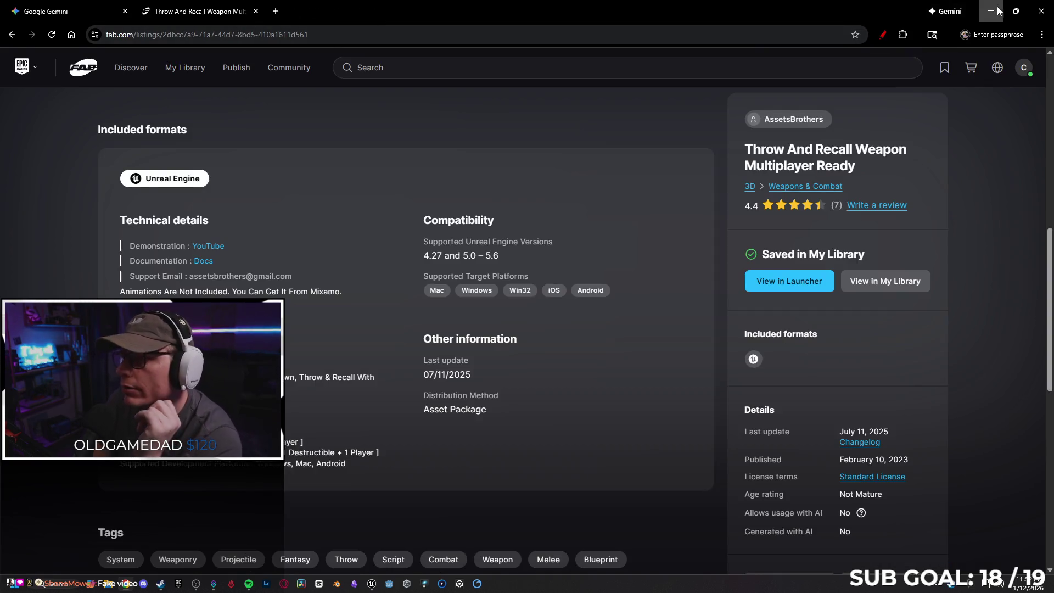
click(990, 10)
click(372, 583)
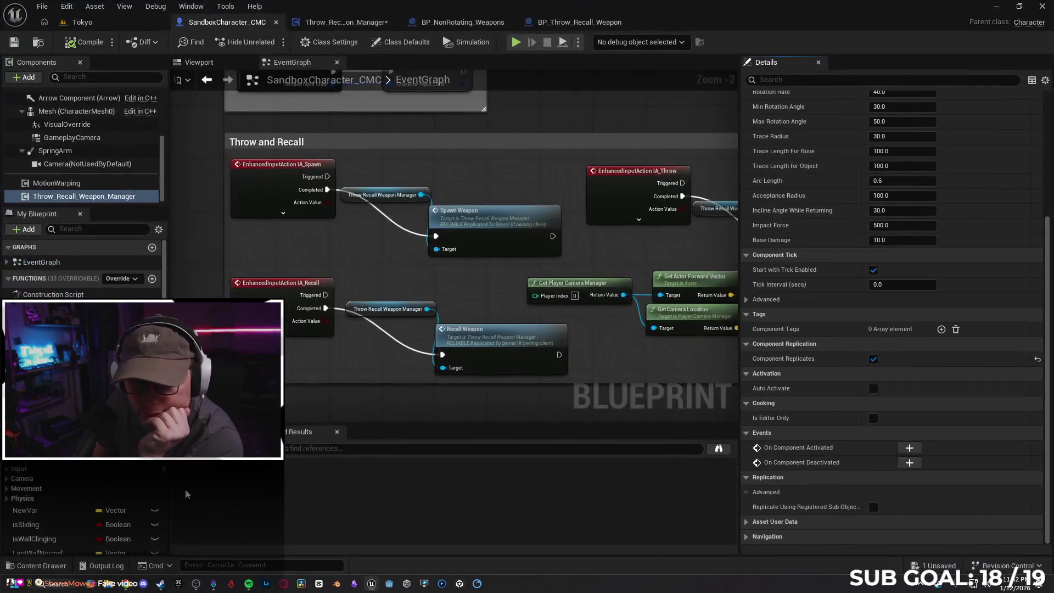
Step: Open Enum_Throw_Recall_Weapon_Type from the Content Drawer and expand its advanced options
click(36, 565)
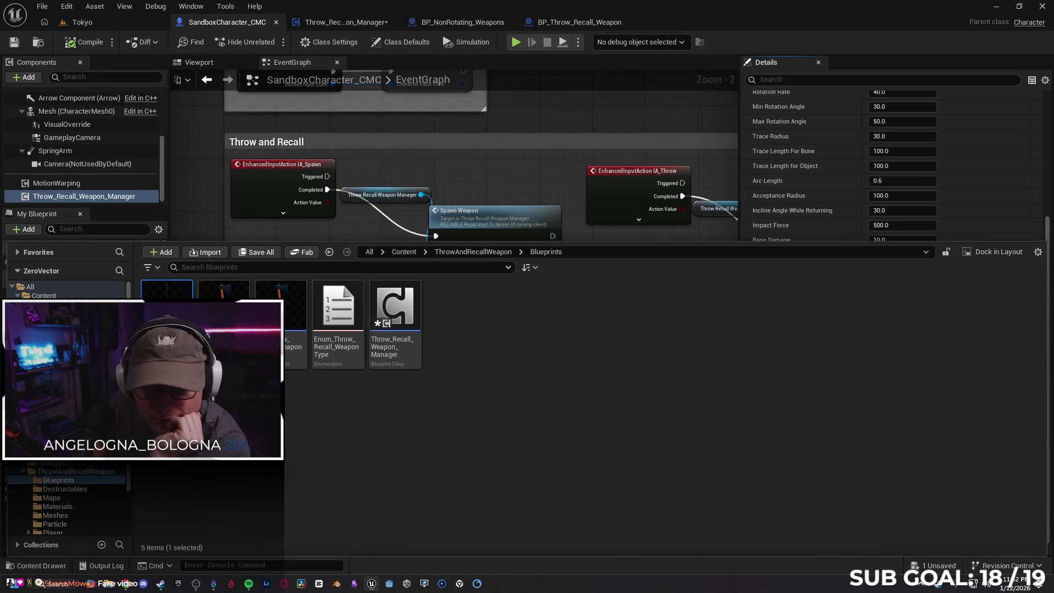
double_click(335, 310)
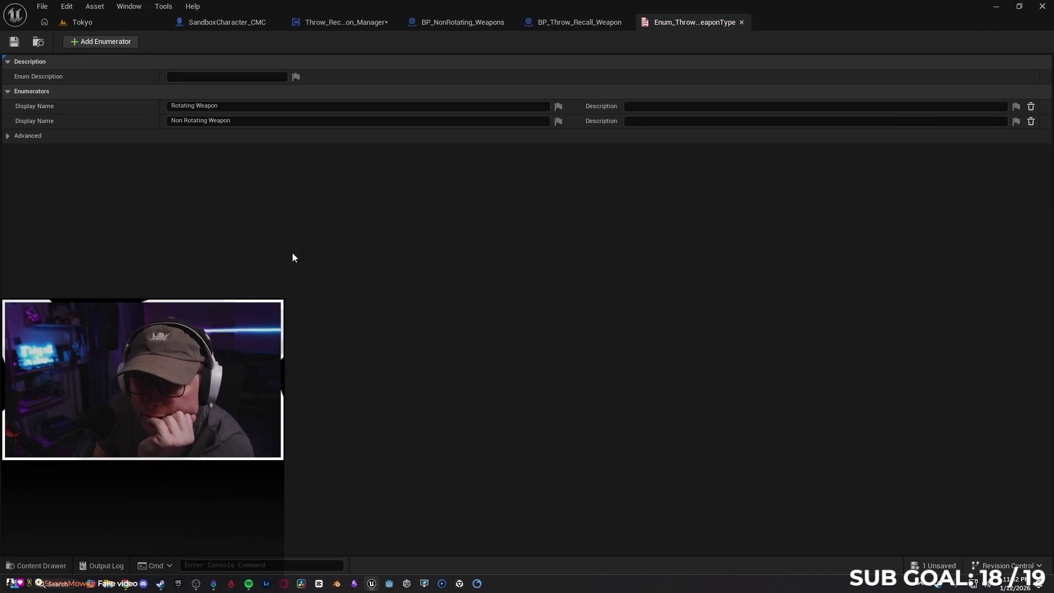
click(21, 135)
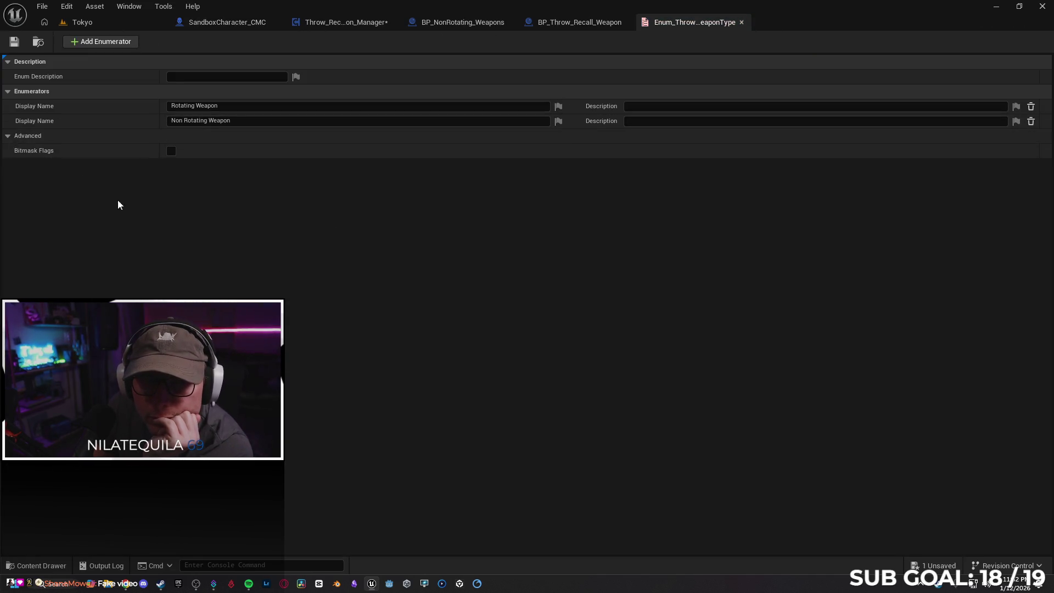
Step: Browse the ThrowAndRecallWeapon Maps, Materials, Meshes and Particle folders
click(23, 561)
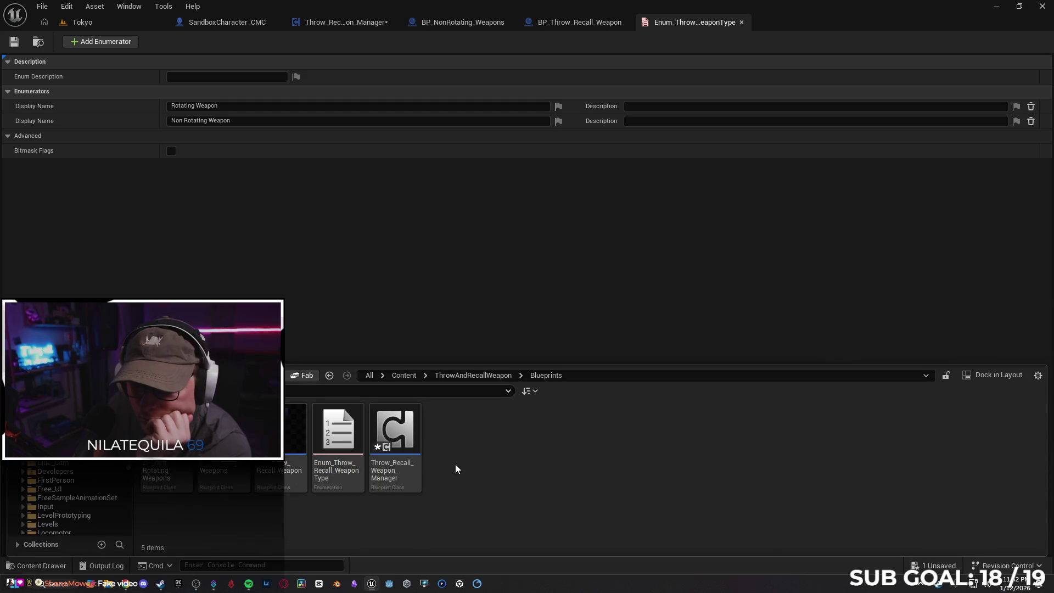
key(alt+Left)
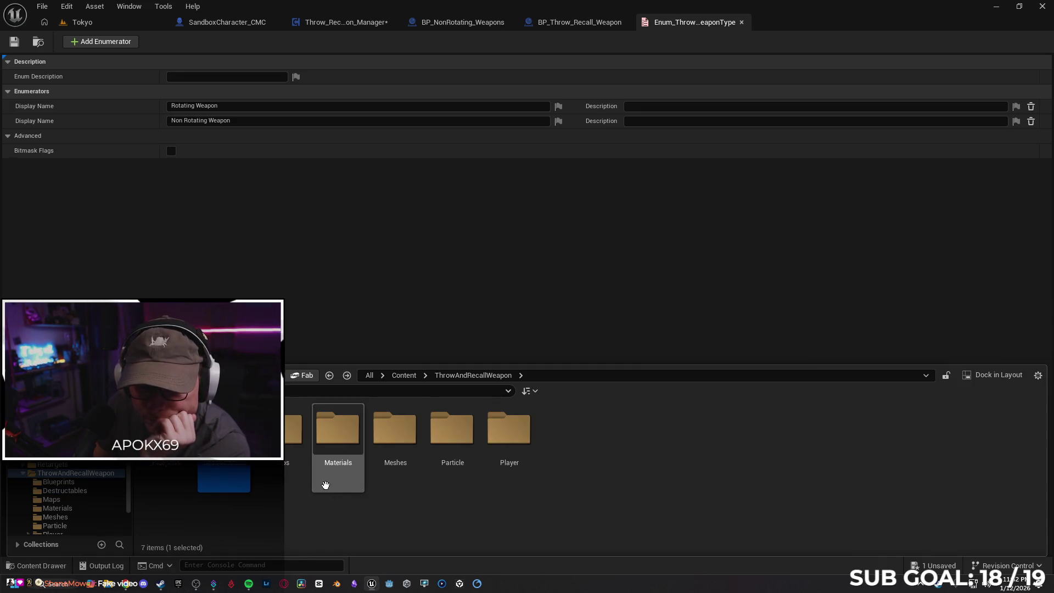
double_click(293, 433)
key(alt+Left)
double_click(339, 434)
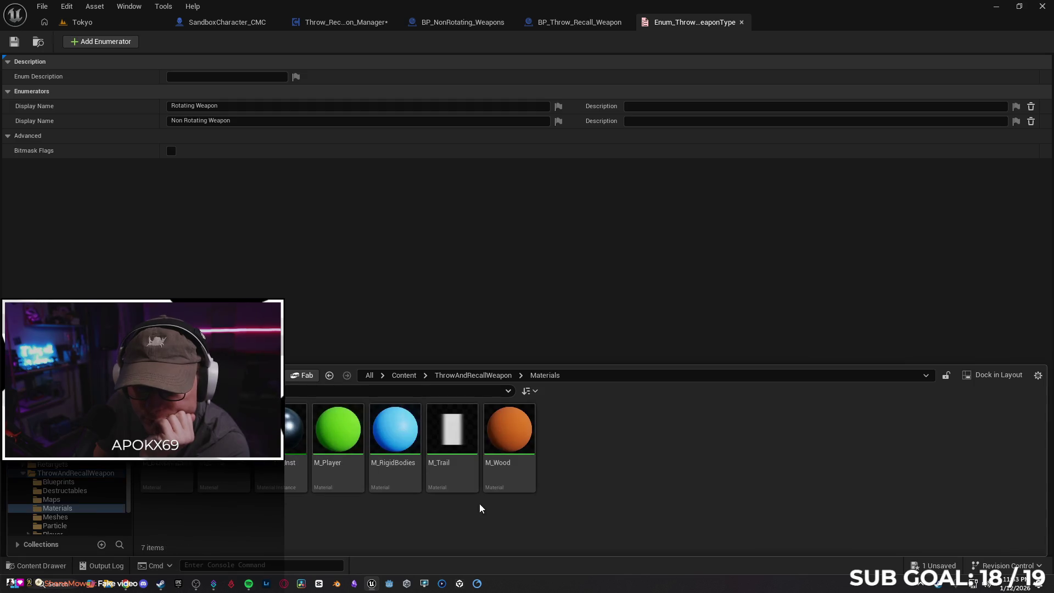
key(alt+Left)
key(Right)
key(Return)
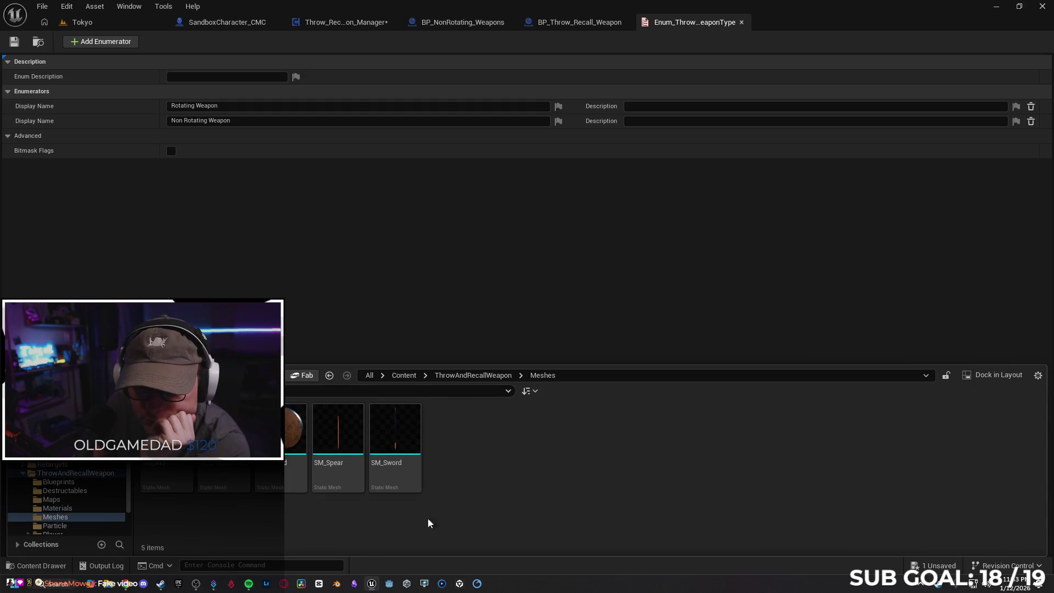
key(alt+Left)
double_click(463, 442)
key(alt+Left)
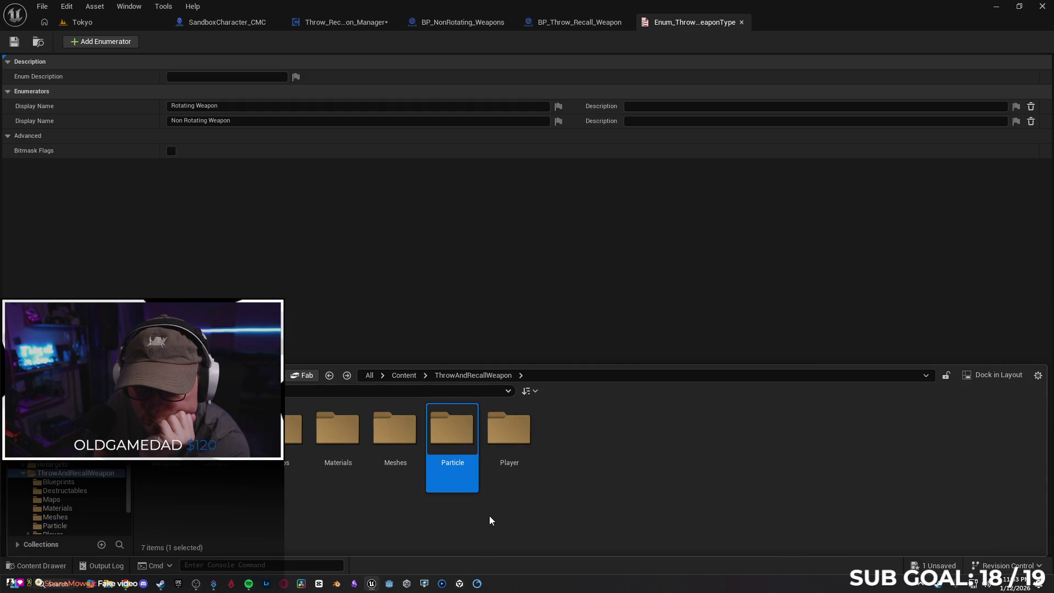
double_click(437, 442)
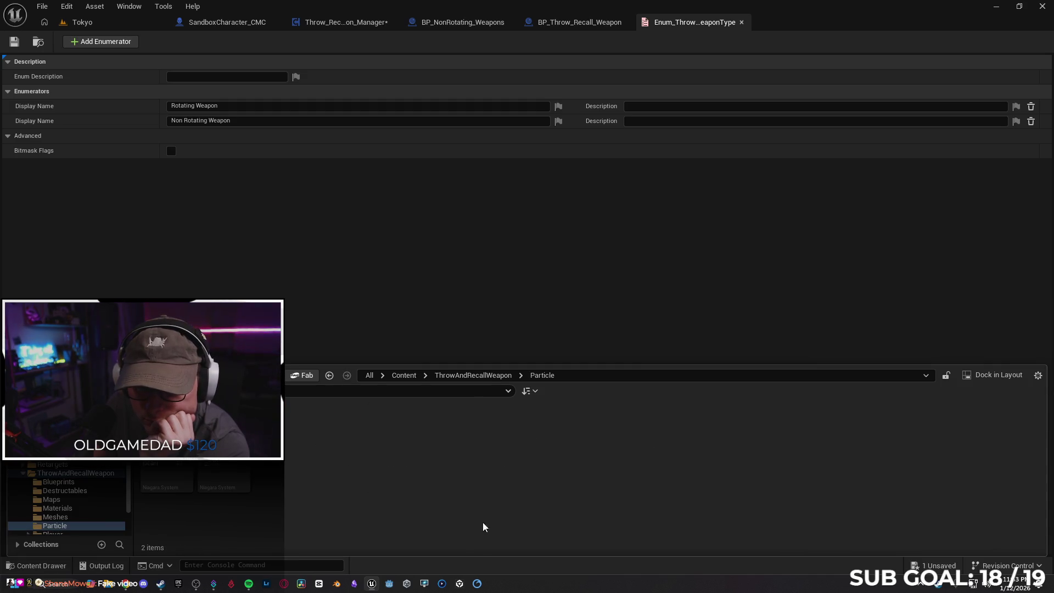
key(alt+Left)
Step: Open BP_Player from ThrowAndRecallWeapon/Player/Player_BP
double_click(509, 439)
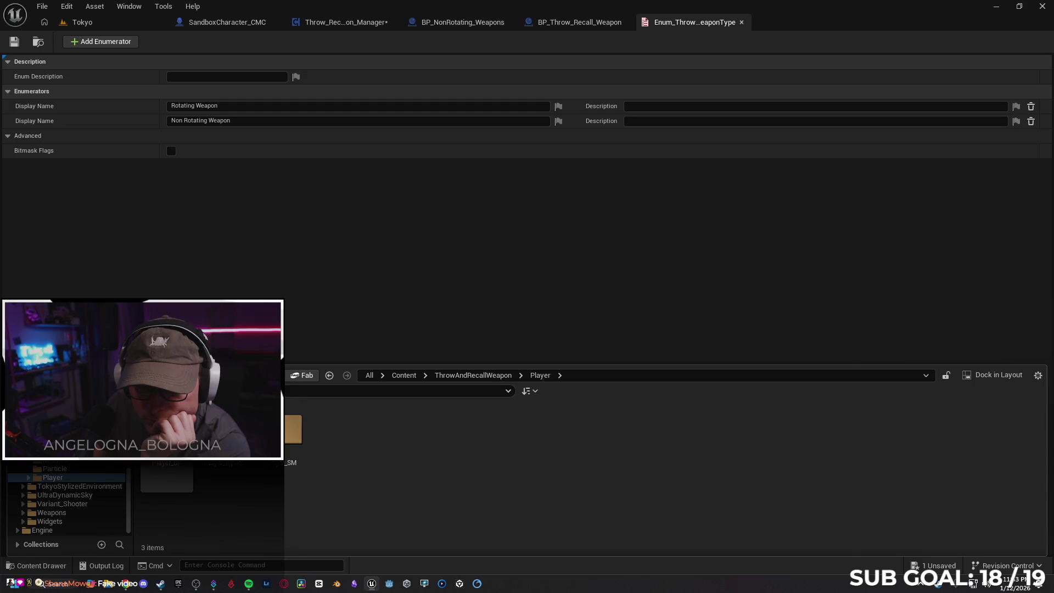
double_click(186, 476)
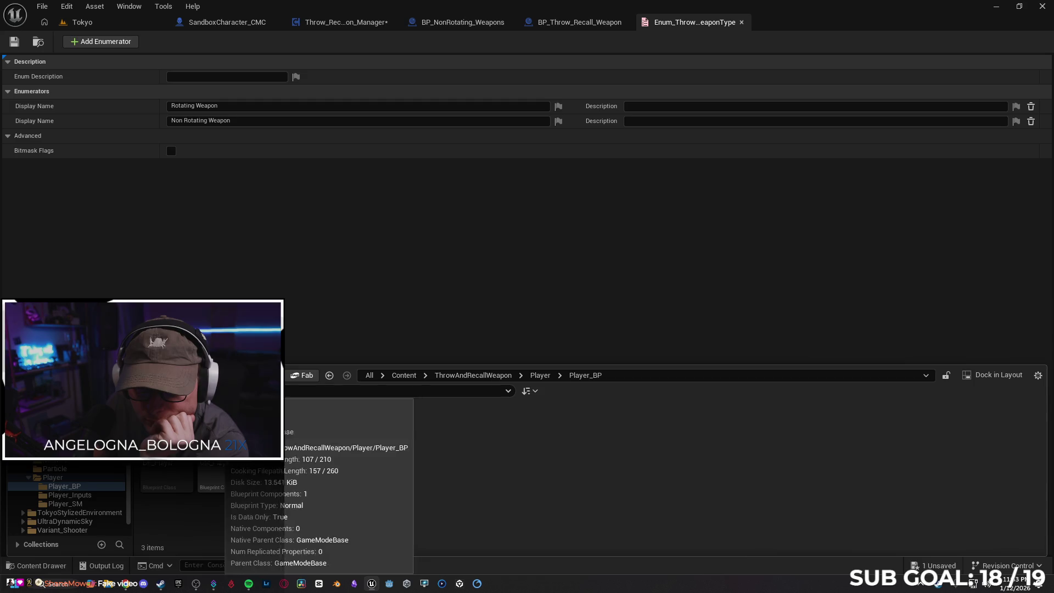
click(167, 477)
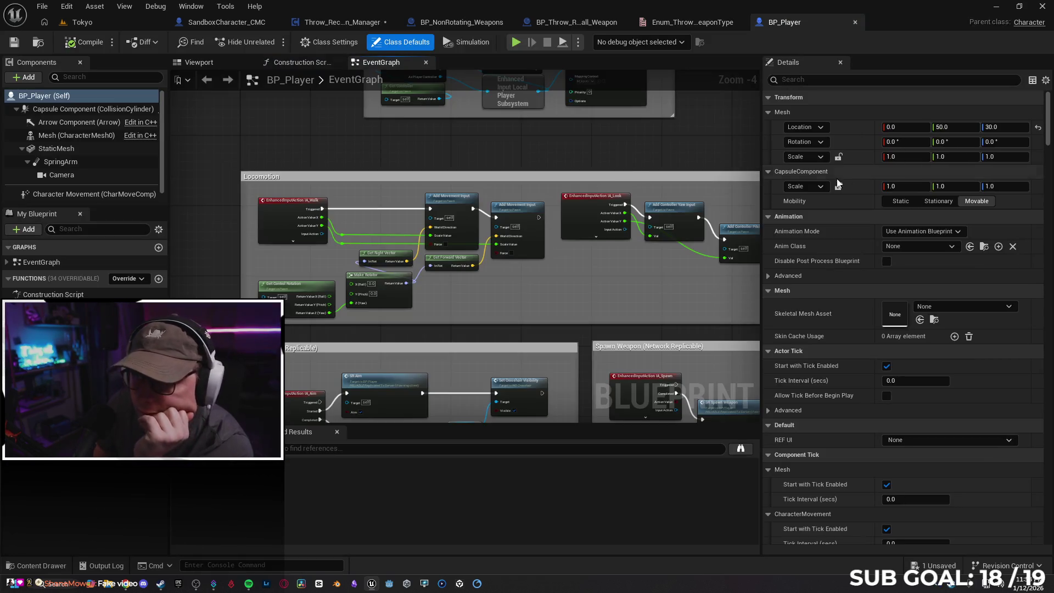
Step: Inspect the Throw_Recall_Weapon_Manager component and pan BP_Player's graph across the Aim, Spawn Weapon and Throw Weapon groups
click(84, 195)
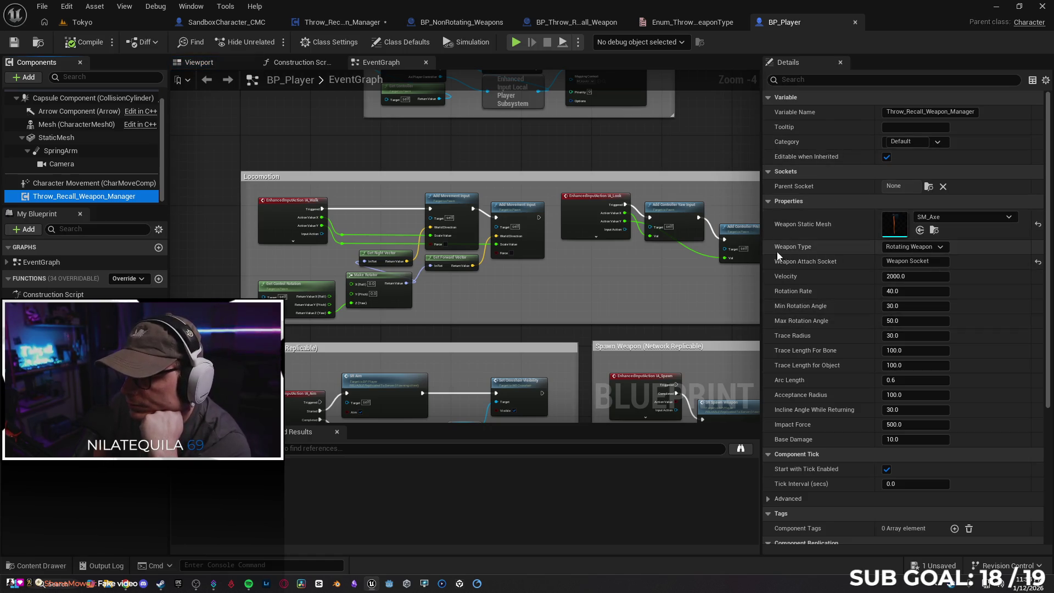
scroll(785, 328, down, 5)
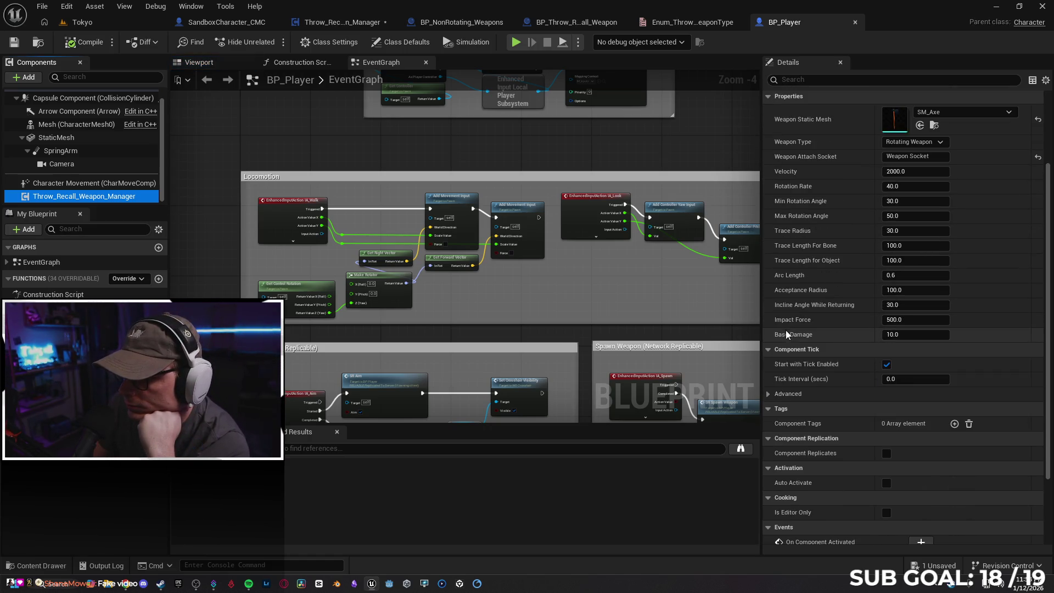
scroll(819, 384, down, 1)
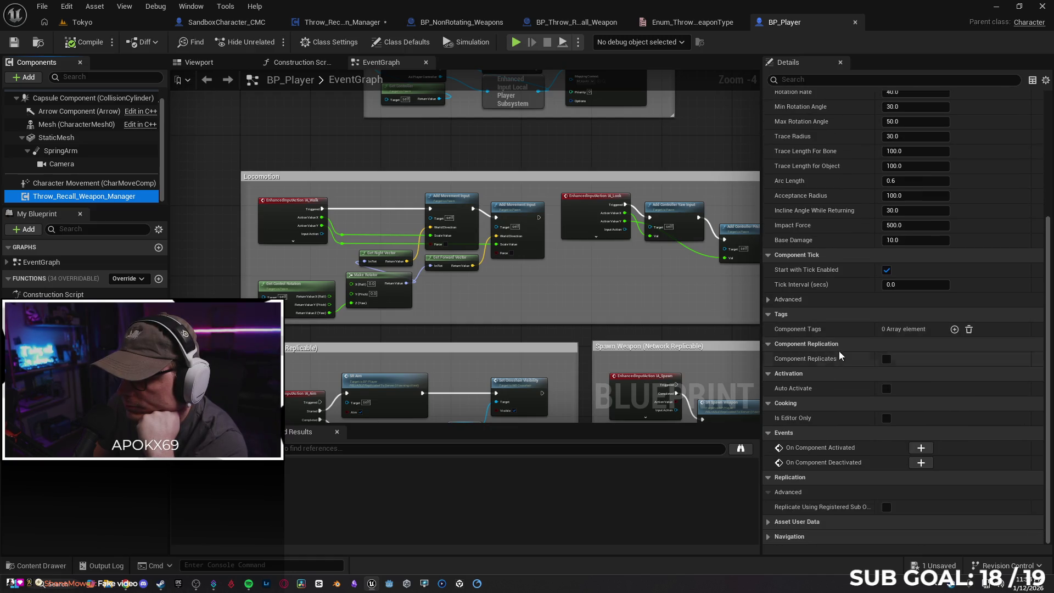
mouse_move(561, 340)
mouse_down()
mouse_move(556, 306)
mouse_move(579, 372)
mouse_up()
scroll(485, 347, up, 1)
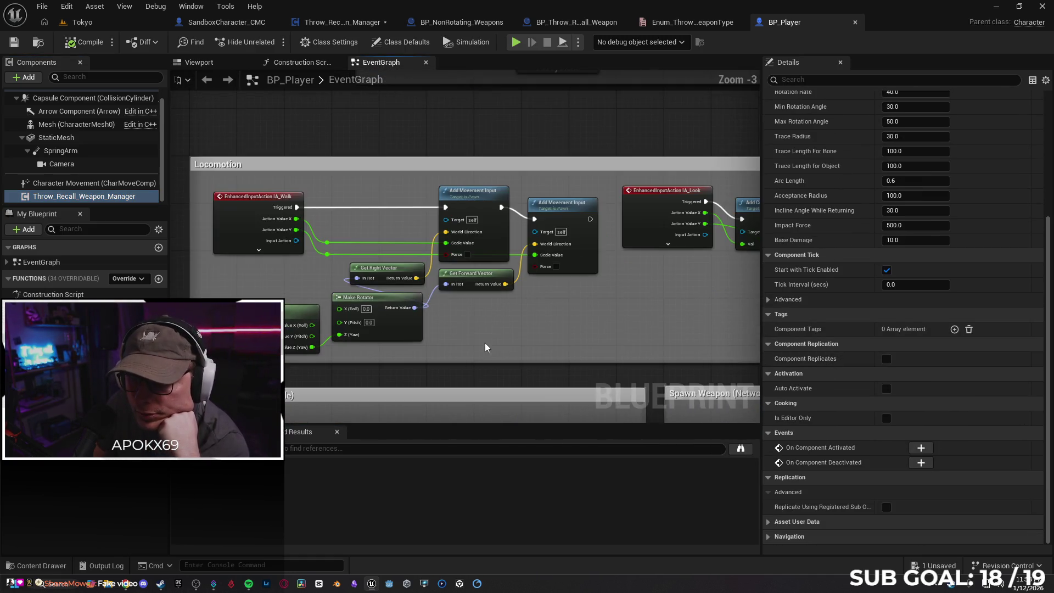
scroll(532, 351, down, 3)
scroll(430, 240, up, 4)
mouse_move(431, 240)
mouse_down()
mouse_move(292, 170)
mouse_move(247, 101)
mouse_up()
drag(299, 153, 293, 142)
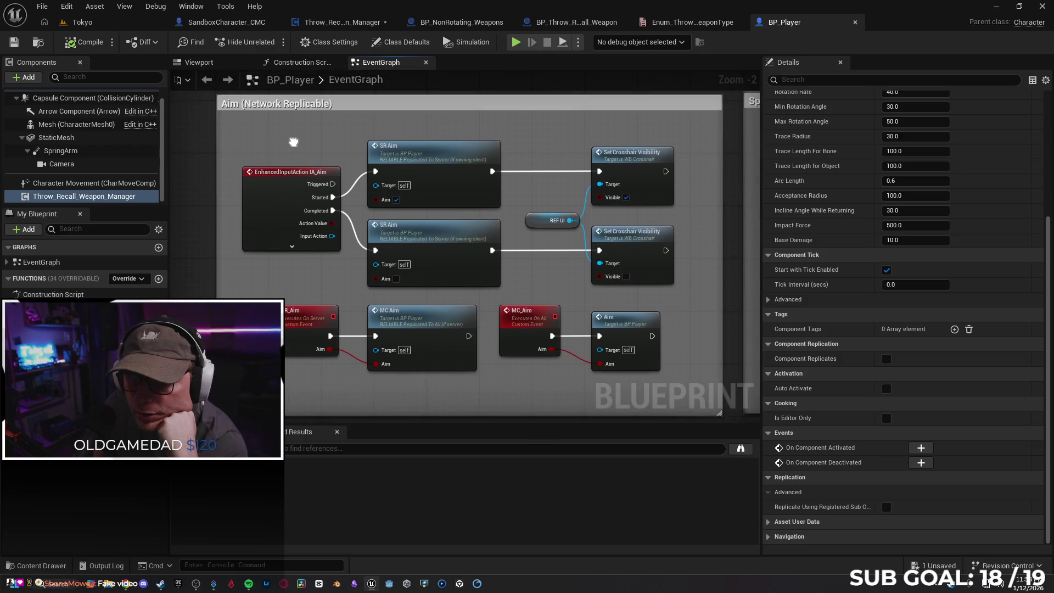
scroll(302, 143, down, 1)
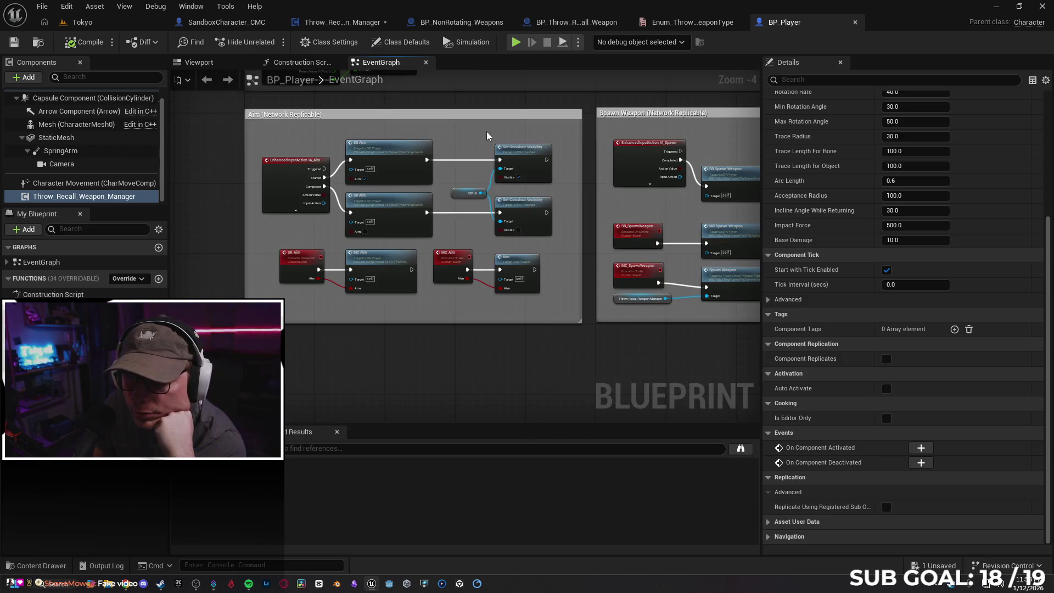
scroll(301, 143, down, 1)
mouse_move(302, 143)
mouse_down()
mouse_move(298, 155)
mouse_move(242, 155)
mouse_up()
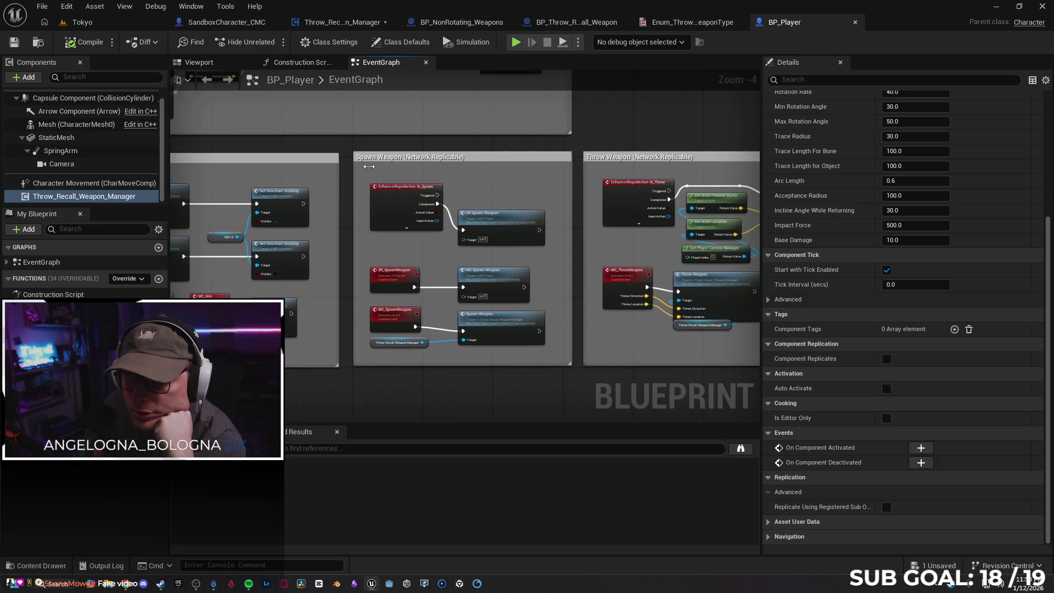
scroll(465, 174, up, 1)
drag(466, 173, 453, 161)
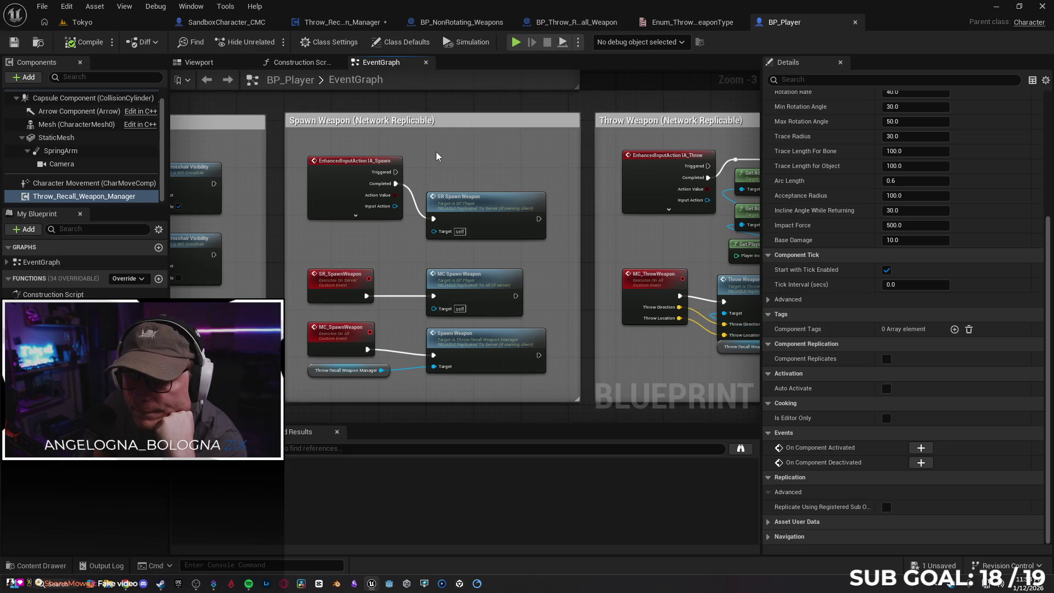
mouse_move(483, 154)
mouse_down()
mouse_move(217, 138)
mouse_move(471, 160)
mouse_move(454, 138)
mouse_up()
Step: Trace the SR Spawn Weapon call to its SR_SpawnWeapon and MC_SpawnWeapon events
click(512, 179)
drag(555, 160, 505, 144)
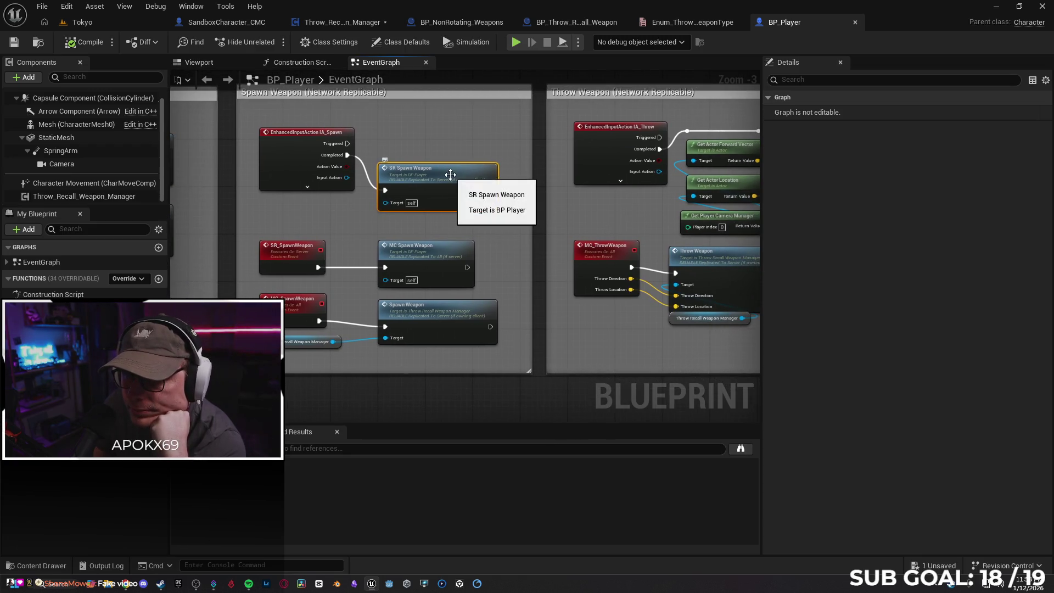
double_click(473, 166)
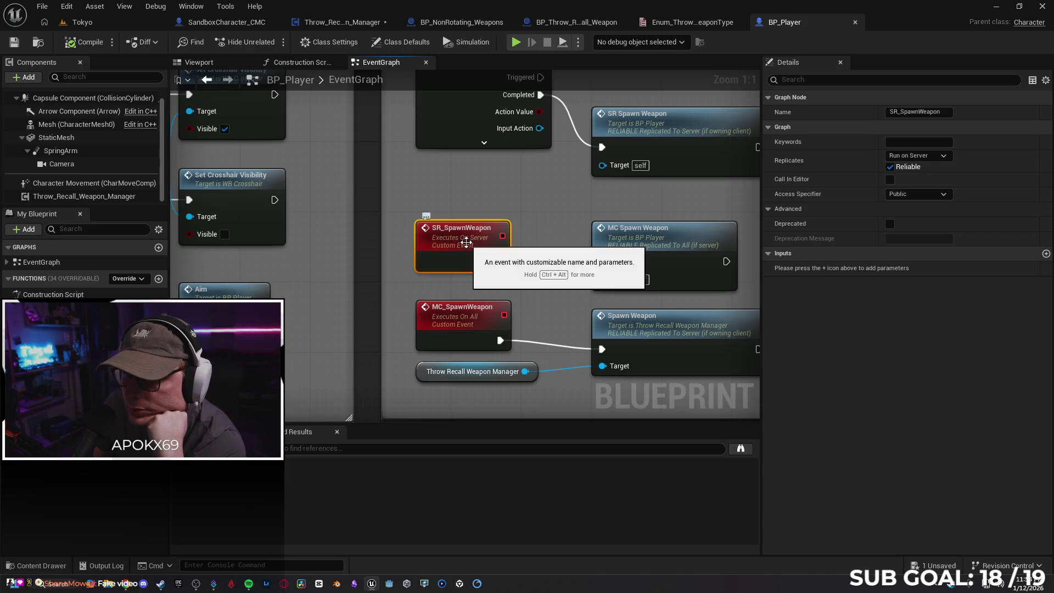
drag(524, 216, 482, 217)
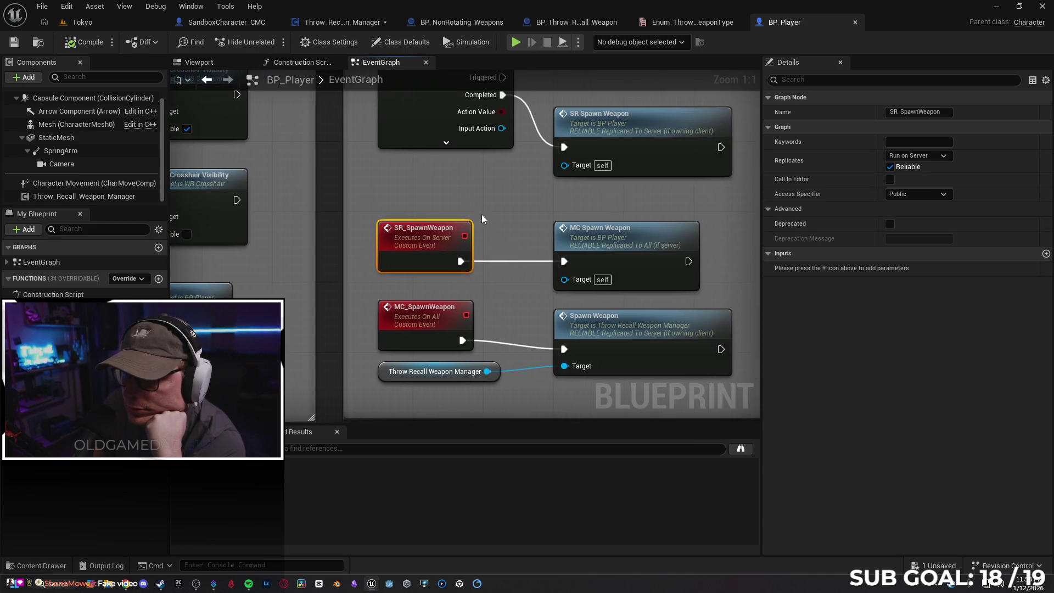
scroll(483, 212, down, 3)
click(441, 314)
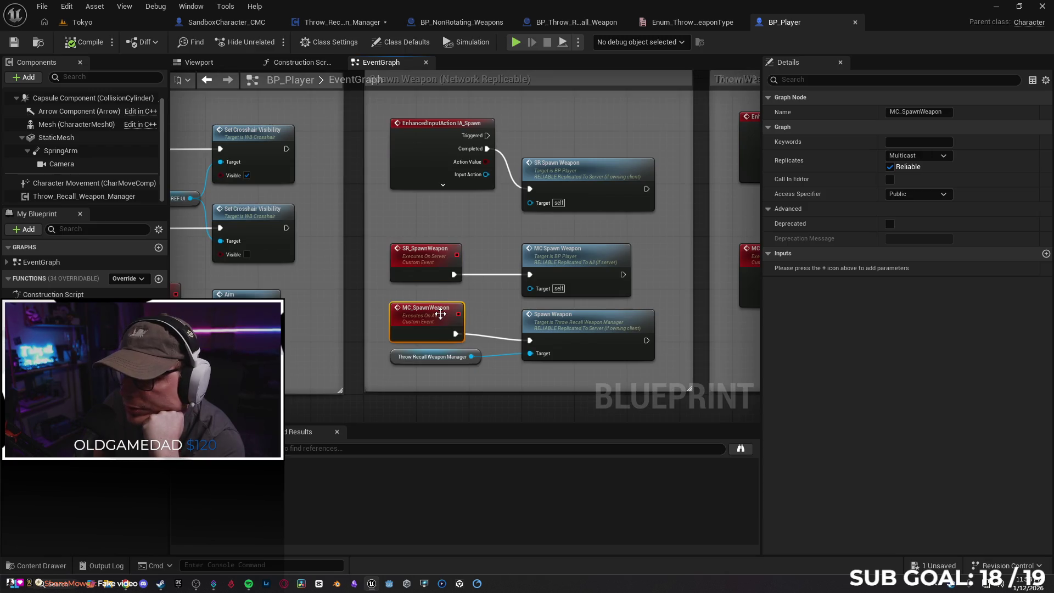
click(492, 226)
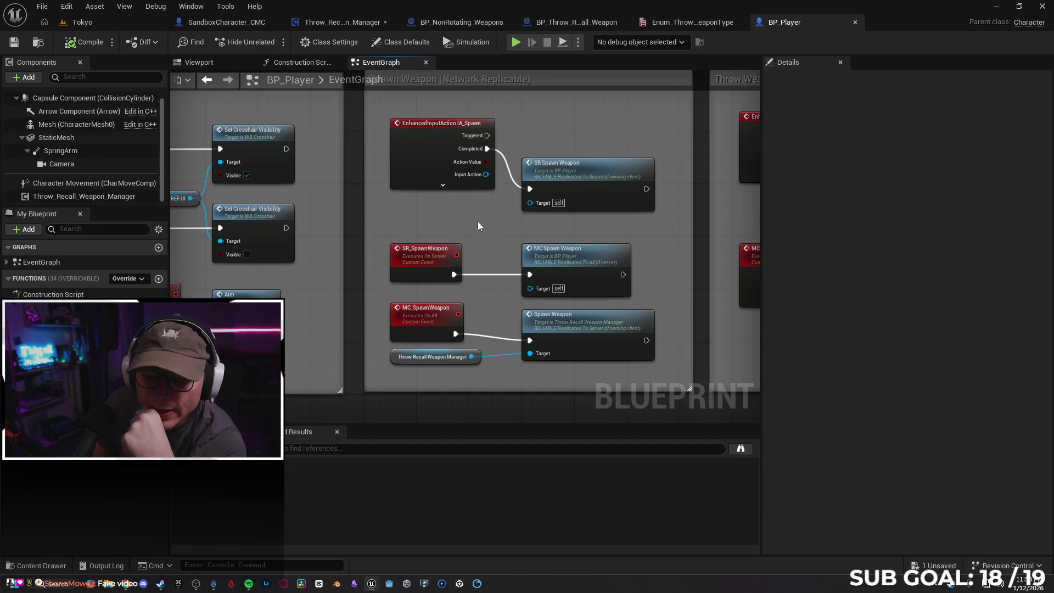
drag(475, 238, 435, 247)
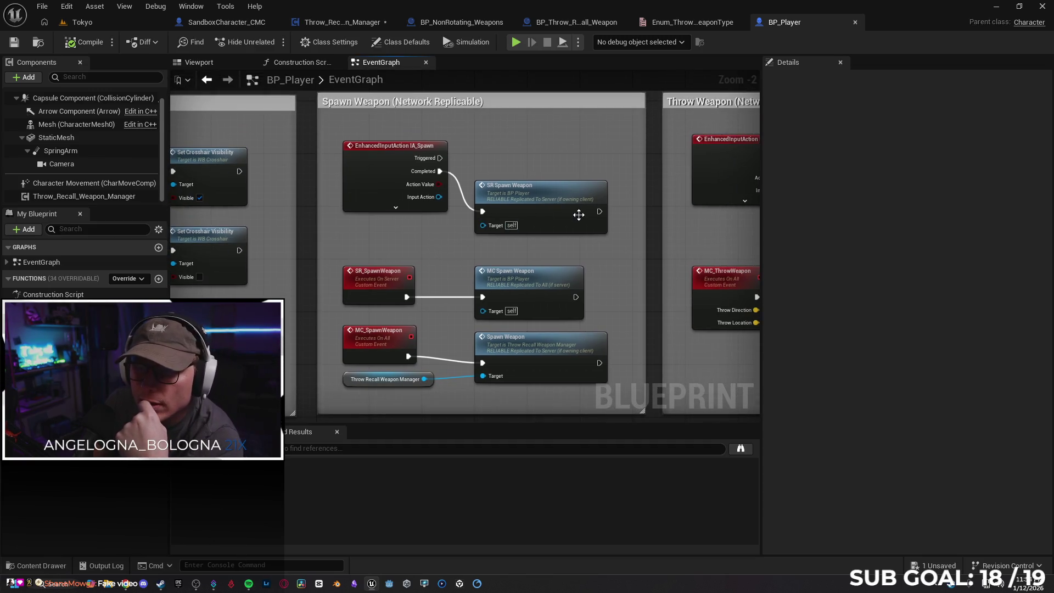
scroll(581, 244, down, 3)
scroll(518, 243, up, 2)
drag(526, 261, 479, 259)
Step: Inspect the Throw Weapon group's IA_Throw, SR_ThrowWeapon and MC_ThrowWeapon nodes, then open Throw_Recall_Weapon_Manager
click(459, 208)
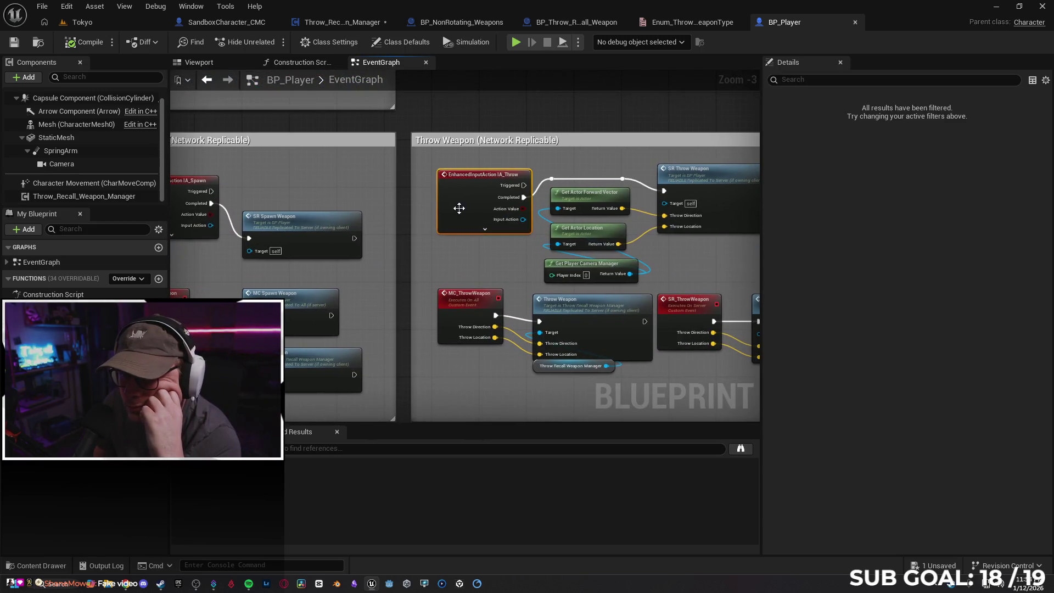
drag(467, 306, 438, 302)
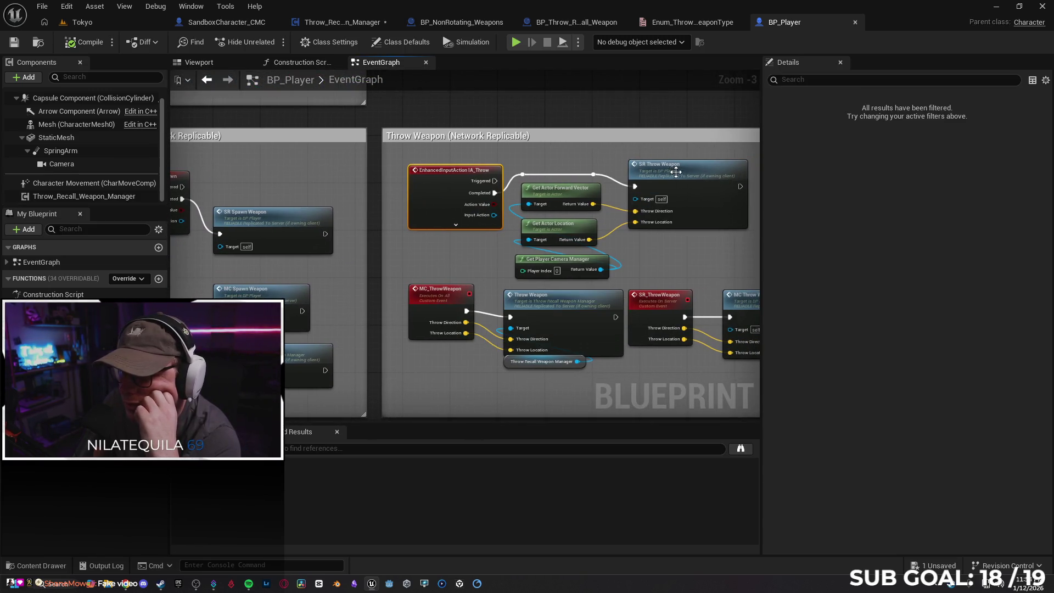
click(673, 171)
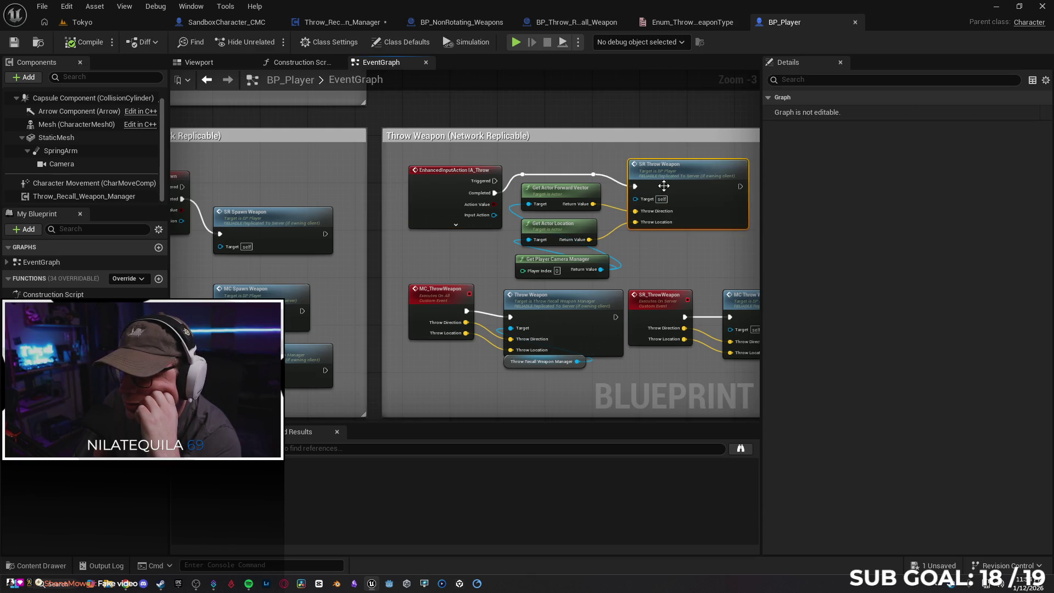
click(434, 300)
click(656, 297)
scroll(444, 243, down, 2)
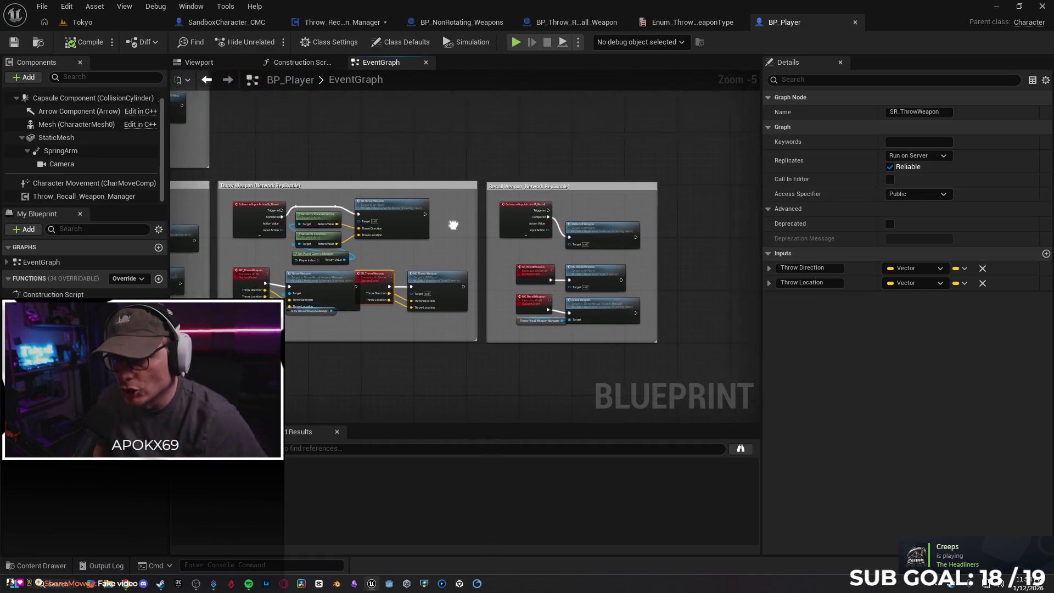
scroll(453, 316, down, 1)
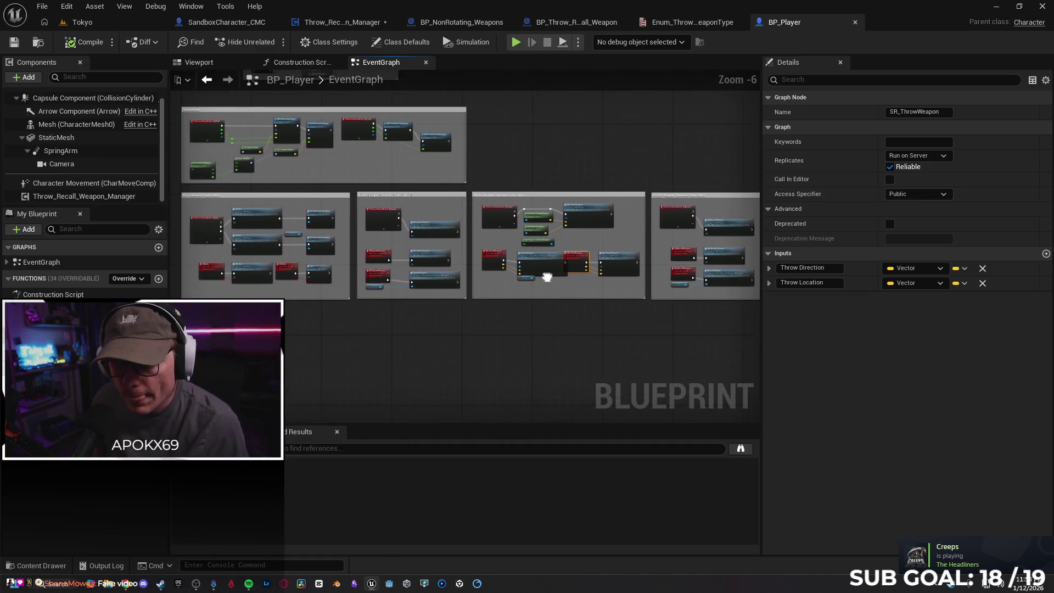
scroll(450, 219, up, 3)
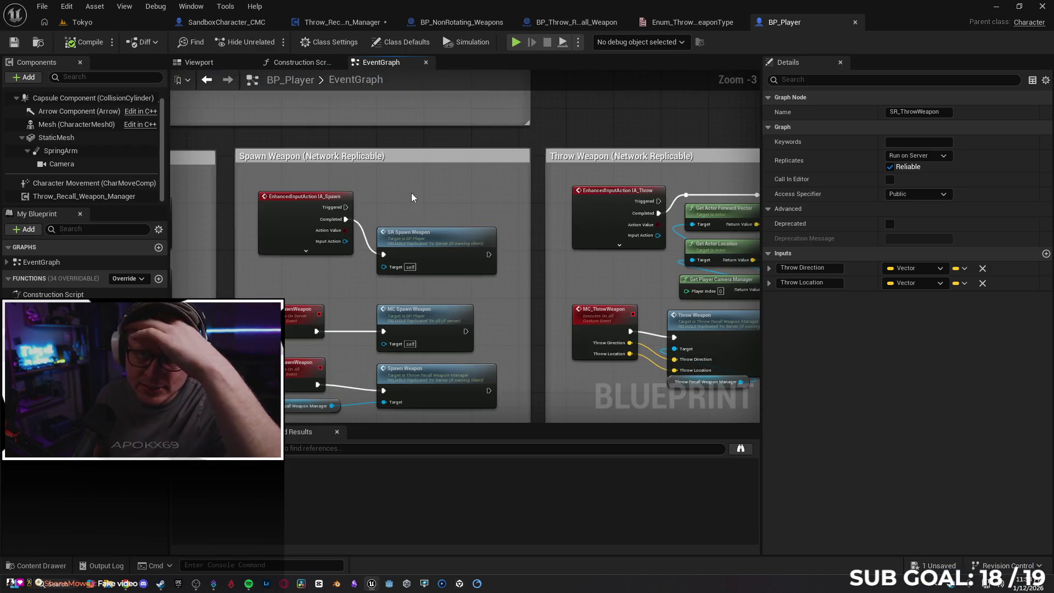
scroll(407, 198, down, 1)
click(362, 26)
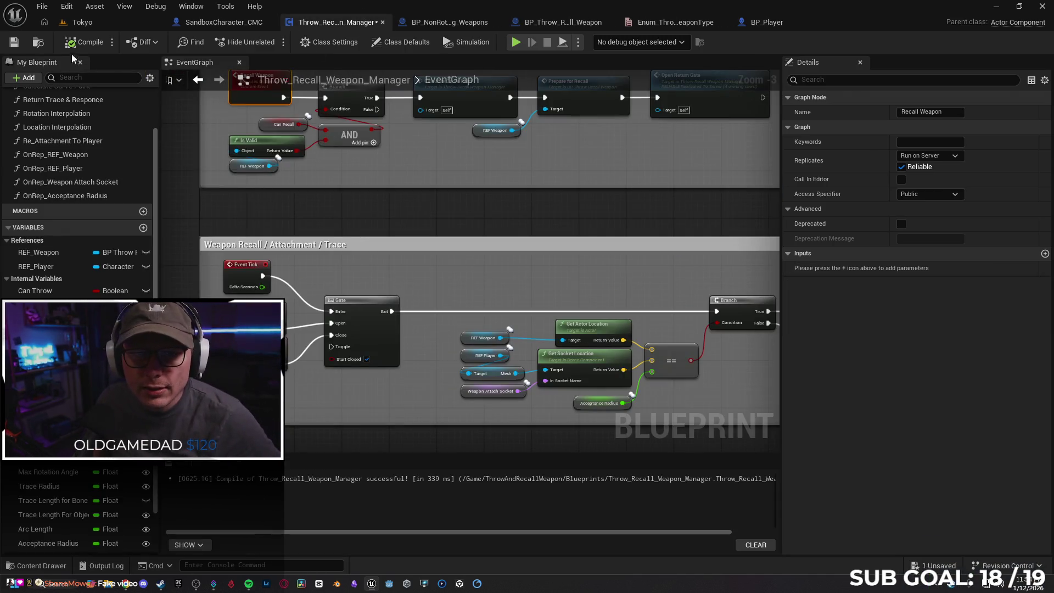
Step: Save the weapon manager, glance through the weapon blueprint tabs, and view its reattachment and interpolation nodes
click(15, 44)
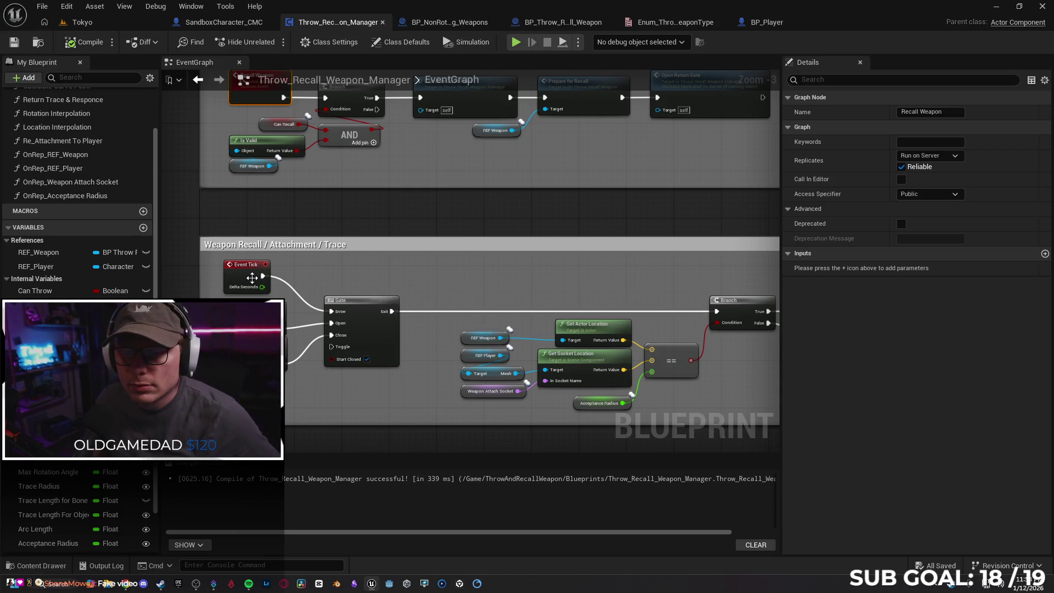
click(554, 22)
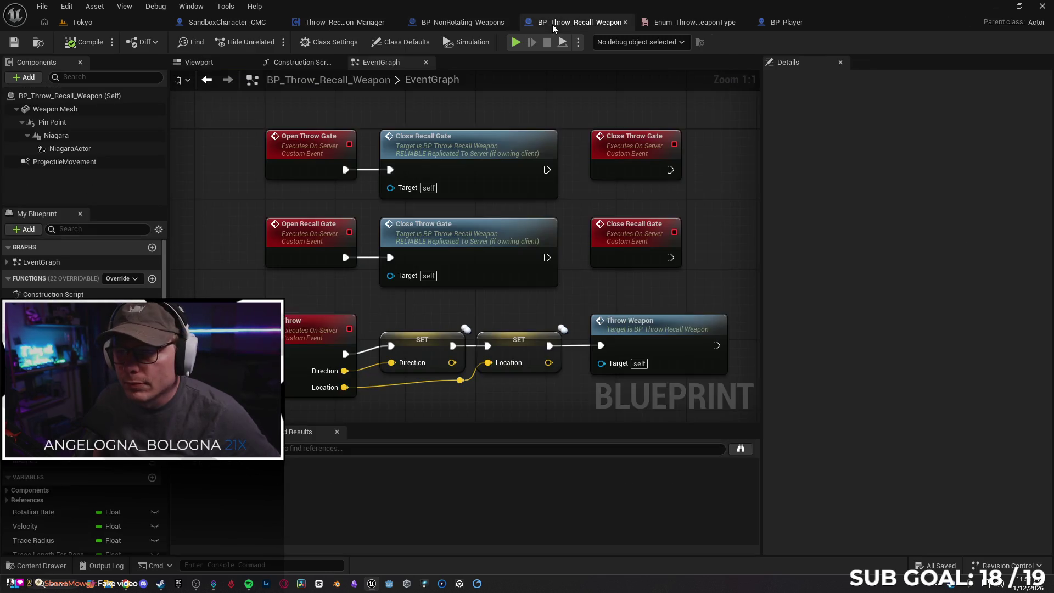
click(675, 22)
click(571, 22)
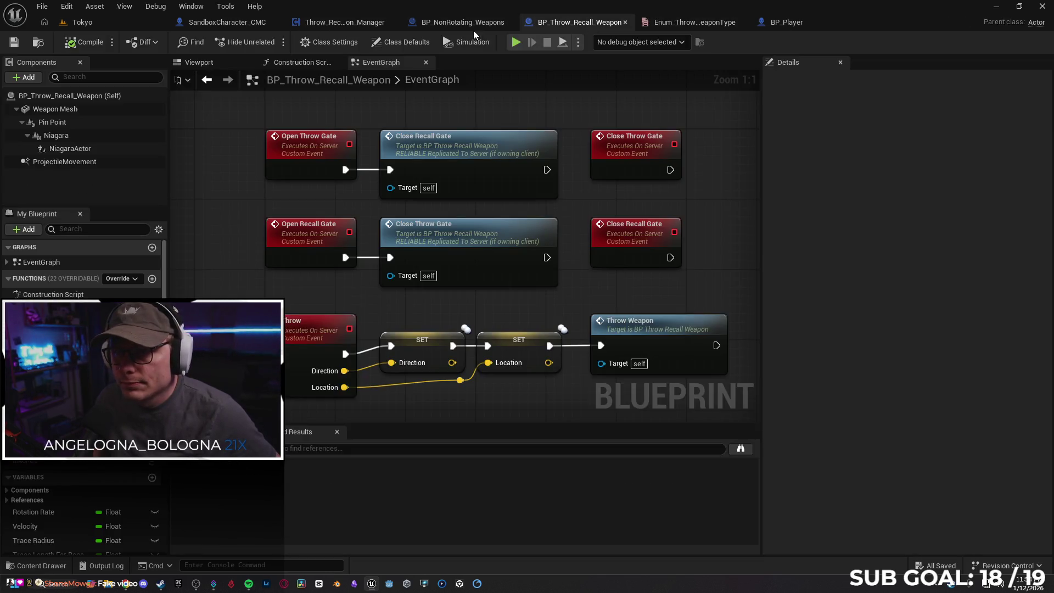
click(470, 27)
click(317, 26)
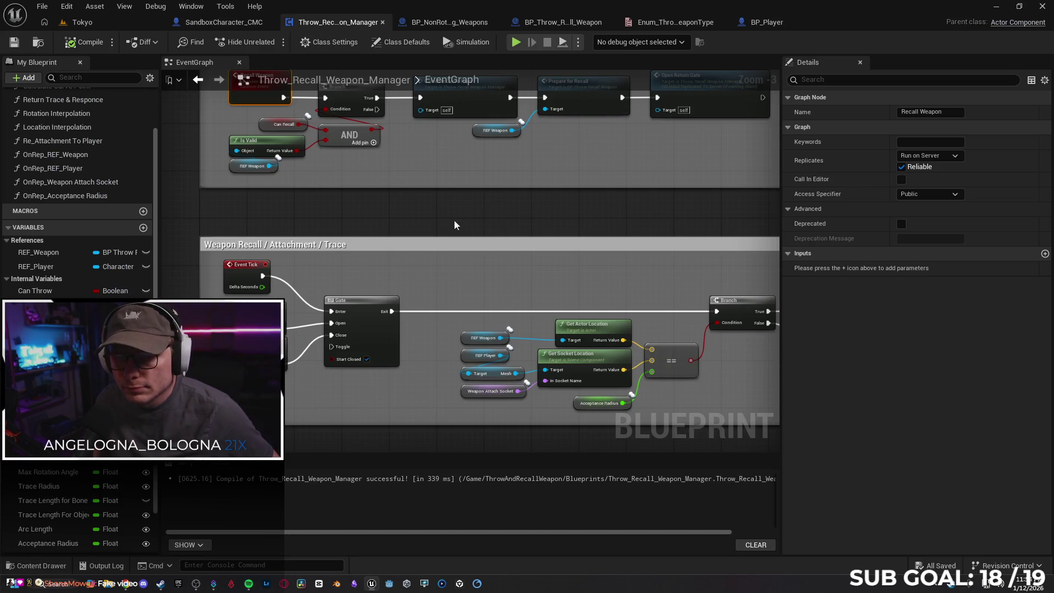
drag(461, 248, 192, 258)
drag(518, 181, 77, 214)
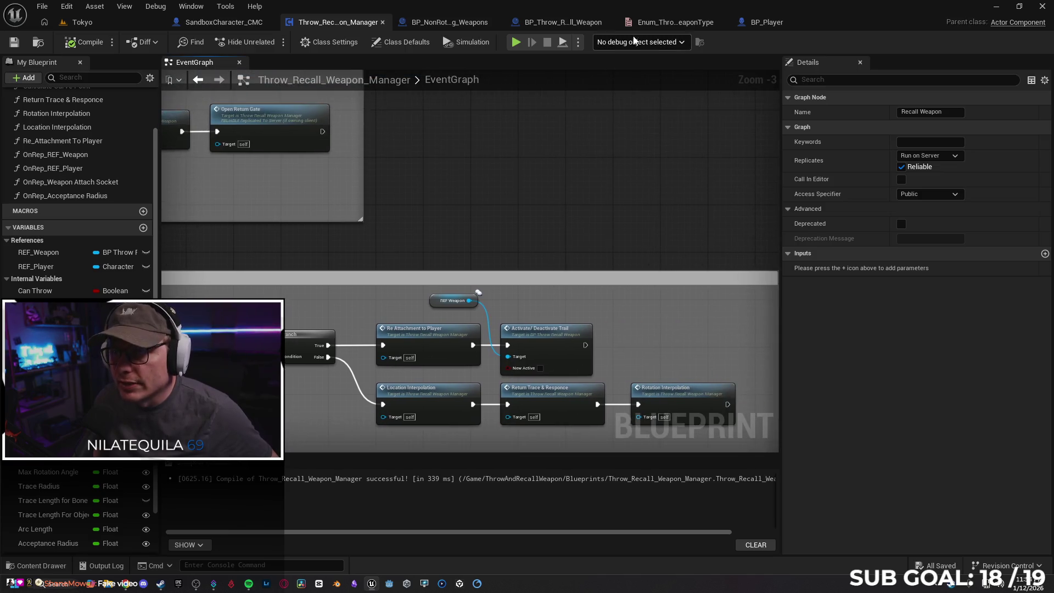
Step: Close the weapon type enum and BP_Throw_Recall_Weapon editors
click(674, 22)
click(737, 23)
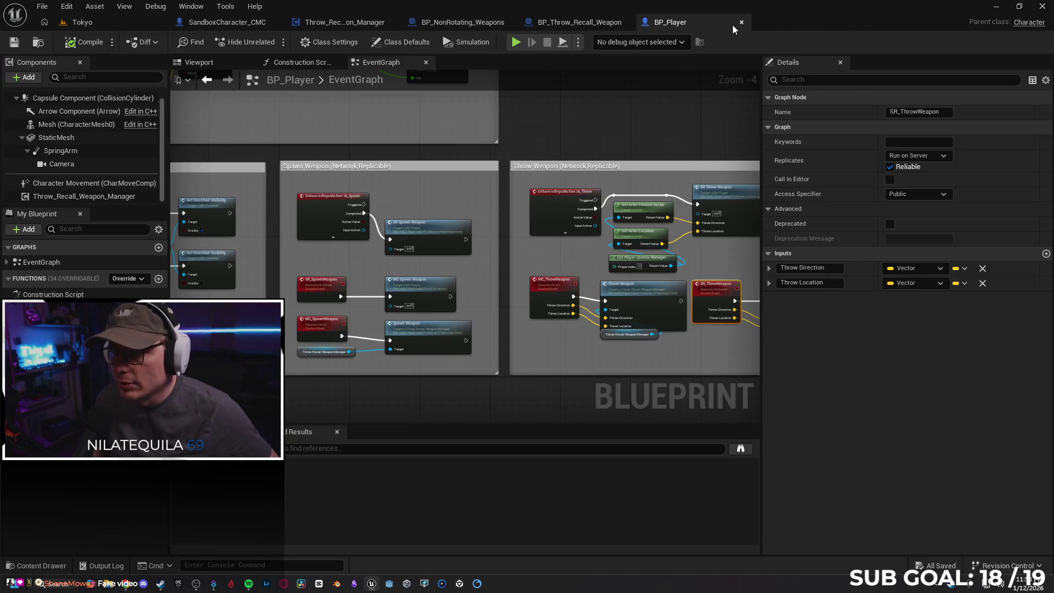
click(588, 24)
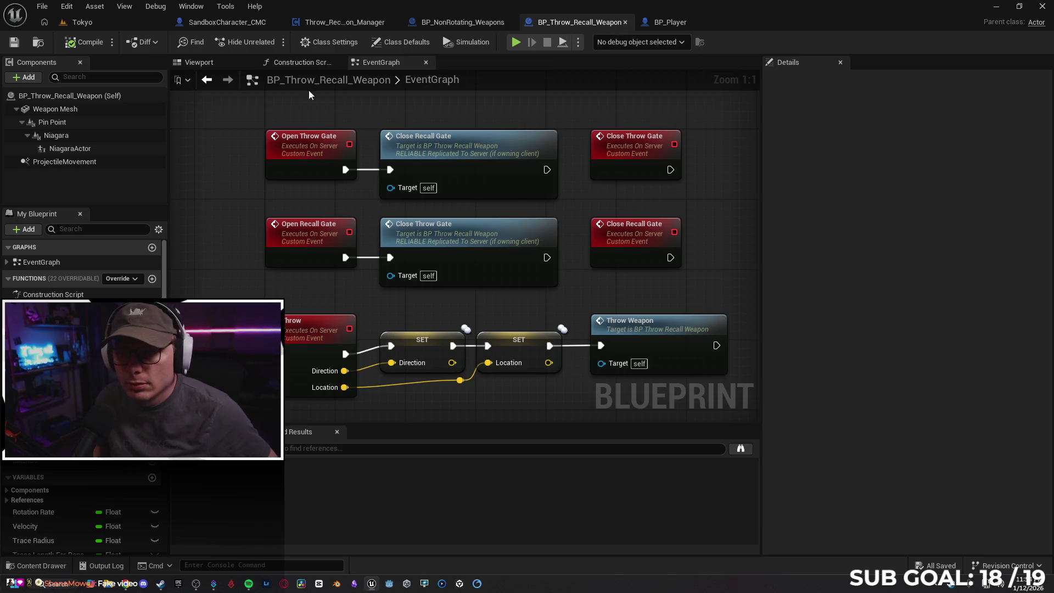
click(379, 62)
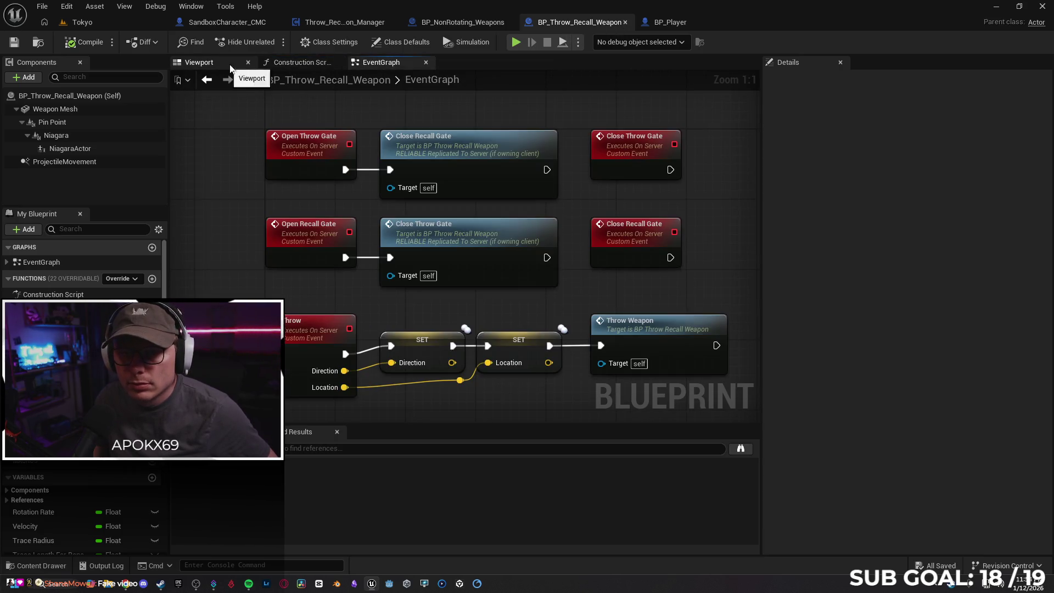
click(625, 22)
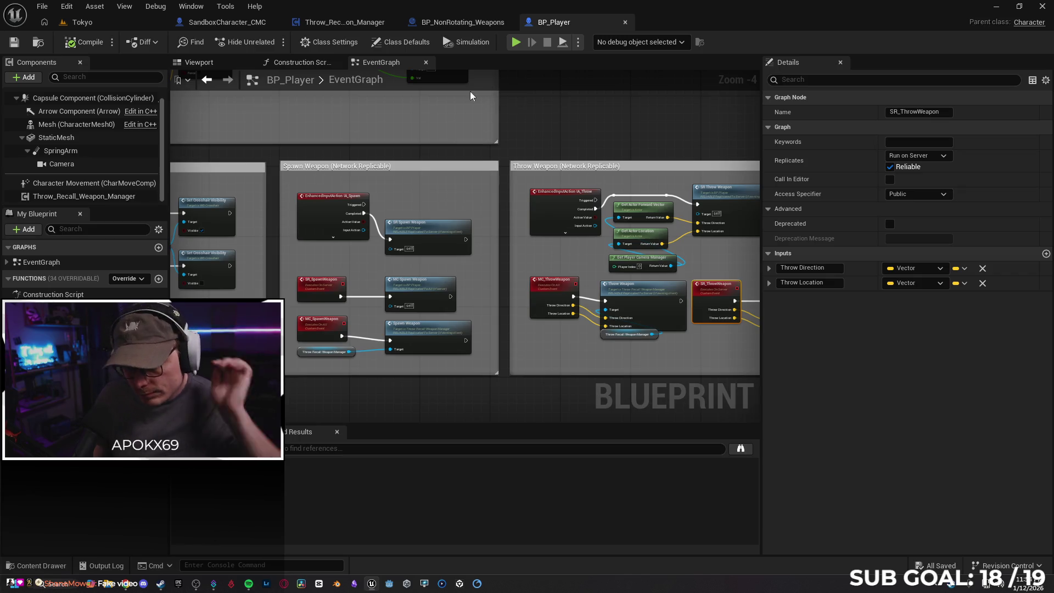
Step: Inspect BP_Player's manager getter and Spawn Weapon (Network Replicable) group, then return to SandboxCharacter_CMC
click(305, 352)
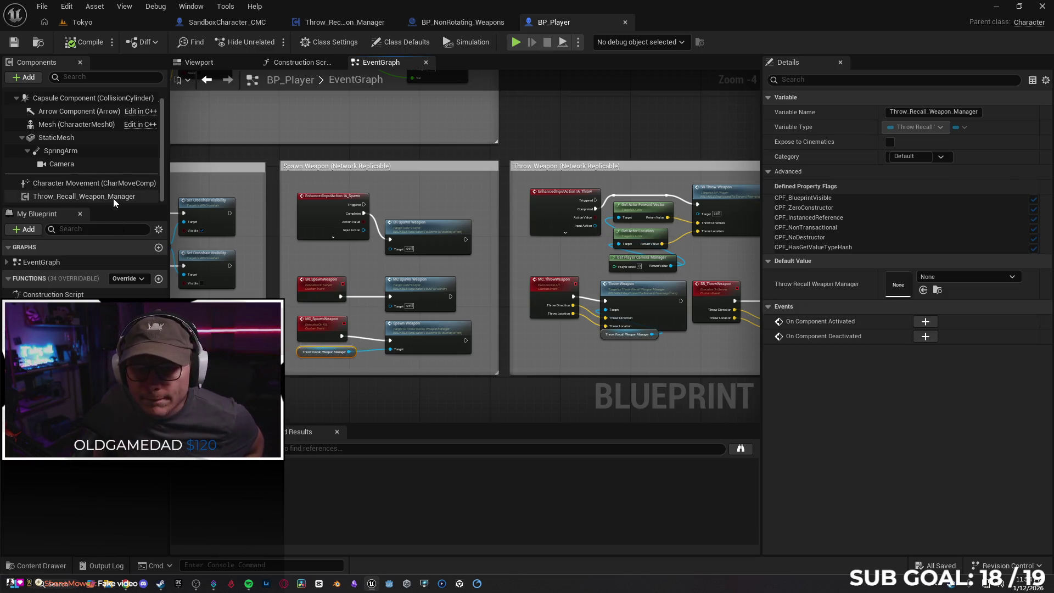
scroll(380, 180, up, 2)
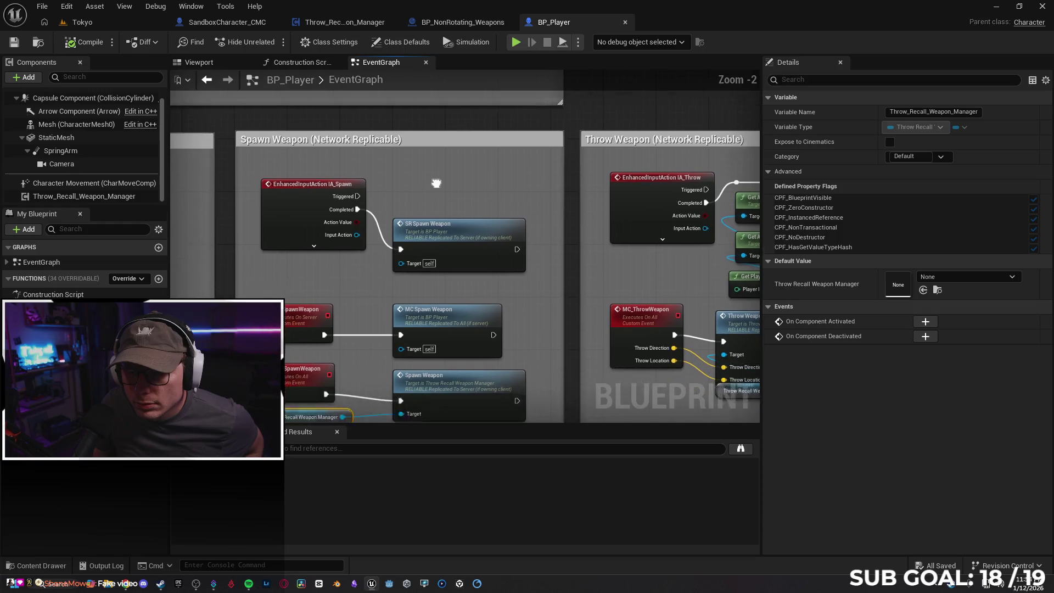
click(444, 138)
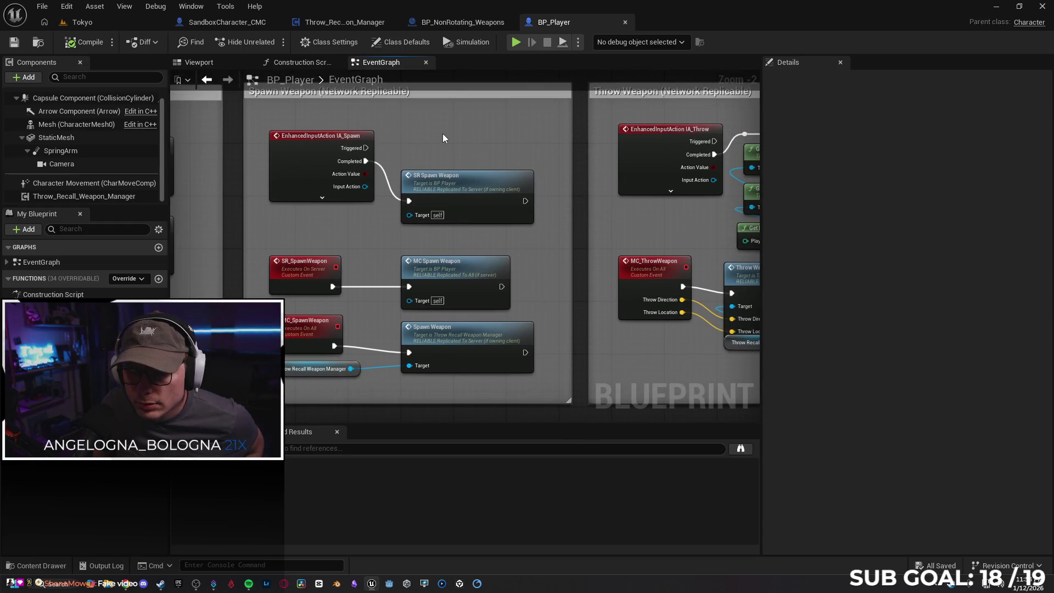
scroll(443, 136, down, 1)
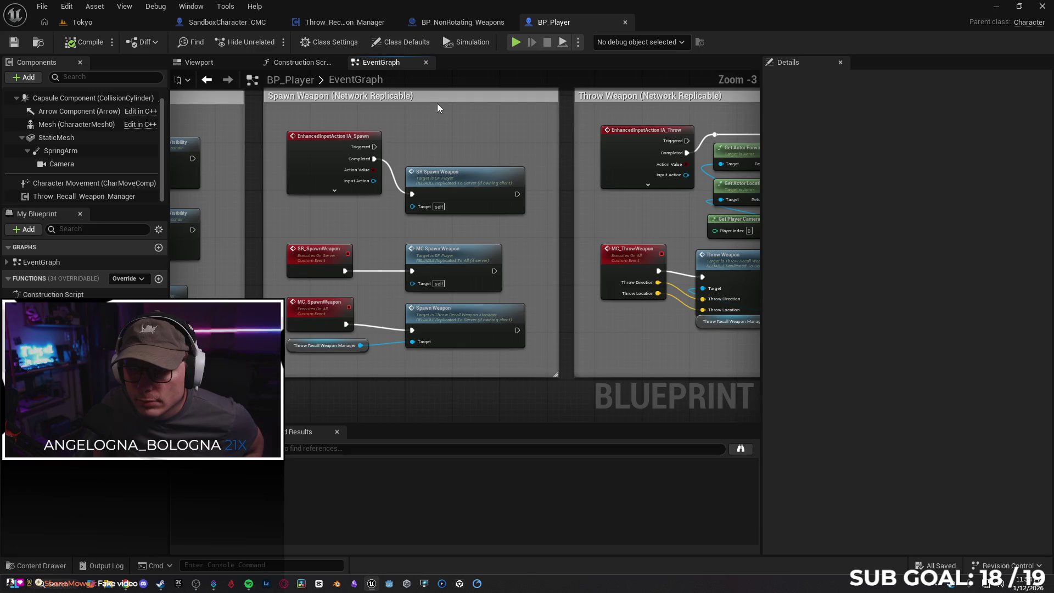
click(437, 104)
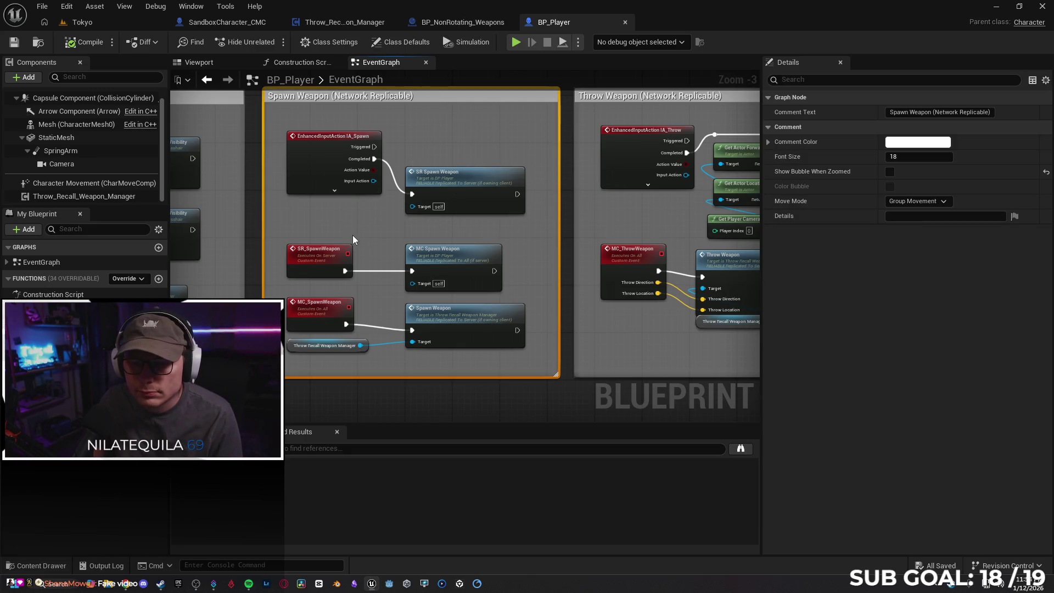
scroll(386, 222, down, 1)
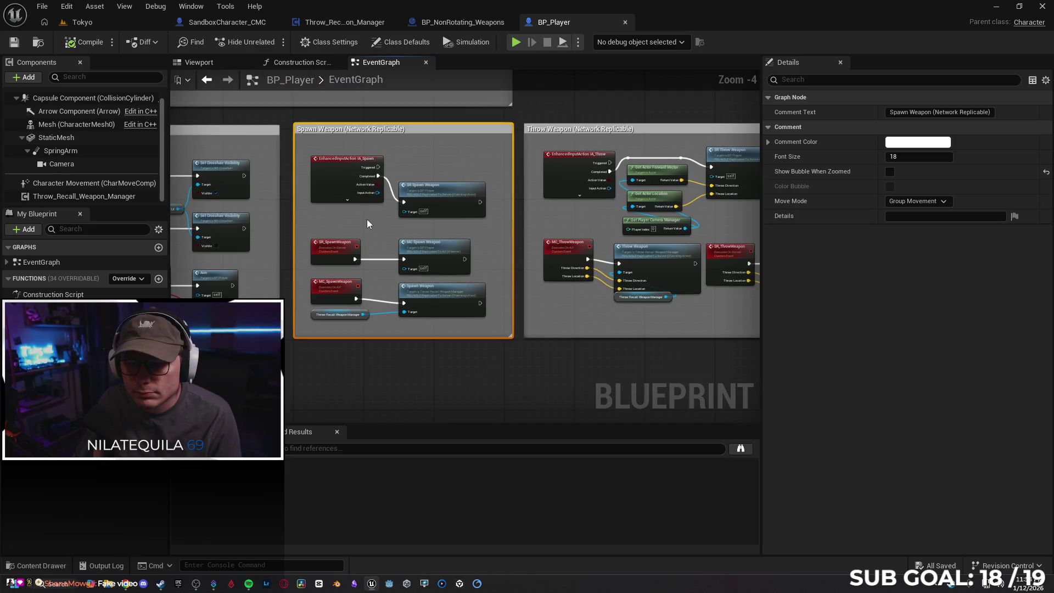
click(228, 22)
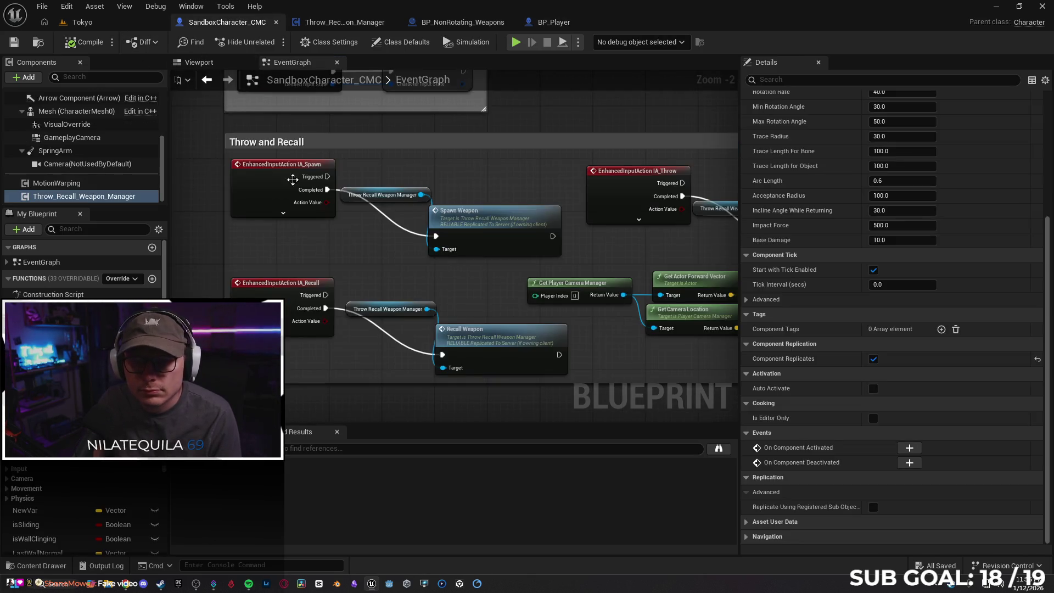
Step: Paste a stray empty Spawn Weapon comment box below Throw and Recall, then delete it
scroll(312, 253, down, 2)
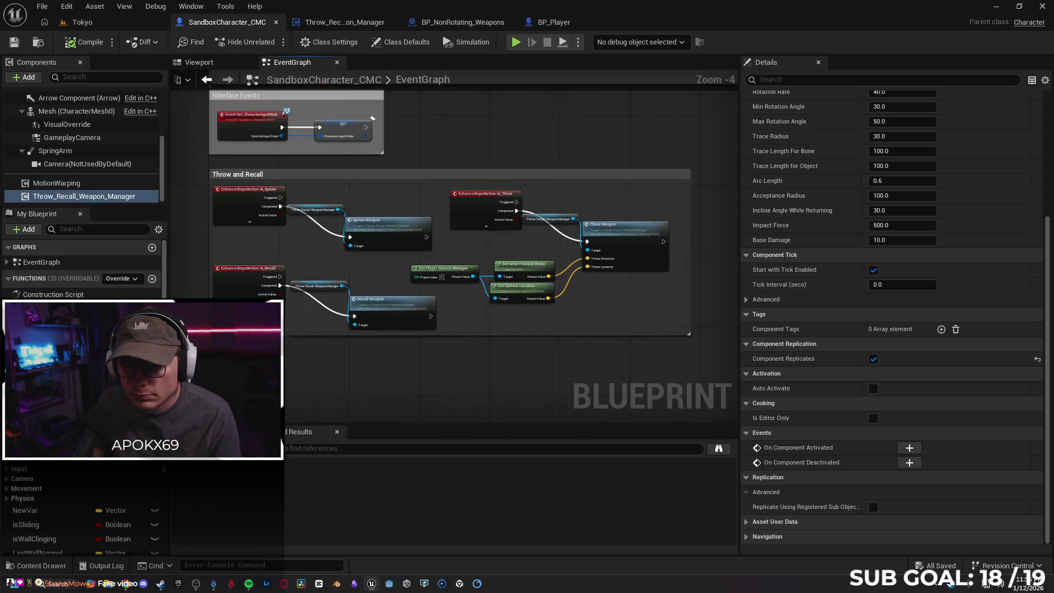
drag(310, 396, 321, 299)
key(ctrl+v)
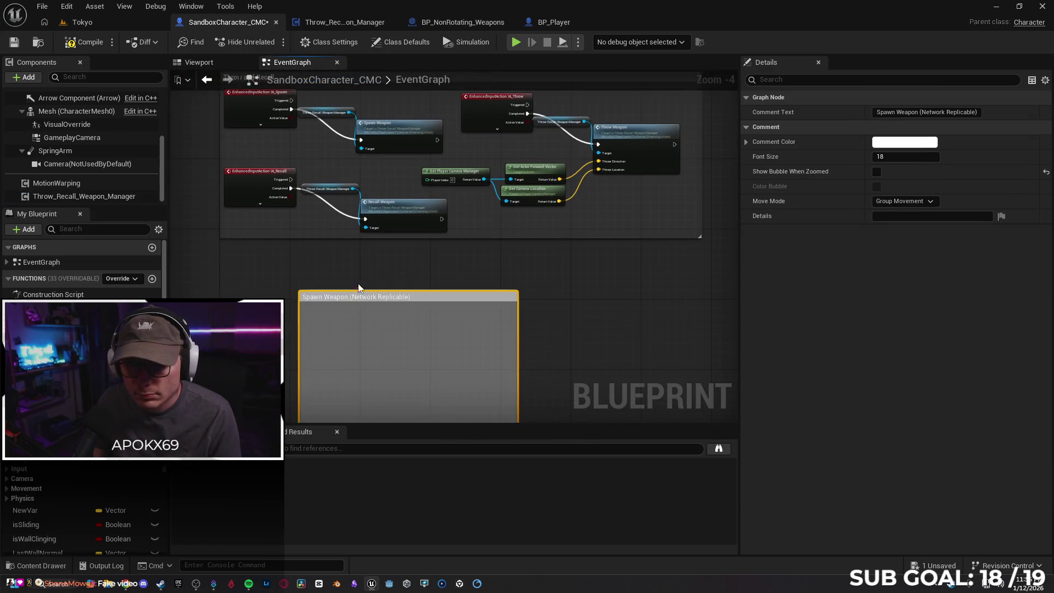
drag(284, 236, 282, 206)
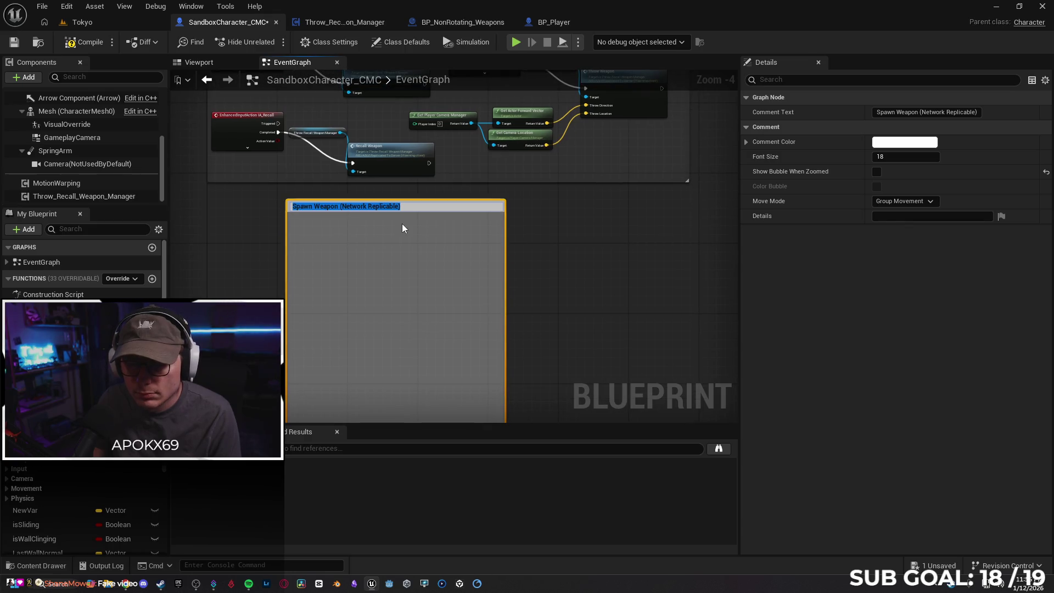
click(477, 252)
drag(477, 252, 547, 204)
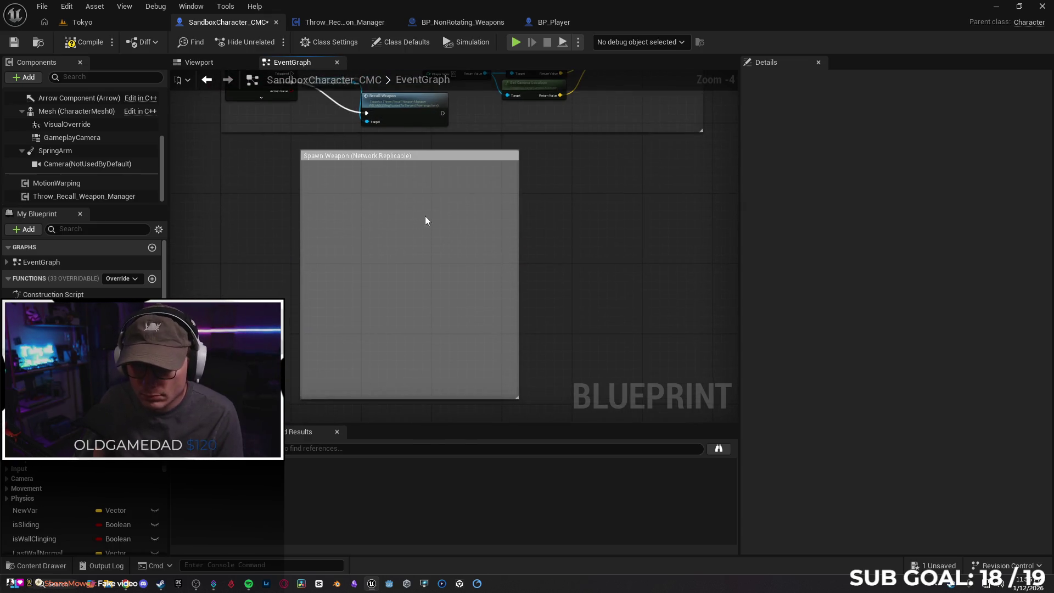
click(433, 163)
key(Delete)
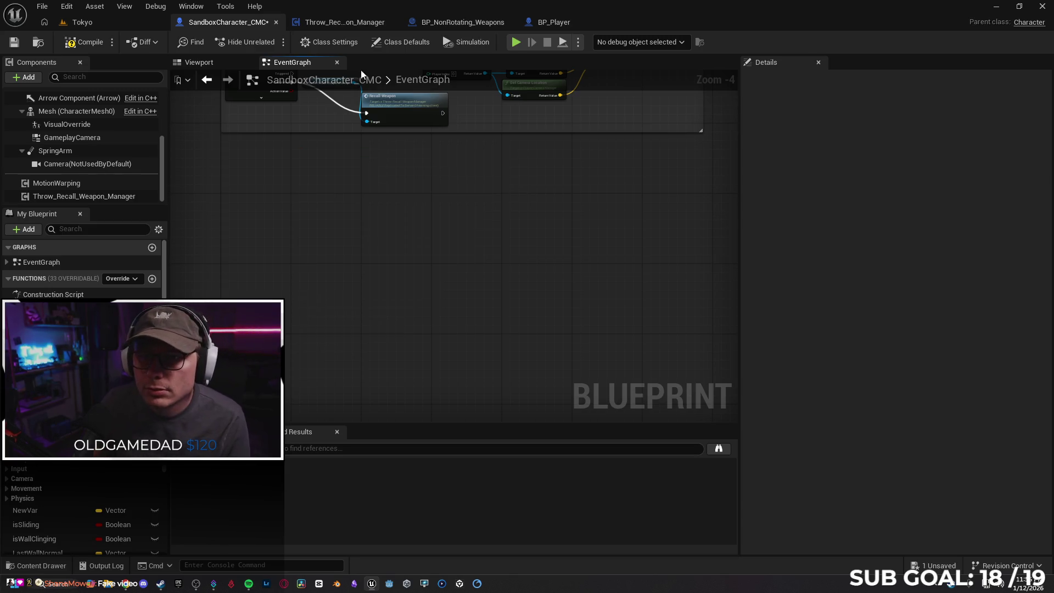
Step: In BP_Player, marquee-select the Spawn Weapon group with all its nodes
click(462, 22)
click(546, 22)
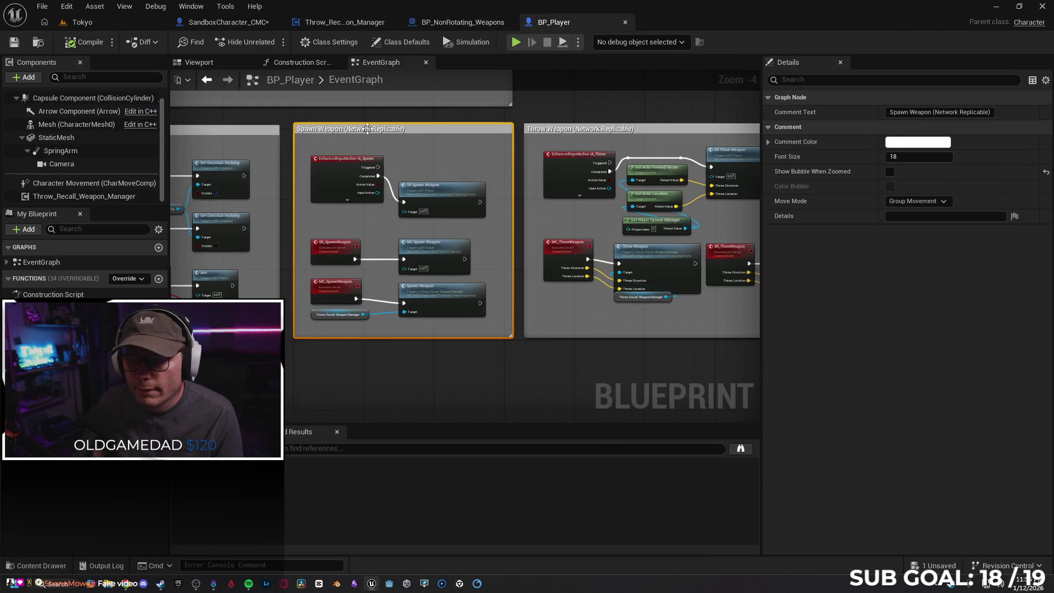
click(299, 113)
mouse_move(298, 114)
mouse_down()
mouse_move(414, 281)
mouse_move(494, 357)
mouse_up()
Step: Paste the Spawn Weapon nodes into SandboxCharacter_CMC, choosing matching MC_SpawnWeapon and SR_SpawnWeapon functions
click(216, 23)
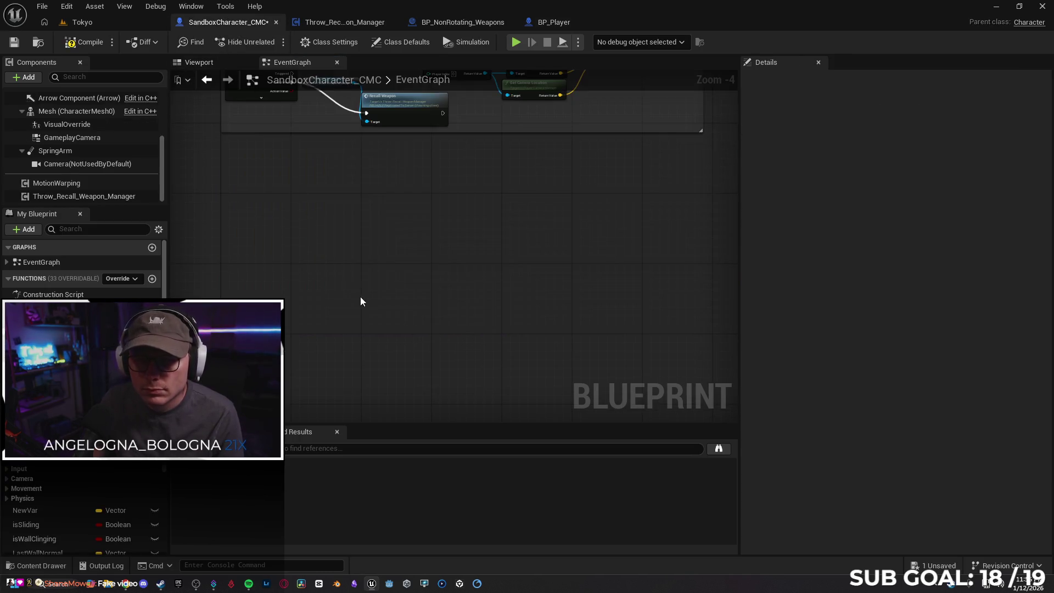
key(ctrl+v)
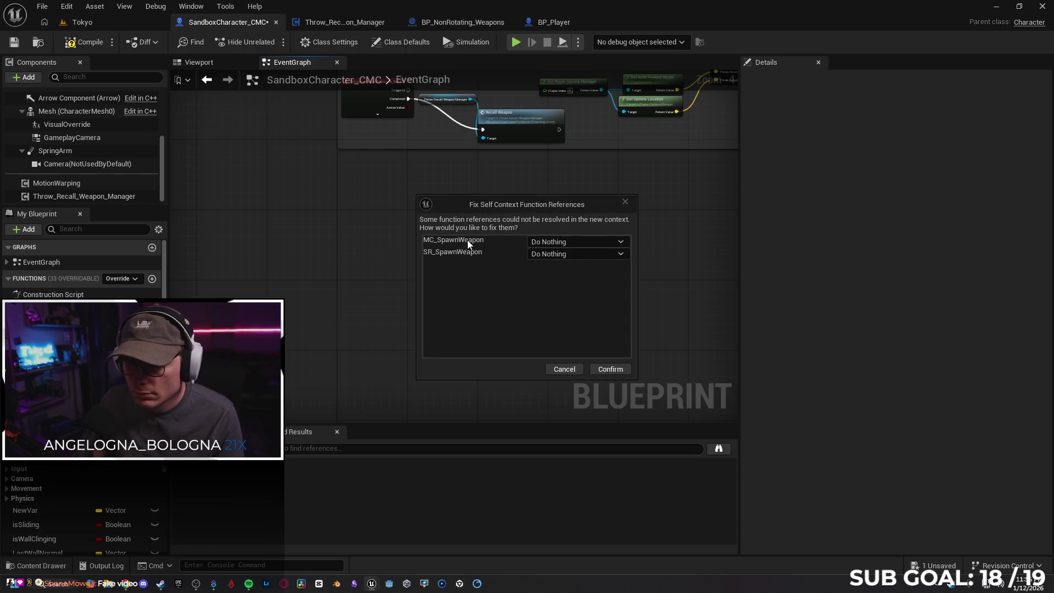
click(581, 245)
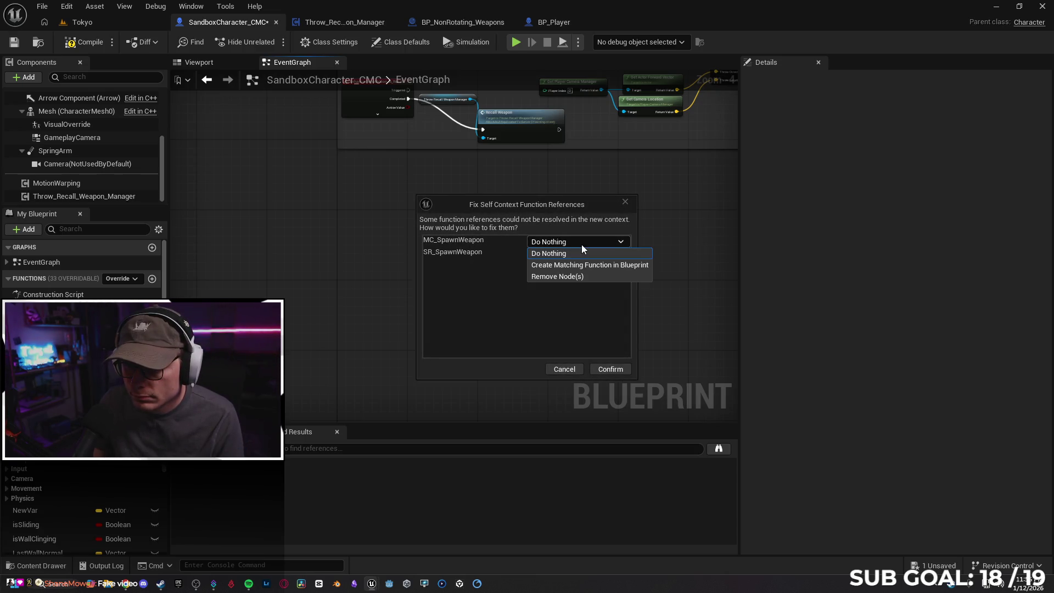
click(607, 242)
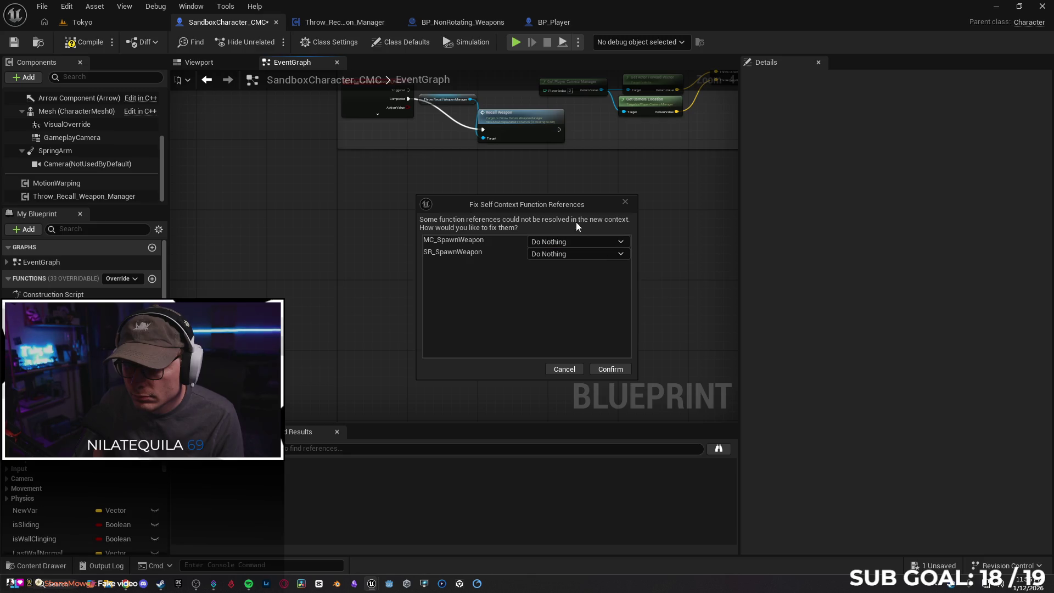
click(594, 240)
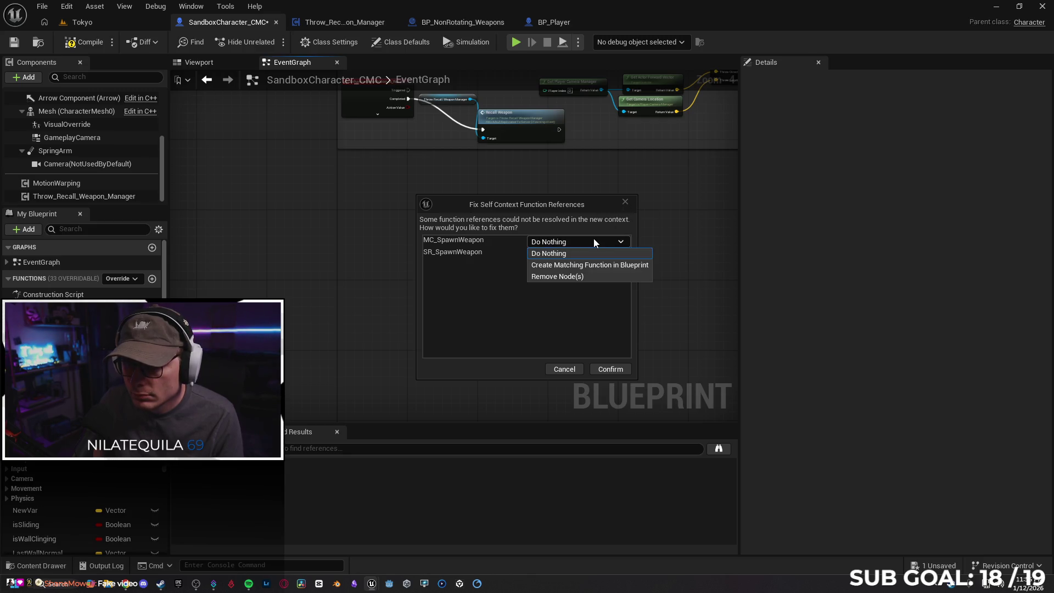
click(597, 264)
click(597, 254)
click(592, 277)
Step: Paste the Spawn Weapon nodes again, create both matching functions, and confirm the fixes
click(570, 368)
right_click(430, 219)
click(393, 196)
key(ctrl+v)
click(576, 242)
click(582, 266)
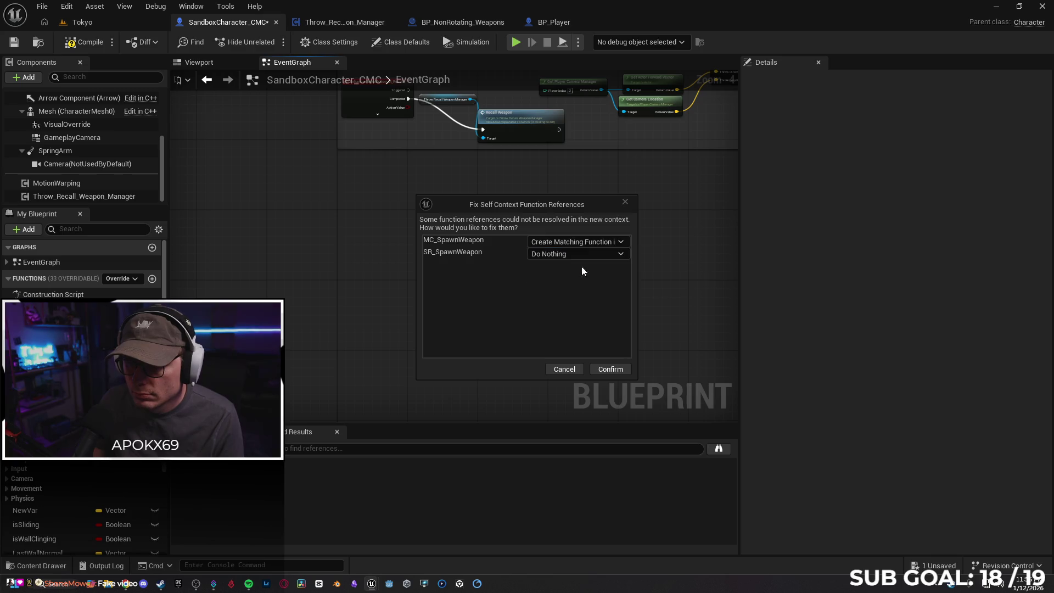
click(566, 255)
click(589, 277)
click(609, 369)
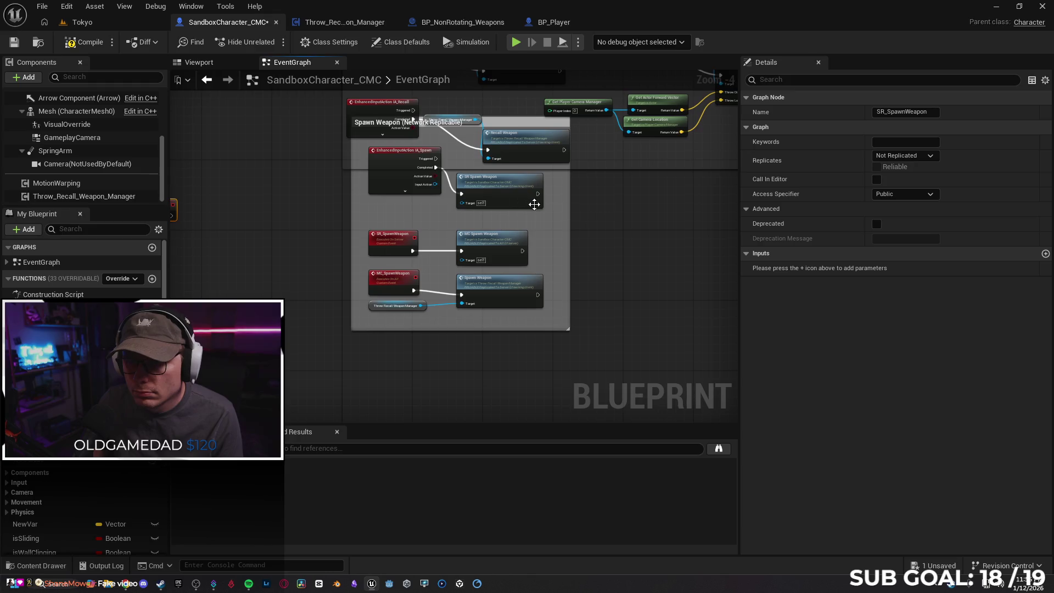
Step: Select the pasted Spawn Weapon comment group together with every node inside it
drag(489, 123, 491, 189)
click(487, 122)
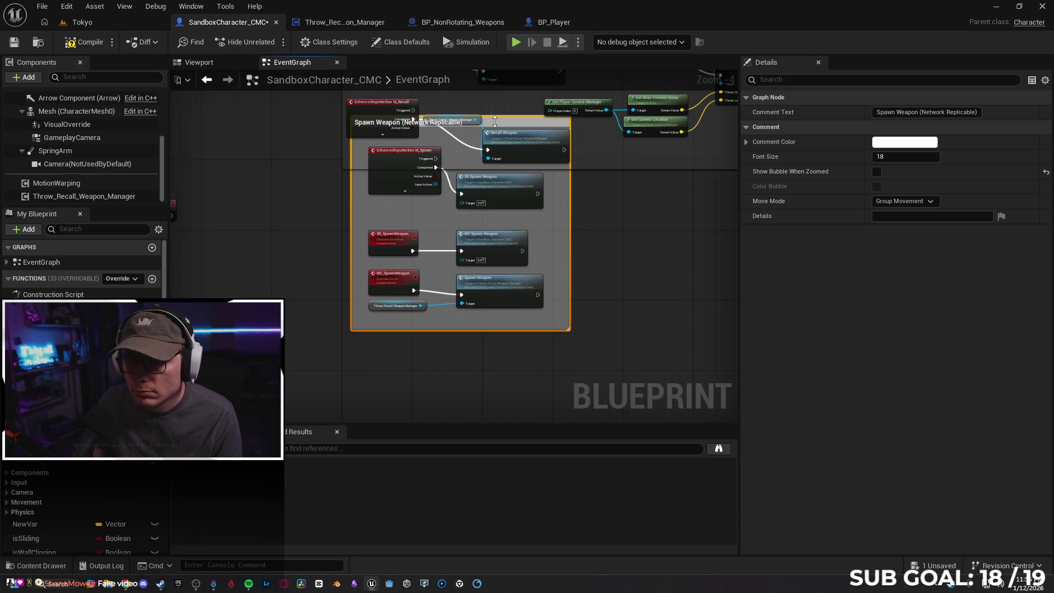
key(Return)
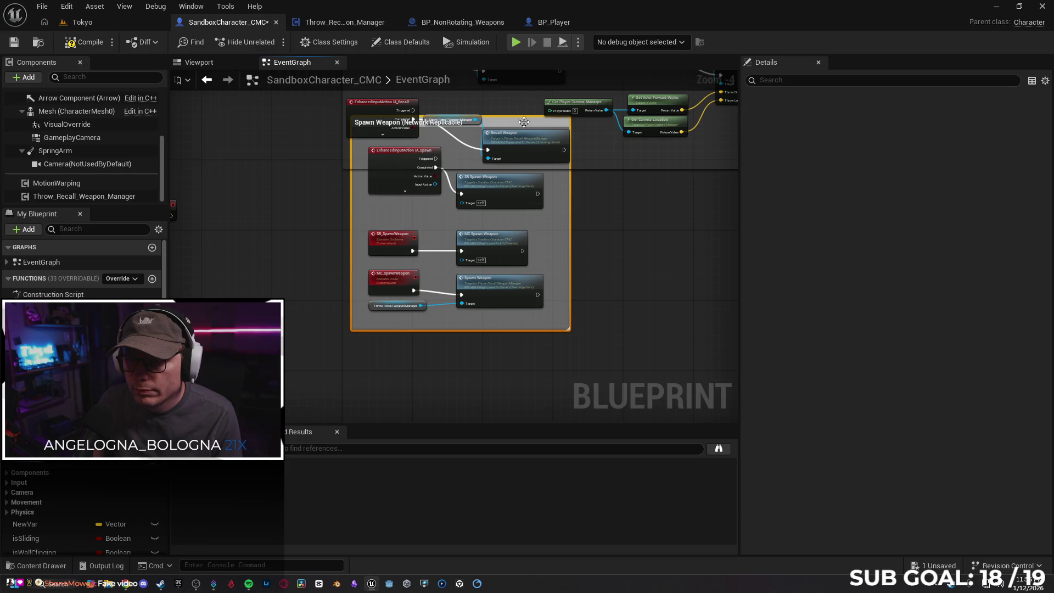
click(523, 122)
click(585, 204)
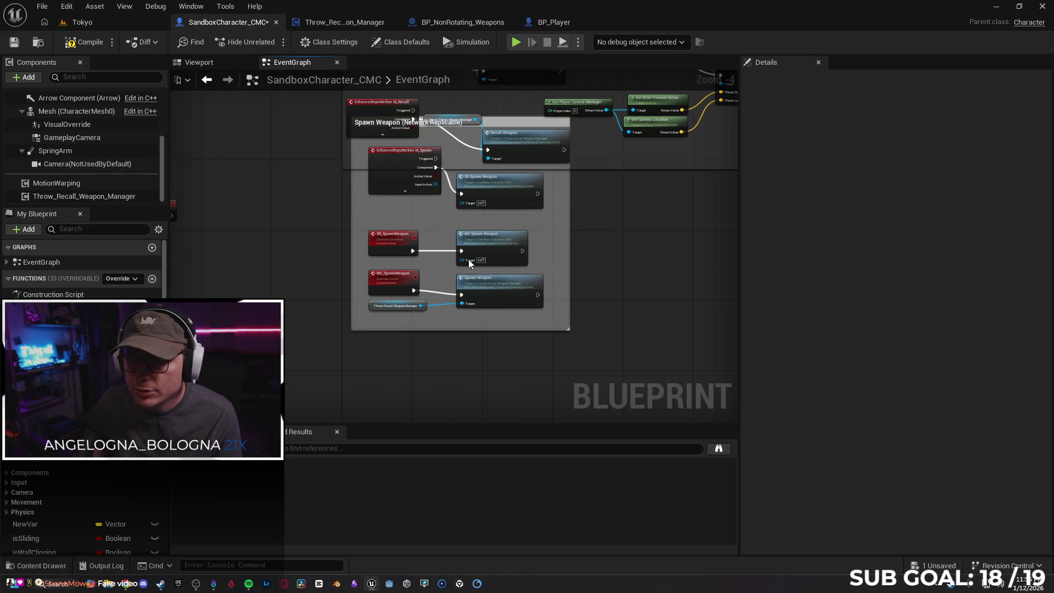
mouse_move(545, 122)
mouse_down()
mouse_move(414, 222)
mouse_move(419, 314)
mouse_move(397, 325)
mouse_up()
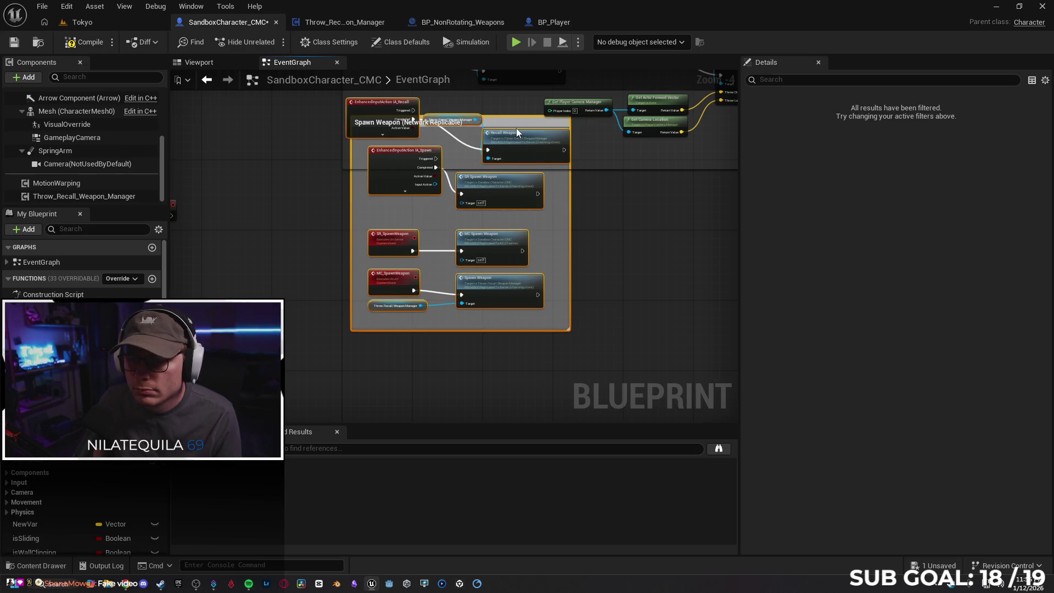
click(500, 124)
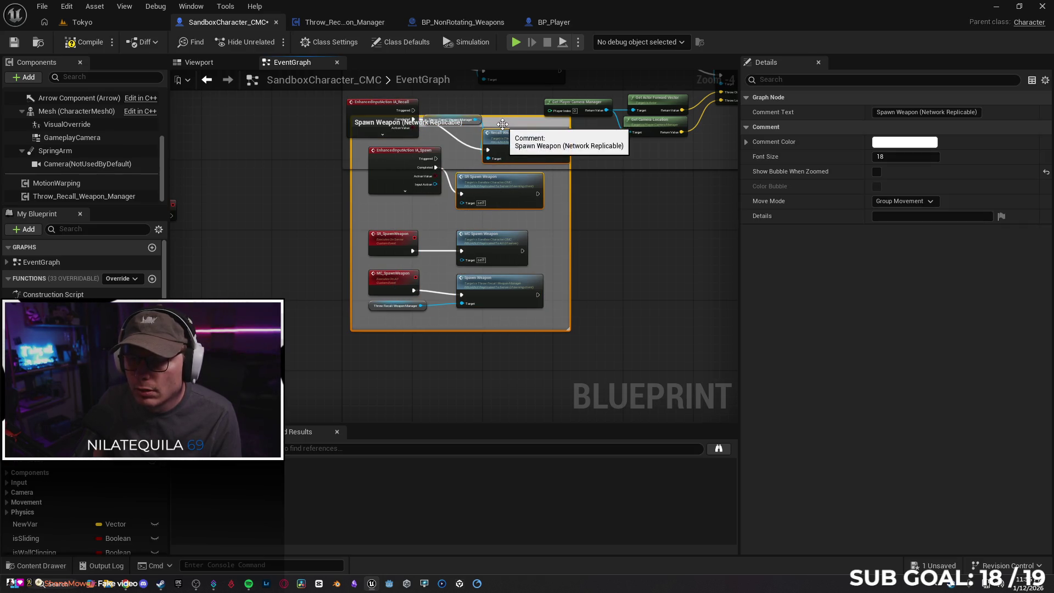
mouse_move(621, 320)
mouse_down()
mouse_move(417, 132)
mouse_move(291, 126)
mouse_up()
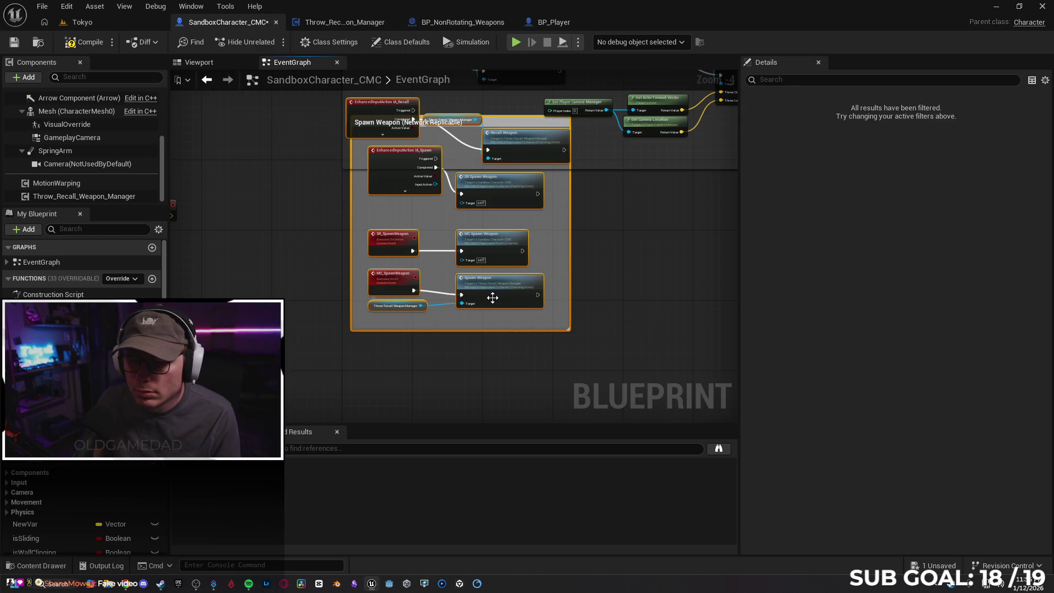
Step: Move the group lower and lift IA_Recall, Recall Weapon and the manager getter above it
drag(491, 307, 494, 391)
click(374, 184)
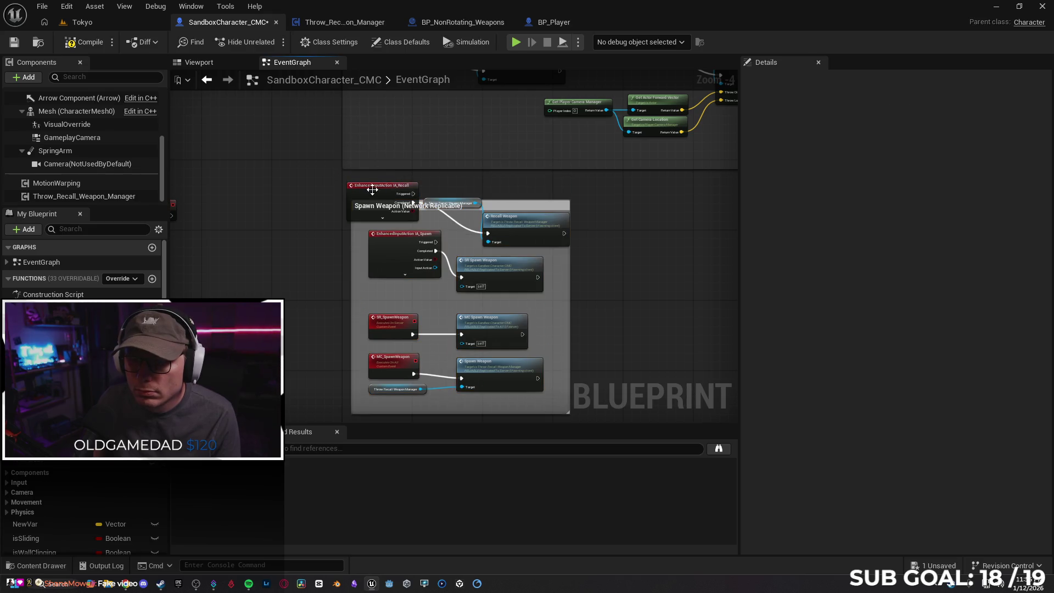
drag(367, 177, 368, 103)
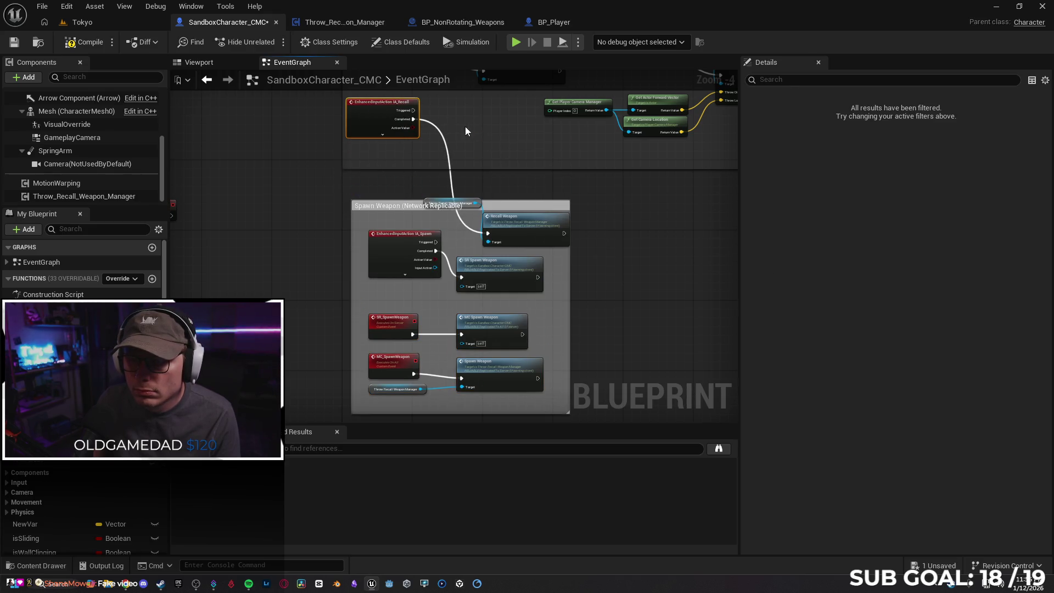
drag(518, 228, 494, 133)
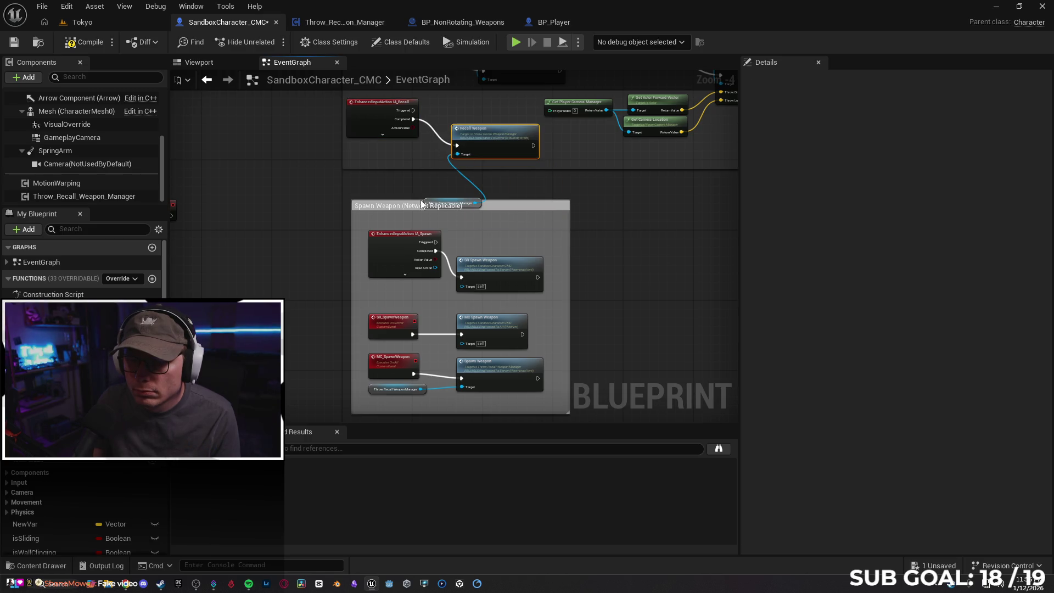
drag(427, 200, 383, 159)
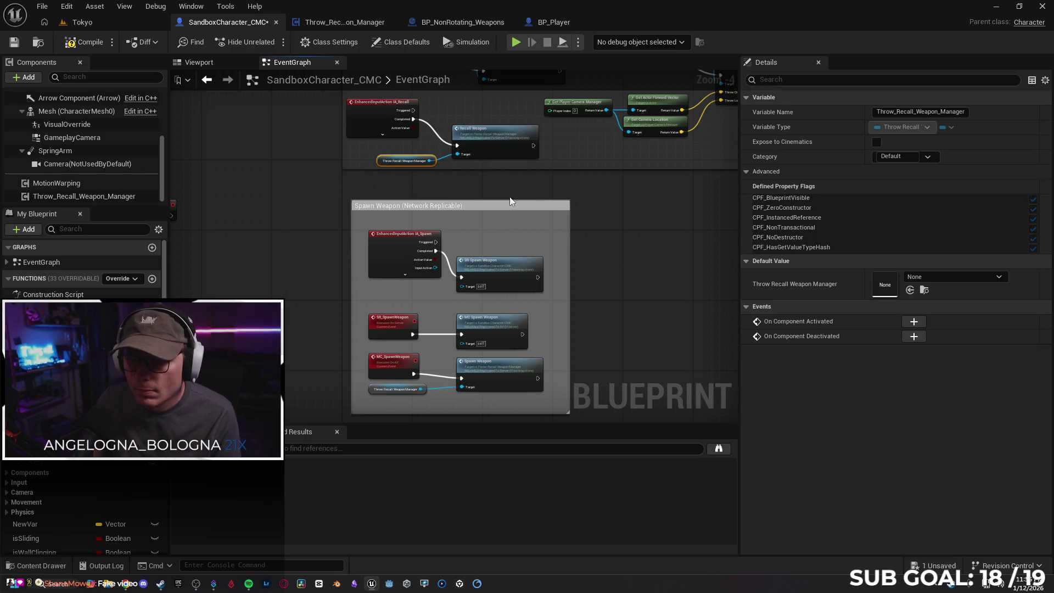
click(472, 177)
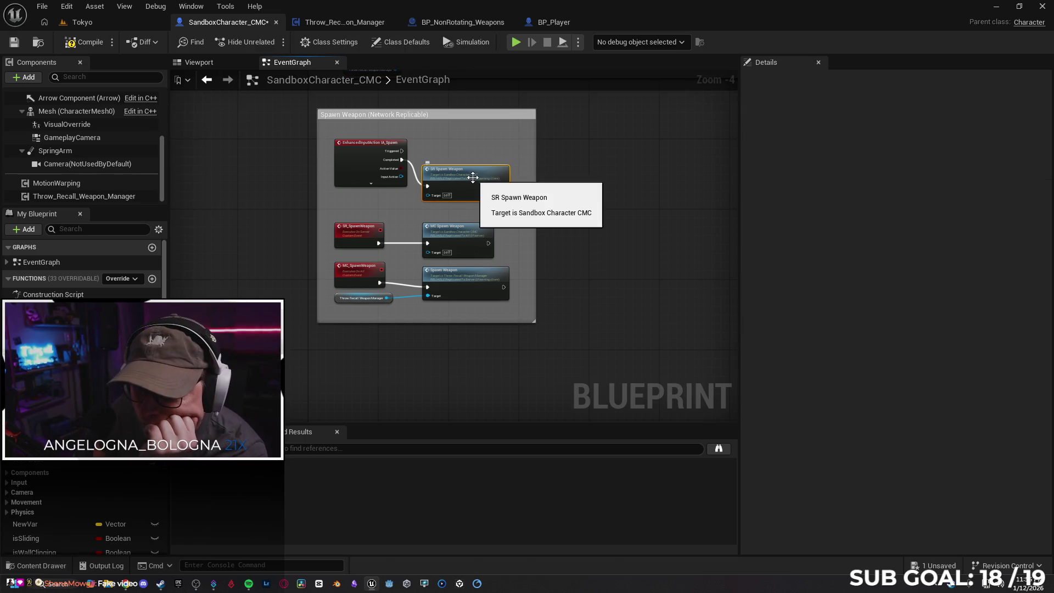
Step: Jump to the SR_SpawnWeapon event, nudge IA_Spawn slightly lower, then view both comment groups
double_click(473, 177)
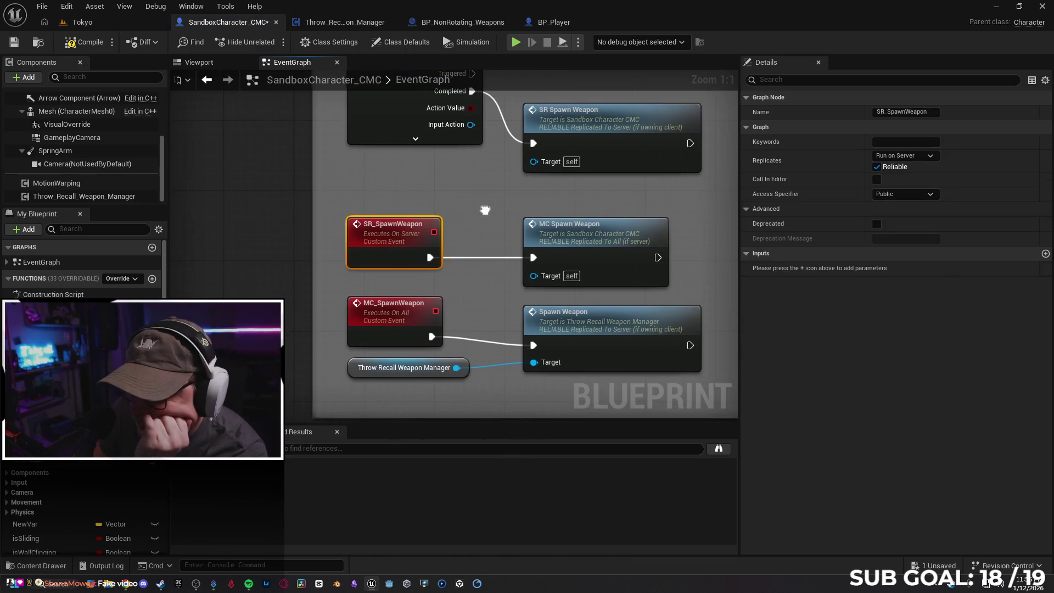
drag(484, 210, 430, 209)
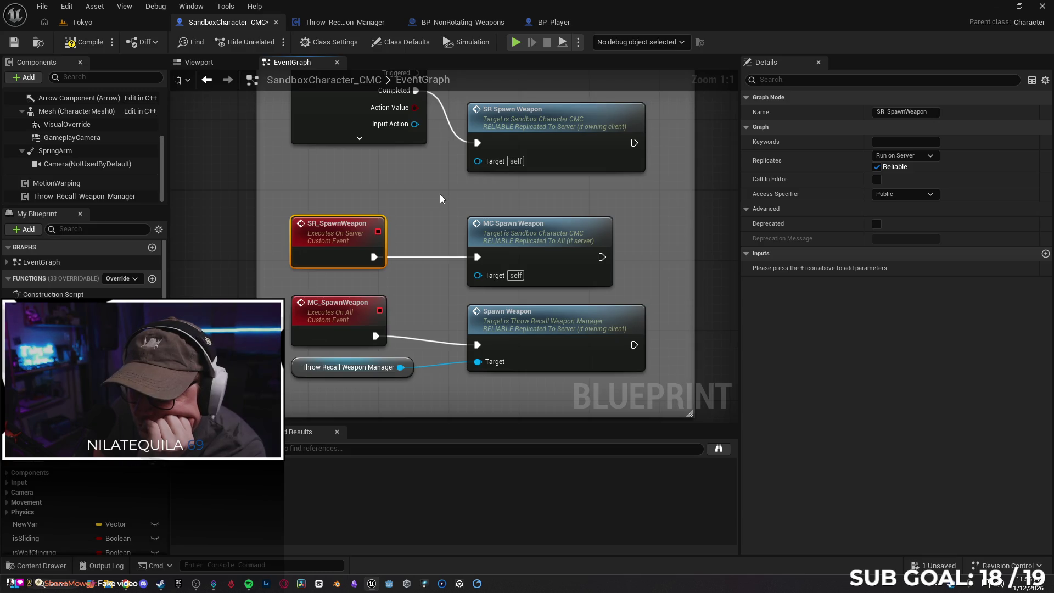
click(440, 196)
scroll(638, 219, down, 3)
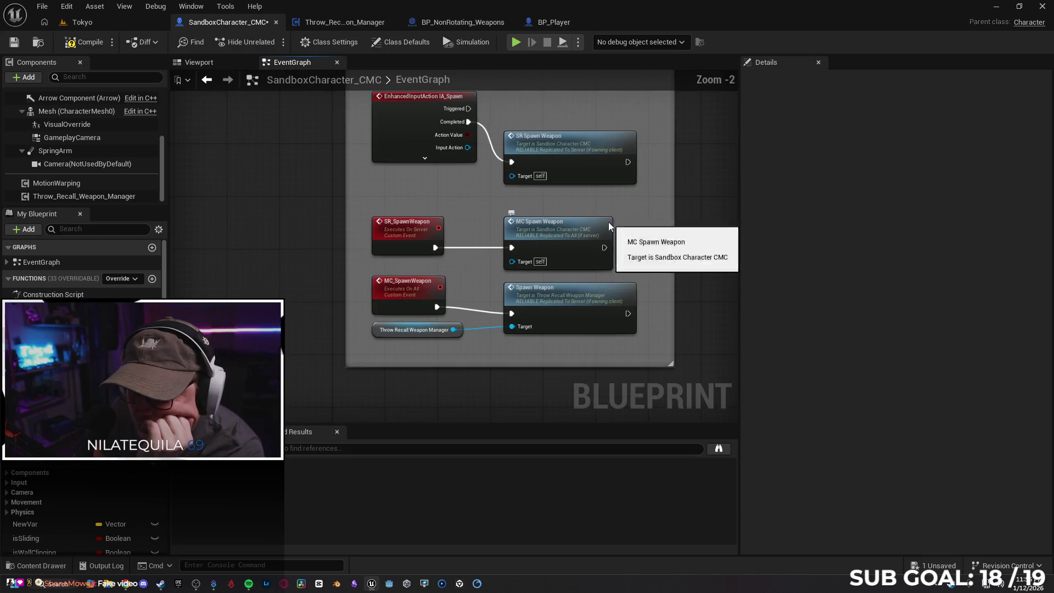
click(341, 163)
drag(341, 159, 341, 177)
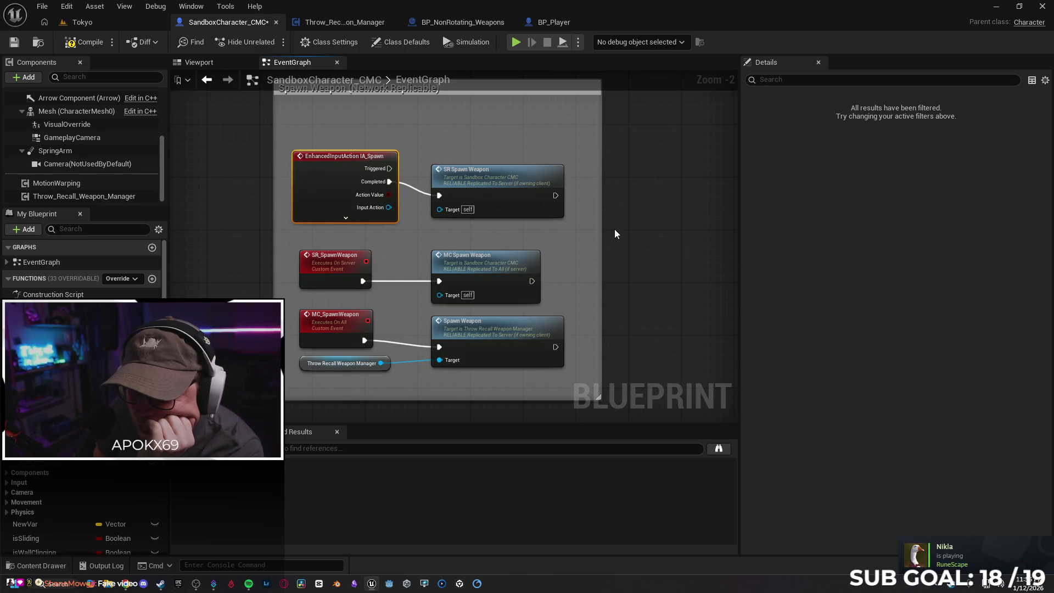
scroll(611, 228, down, 2)
drag(588, 229, 544, 362)
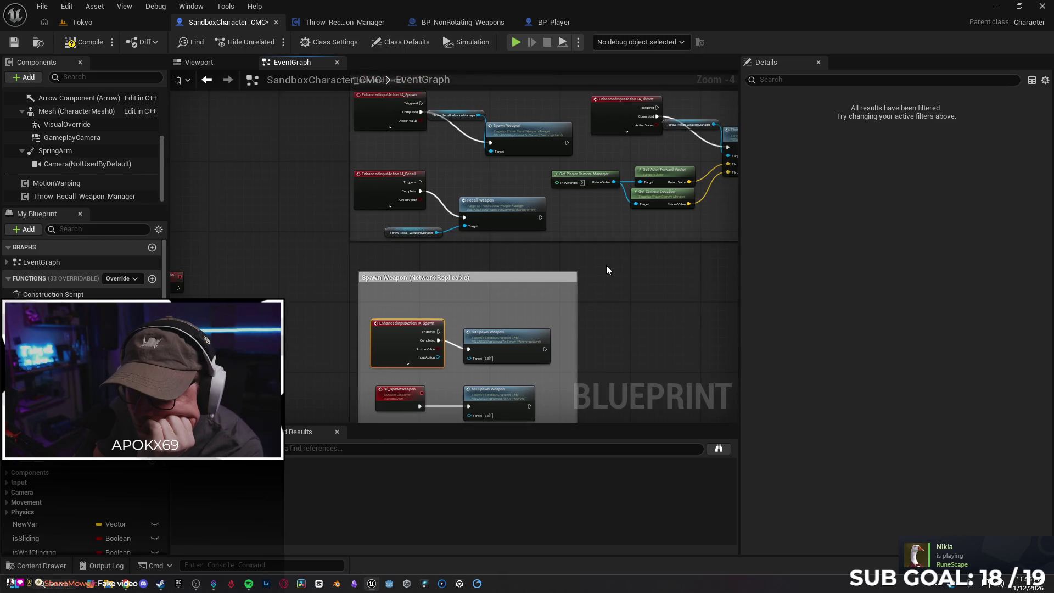
mouse_move(631, 273)
mouse_down()
mouse_move(557, 262)
mouse_move(533, 280)
mouse_move(439, 200)
mouse_up()
scroll(553, 258, down, 1)
Step: Look over the BP_Player, BP_NonRotating_Weapons and Throw_Recall_Weapon_Manager blueprints
click(536, 22)
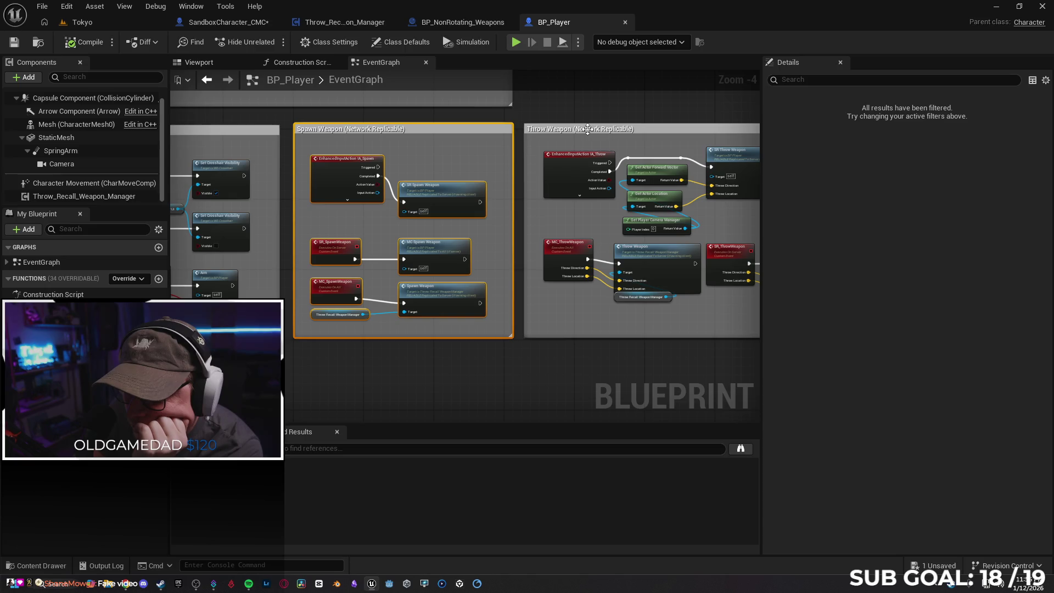
click(450, 22)
click(346, 22)
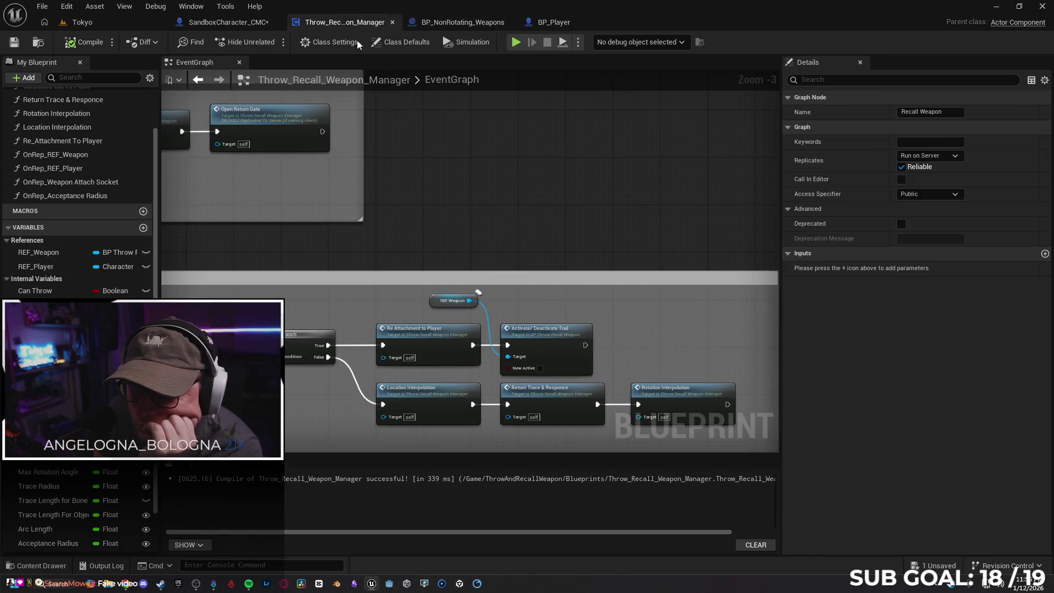
scroll(577, 187, down, 2)
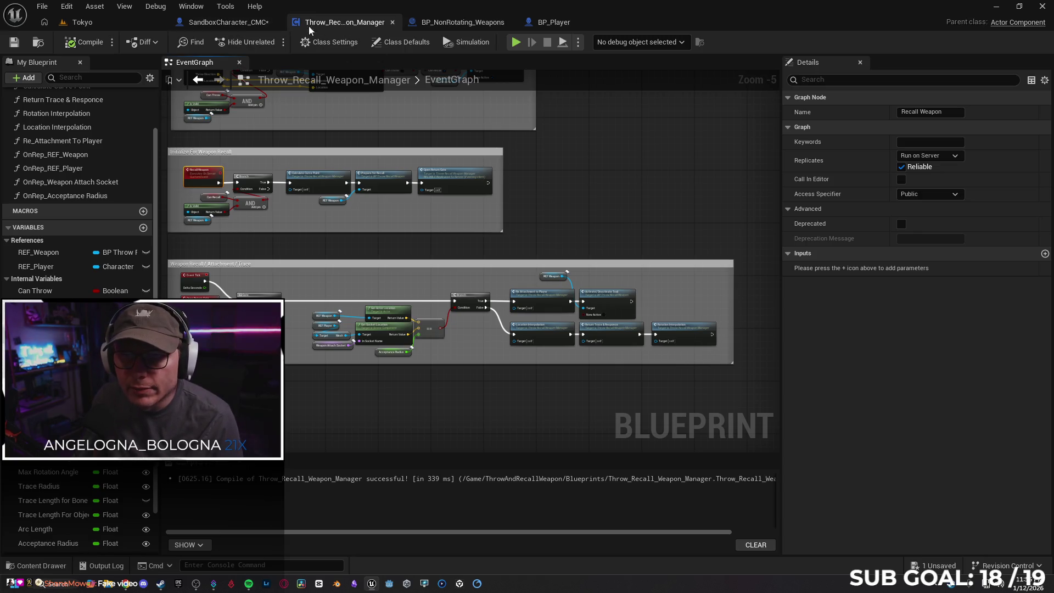
Step: Close the manager and BP_NonRotating_Weapons editors, then compare BP_Player with SandboxCharacter_CMC's graph
click(393, 24)
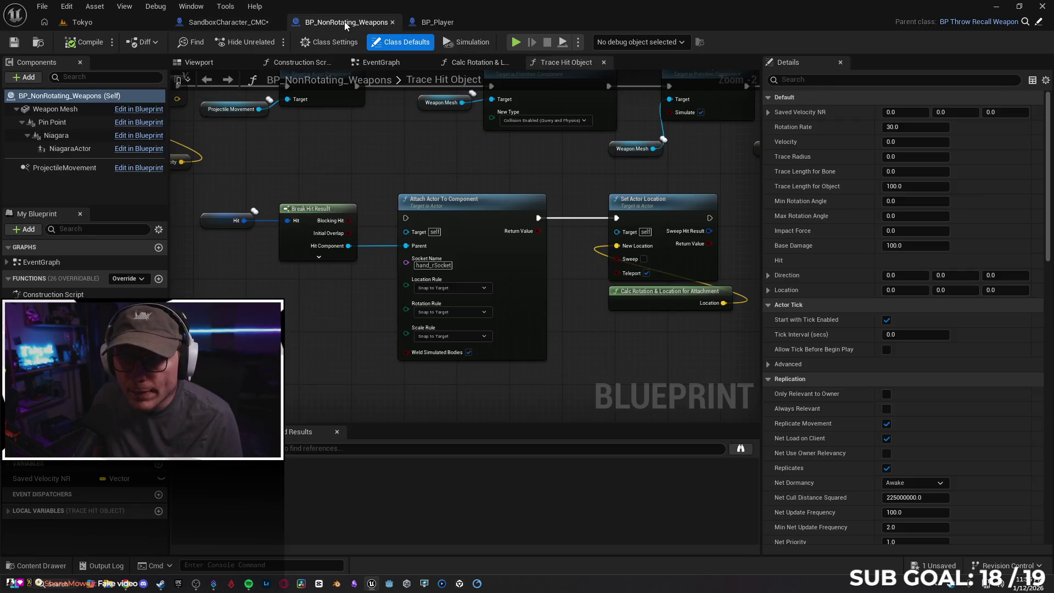
click(393, 24)
click(248, 25)
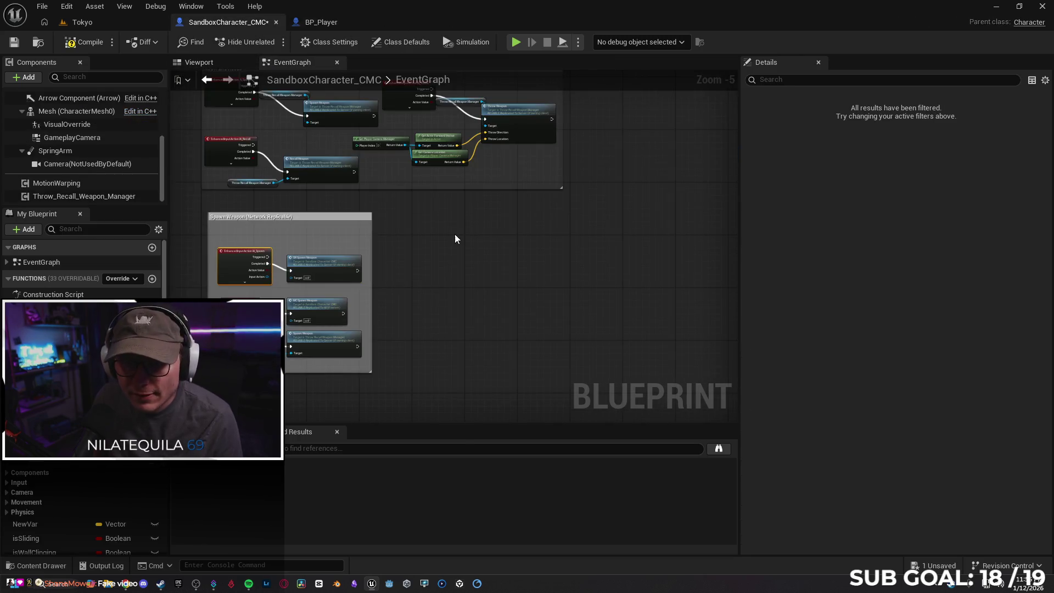
drag(455, 235, 553, 243)
click(319, 23)
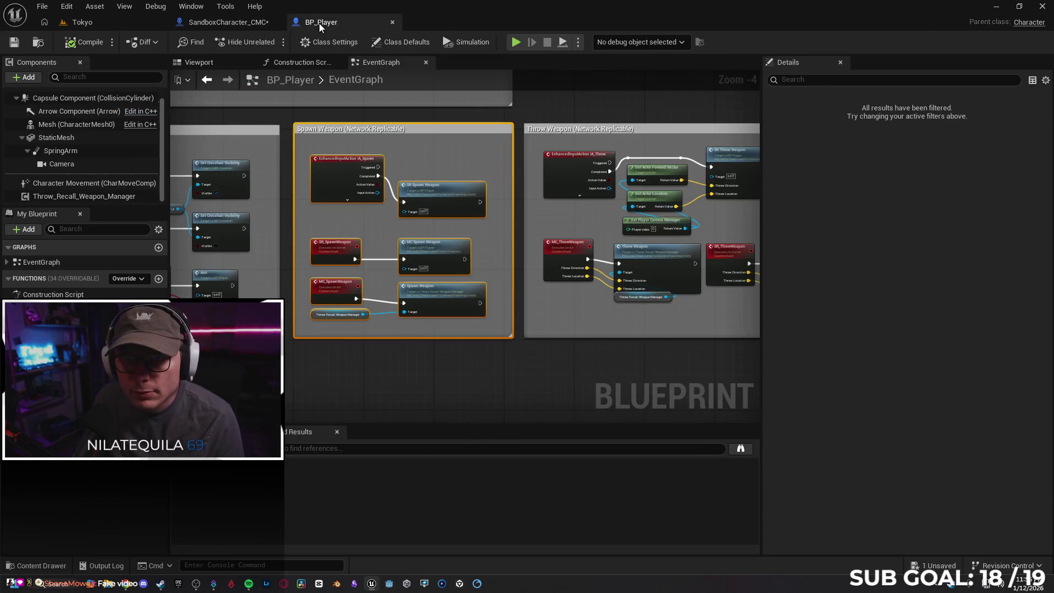
click(254, 26)
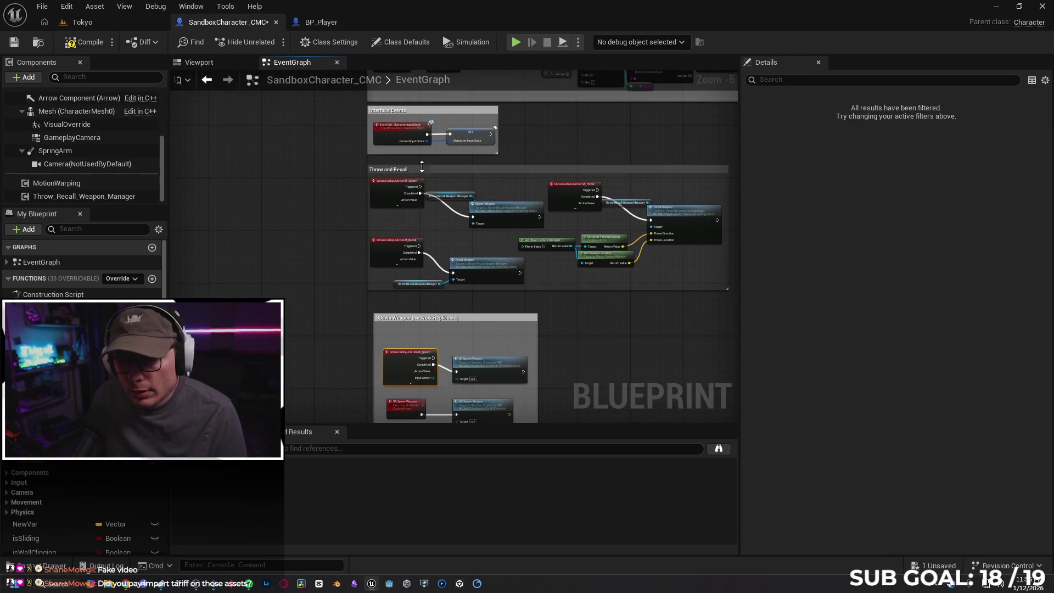
Step: Centre the stray SR_SpawnWeapon event and follow the group's SR_SpawnWeapon and MC_SpawnWeapon events
scroll(309, 294, up, 2)
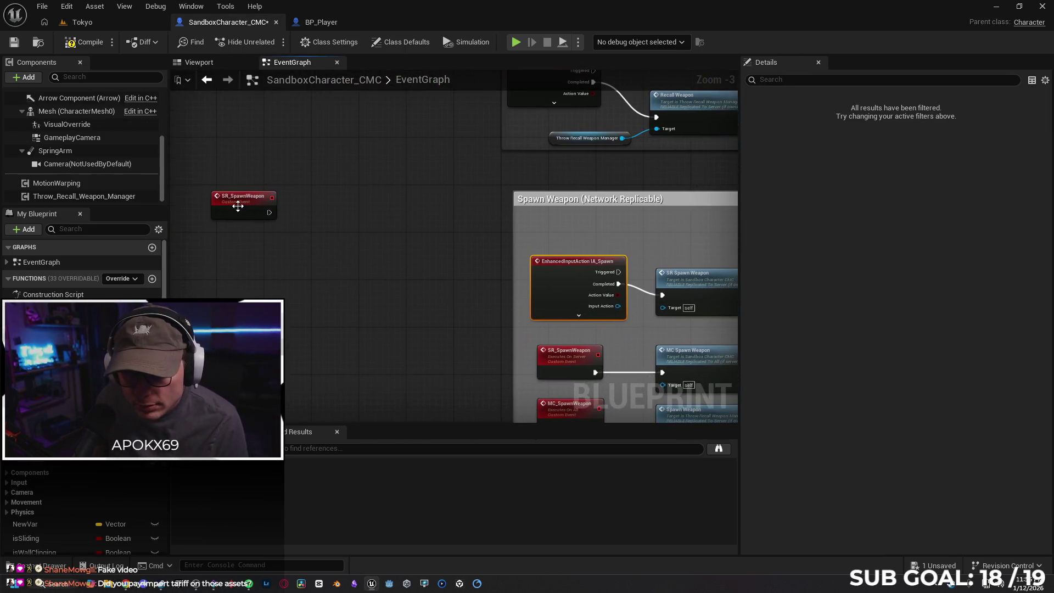
drag(238, 207, 366, 240)
mouse_move(429, 237)
mouse_down()
mouse_move(428, 282)
mouse_move(320, 221)
mouse_up()
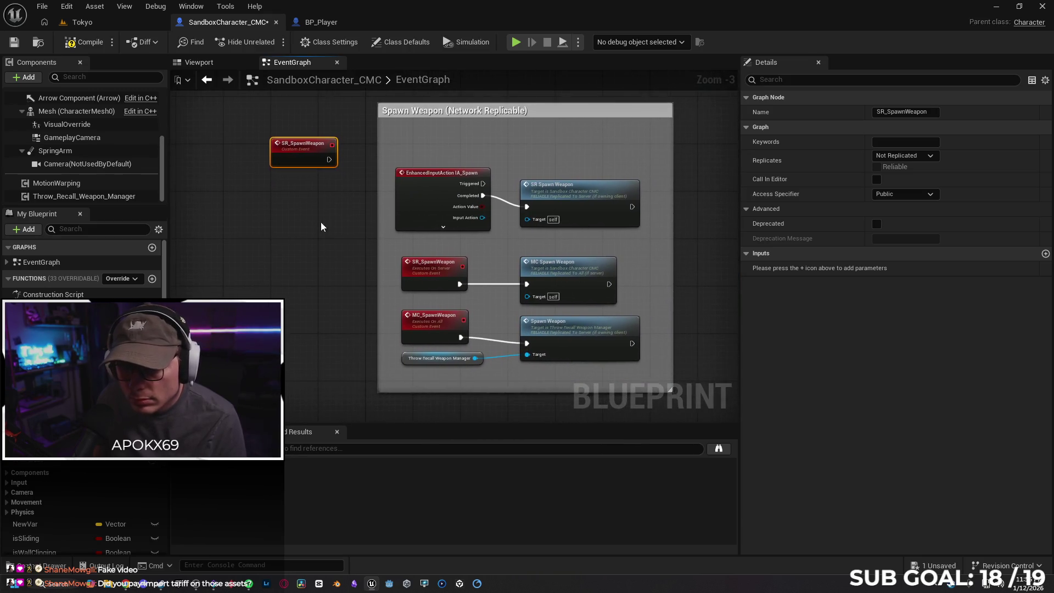
double_click(581, 196)
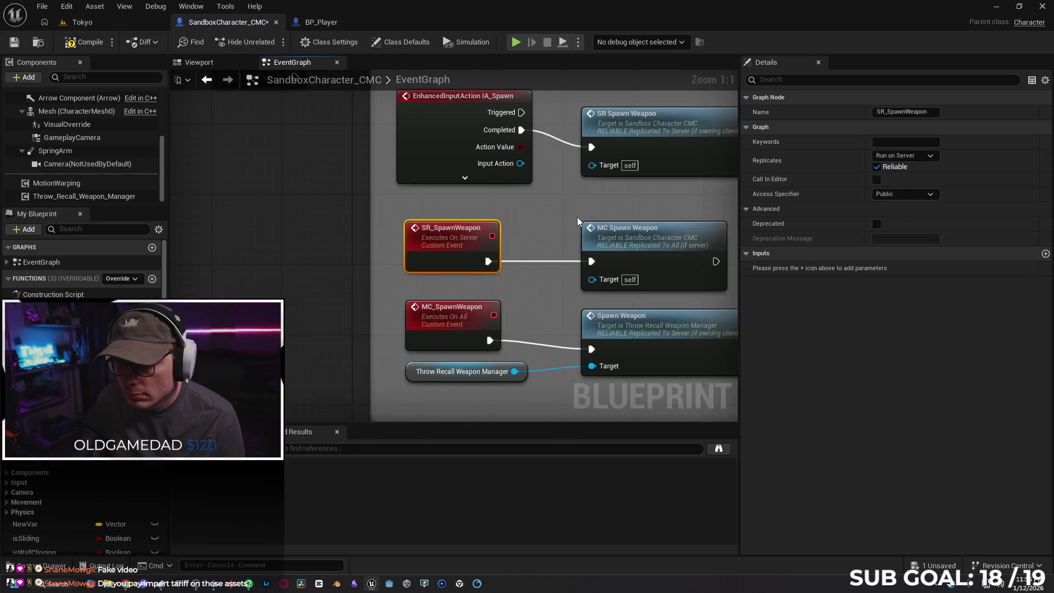
scroll(554, 217, down, 2)
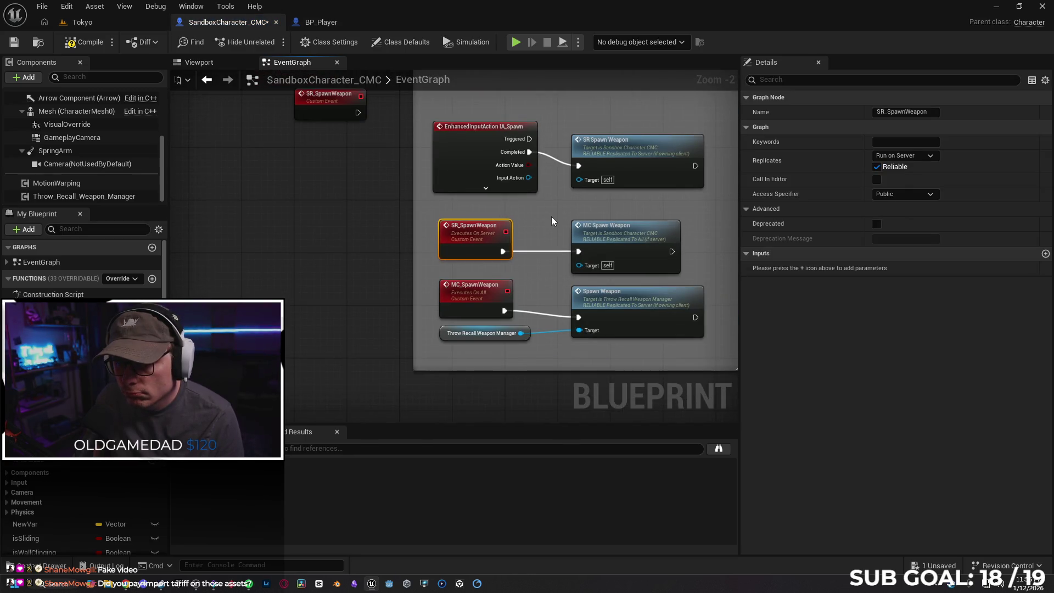
double_click(616, 242)
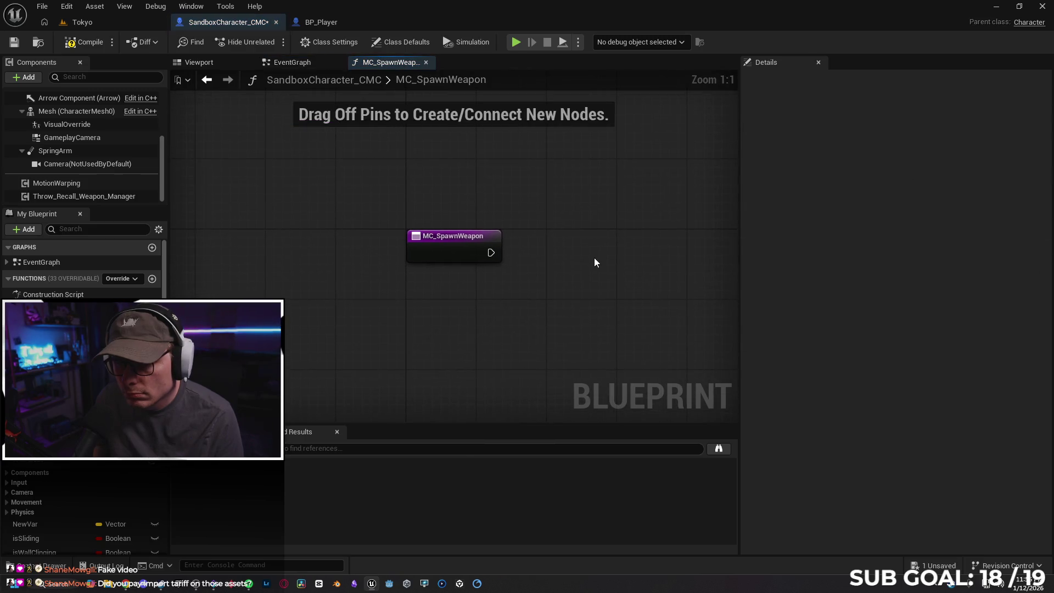
click(425, 63)
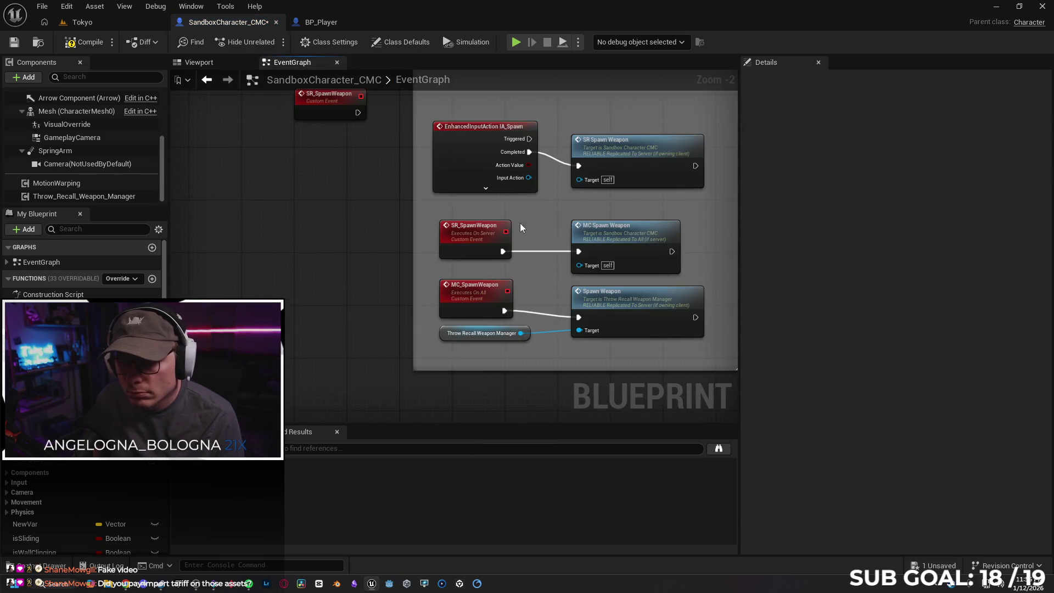
Step: Open the manager's Spawn Weapon event, then close the manager blueprint and return to SandboxCharacter_CMC
double_click(562, 293)
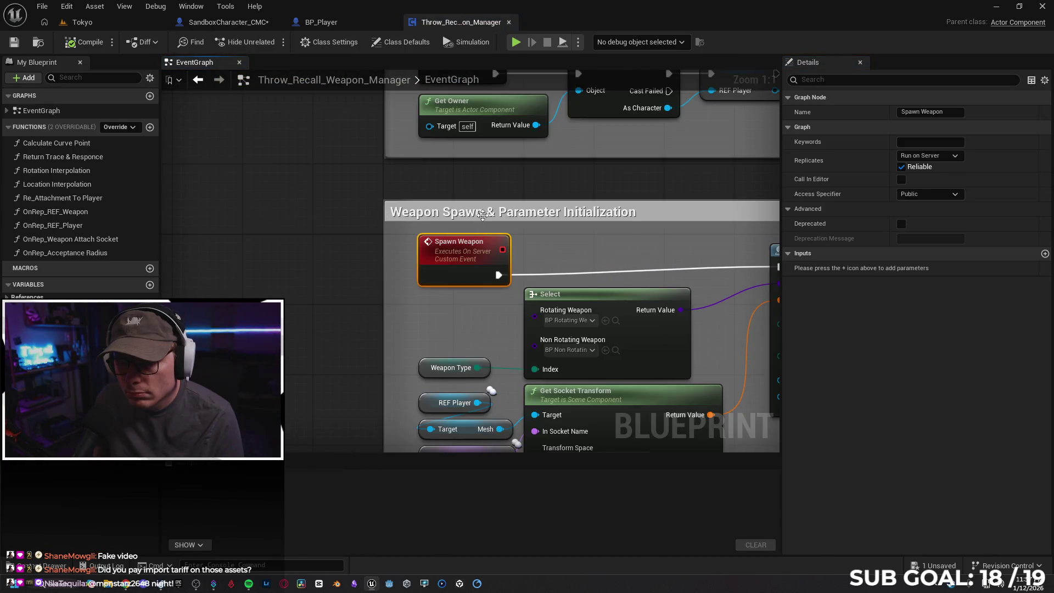
scroll(515, 222, down, 1)
scroll(346, 201, down, 1)
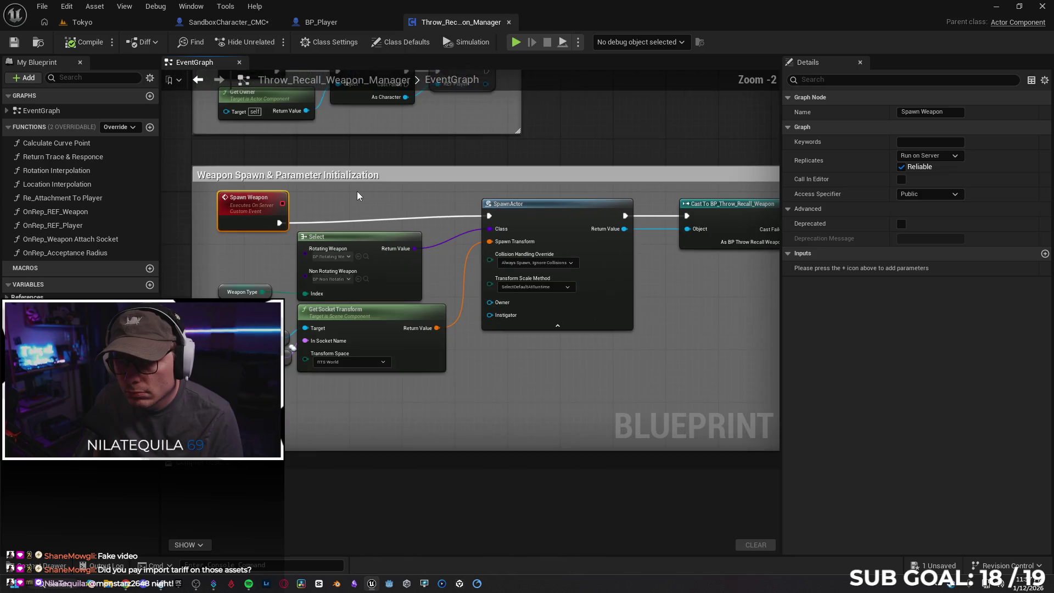
click(509, 22)
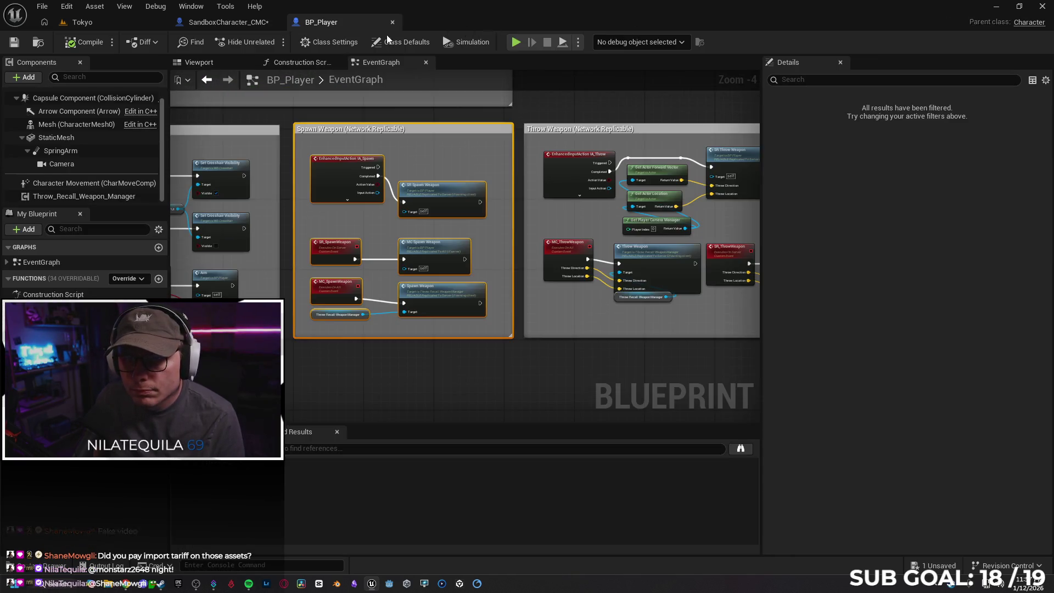
click(229, 22)
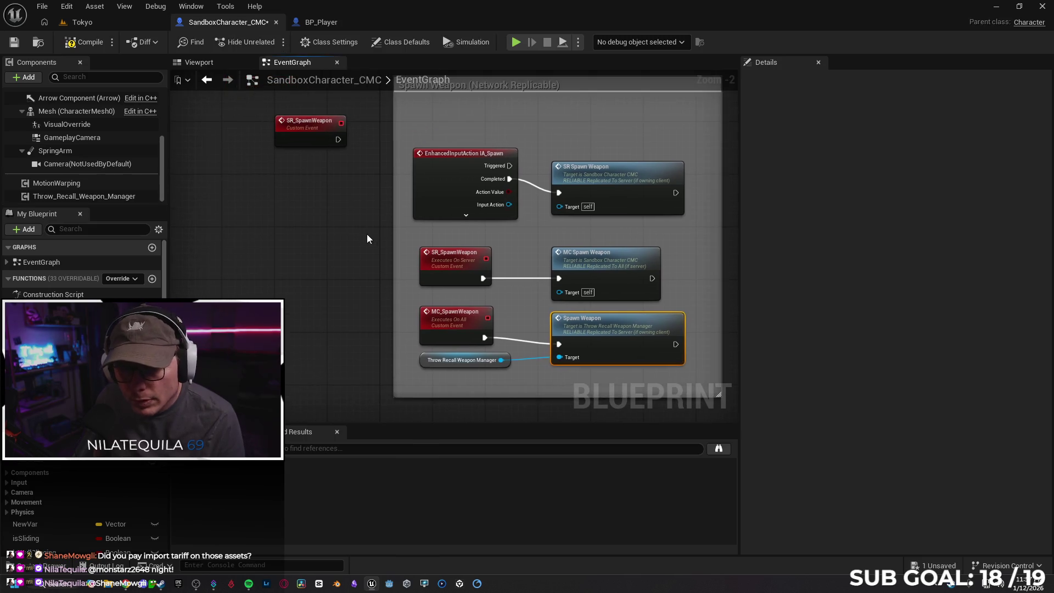
Step: Delete the duplicate stray SR_SpawnWeapon event node
drag(307, 136, 458, 122)
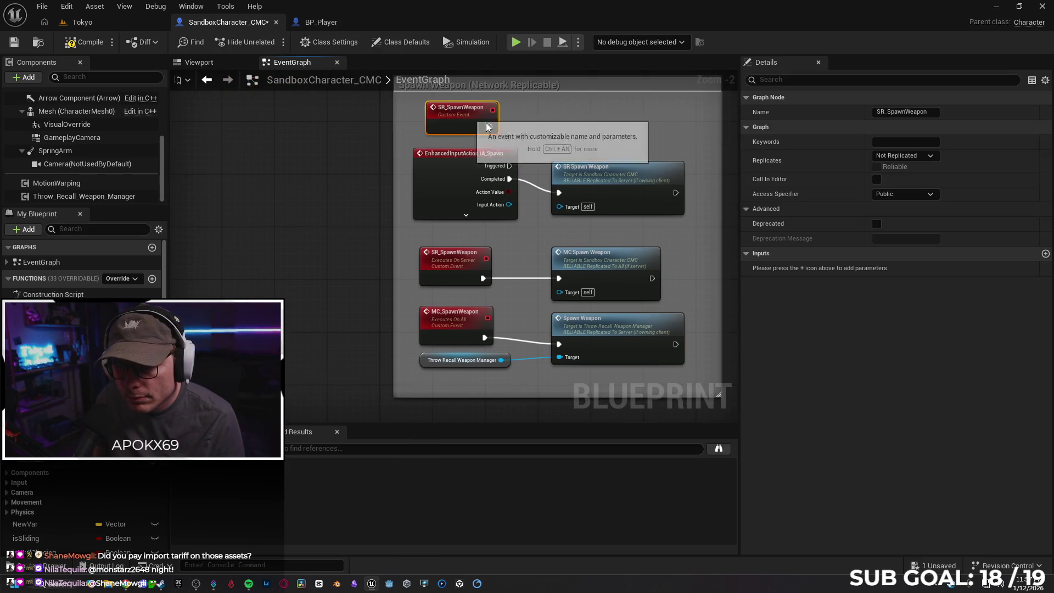
drag(549, 132, 551, 137)
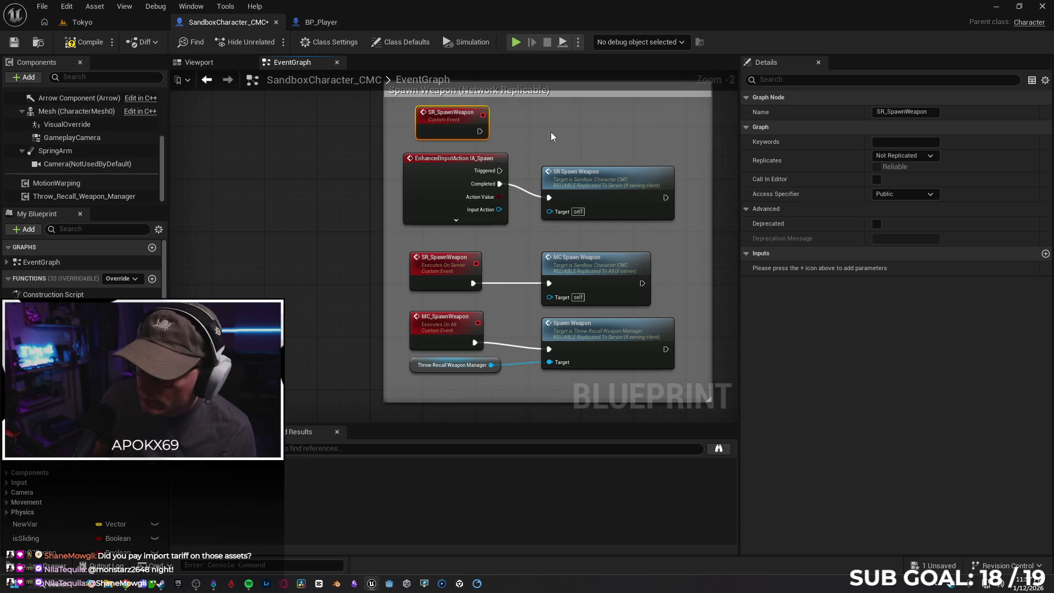
key(Delete)
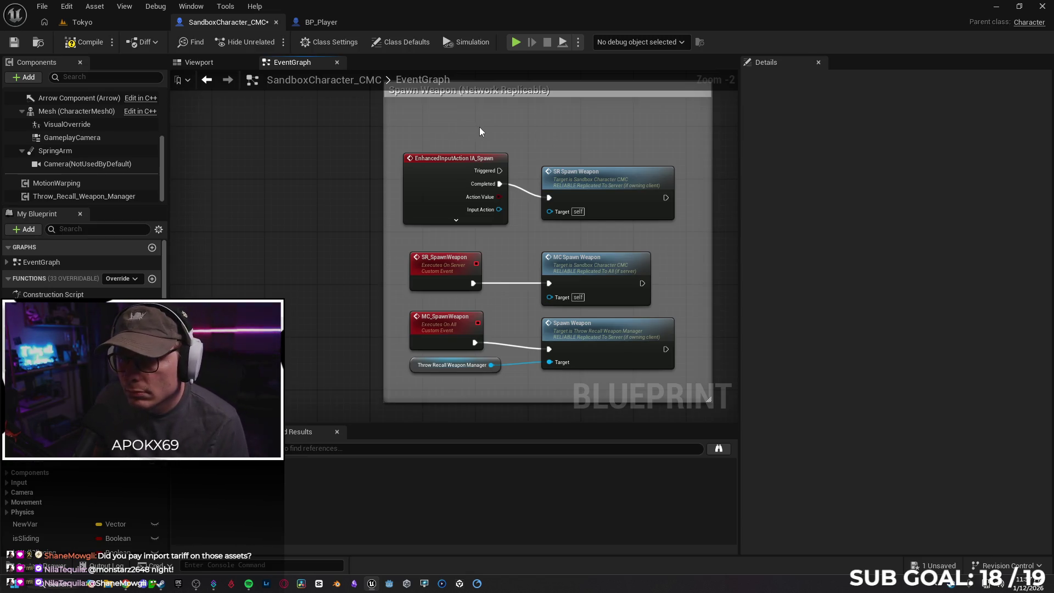
scroll(373, 193, down, 3)
mouse_move(390, 209)
mouse_down()
mouse_move(404, 171)
mouse_move(341, 224)
mouse_move(308, 275)
mouse_up()
scroll(382, 180, up, 2)
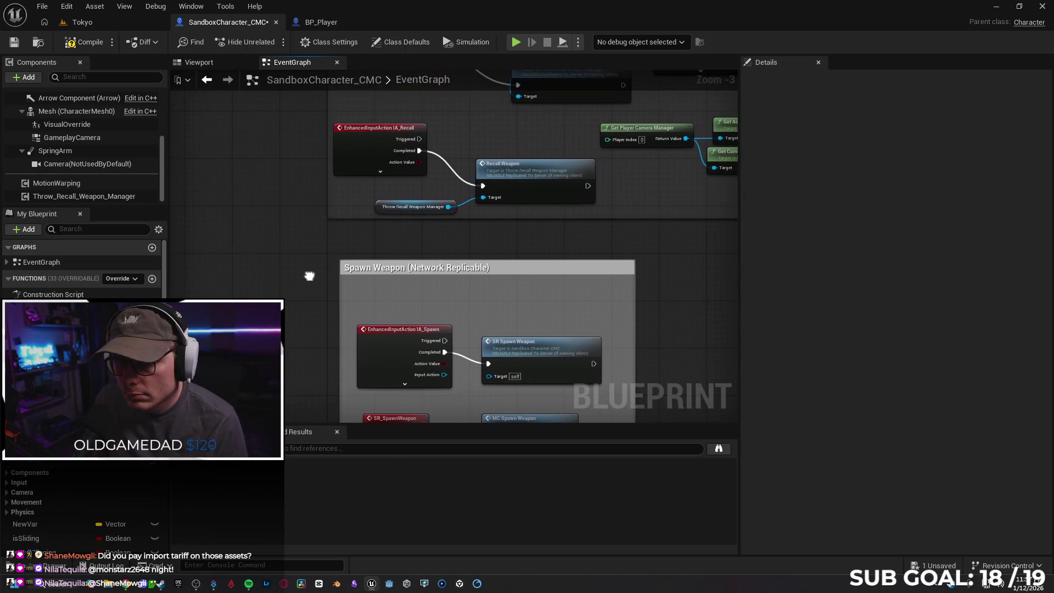
Step: Shift the Throw and Recall group left and pull a loose node into it
mouse_move(485, 225)
mouse_down()
mouse_move(432, 304)
mouse_move(438, 216)
mouse_up()
drag(468, 281, 480, 150)
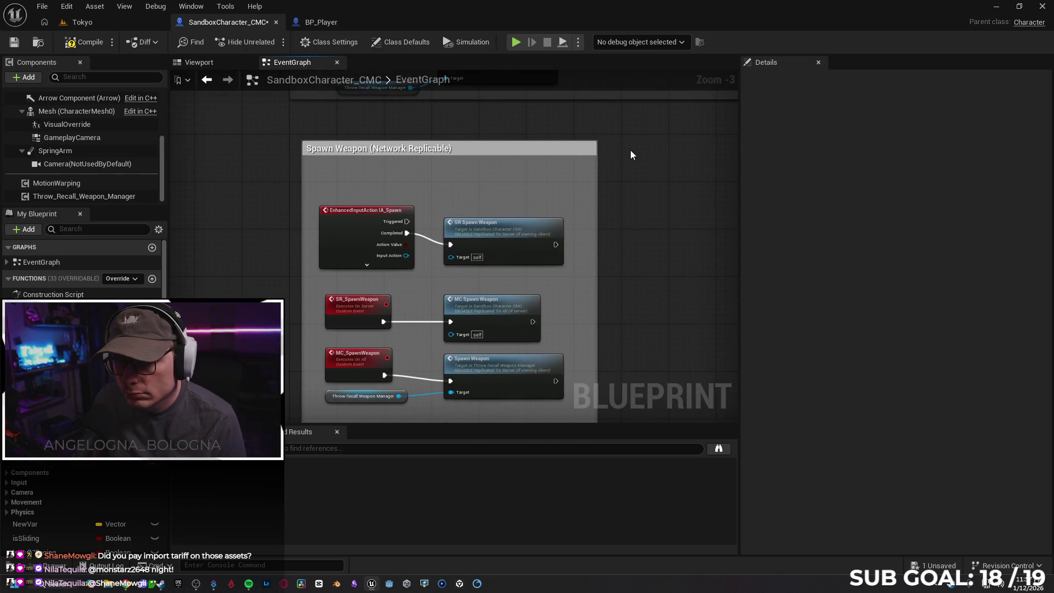
drag(628, 150, 649, 252)
scroll(640, 227, down, 3)
scroll(540, 201, down, 1)
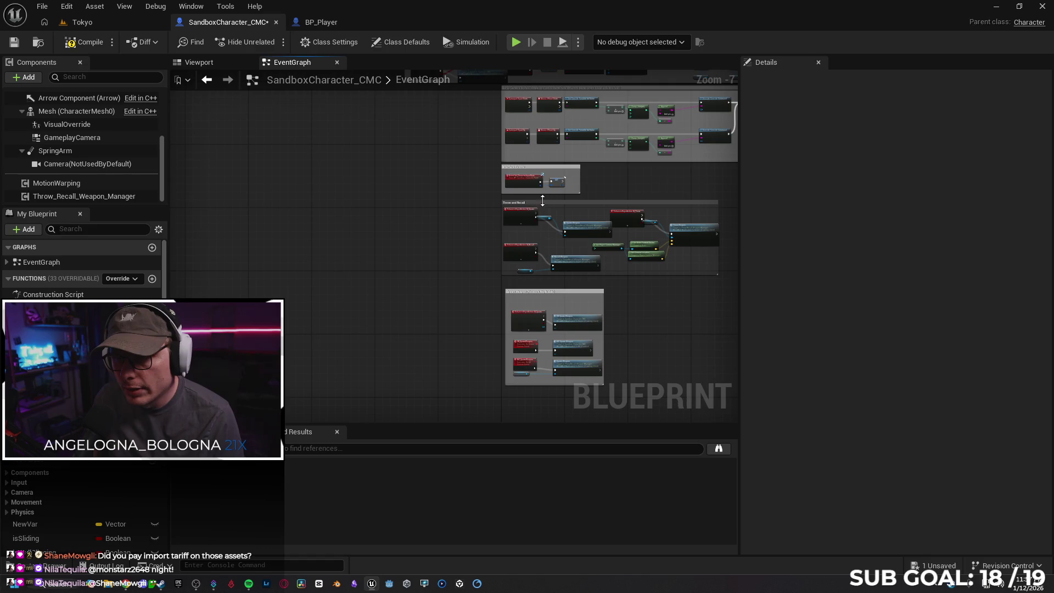
mouse_move(553, 203)
mouse_down()
mouse_move(292, 191)
mouse_move(261, 193)
mouse_move(259, 204)
mouse_up()
drag(684, 232, 377, 232)
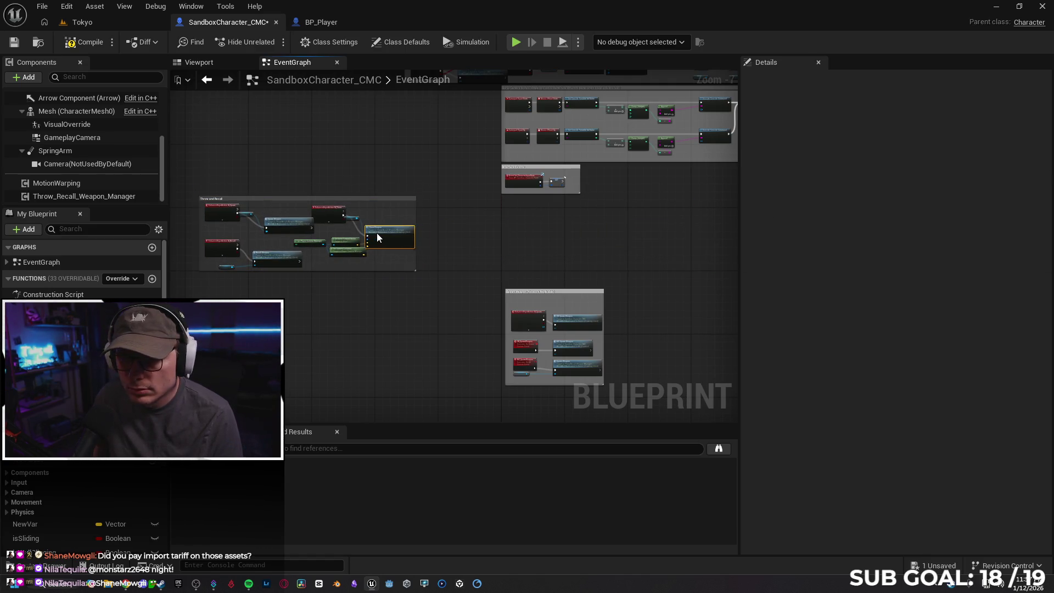
scroll(334, 275, up, 3)
drag(333, 275, 614, 284)
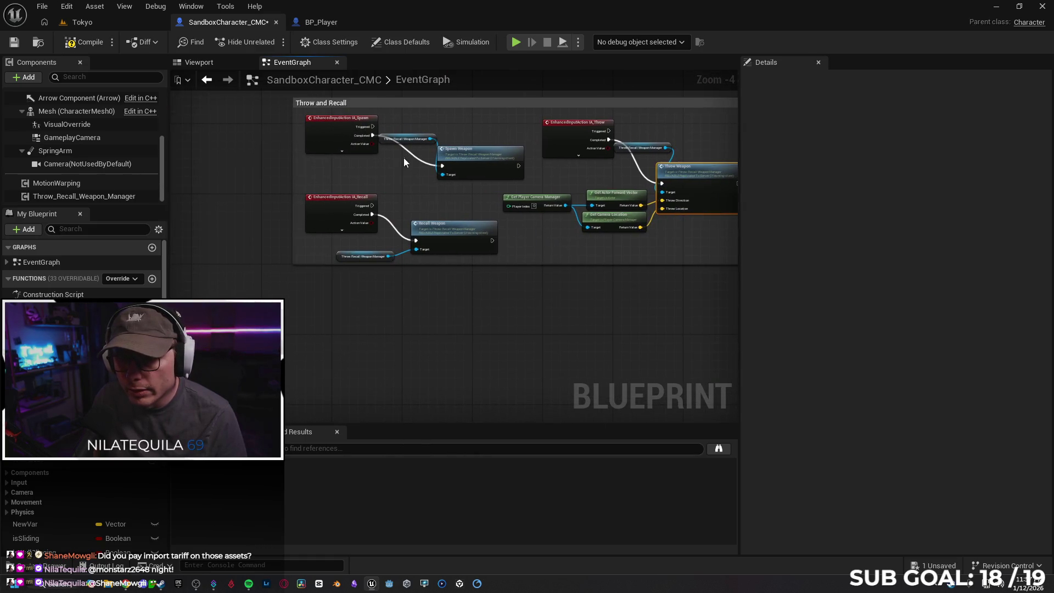
Step: Break the IA_Spawn and IA_Recall wires to their Spawn Weapon and Recall Weapon calls
alt+click(410, 154)
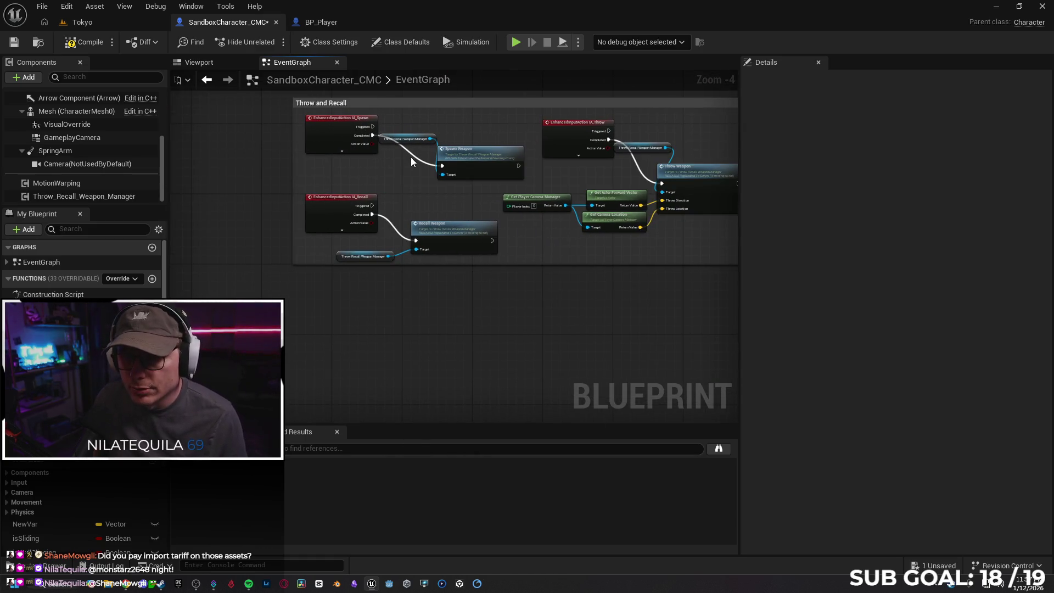
alt+click(390, 221)
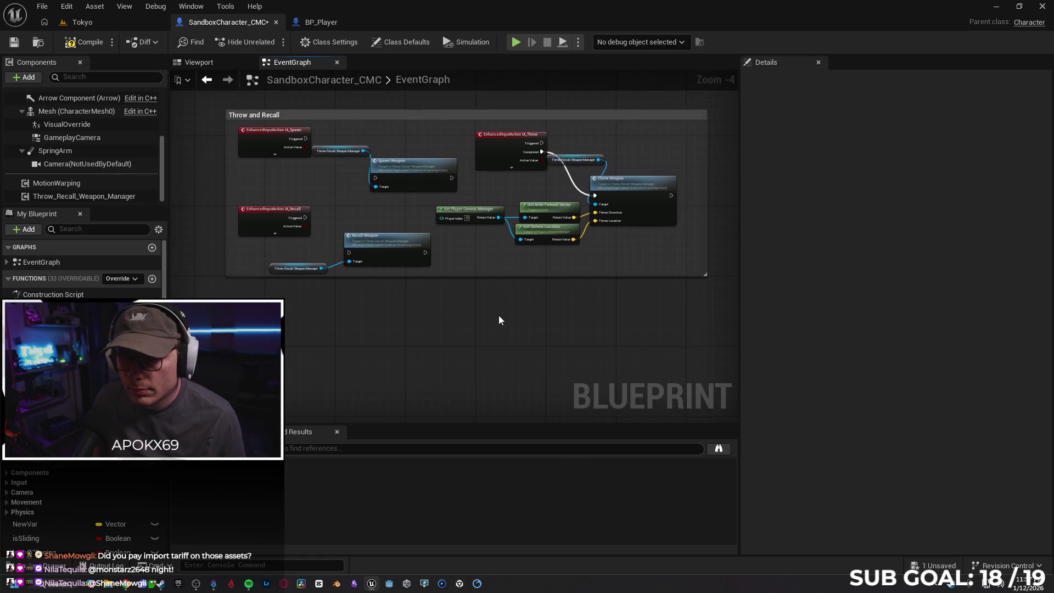
scroll(523, 311, down, 3)
drag(523, 311, 231, 193)
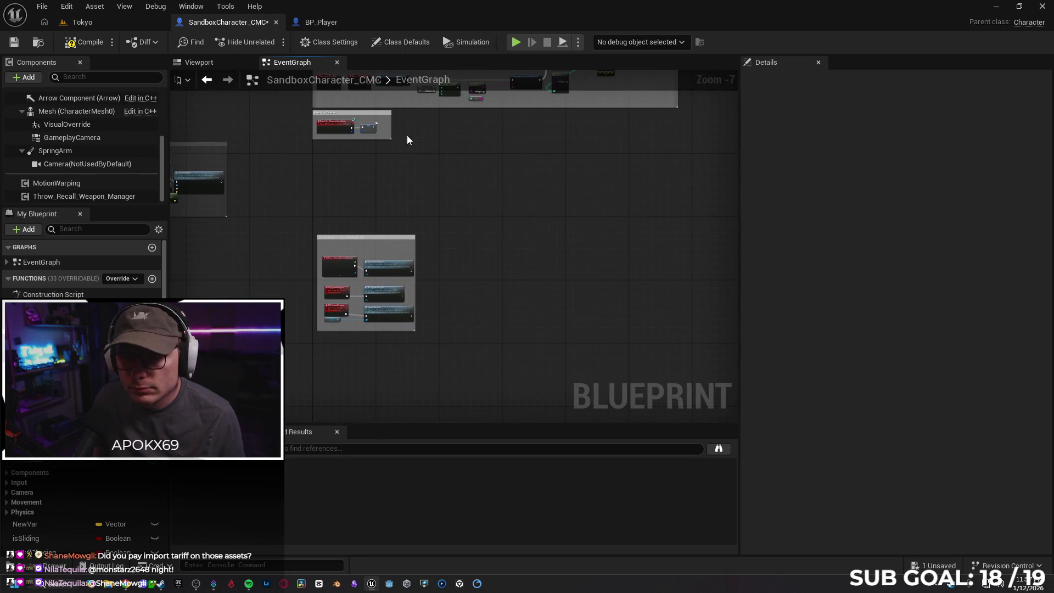
click(323, 22)
Step: Copy BP_Player's Throw Weapon group and paste it with matching MC_ThrowWeapon and SR_ThrowWeapon functions
scroll(372, 344, up, 2)
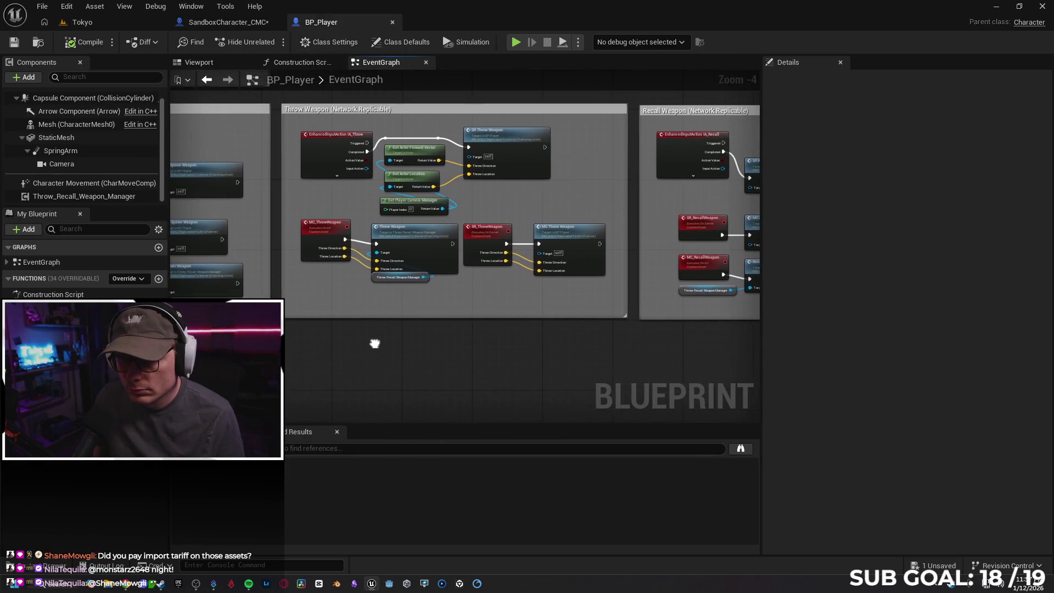
mouse_move(583, 360)
mouse_down()
mouse_move(341, 288)
mouse_move(304, 330)
mouse_up()
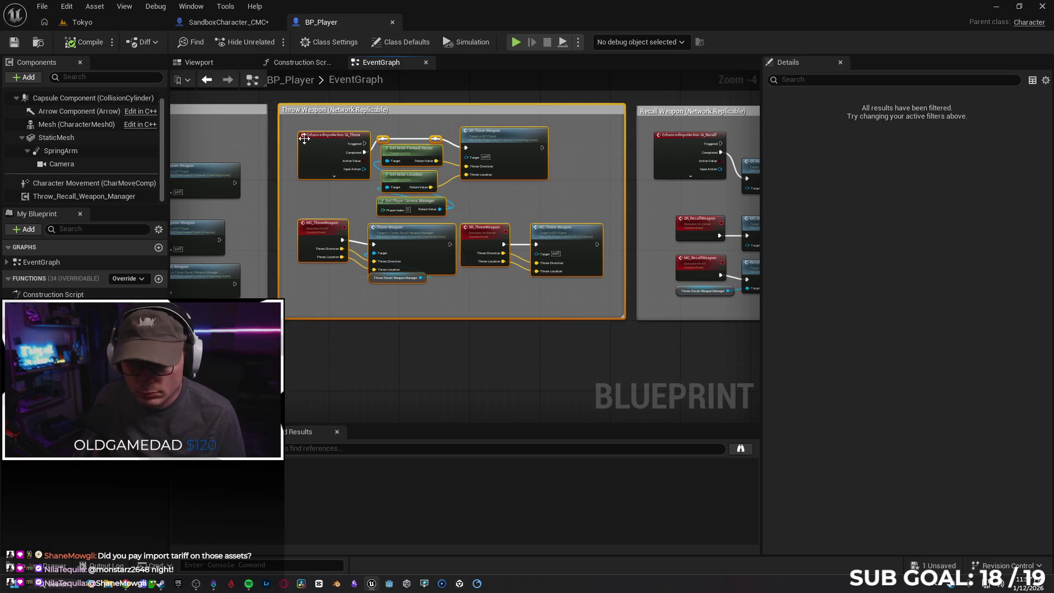
click(202, 26)
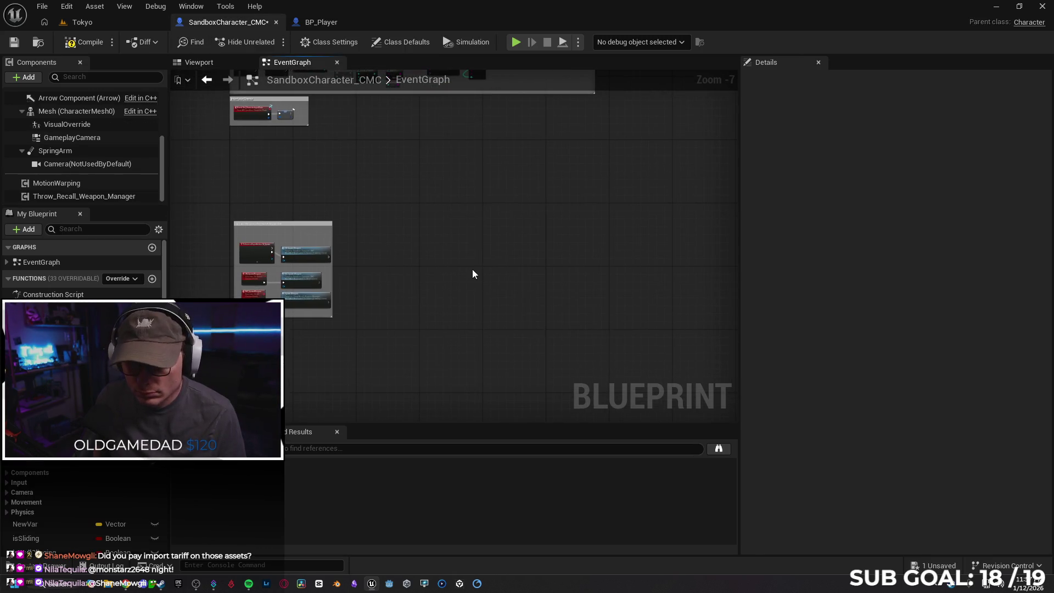
key(ctrl+v)
click(594, 242)
click(594, 266)
click(585, 254)
click(595, 277)
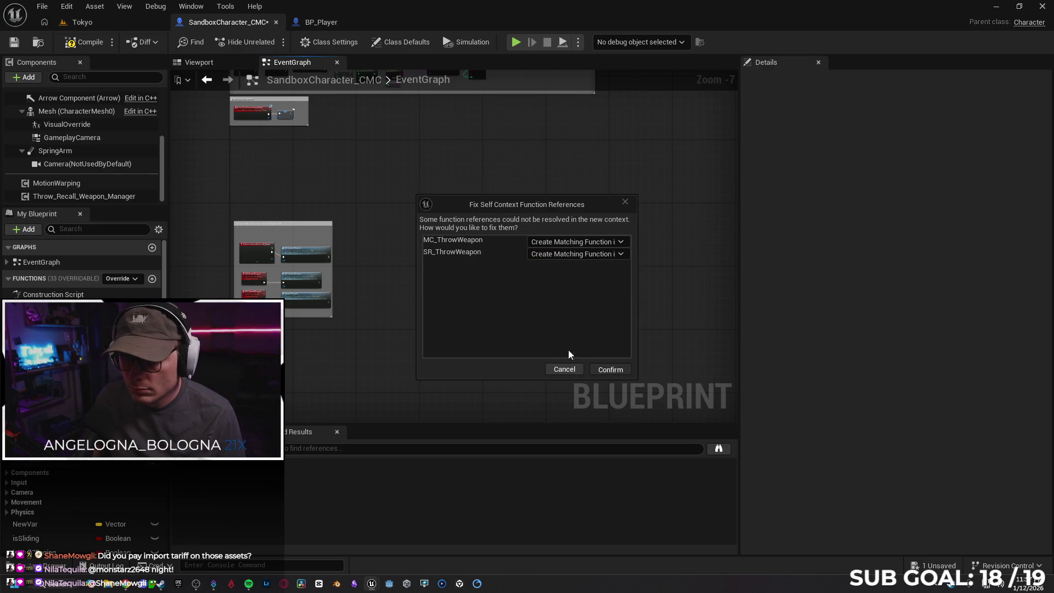
click(610, 369)
Step: Move the pasted Throw Weapon group into place and pull the loose node into it
mouse_move(485, 240)
mouse_down()
mouse_move(418, 215)
mouse_move(406, 228)
mouse_up()
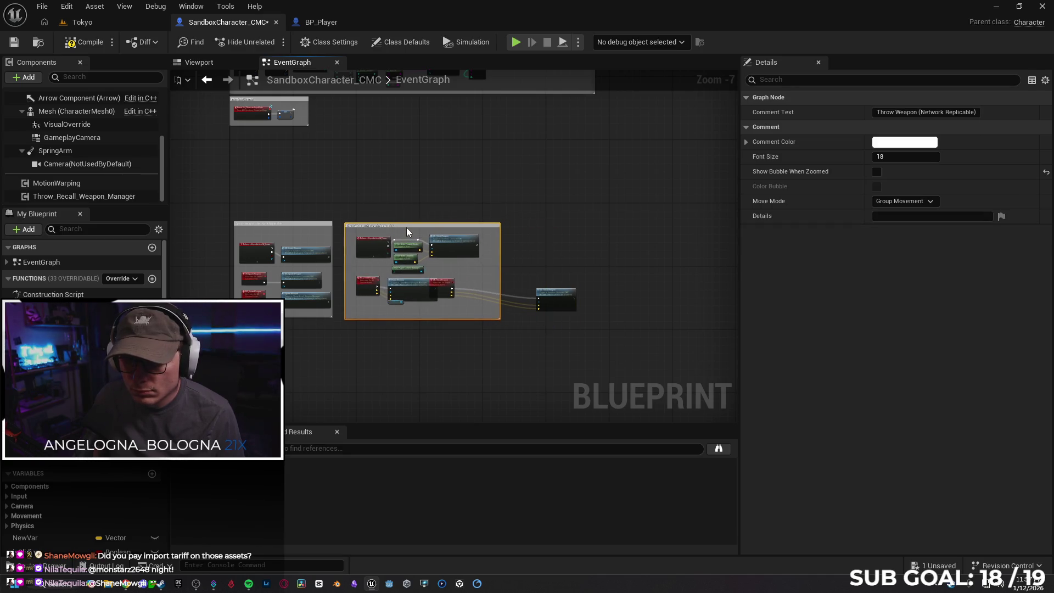
drag(555, 294, 475, 286)
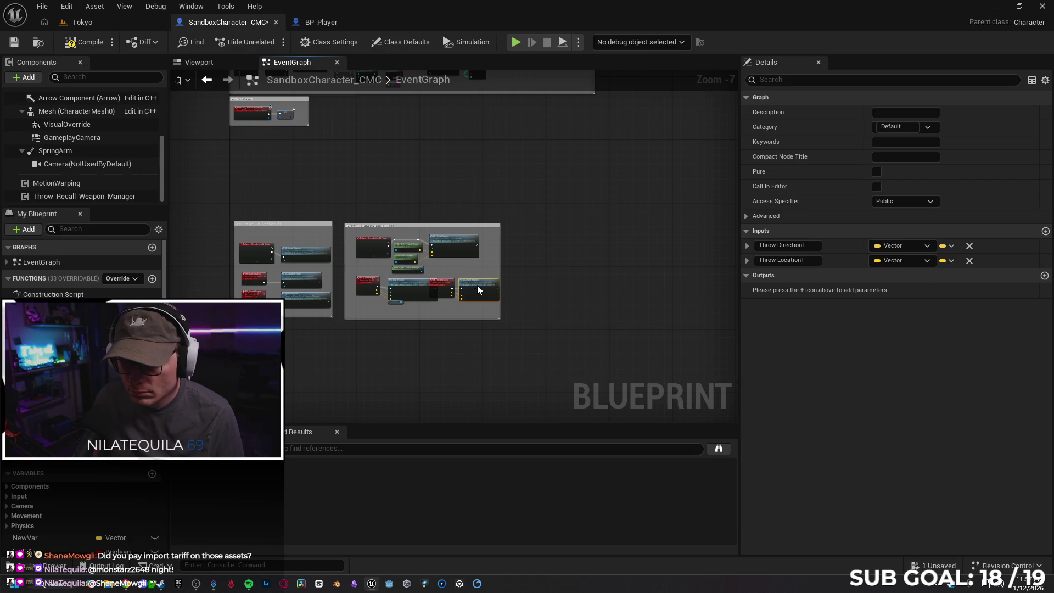
click(522, 349)
Step: Paste BP_Player's Recall Weapon group with matching SR_RecallWeapon and MC_RecallWeapon functions, placed beside Throw Weapon
click(311, 27)
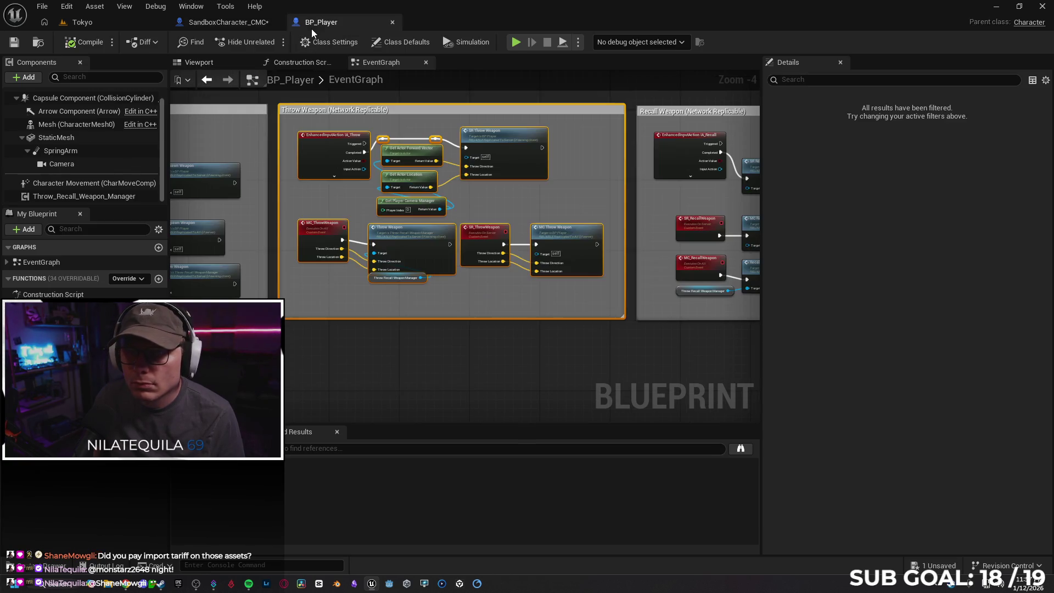
scroll(563, 343, down, 2)
mouse_move(546, 371)
mouse_down()
mouse_move(313, 138)
mouse_move(302, 109)
mouse_up()
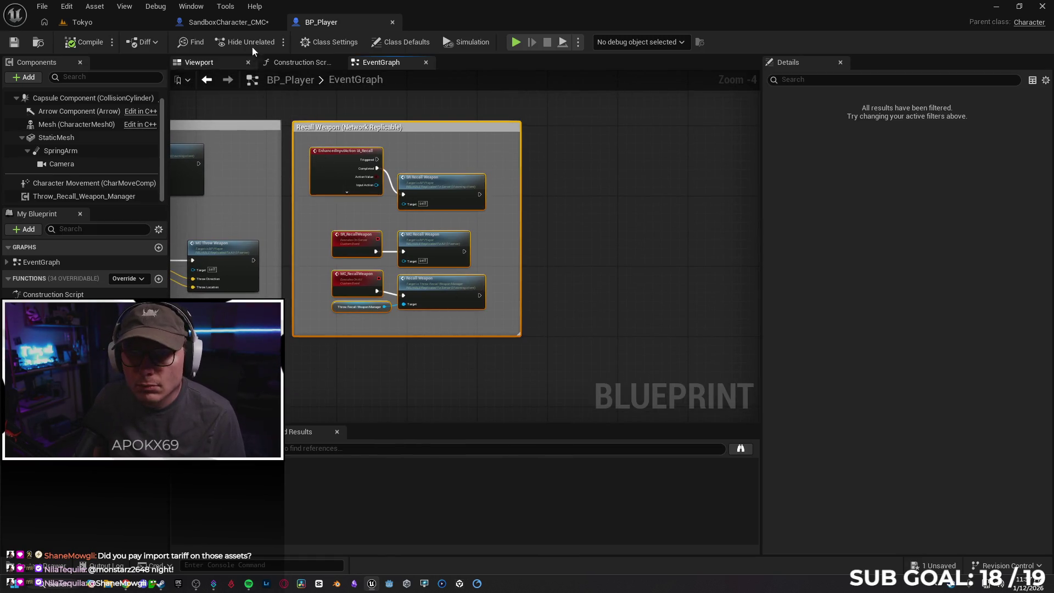
click(239, 23)
key(ctrl+v)
click(570, 242)
click(574, 263)
click(571, 253)
click(578, 277)
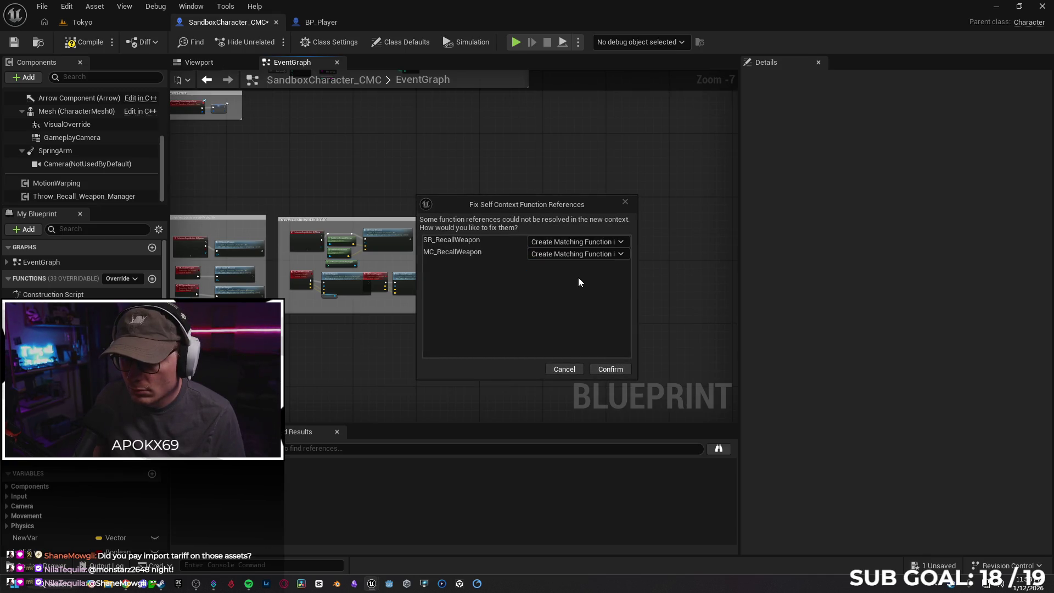
click(589, 367)
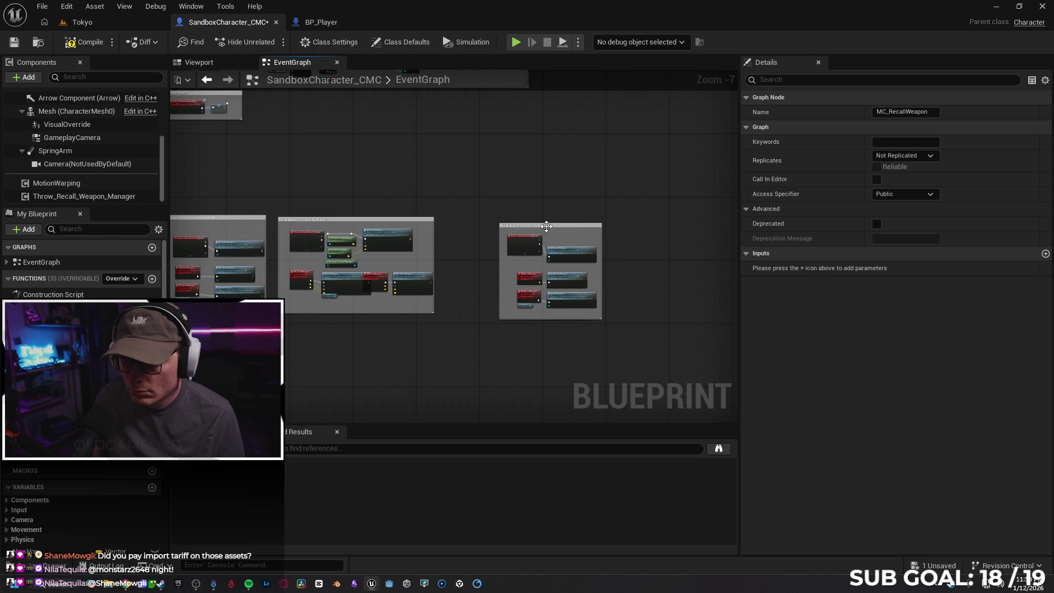
drag(553, 229, 500, 215)
scroll(465, 242, up, 4)
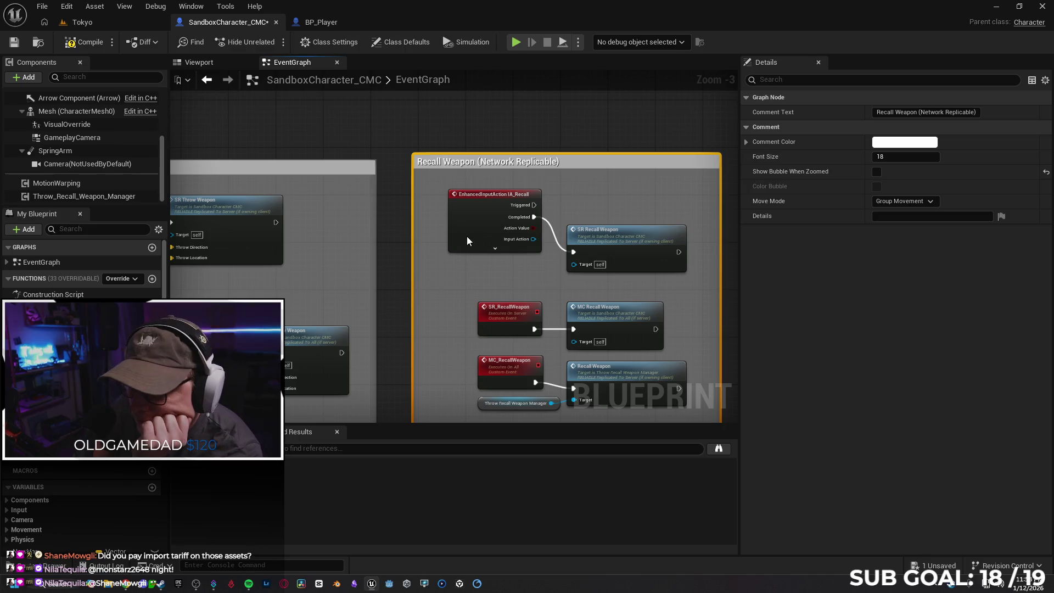
Step: Review the Throw Weapon and Spawn Weapon groups, then compile SandboxCharacter_CMC with F7
click(467, 236)
scroll(496, 255, down, 1)
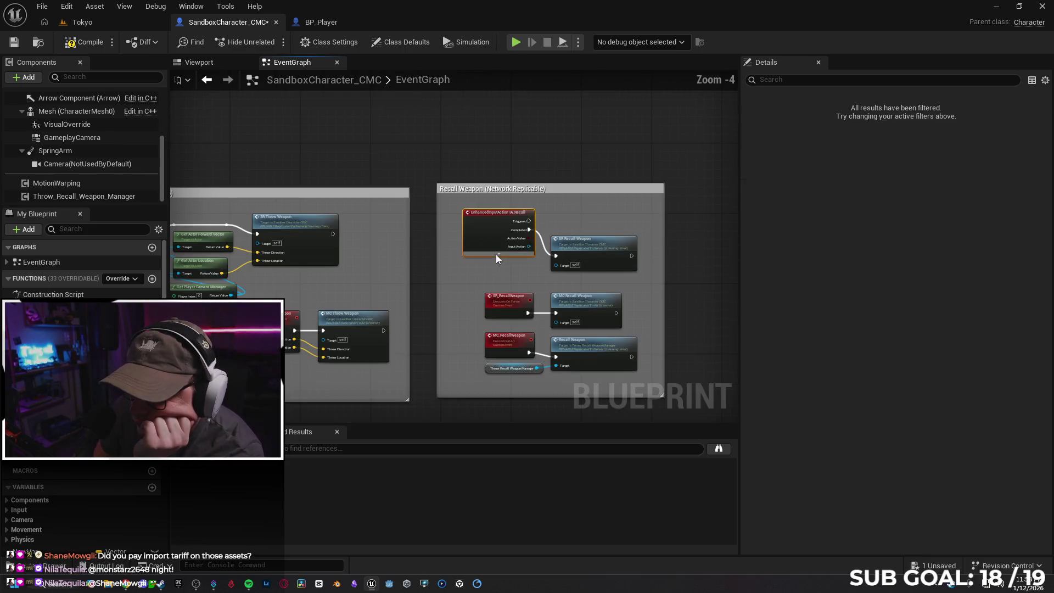
scroll(487, 276, up, 1)
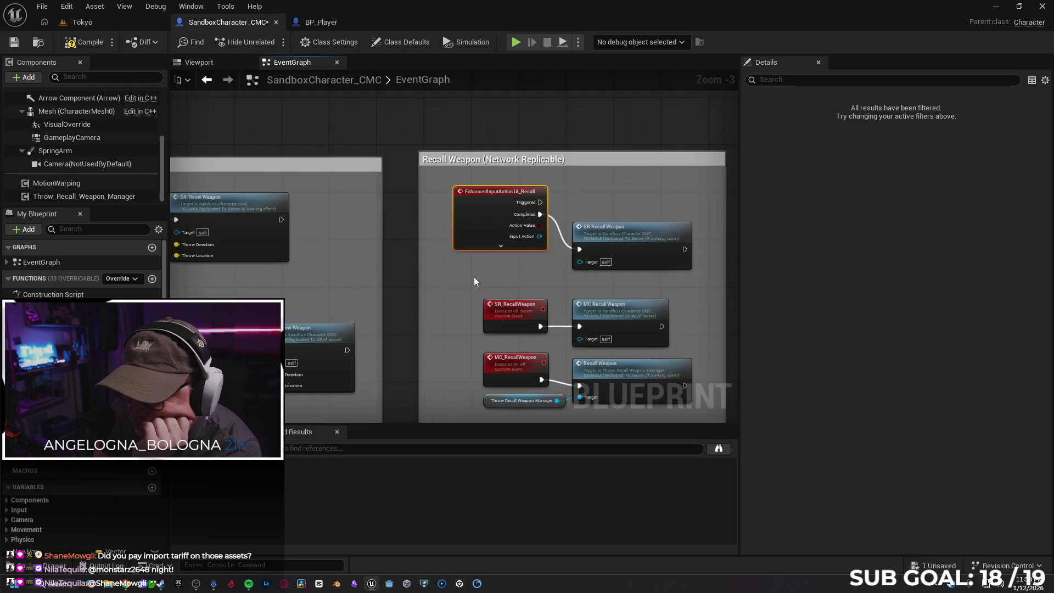
scroll(473, 277, down, 1)
drag(434, 409, 623, 360)
drag(423, 360, 612, 359)
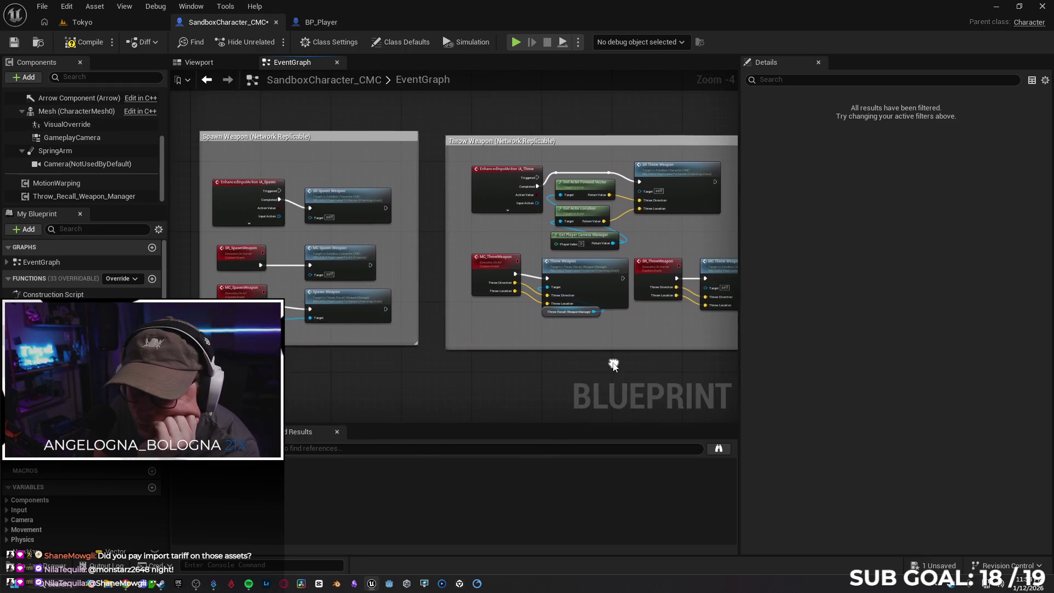
key(F7)
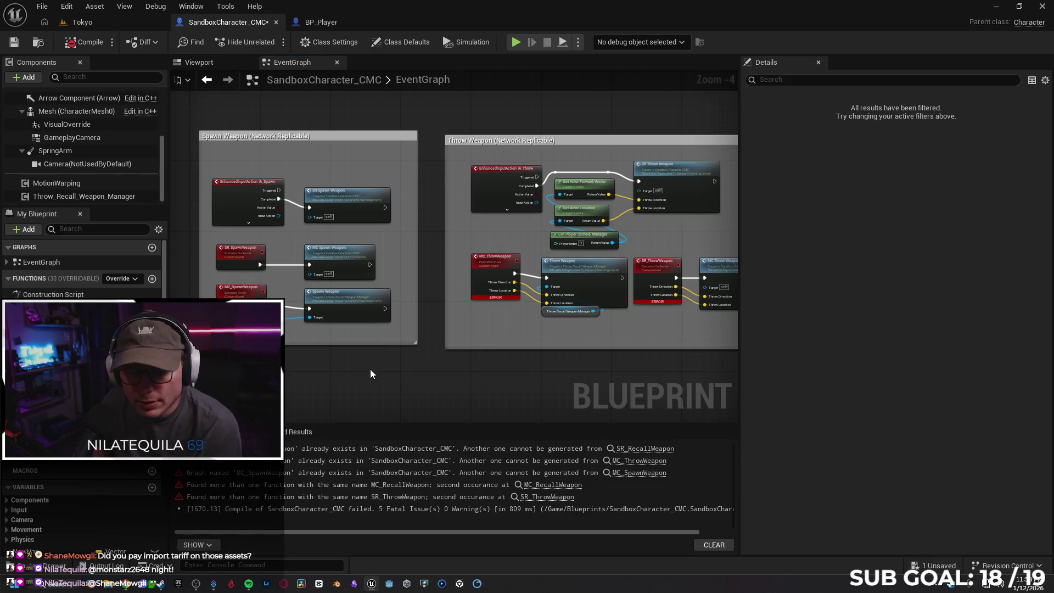
Step: Follow the SR_RecallWeapon compiler error to the two loose red event nodes
click(633, 449)
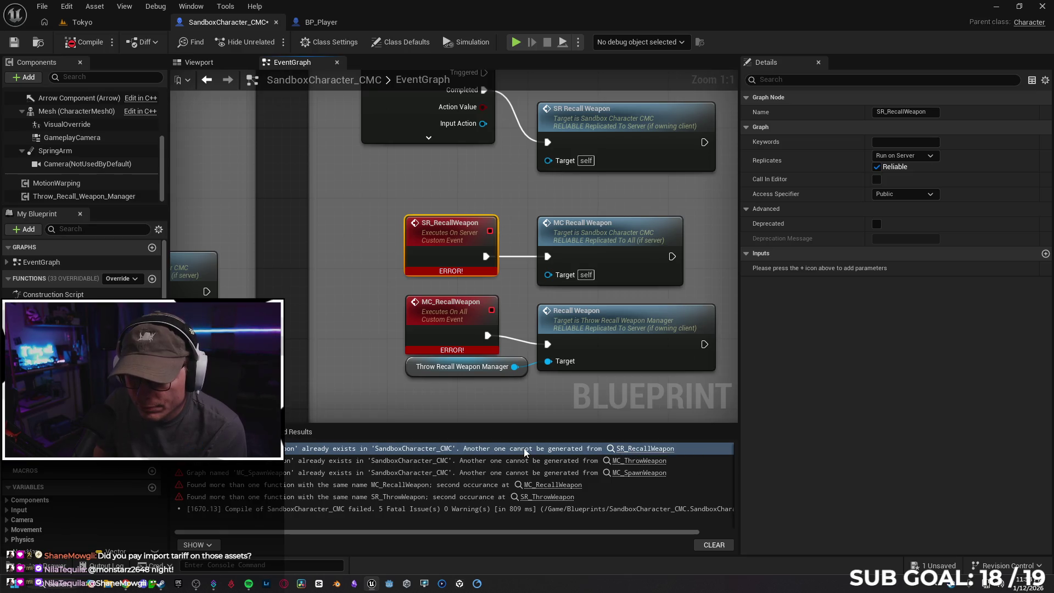
scroll(380, 370, down, 7)
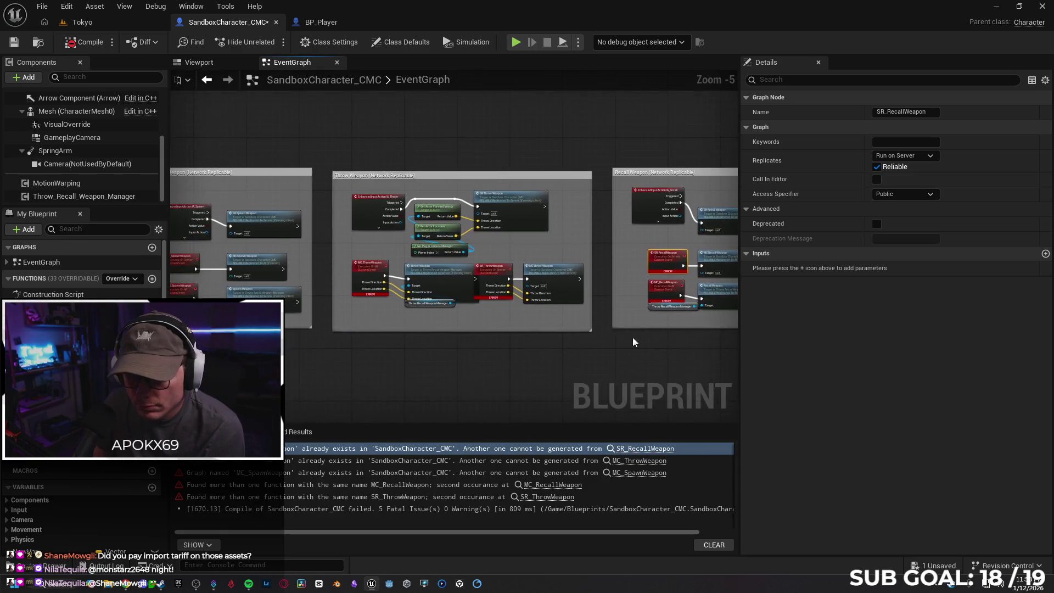
mouse_move(307, 406)
mouse_down()
mouse_move(445, 324)
mouse_move(445, 192)
mouse_move(372, 235)
mouse_move(323, 314)
mouse_move(336, 259)
mouse_up()
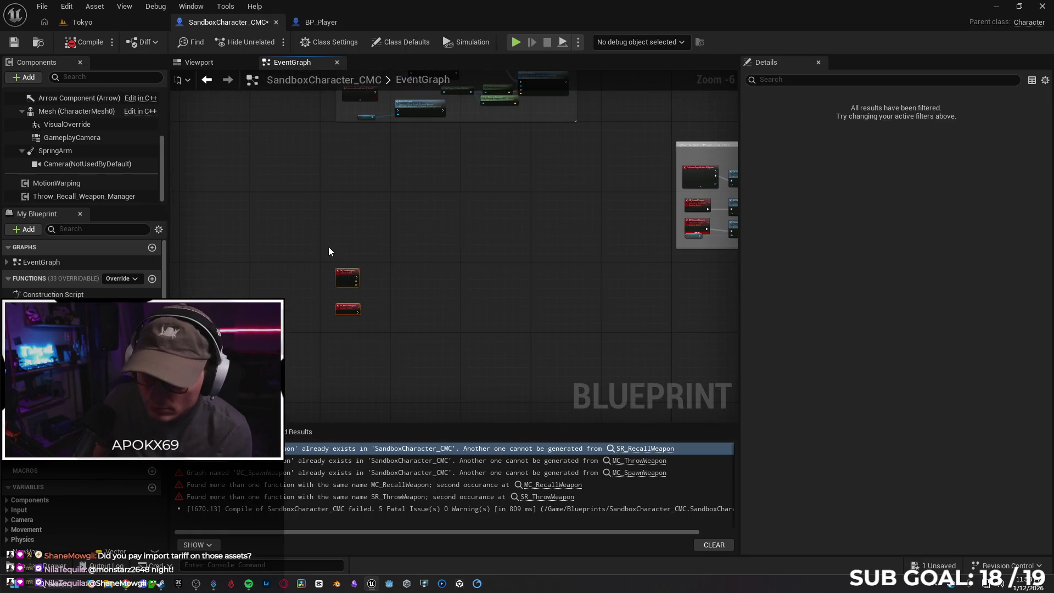
click(364, 203)
scroll(426, 305, down, 4)
mouse_move(488, 308)
mouse_down()
mouse_move(380, 416)
mouse_move(293, 316)
mouse_up()
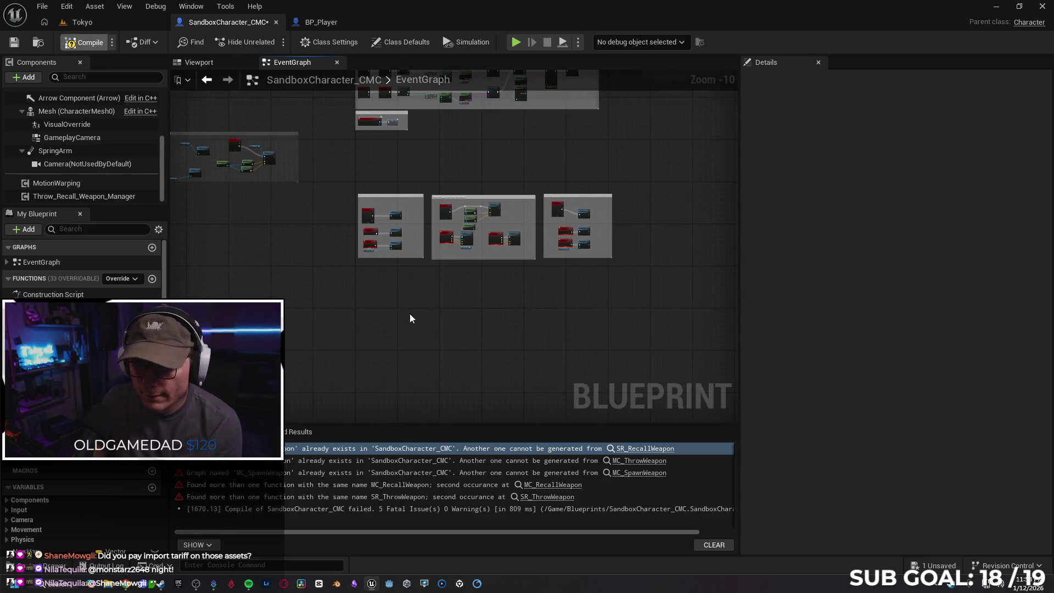
Step: Jump to the SR_RecallWeapon error node, then pan the event graph to the Throw Weapon nodes
click(634, 450)
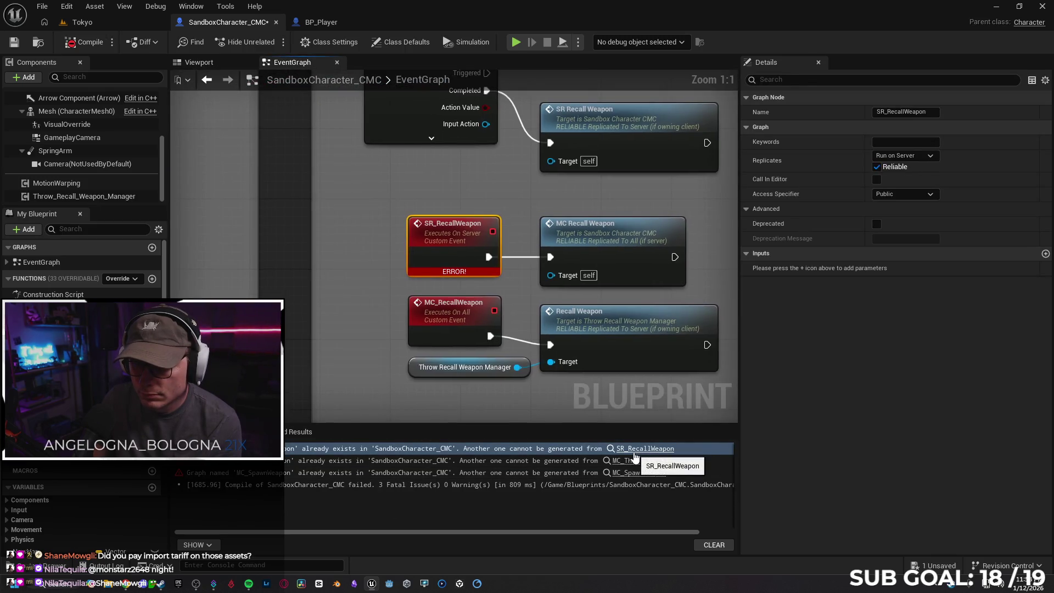
scroll(461, 291, down, 12)
mouse_move(512, 271)
mouse_down()
mouse_move(549, 285)
mouse_move(548, 194)
mouse_move(594, 247)
mouse_up()
scroll(594, 249, up, 6)
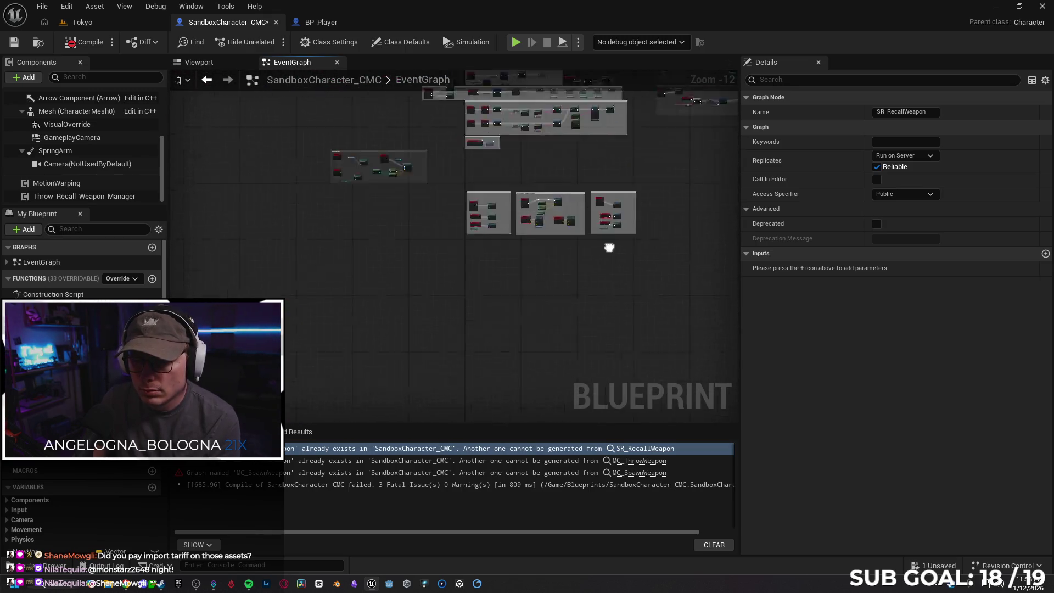
drag(477, 265, 242, 231)
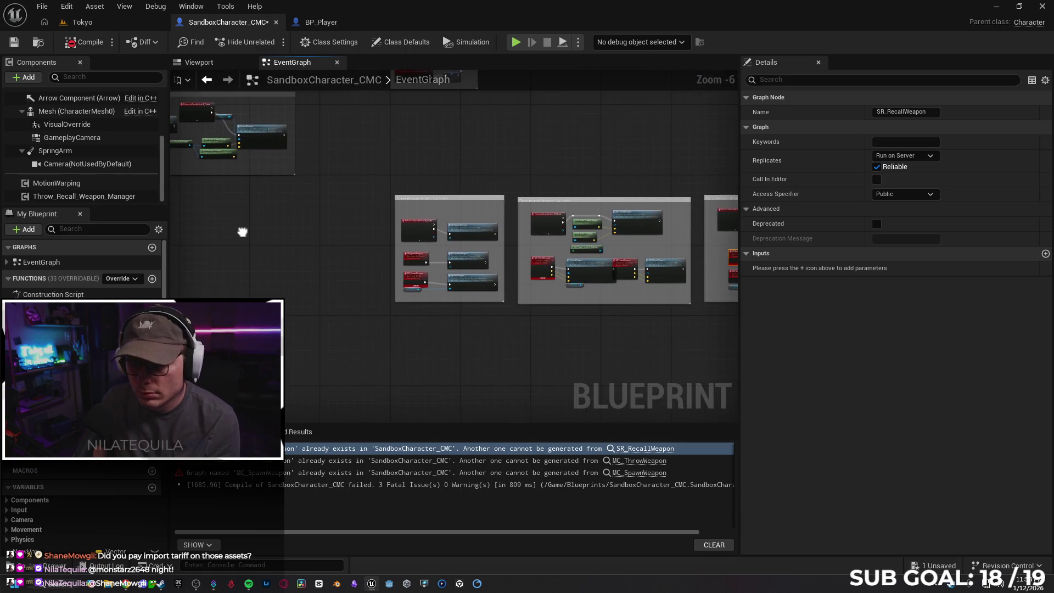
drag(368, 308, 202, 298)
scroll(553, 294, up, 2)
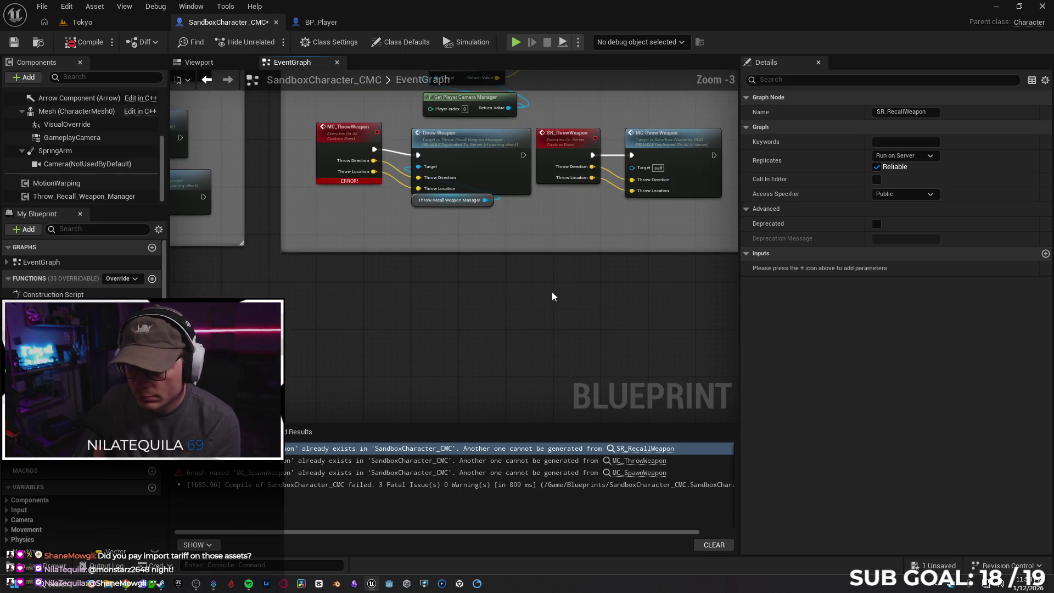
scroll(353, 313, up, 1)
mouse_move(534, 329)
mouse_down()
mouse_move(569, 328)
mouse_move(535, 319)
mouse_move(460, 337)
mouse_up()
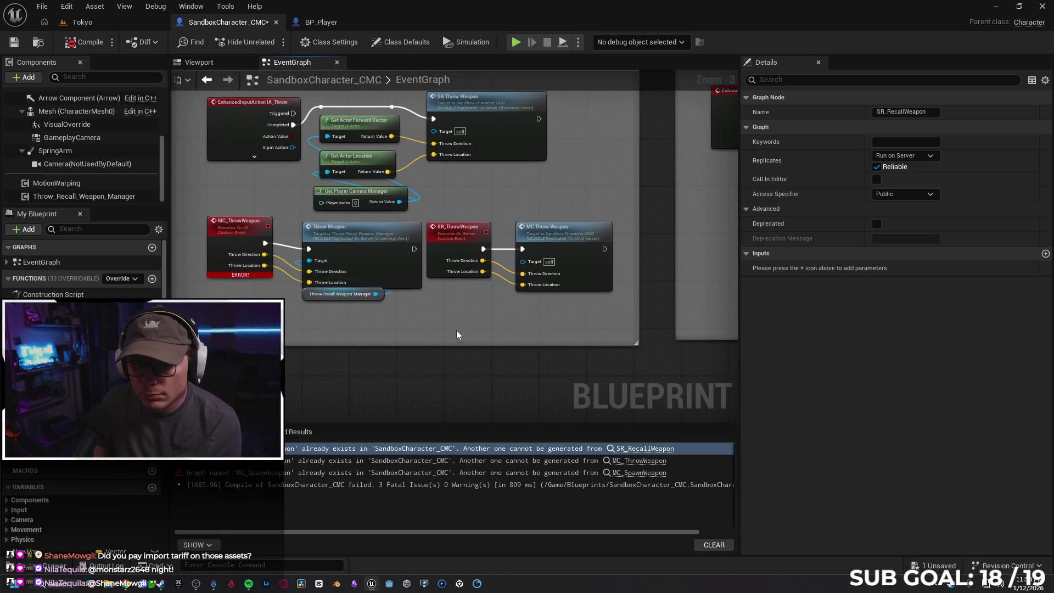
Step: Apply a node action to the MC_ThrowWeapon event and recompile the blueprint
right_click(251, 232)
click(303, 317)
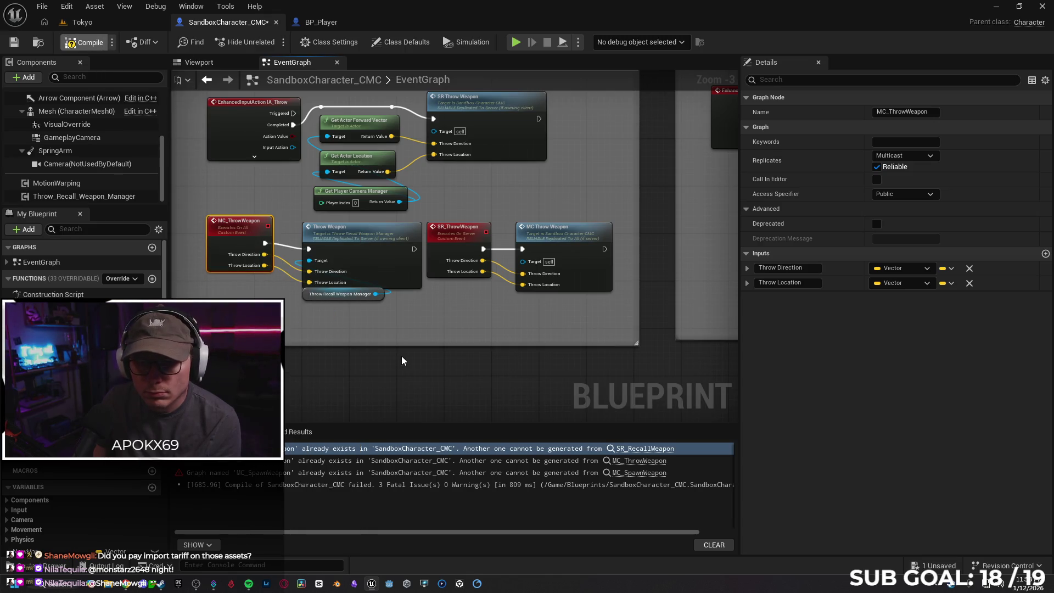
key(F7)
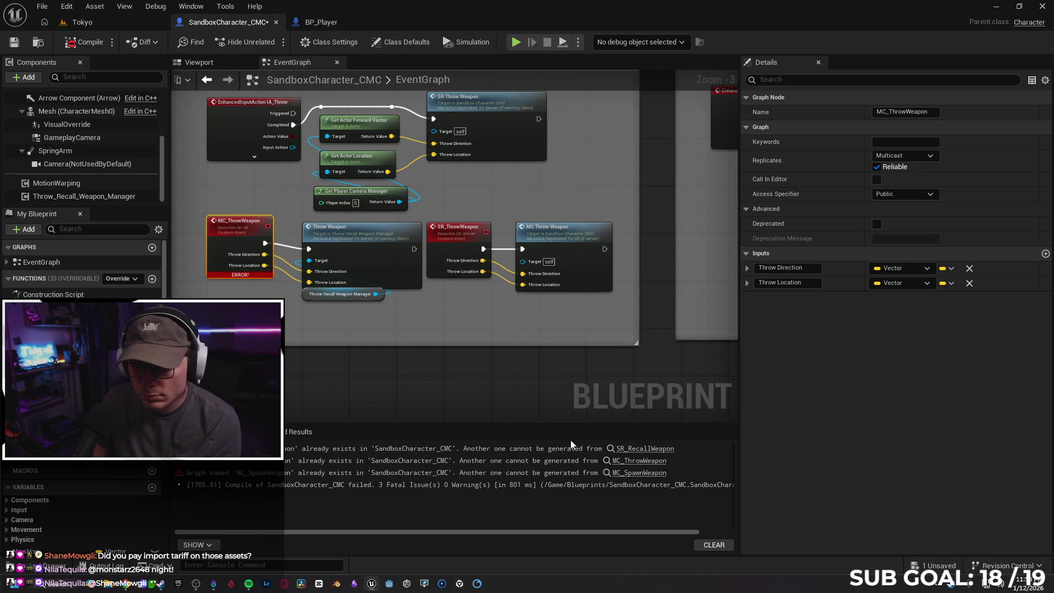
Step: Follow the MC_ThrowWeapon and MC_SpawnWeapon errors into the graph and inspect MC_ThrowWeapon's settings
click(640, 464)
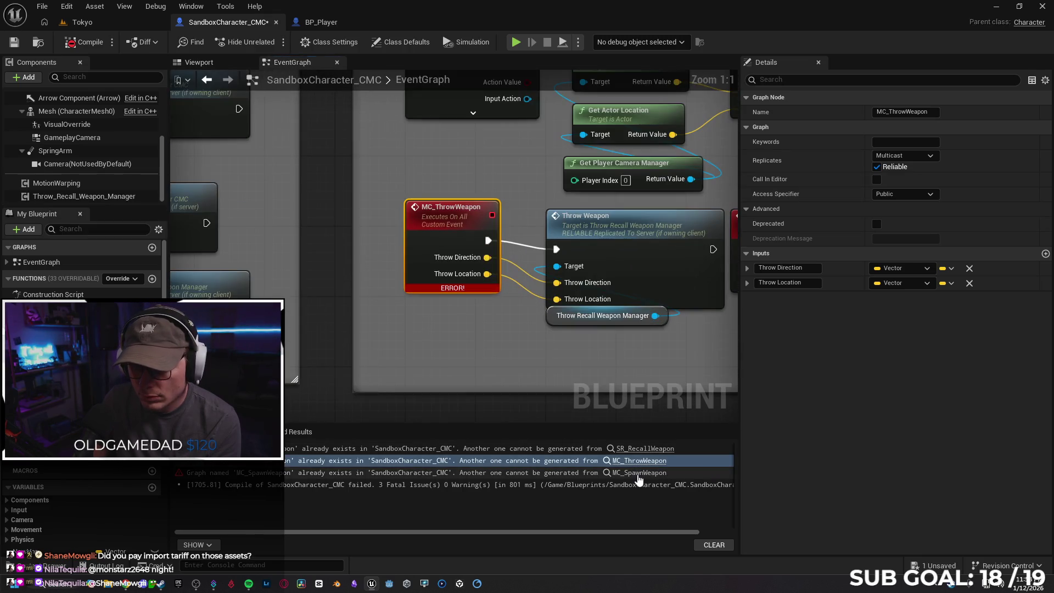
click(639, 473)
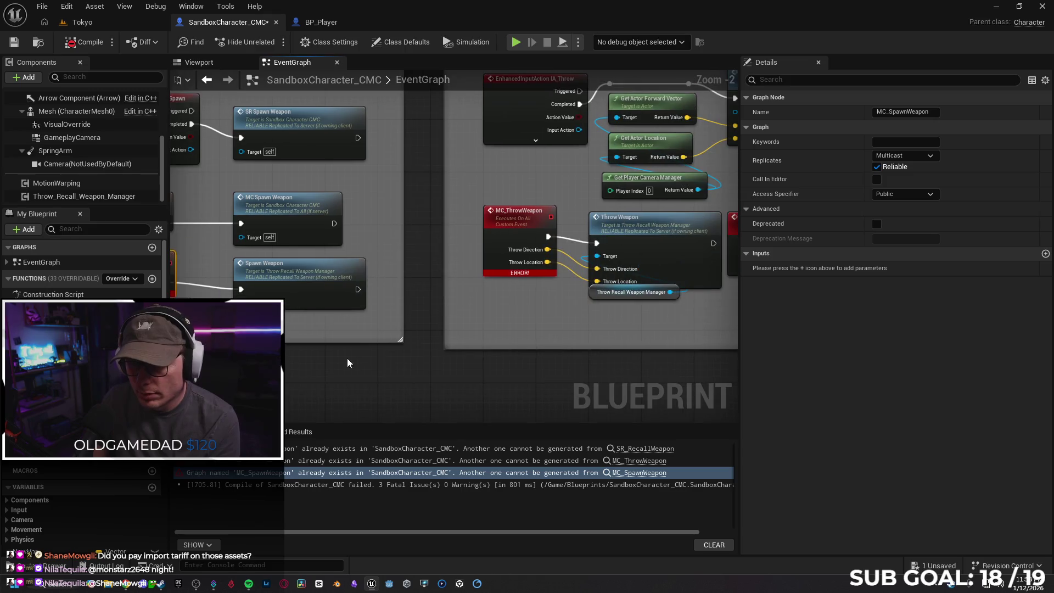
mouse_move(681, 364)
mouse_down()
mouse_move(640, 374)
mouse_move(455, 320)
mouse_move(388, 260)
mouse_move(412, 274)
mouse_move(416, 330)
mouse_up()
click(407, 232)
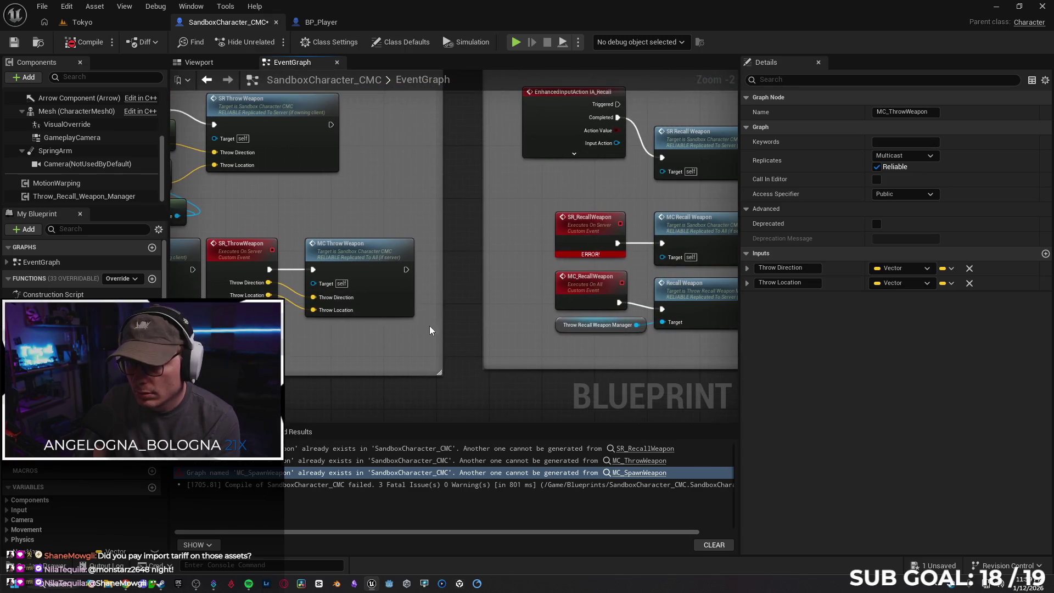
scroll(417, 329, down, 10)
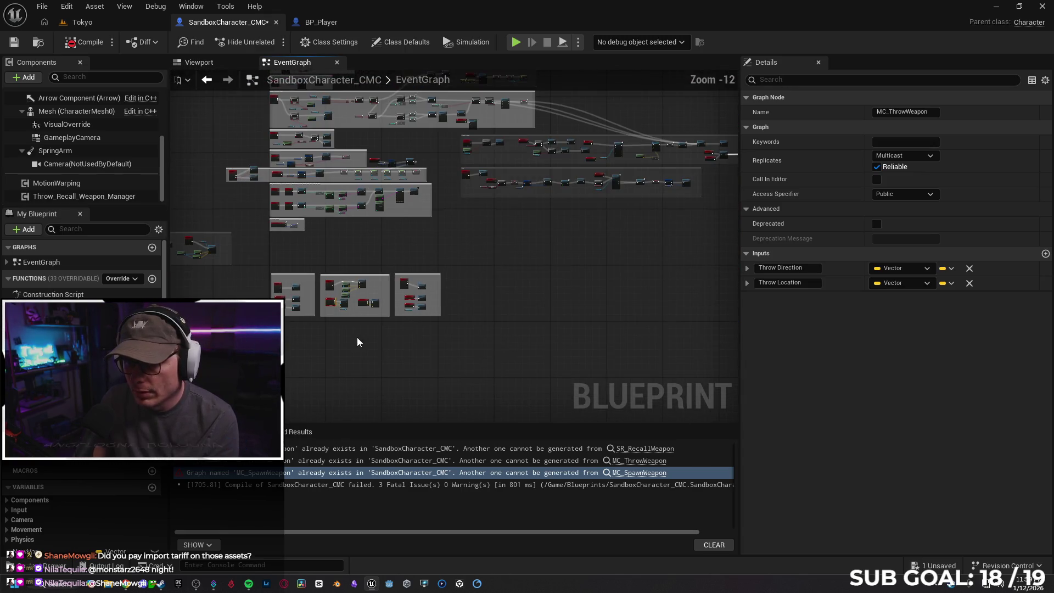
Step: Survey the lower node rows, then switch to Find Results with its search box ready for input
mouse_move(545, 286)
mouse_down()
mouse_move(722, 343)
mouse_move(414, 127)
mouse_move(466, 353)
mouse_move(290, 318)
mouse_move(130, 217)
mouse_up()
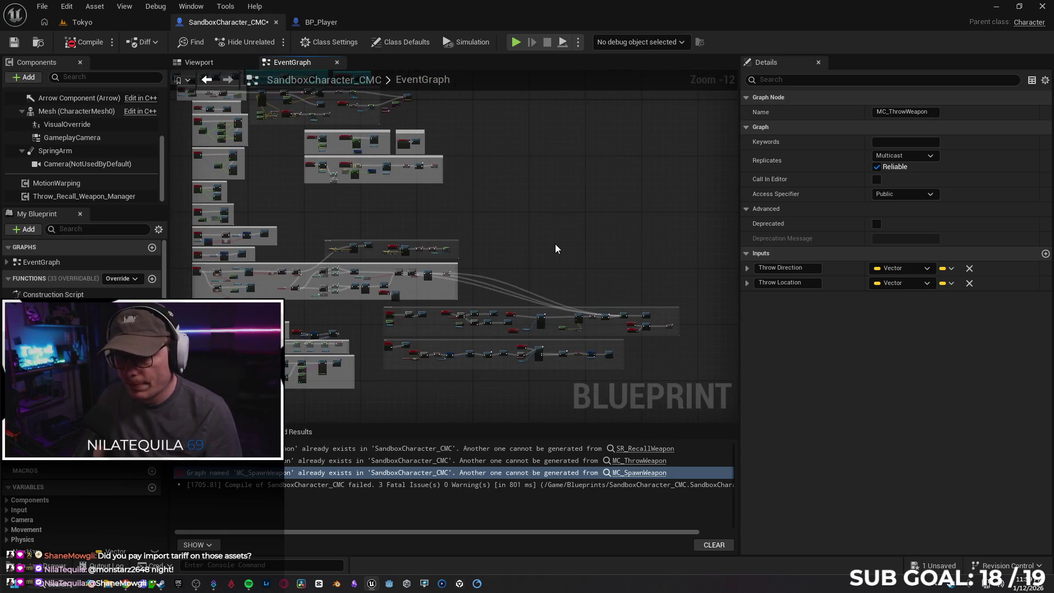
mouse_move(555, 243)
mouse_down()
mouse_move(443, 128)
mouse_move(471, 239)
mouse_move(630, 290)
mouse_move(600, 312)
mouse_up()
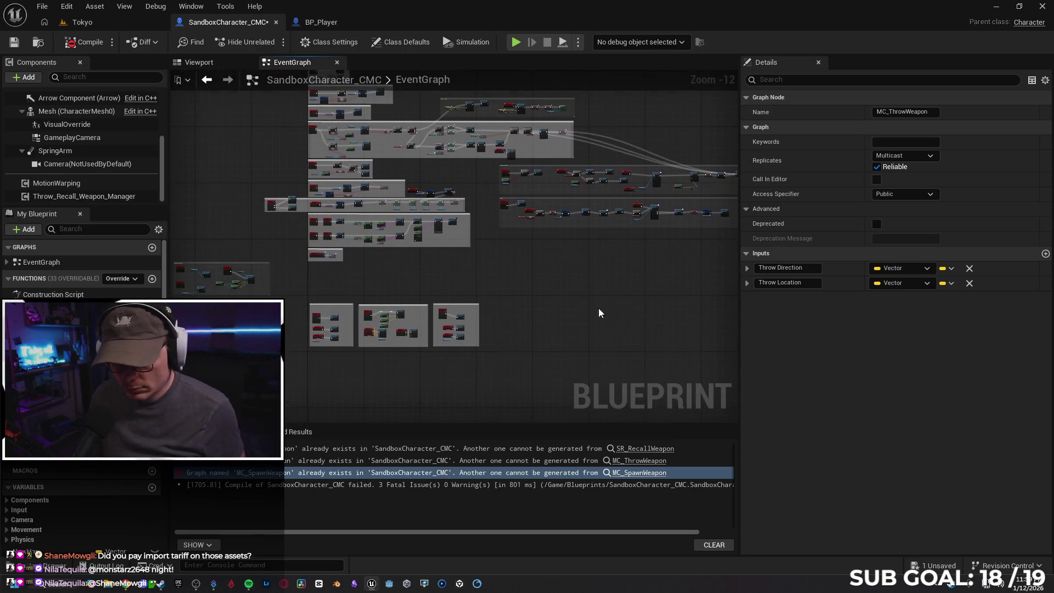
click(292, 433)
click(309, 448)
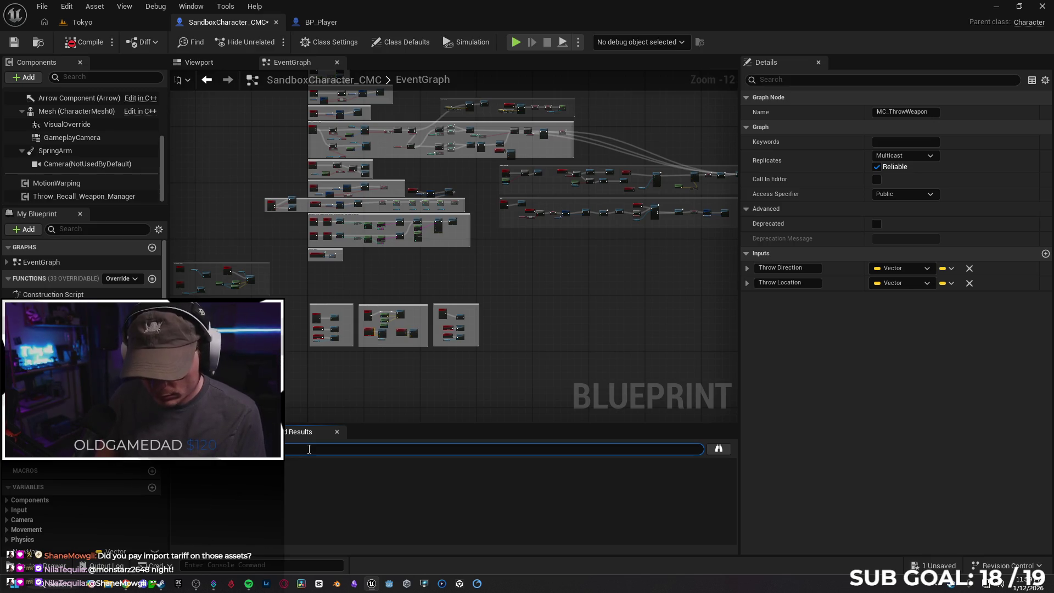
Step: Search references for Recall and SR_Recall, following matches into the SR_RecallWeapon function graph
key(Return)
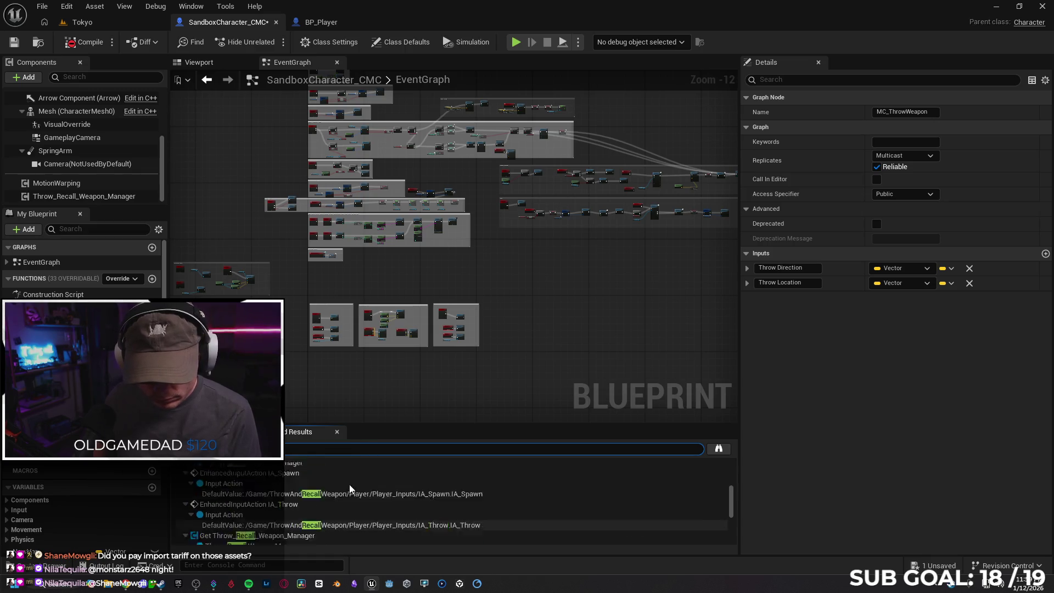
scroll(431, 378, up, 9)
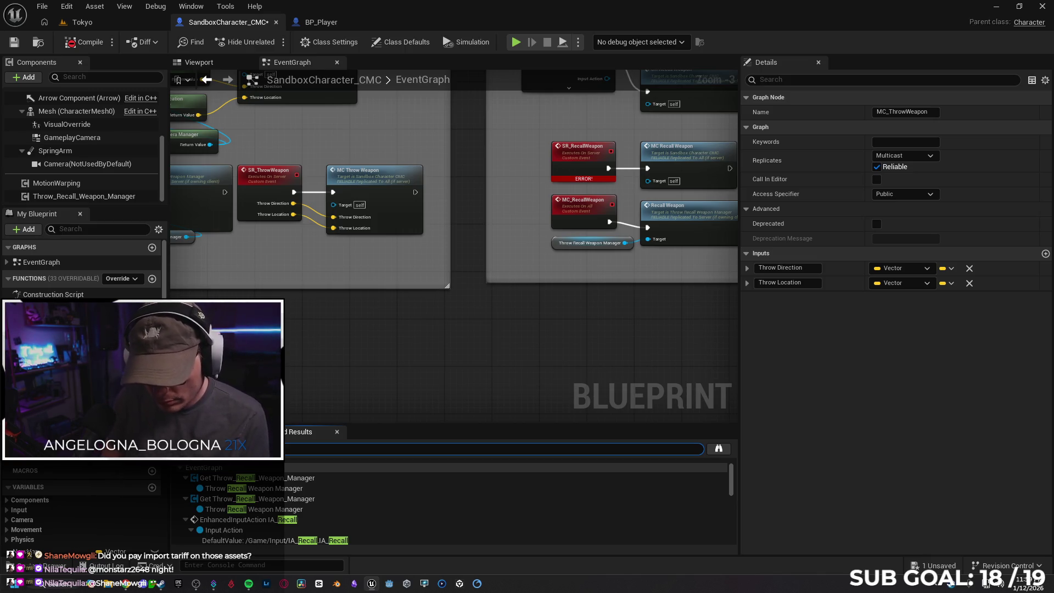
text(SR_Recall)
key(Return)
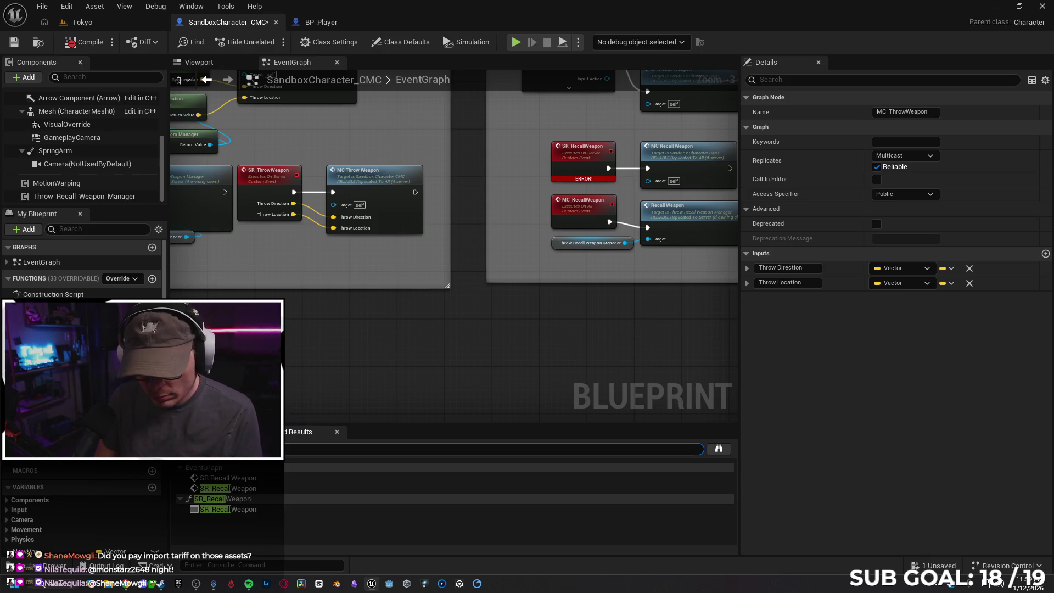
click(270, 480)
click(266, 487)
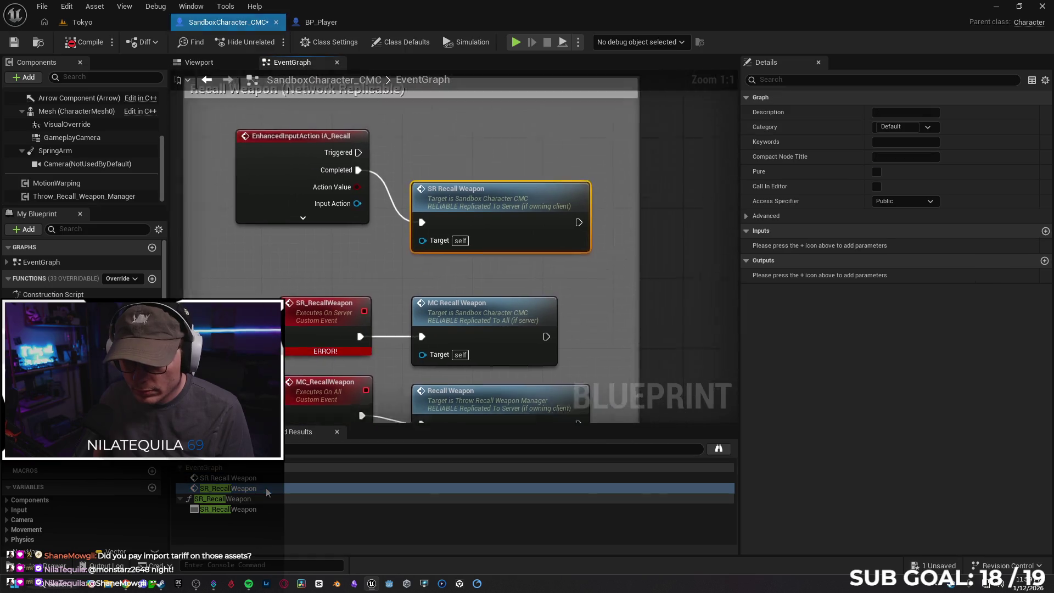
click(268, 507)
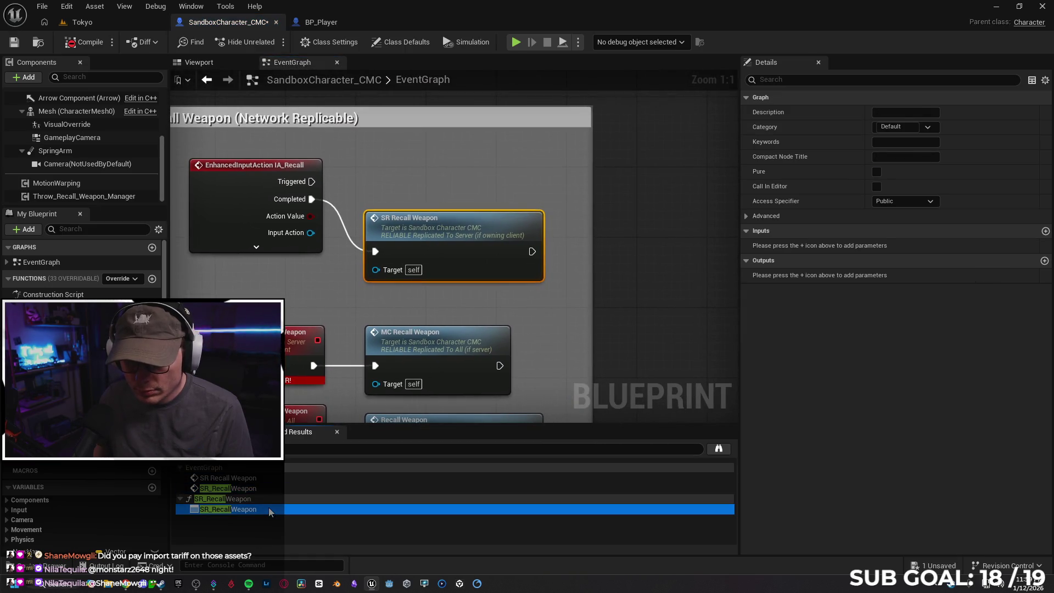
Step: Back in the EventGraph, inspect SR_RecallWeapon and disconnect the throw input from the old Throw Weapon call
click(278, 65)
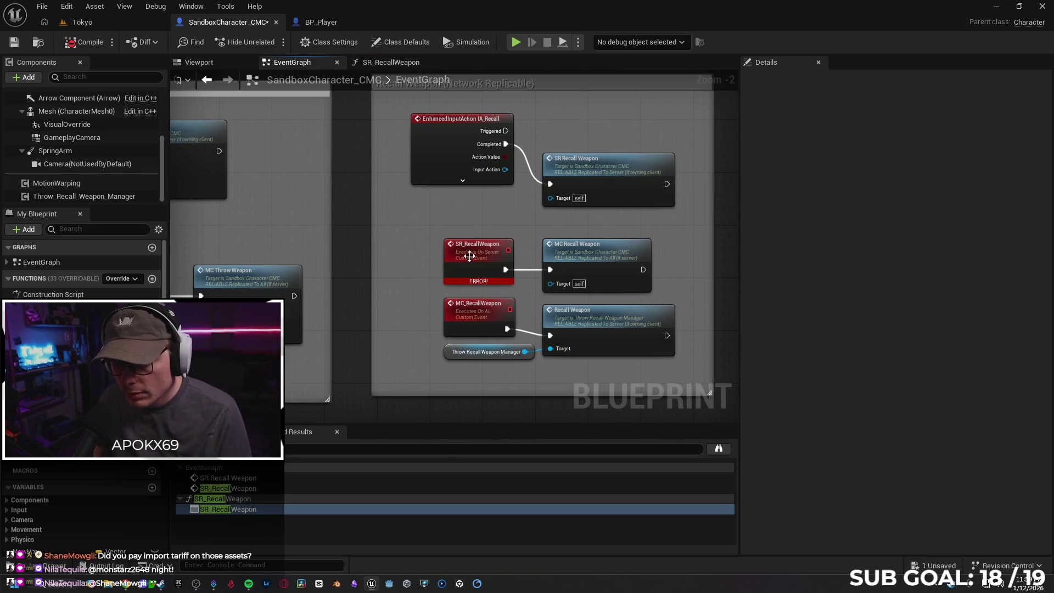
click(466, 256)
scroll(381, 278, down, 1)
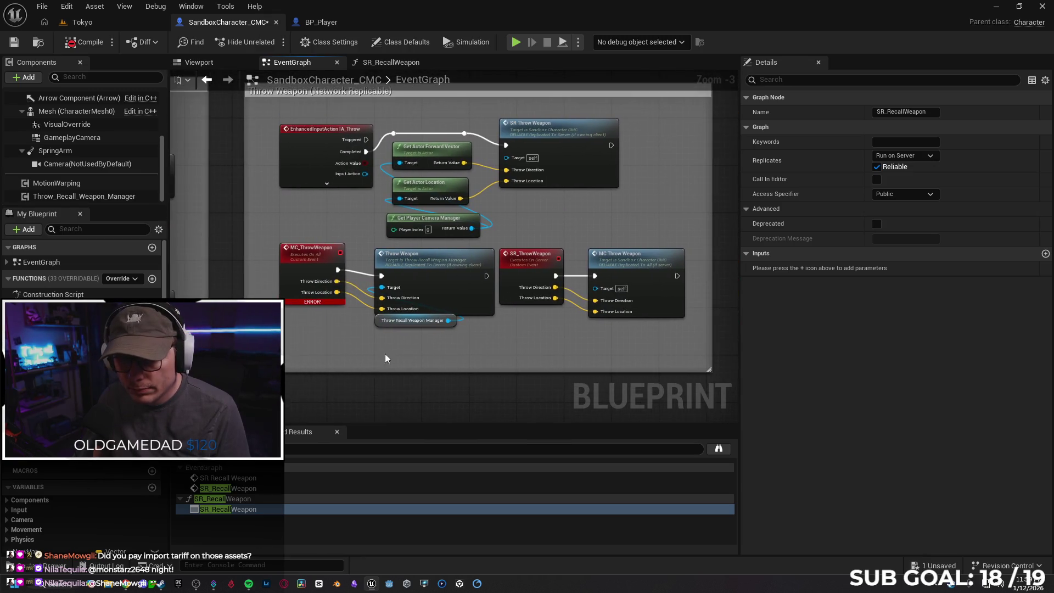
scroll(434, 348, down, 1)
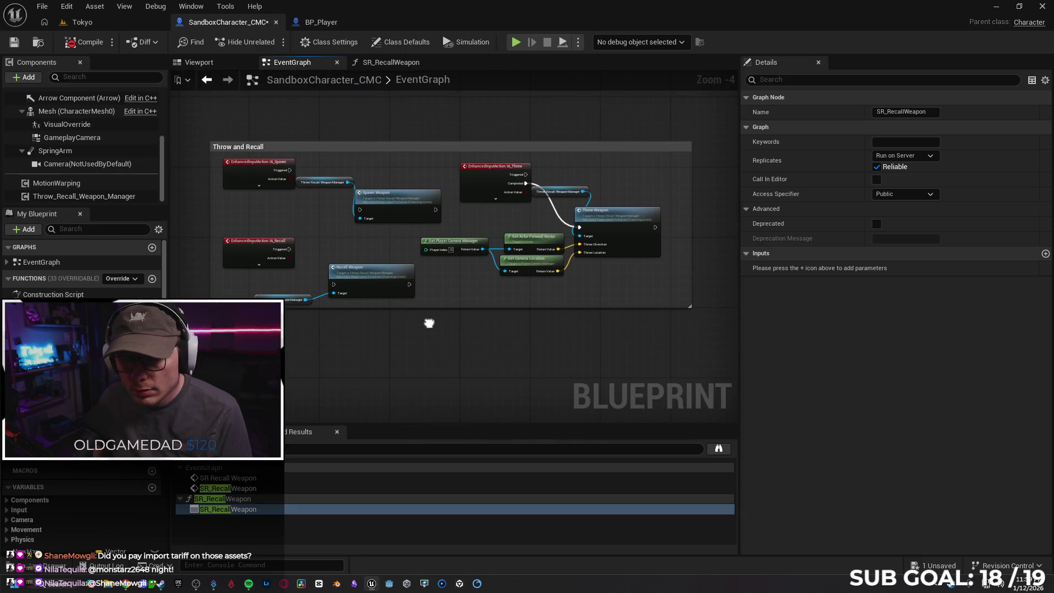
alt+click(559, 214)
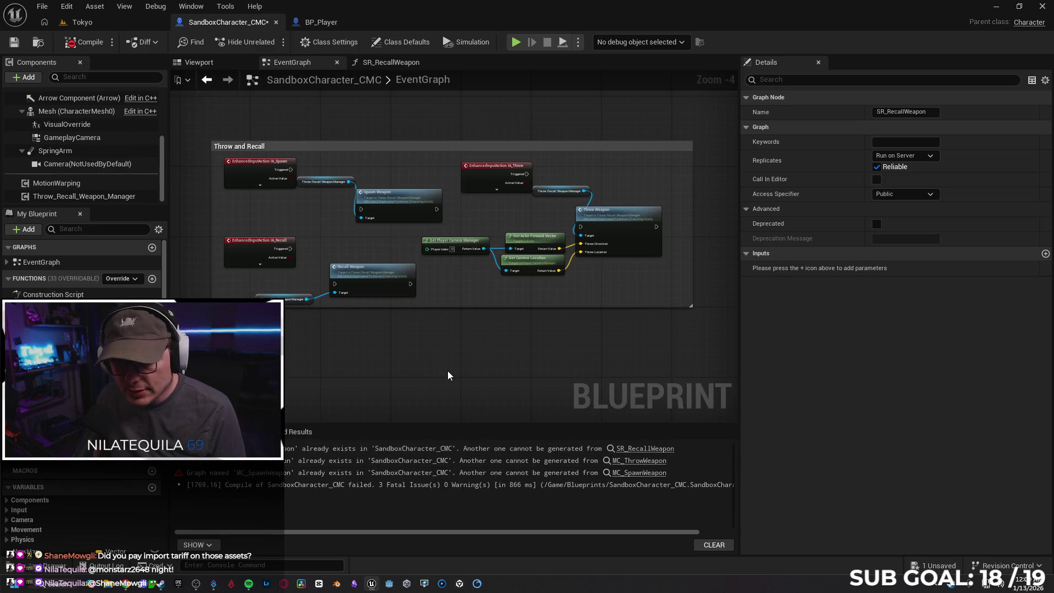
Step: Locate the SR Recall Weapon call via Find Results and move it level with the Completed output
drag(404, 384, 318, 399)
click(291, 434)
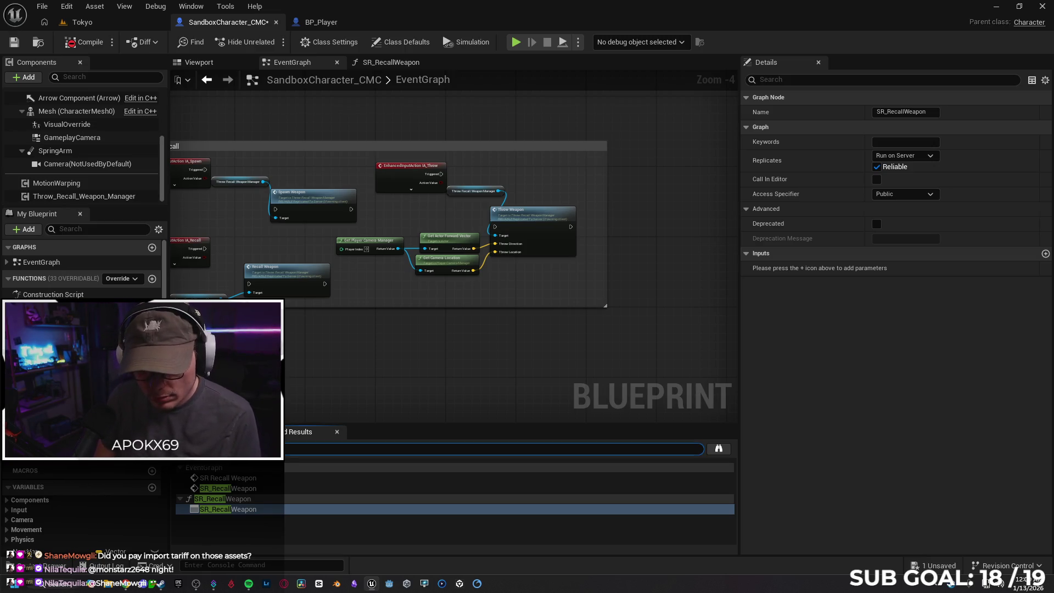
double_click(231, 478)
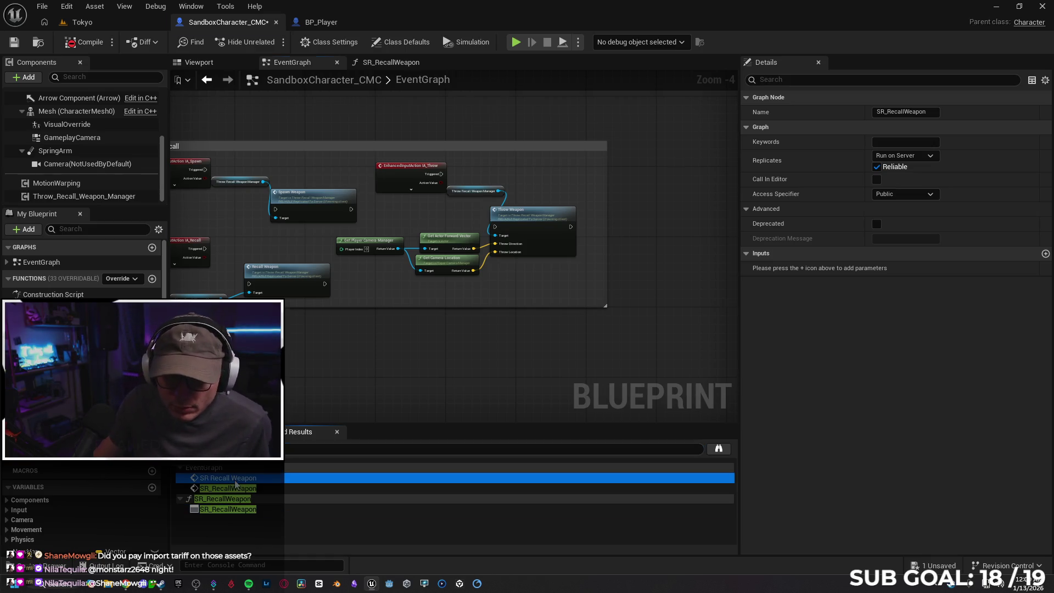
double_click(242, 489)
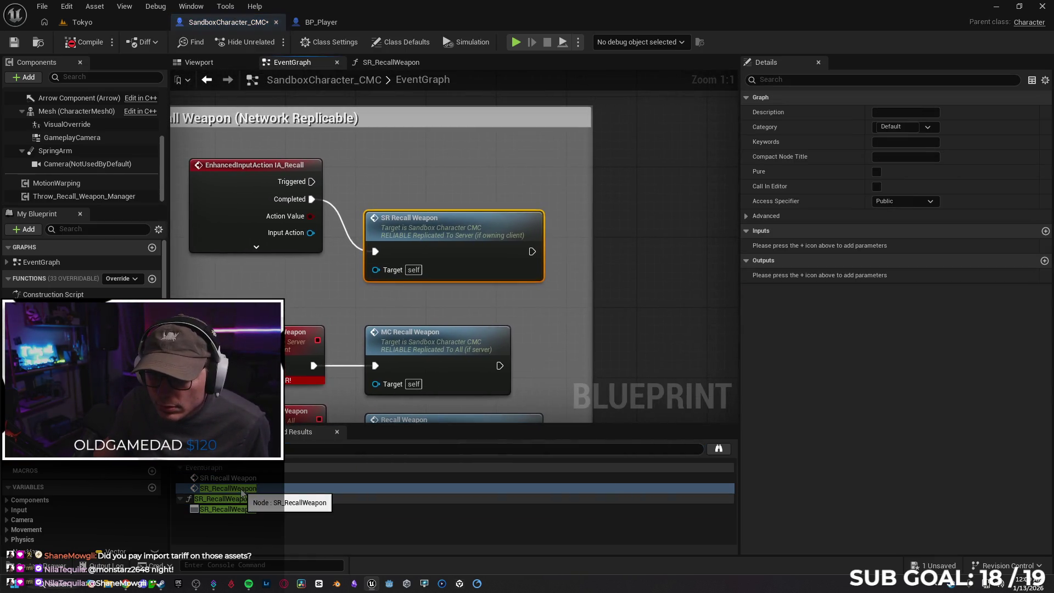
drag(466, 237, 471, 187)
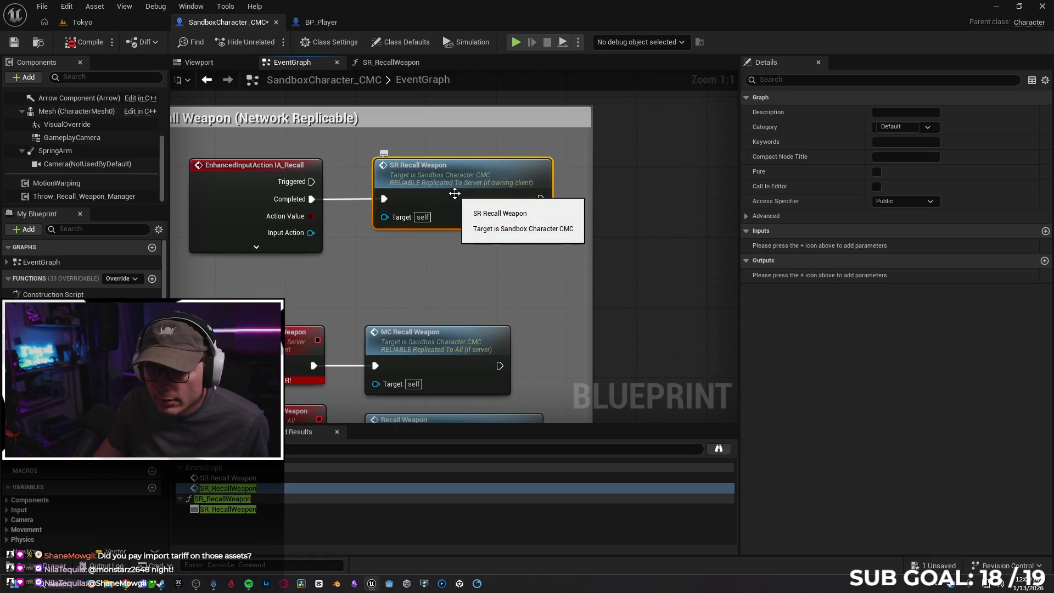
Step: Open and close the SR_RecallWeapon function graph, then refresh the SR Recall Weapon call node
double_click(455, 195)
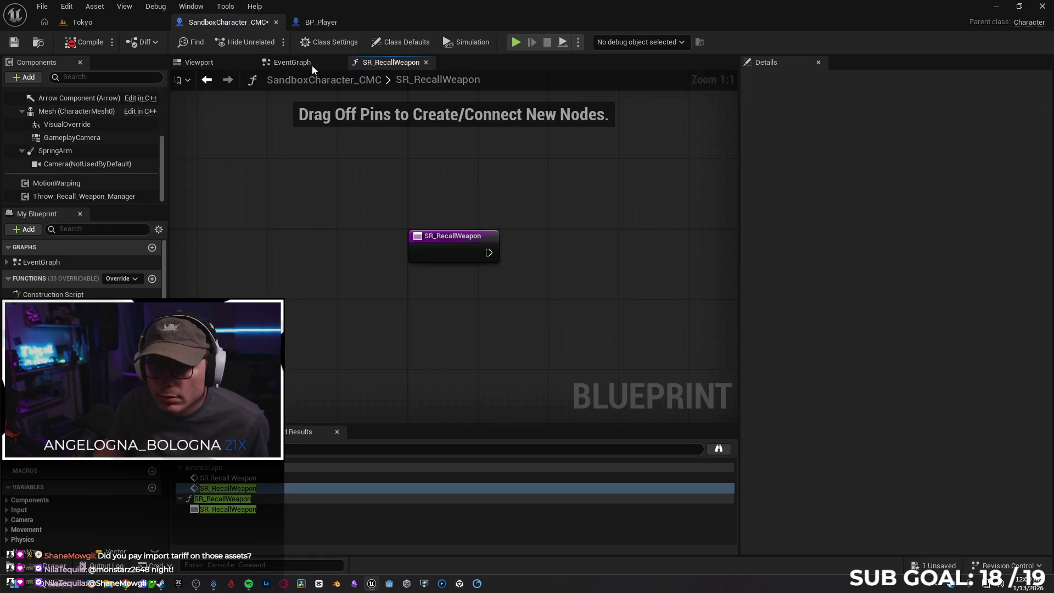
click(425, 63)
click(303, 339)
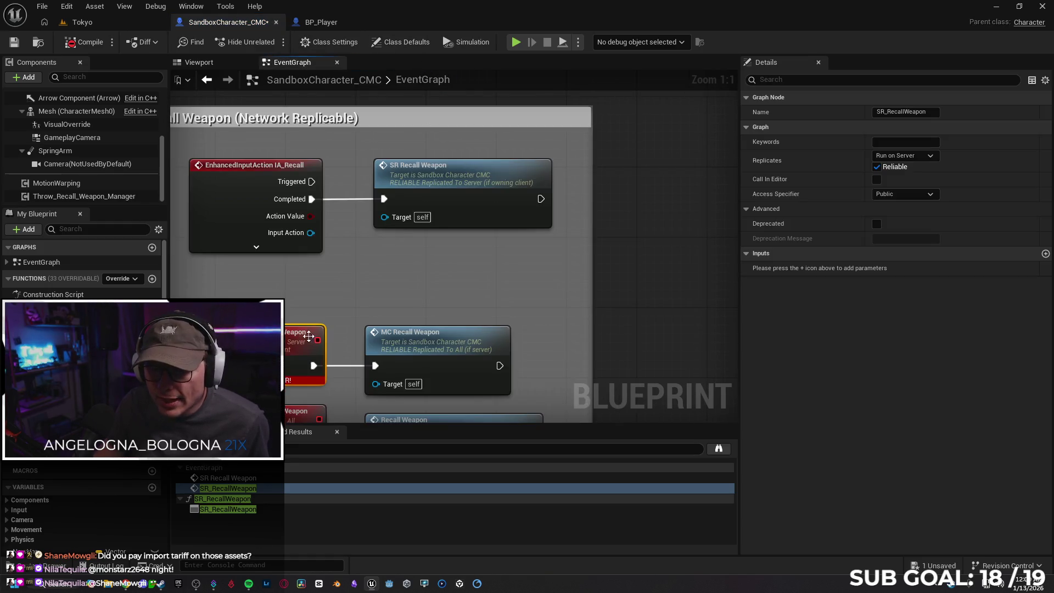
right_click(463, 199)
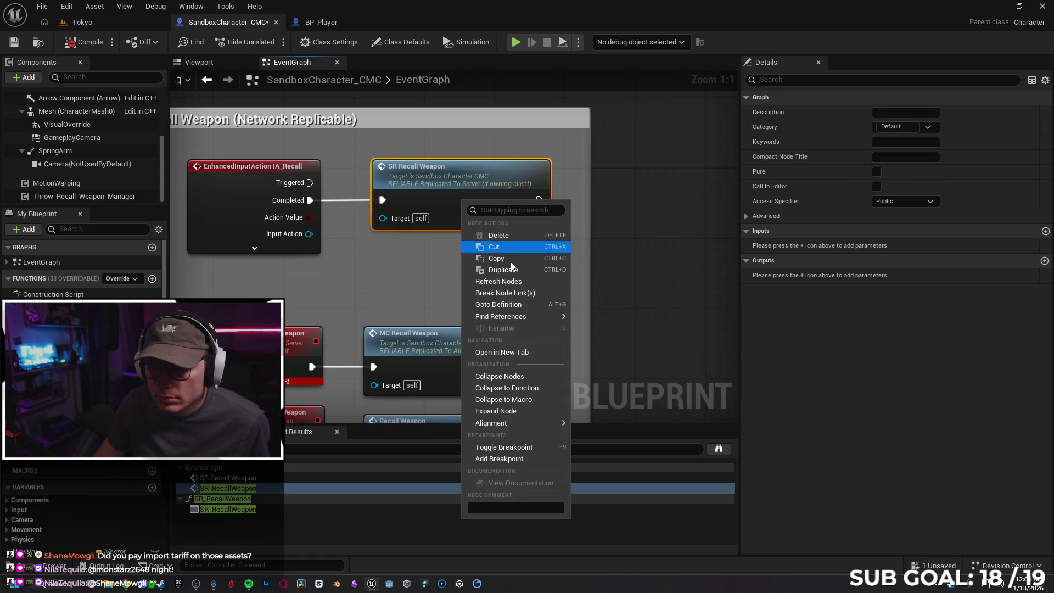
click(522, 285)
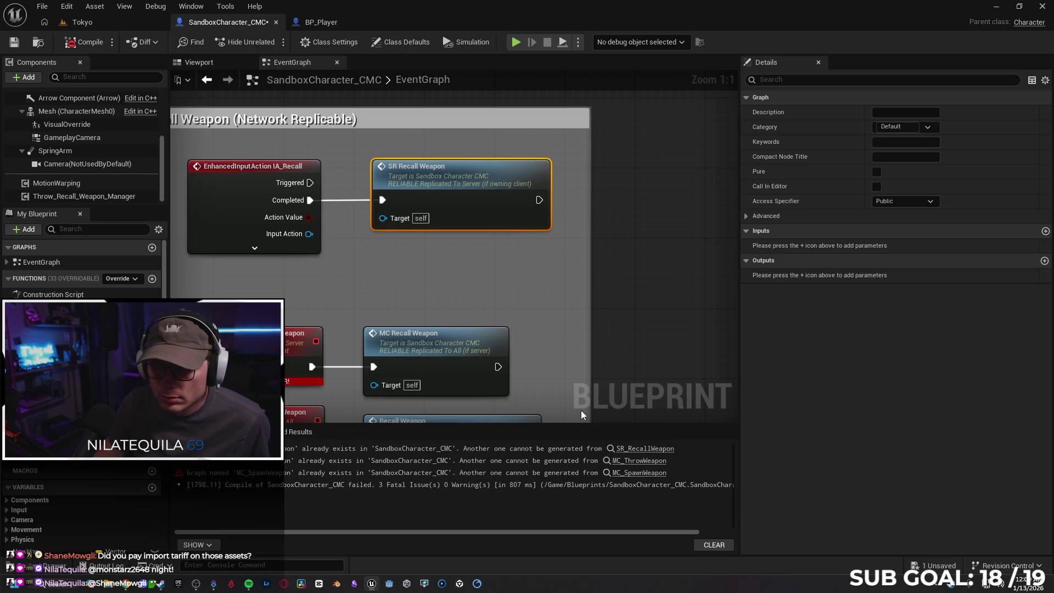
Step: Save the blueprint and review the Spawn Weapon, Throw Weapon and IA_Recall replication groups
scroll(610, 307, down, 1)
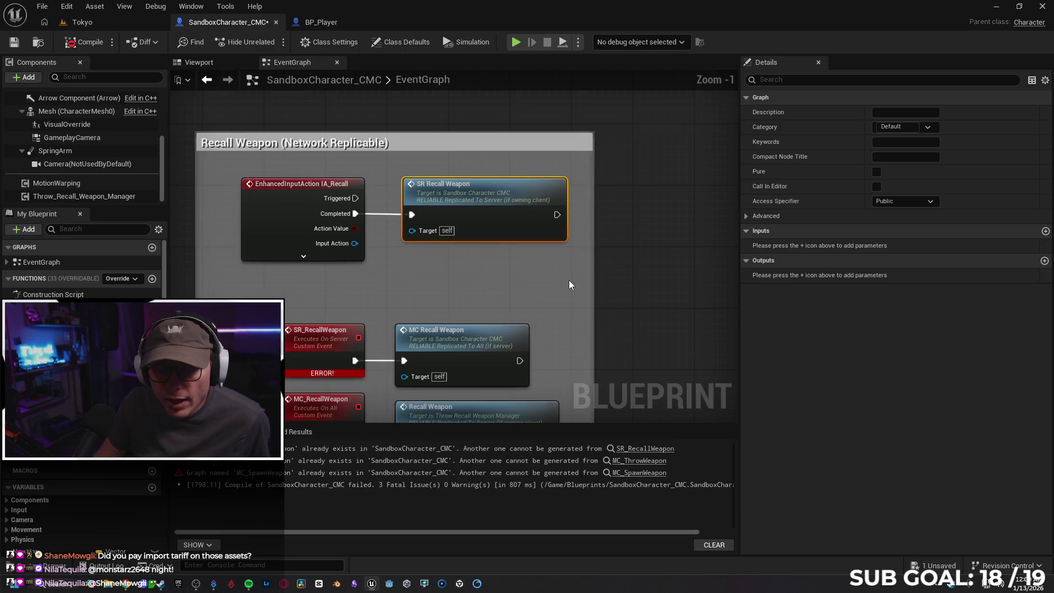
click(19, 44)
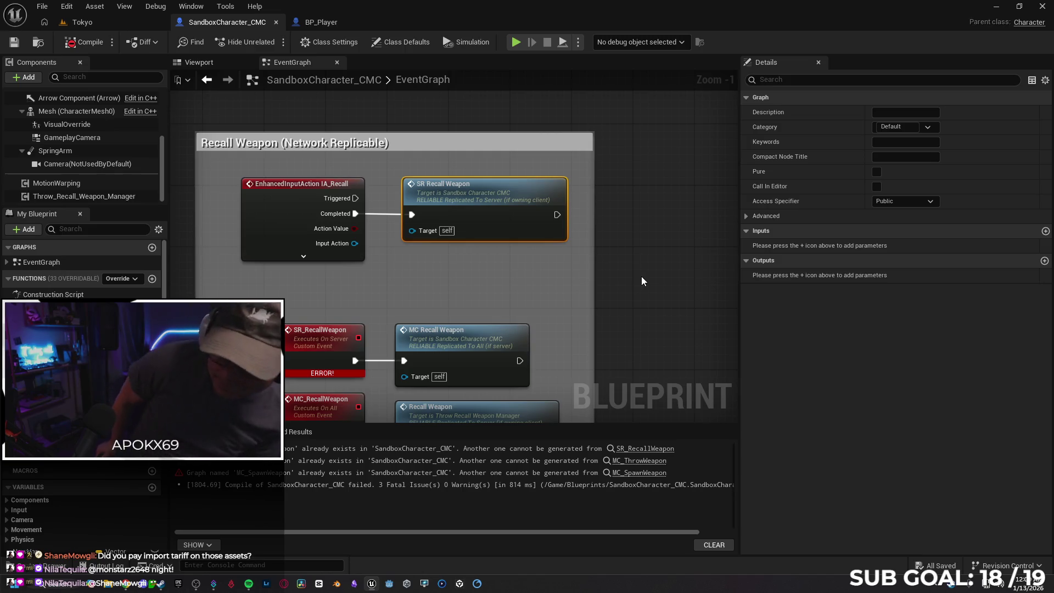
scroll(655, 281, down, 4)
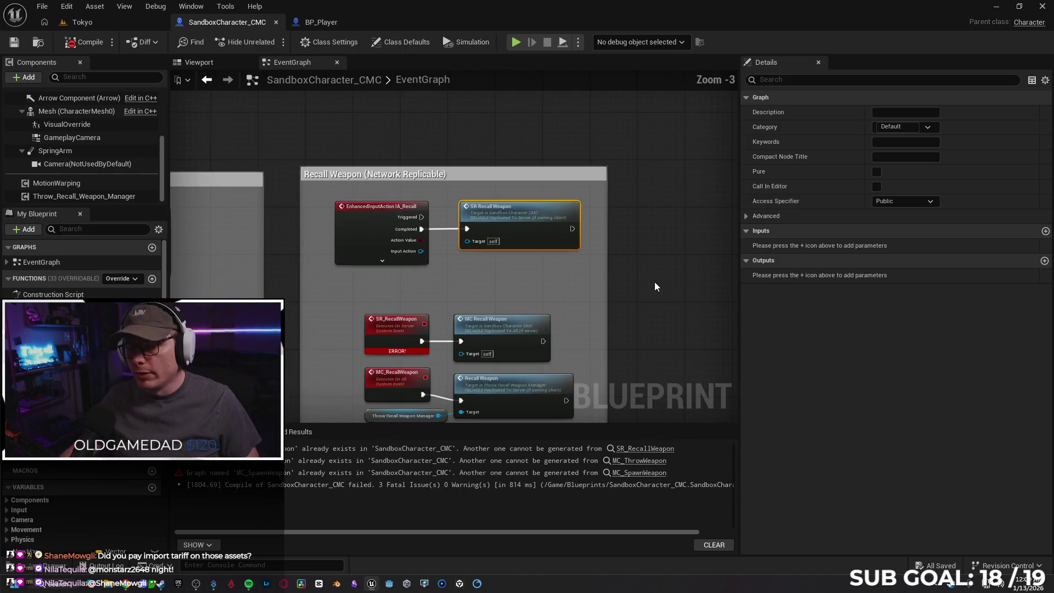
mouse_move(674, 301)
mouse_down()
mouse_move(702, 258)
mouse_move(663, 340)
mouse_move(522, 360)
mouse_move(453, 323)
mouse_up()
scroll(460, 326, up, 1)
scroll(486, 331, up, 1)
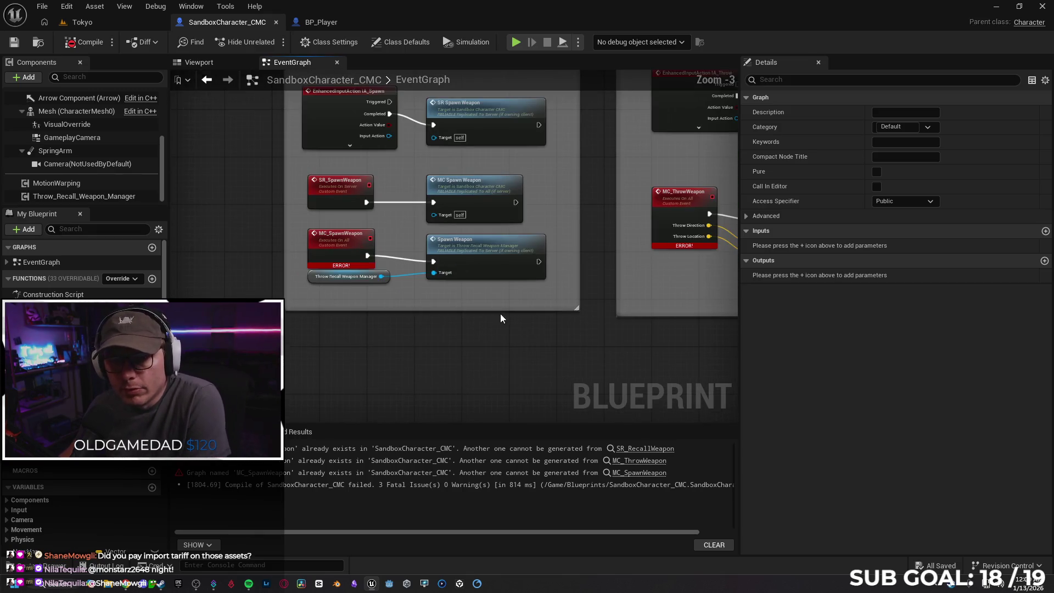
mouse_move(552, 362)
mouse_down()
mouse_move(541, 376)
mouse_move(551, 318)
mouse_move(529, 338)
mouse_move(470, 350)
mouse_up()
drag(395, 365, 163, 340)
drag(471, 353, 399, 356)
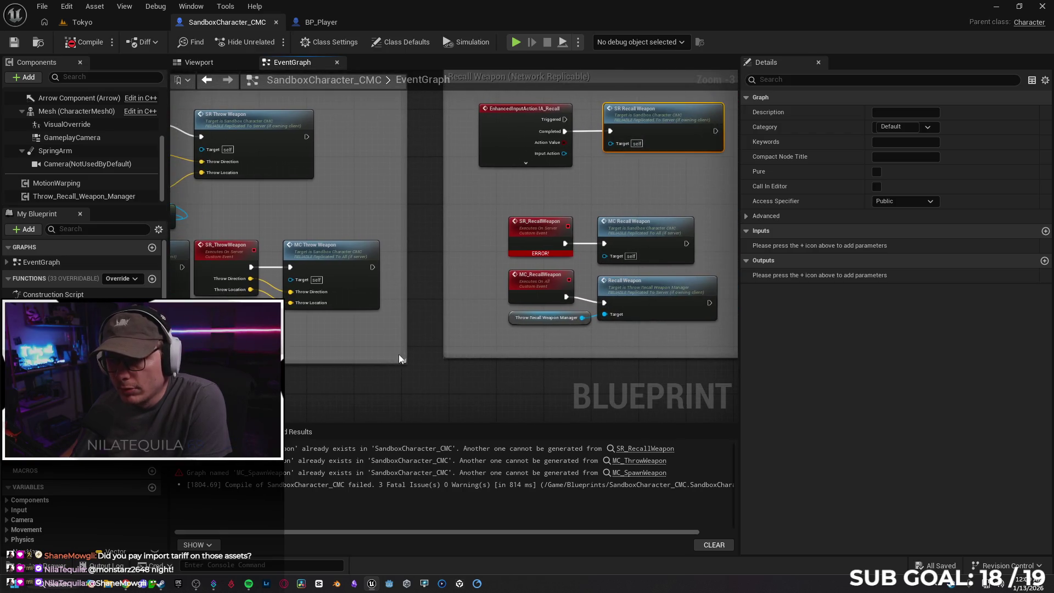
drag(444, 330, 395, 344)
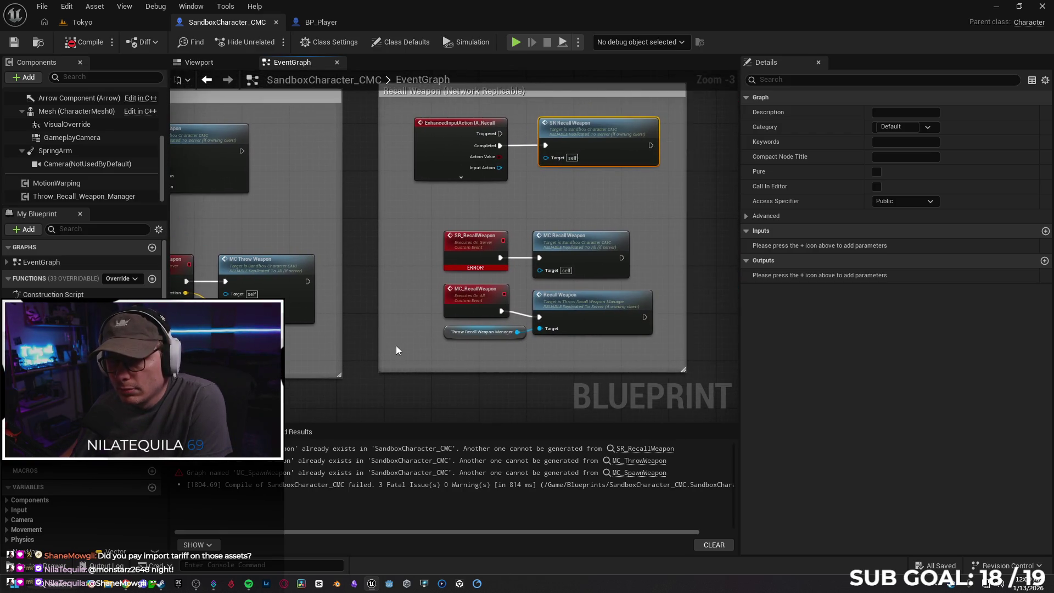
Step: Locate the original Throw and Recall group, checking its IA_Throw, Throw, Spawn and Recall Weapon nodes
scroll(395, 344, down, 1)
scroll(360, 363, down, 5)
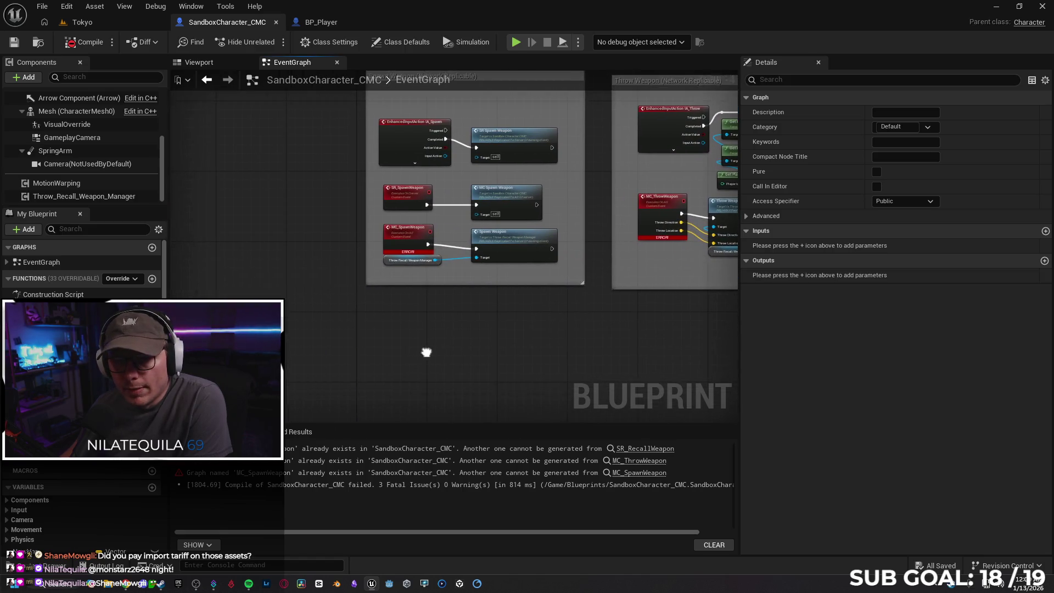
scroll(518, 369, up, 1)
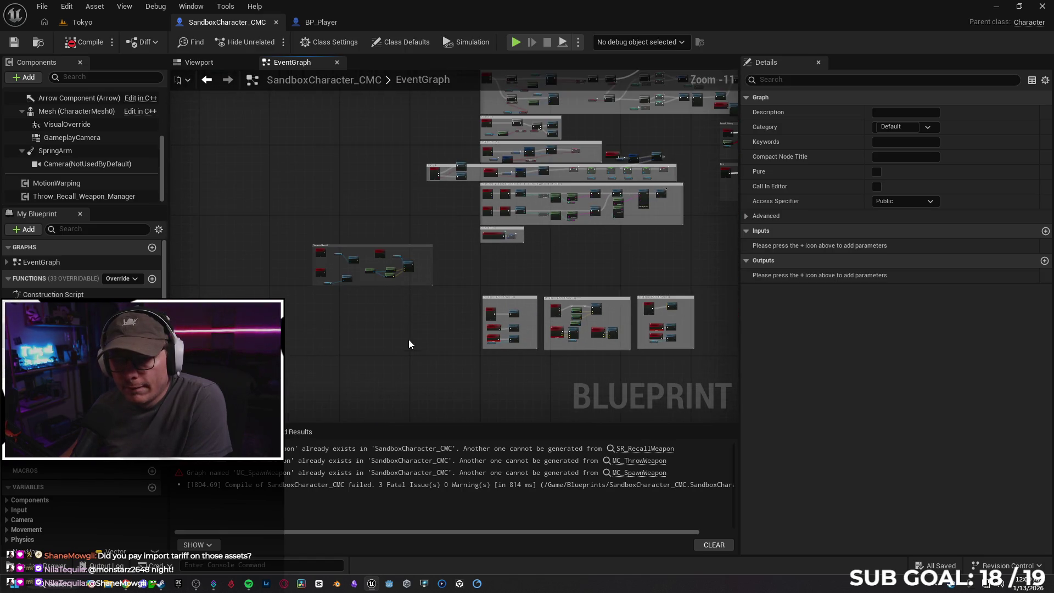
scroll(409, 368, up, 2)
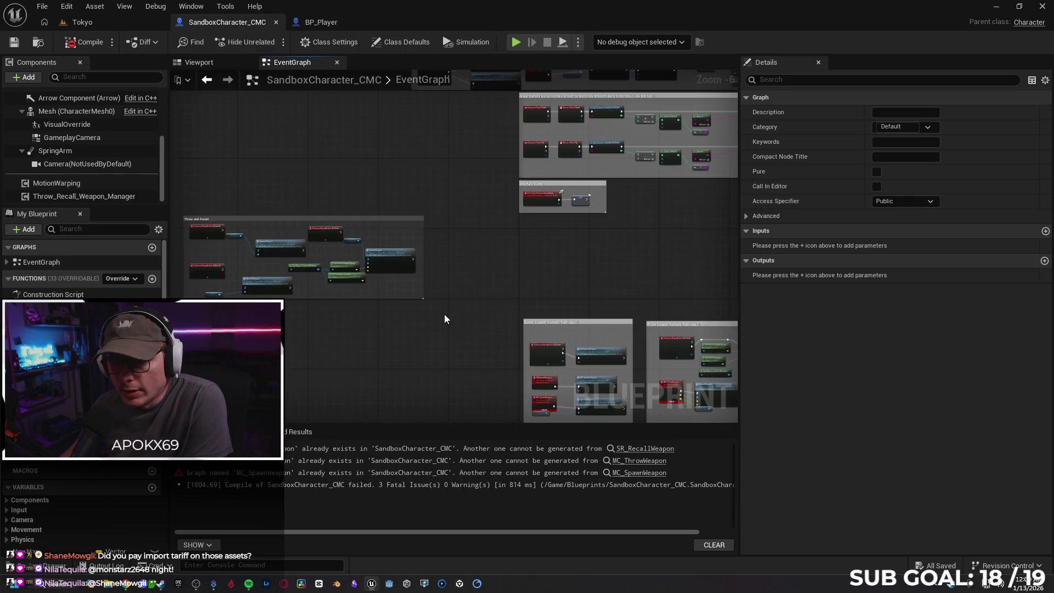
click(324, 232)
scroll(335, 261, up, 4)
click(472, 246)
drag(516, 283, 713, 286)
click(388, 216)
click(376, 339)
mouse_move(616, 380)
mouse_down()
mouse_move(504, 368)
mouse_move(727, 337)
mouse_up()
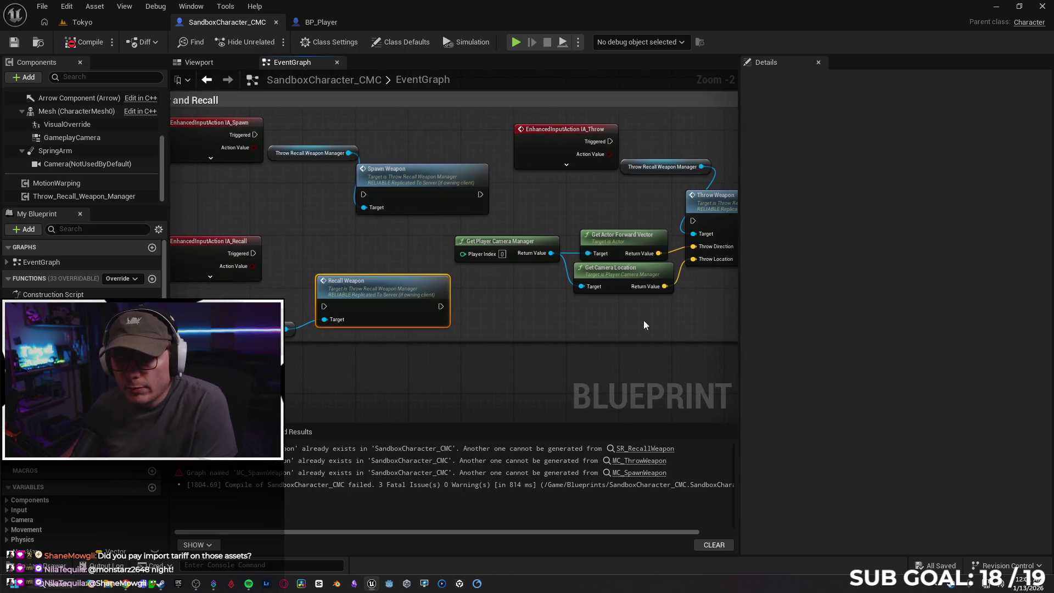
Step: Delete the original Spawn Weapon, Recall Weapon and Throw Weapon calls
click(433, 177)
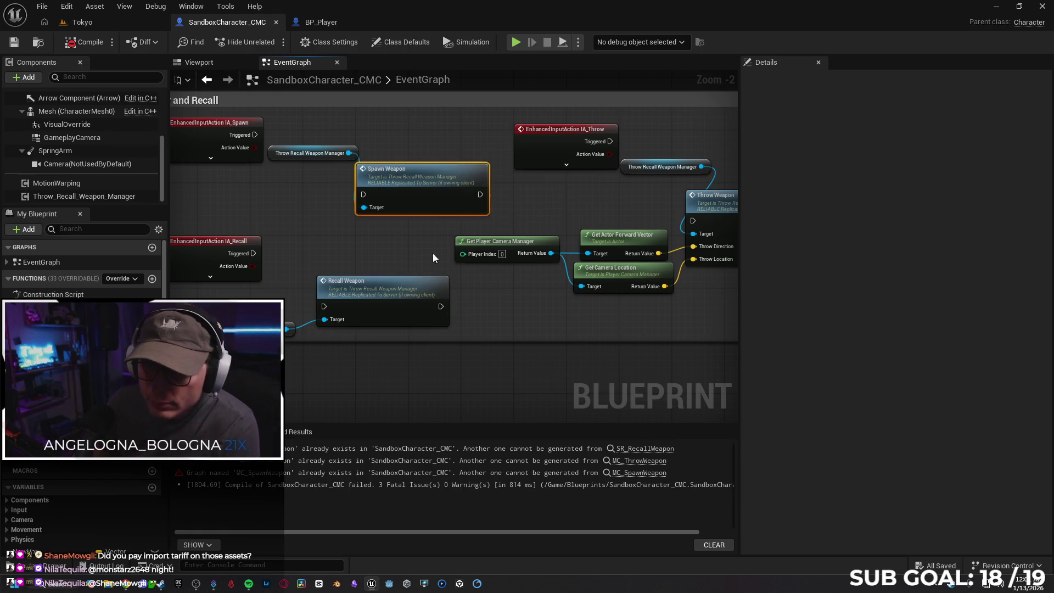
key(Delete)
click(394, 288)
key(Delete)
click(649, 207)
key(Delete)
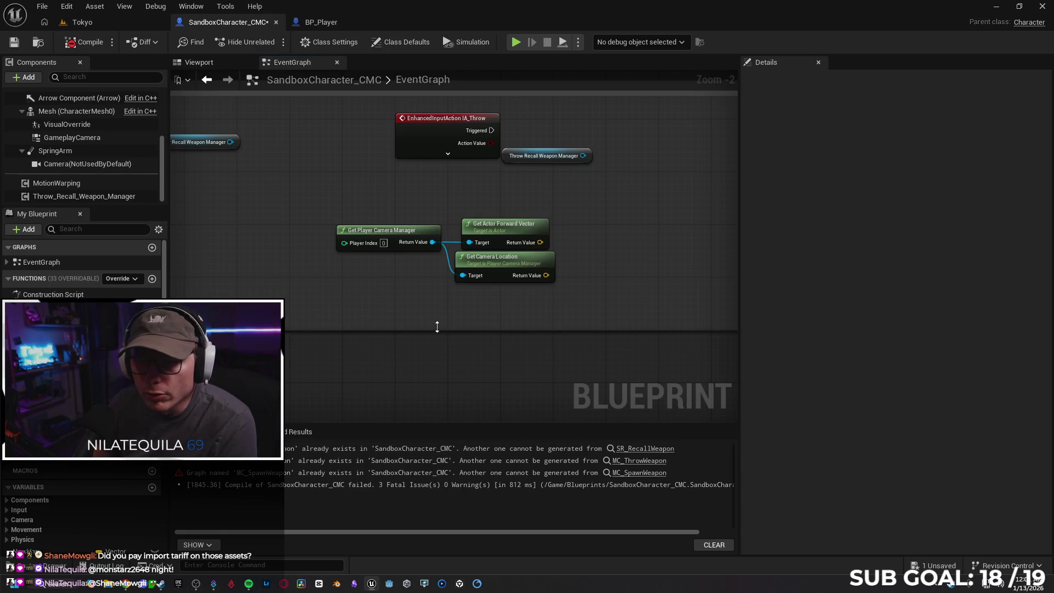
Step: Delete the whole 'Throw and Recall' comment group with its remaining nodes and recompile
scroll(439, 326, down, 2)
drag(586, 389, 252, 157)
key(Delete)
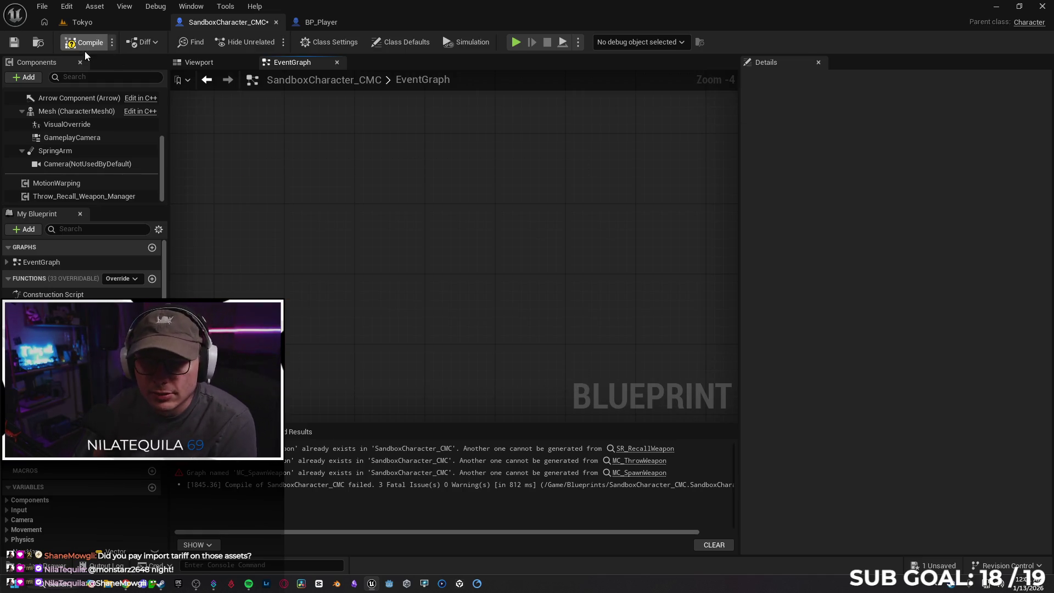
key(F7)
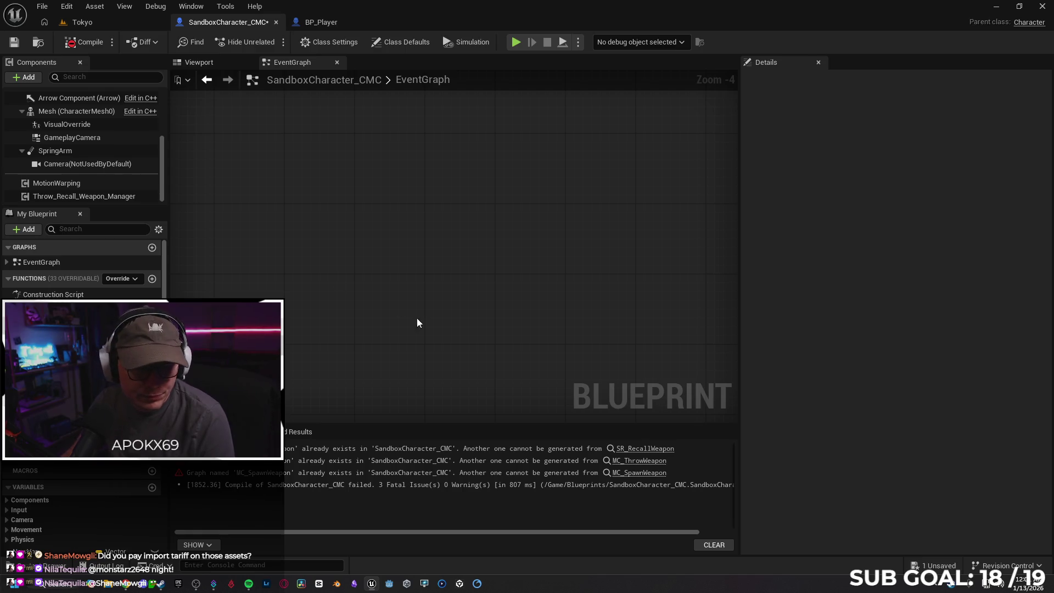
scroll(434, 300, down, 3)
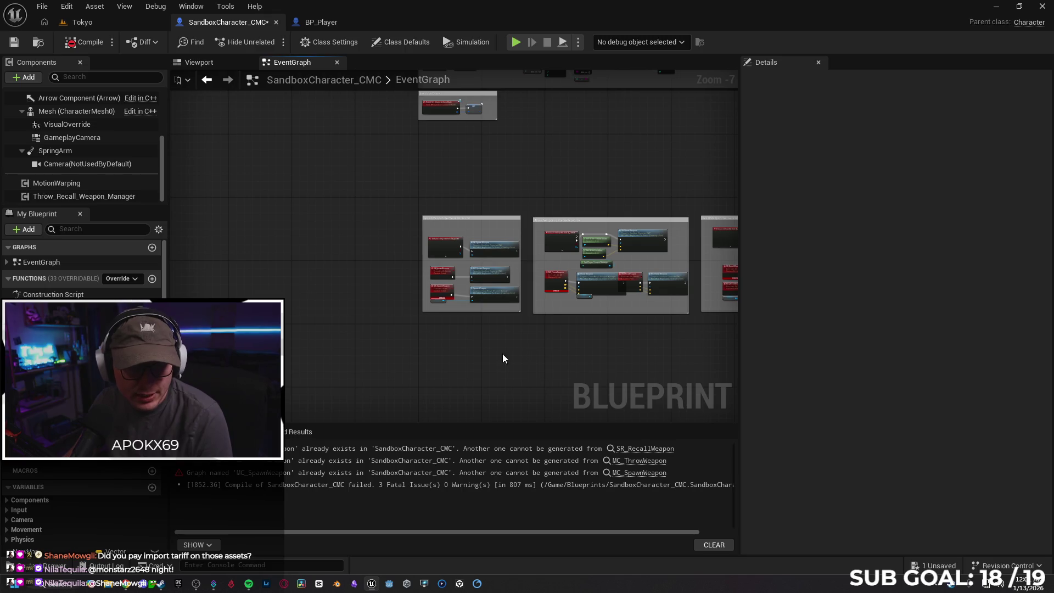
Step: Refresh both the Throw Weapon call and the MC_ThrowWeapon event node
scroll(512, 364, up, 1)
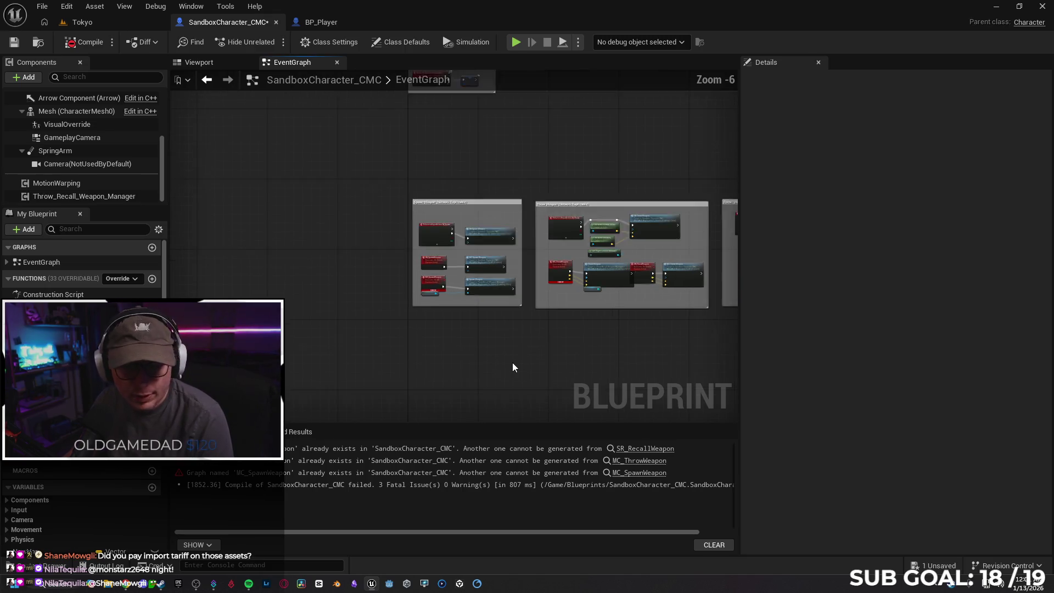
scroll(405, 314, up, 1)
scroll(405, 314, up, 2)
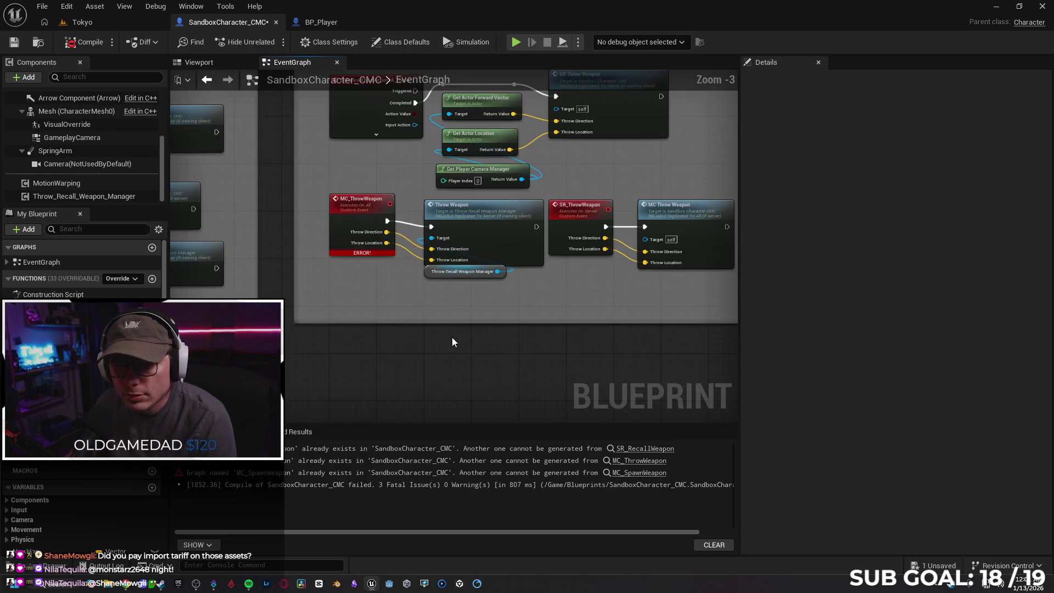
click(371, 208)
right_click(460, 222)
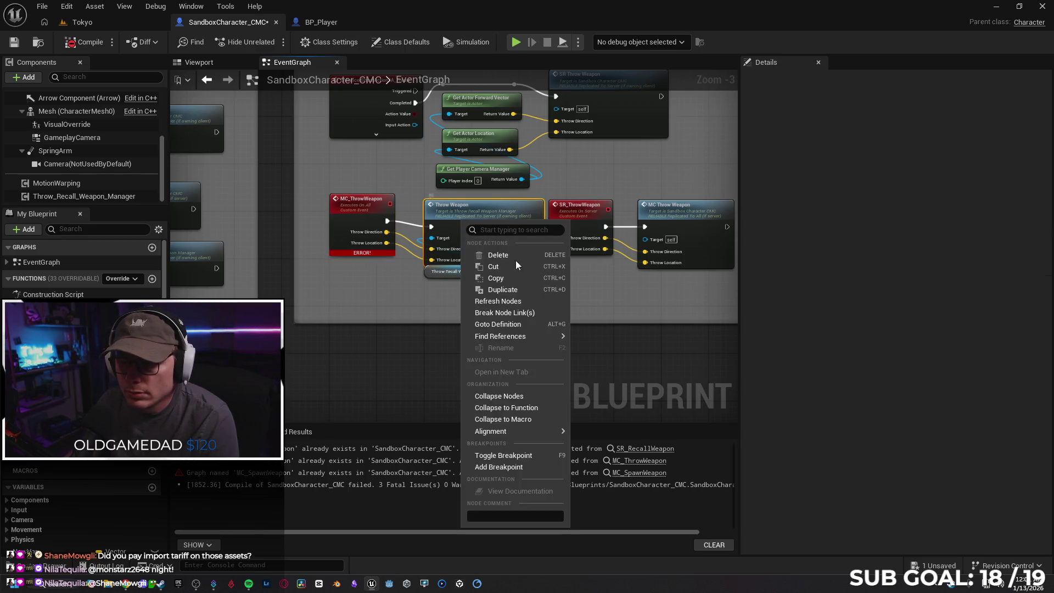
click(526, 298)
right_click(361, 208)
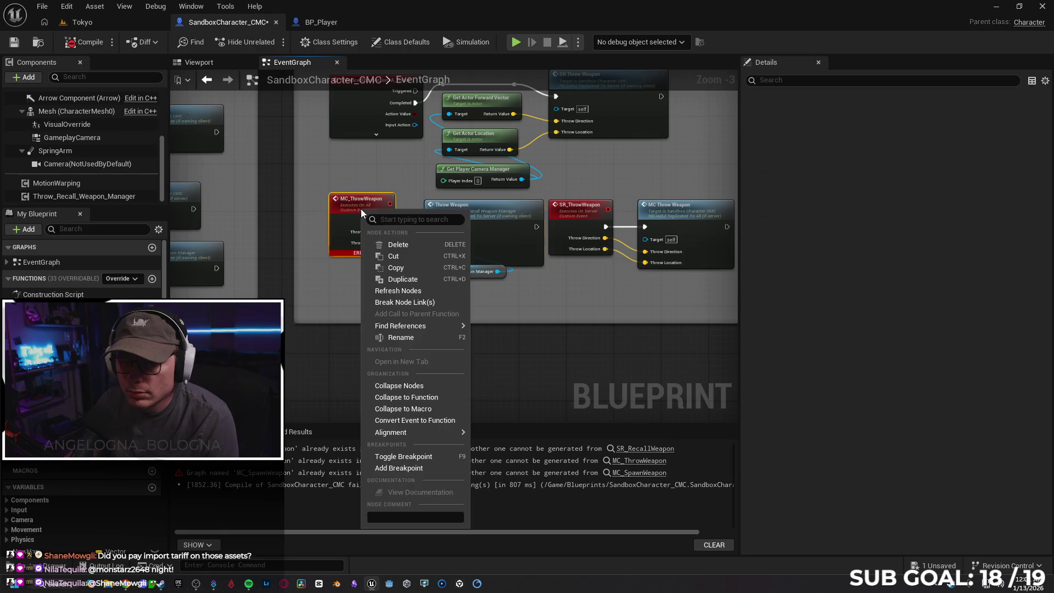
click(423, 294)
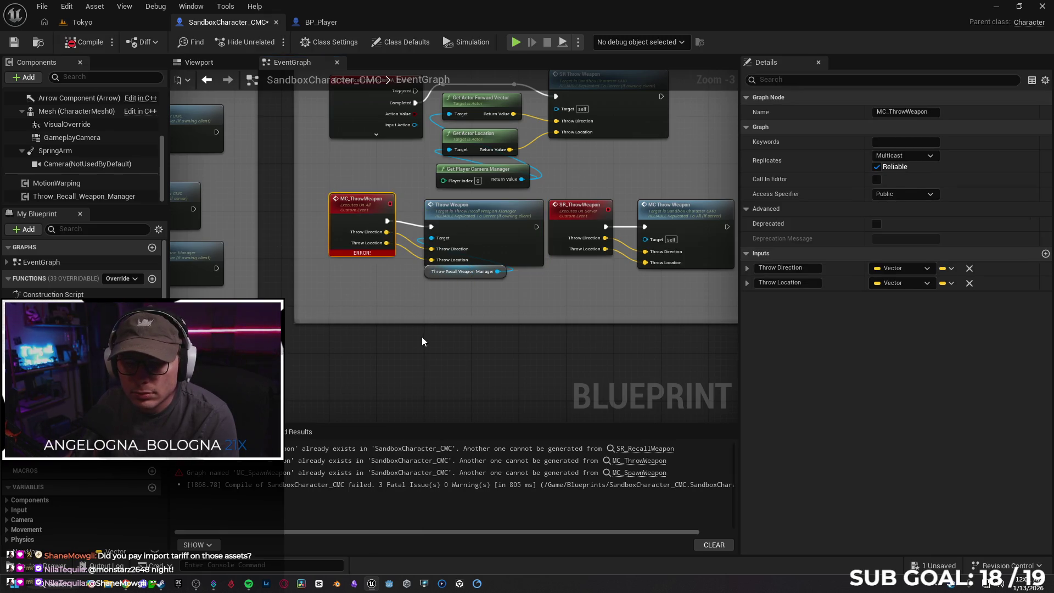
mouse_move(378, 297)
mouse_down()
mouse_move(345, 357)
mouse_move(318, 354)
mouse_move(633, 352)
mouse_move(652, 342)
mouse_up()
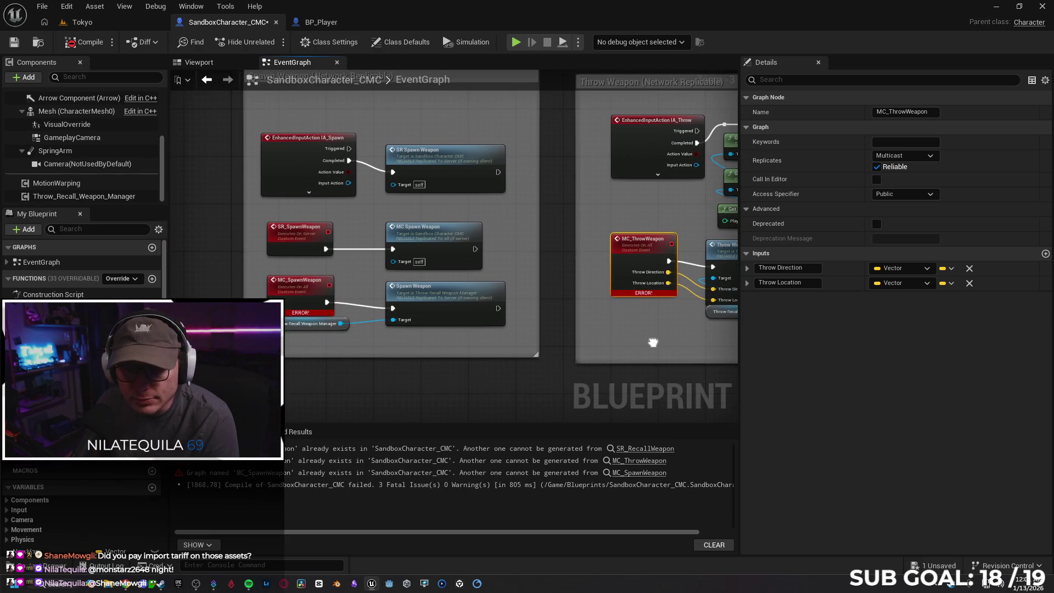
Step: Follow the SR_RecallWeapon duplicate-name error, list its Find Results matches, and select MC Recall Weapon
click(336, 448)
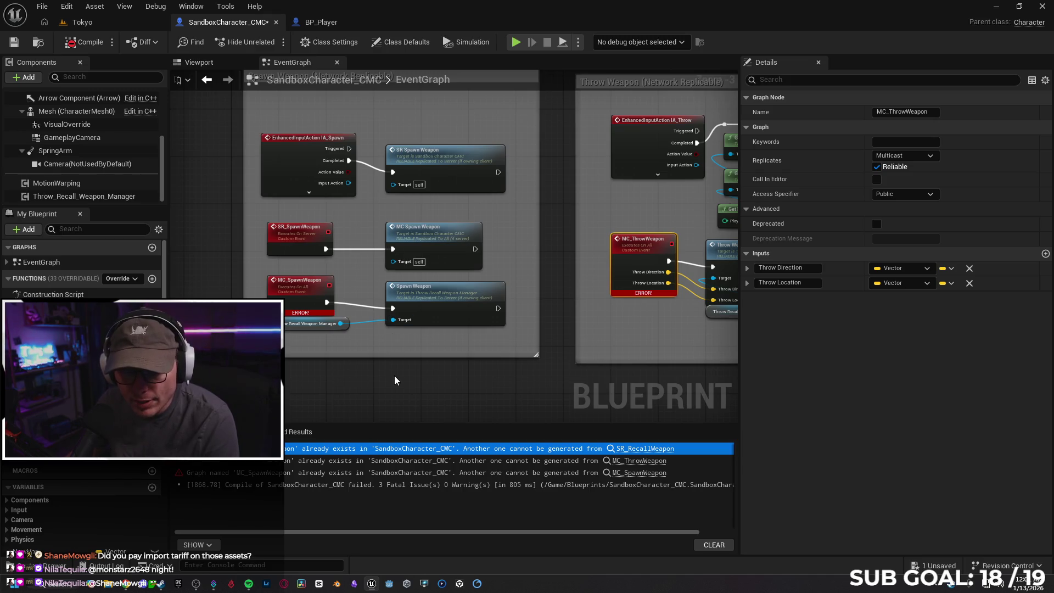
click(644, 450)
scroll(371, 313, down, 3)
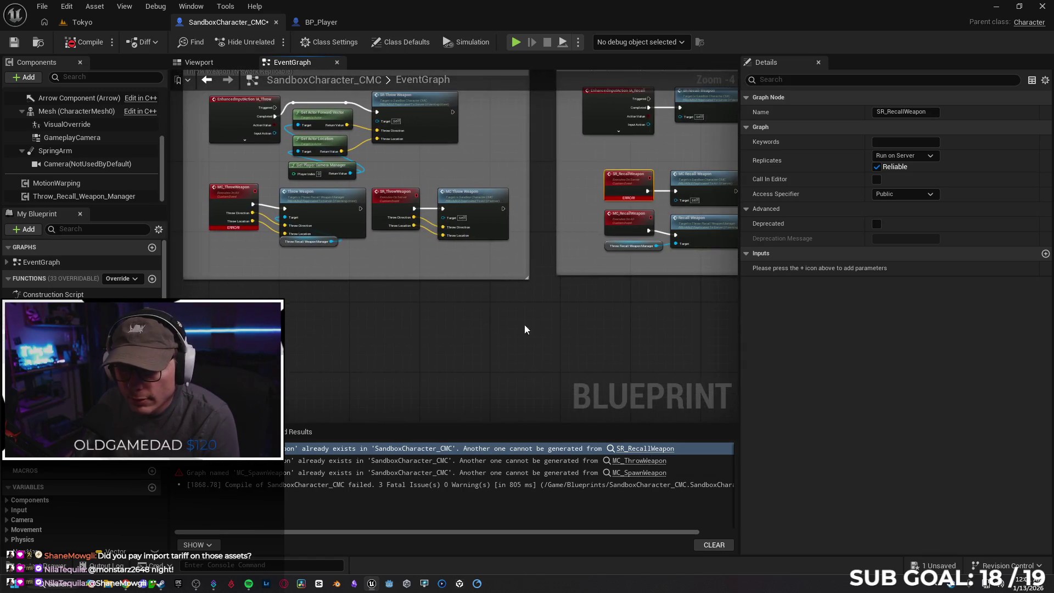
scroll(419, 315, up, 1)
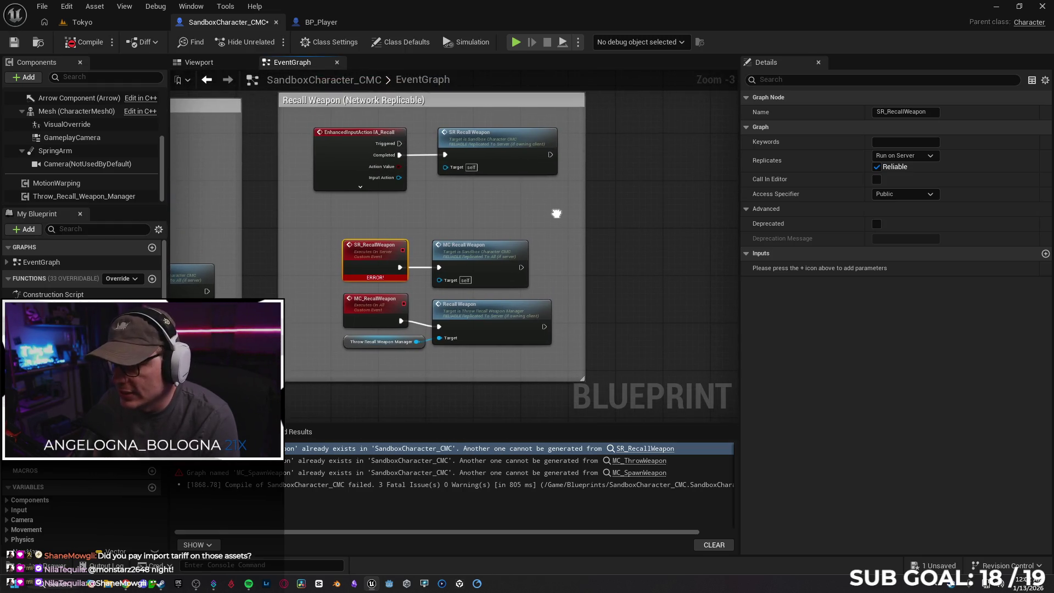
click(292, 436)
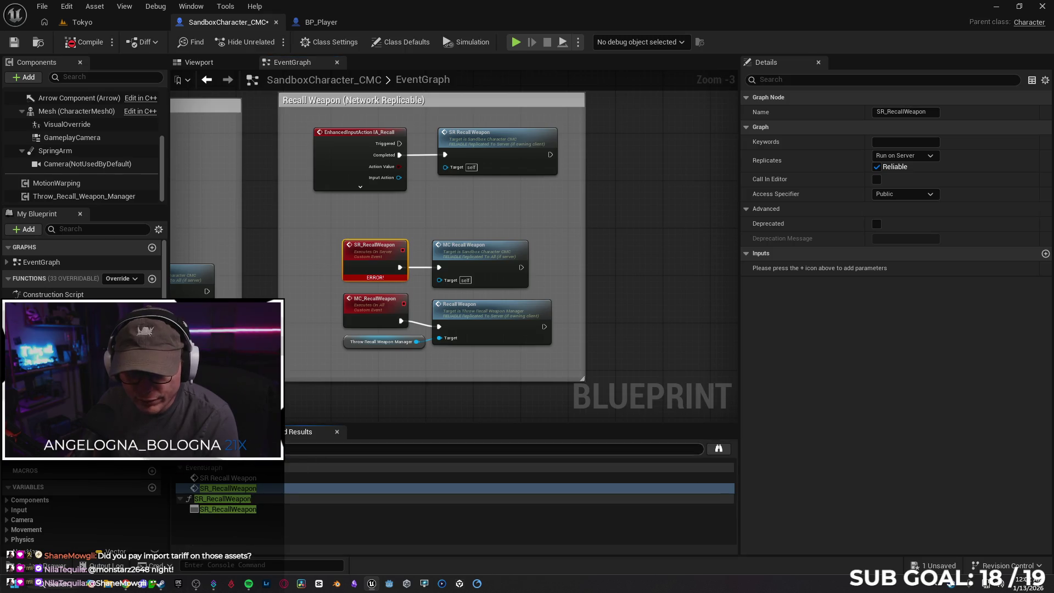
click(266, 480)
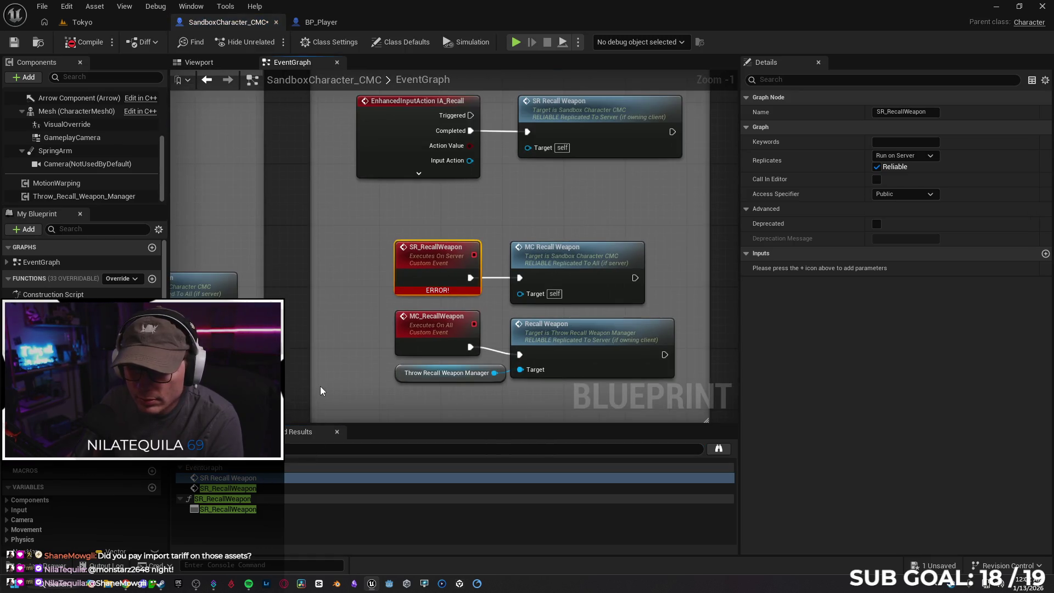
scroll(321, 390, down, 1)
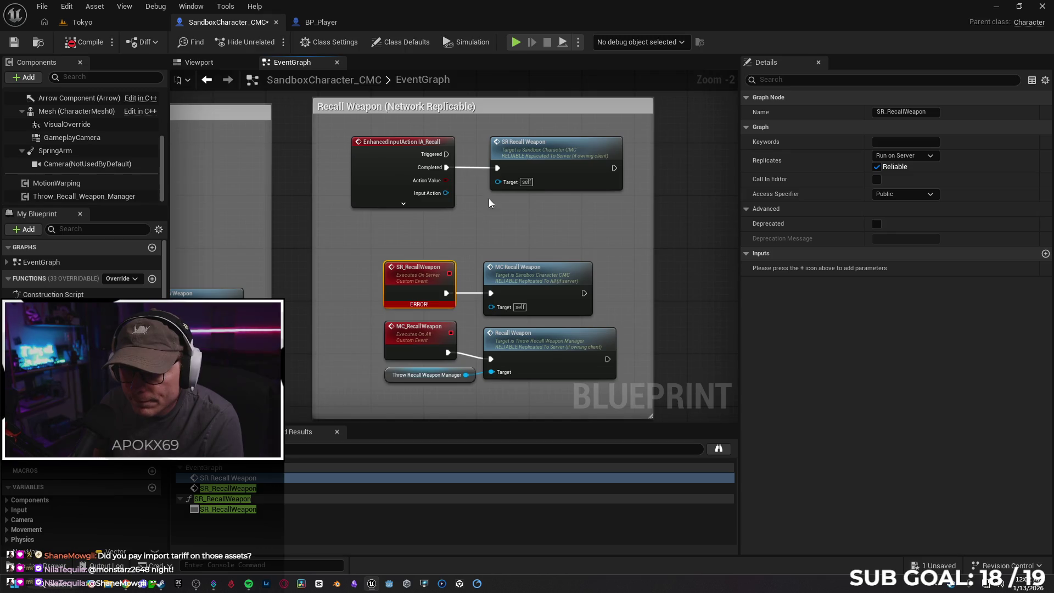
click(538, 249)
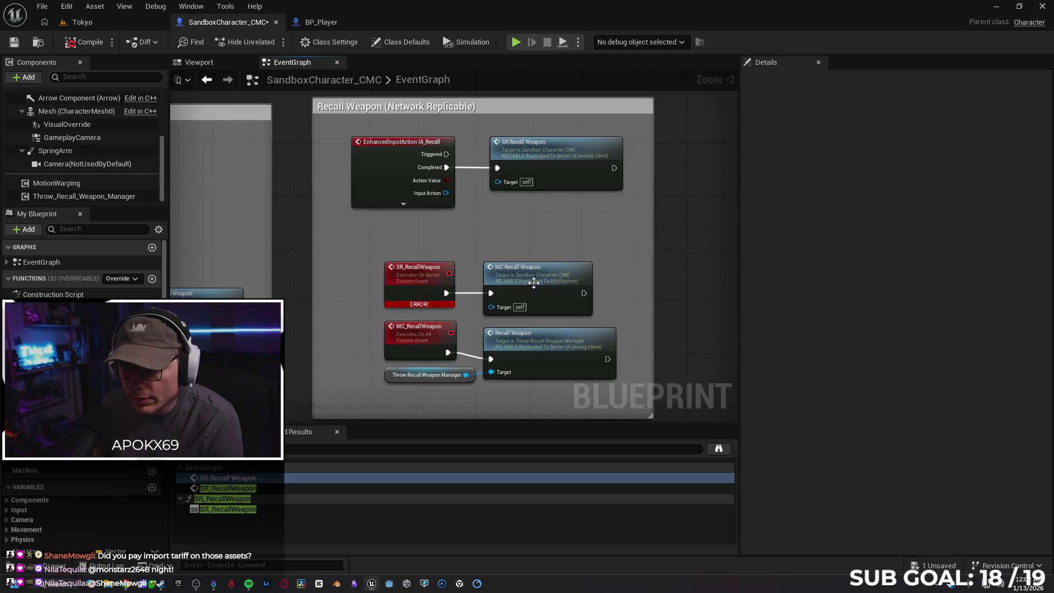
click(539, 285)
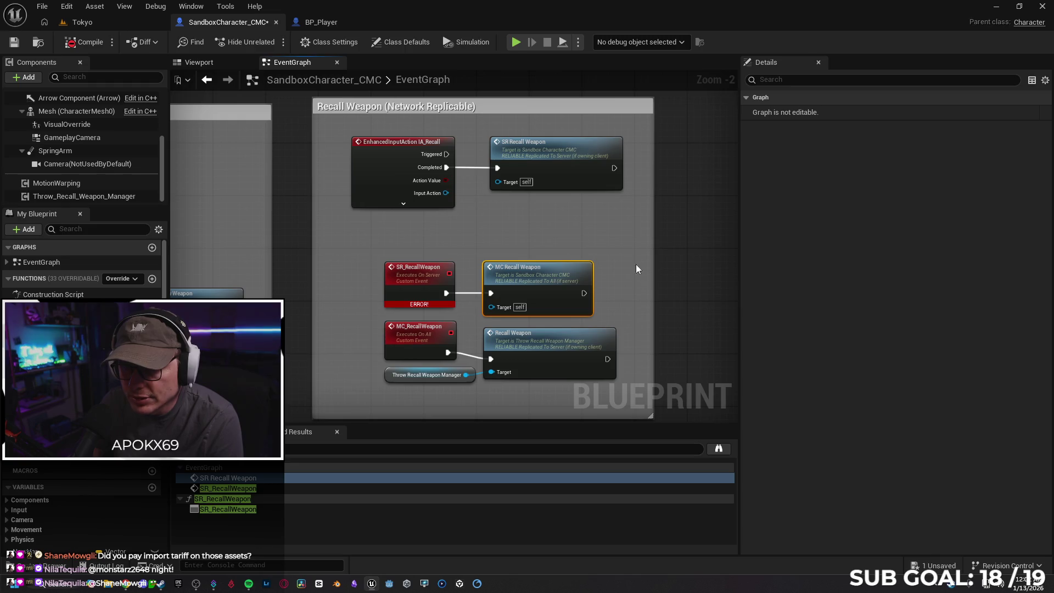
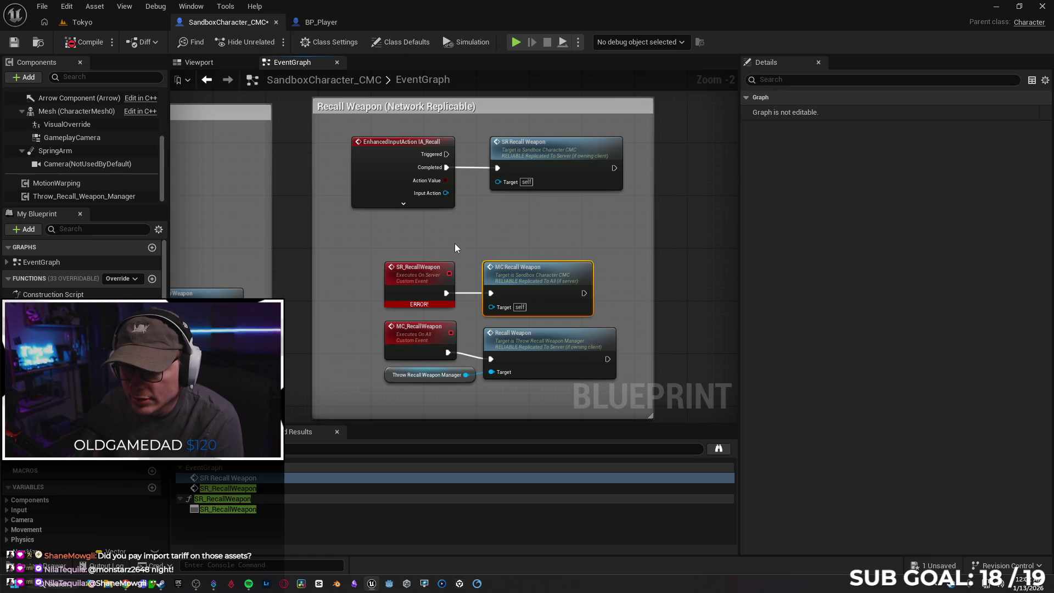
Step: Review the Recall, Throw and Spawn Weapon groups in the BP_Player blueprint
click(319, 23)
scroll(463, 242, up, 1)
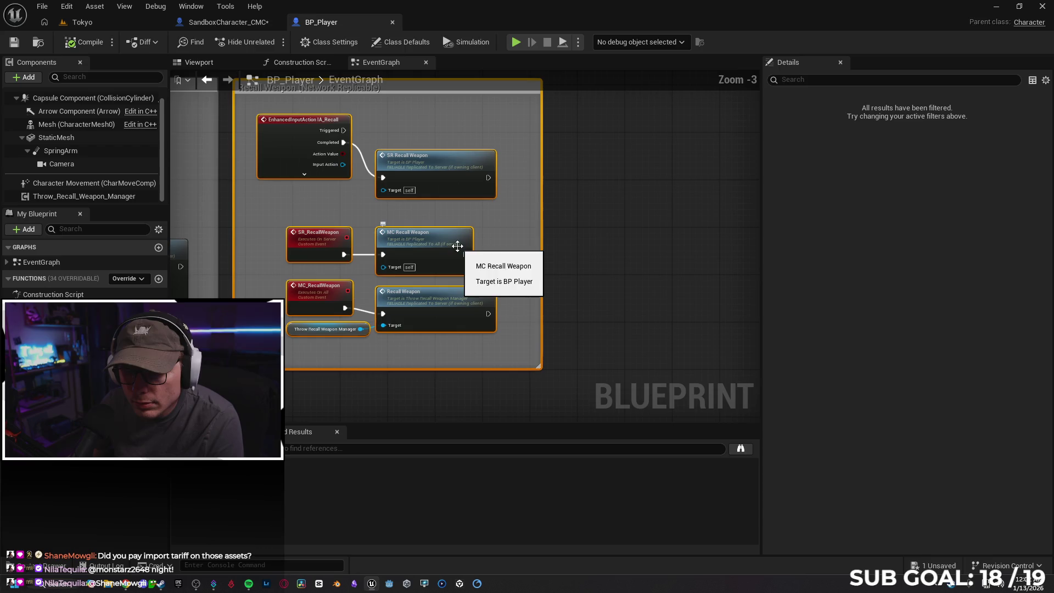
drag(581, 245, 640, 254)
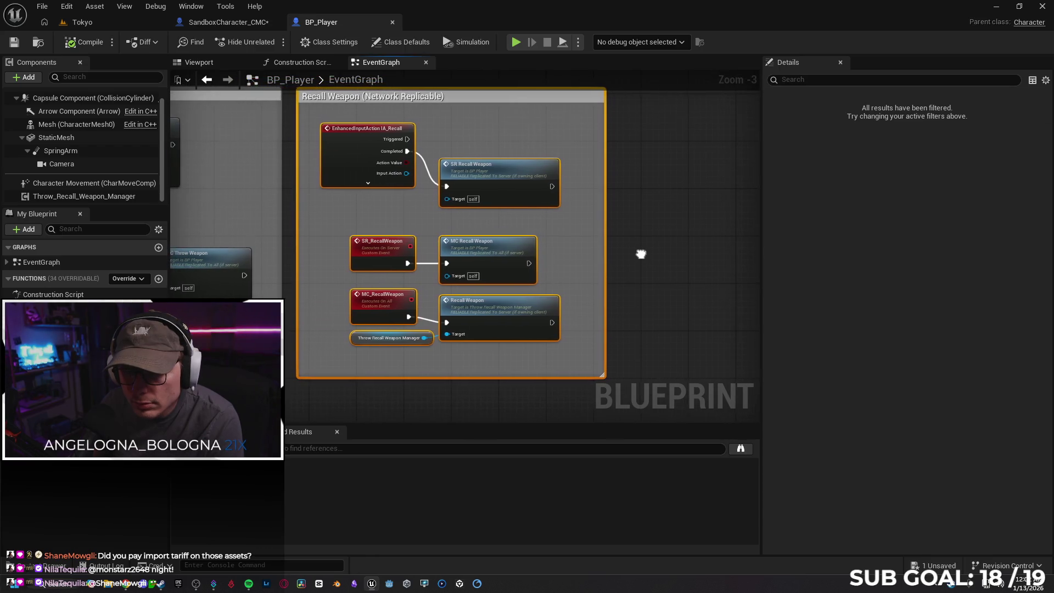
click(502, 384)
drag(502, 385, 686, 351)
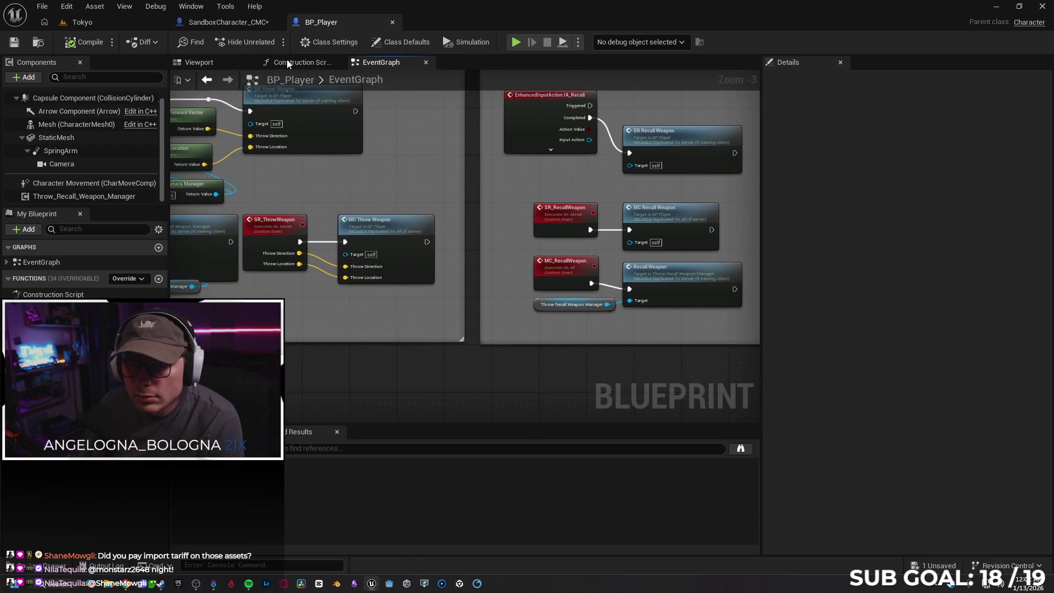
click(233, 22)
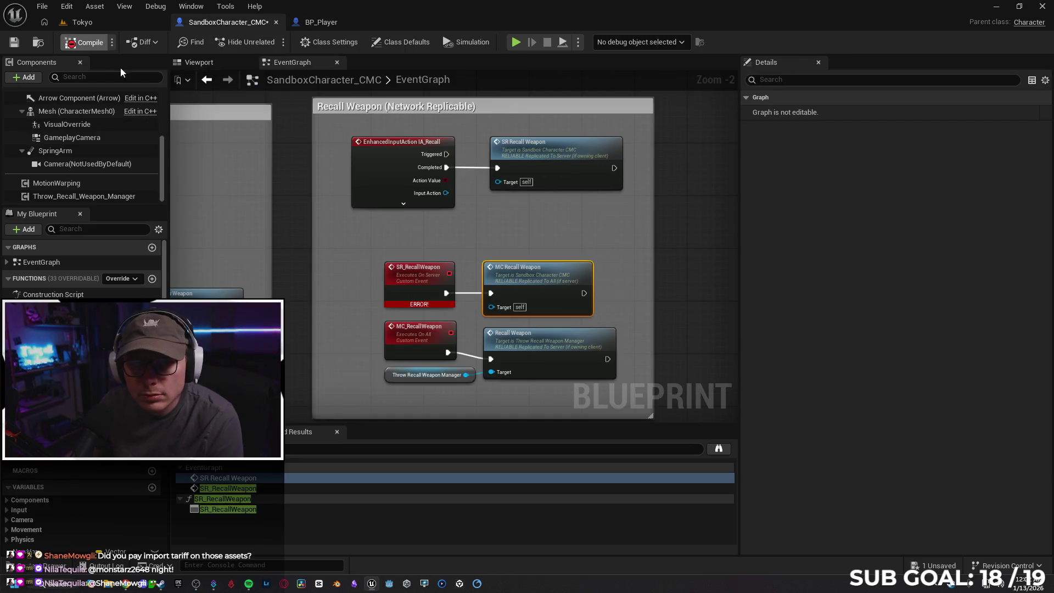
click(327, 24)
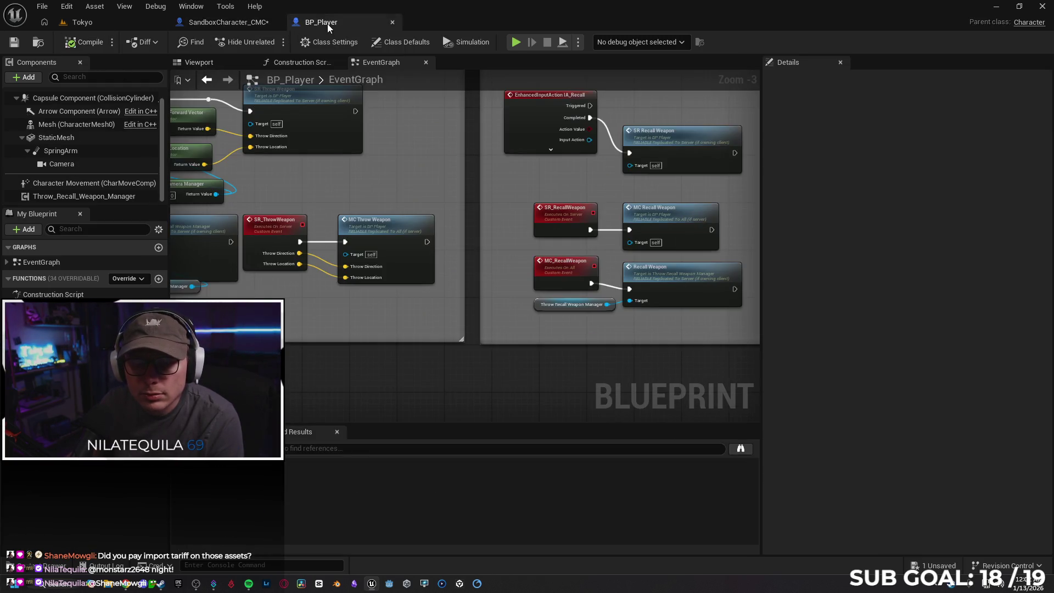
scroll(621, 195, down, 1)
mouse_move(621, 196)
mouse_down()
mouse_move(608, 308)
mouse_move(641, 314)
mouse_up()
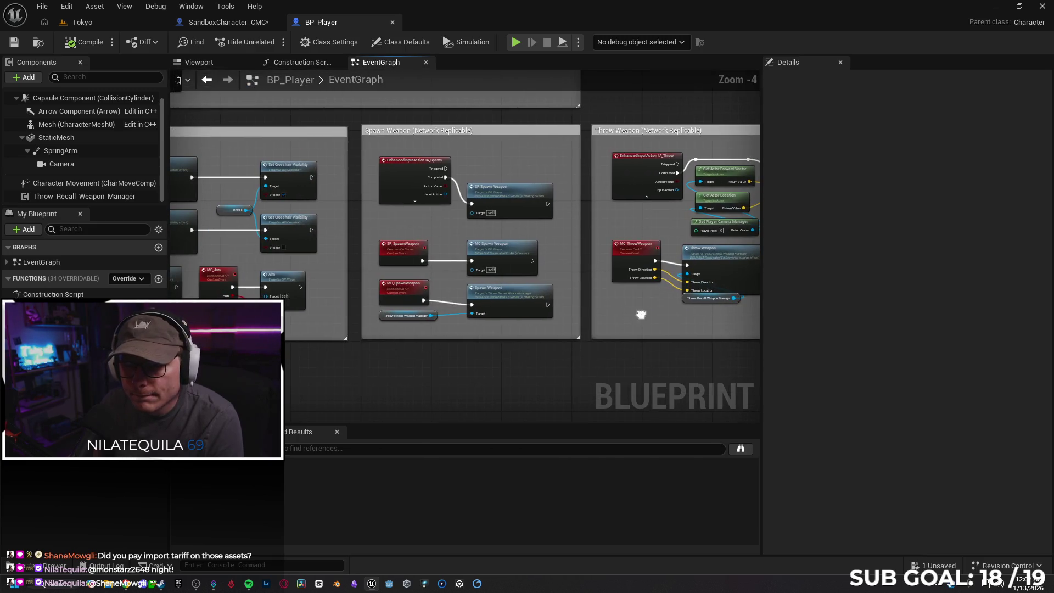
drag(515, 363, 342, 338)
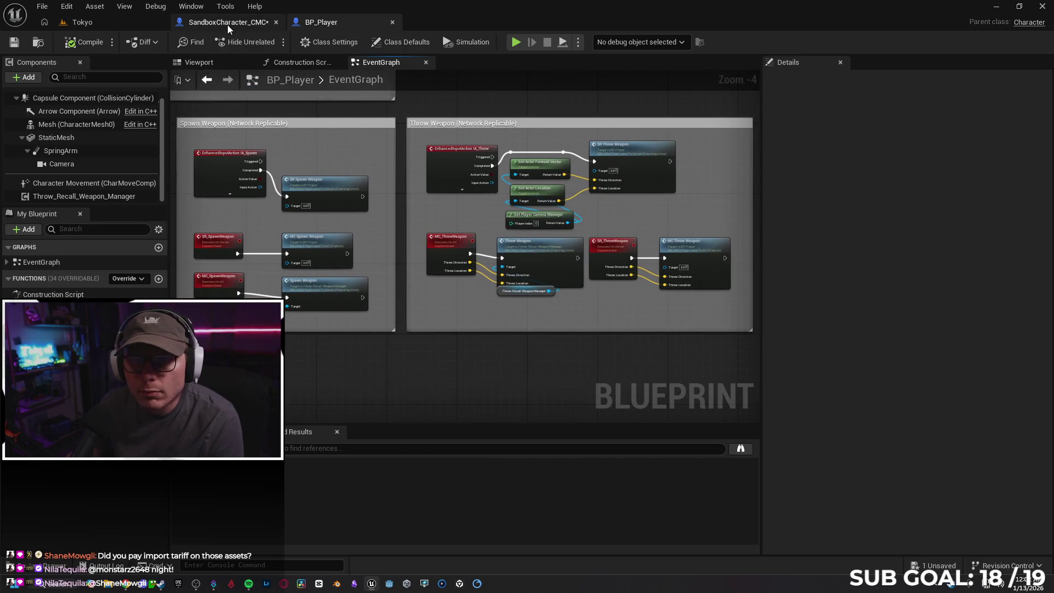
Step: Delete the Throw Weapon and Recall Weapon groups from SandboxCharacter_CMC's event graph
click(229, 23)
drag(306, 247, 559, 209)
scroll(334, 313, down, 1)
drag(334, 312, 560, 289)
scroll(351, 253, up, 2)
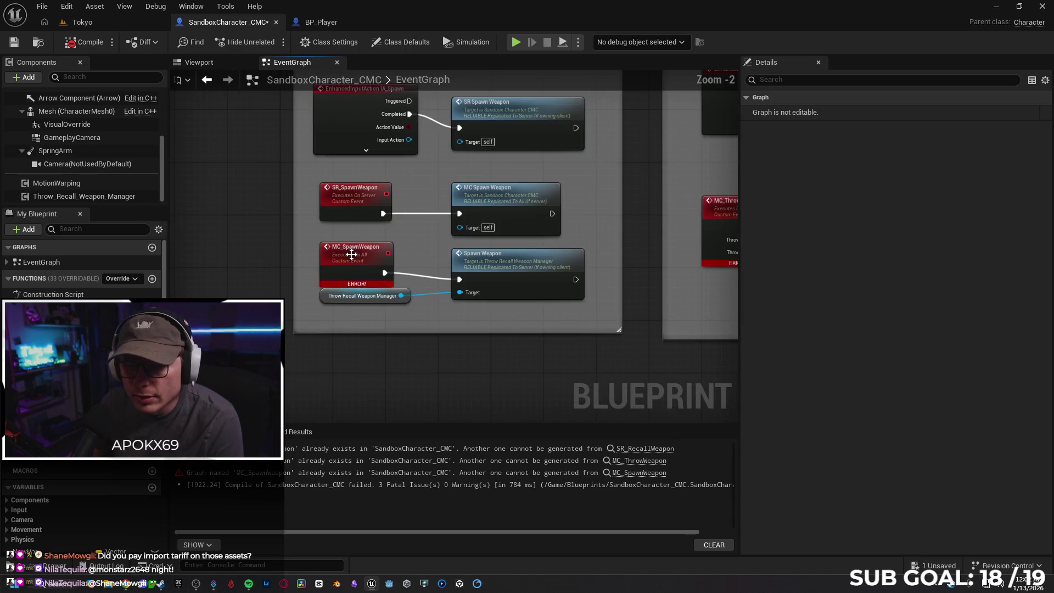
scroll(351, 252, down, 1)
scroll(399, 332, down, 3)
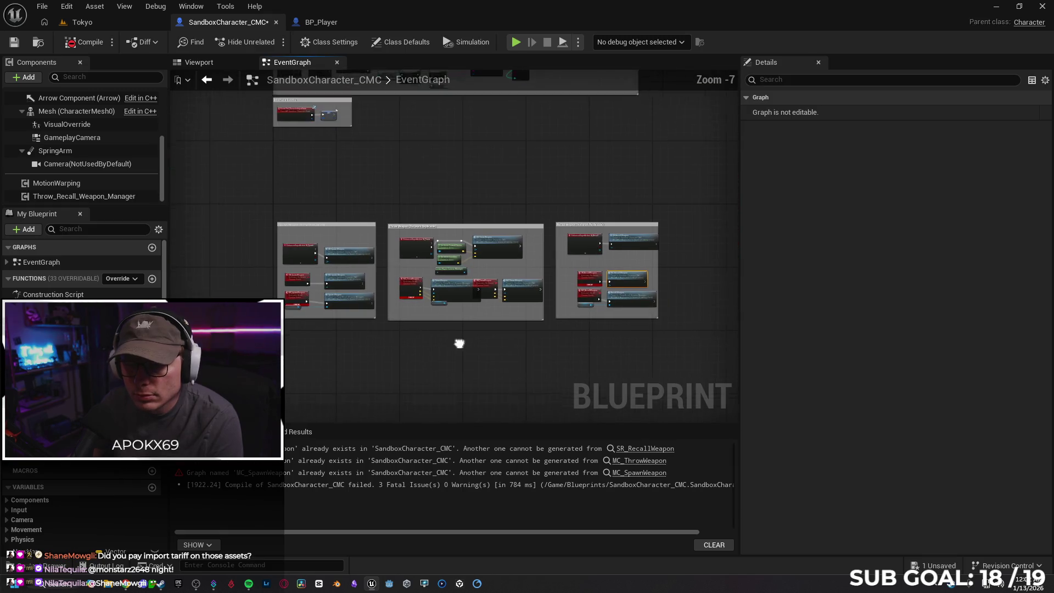
drag(568, 319, 353, 197)
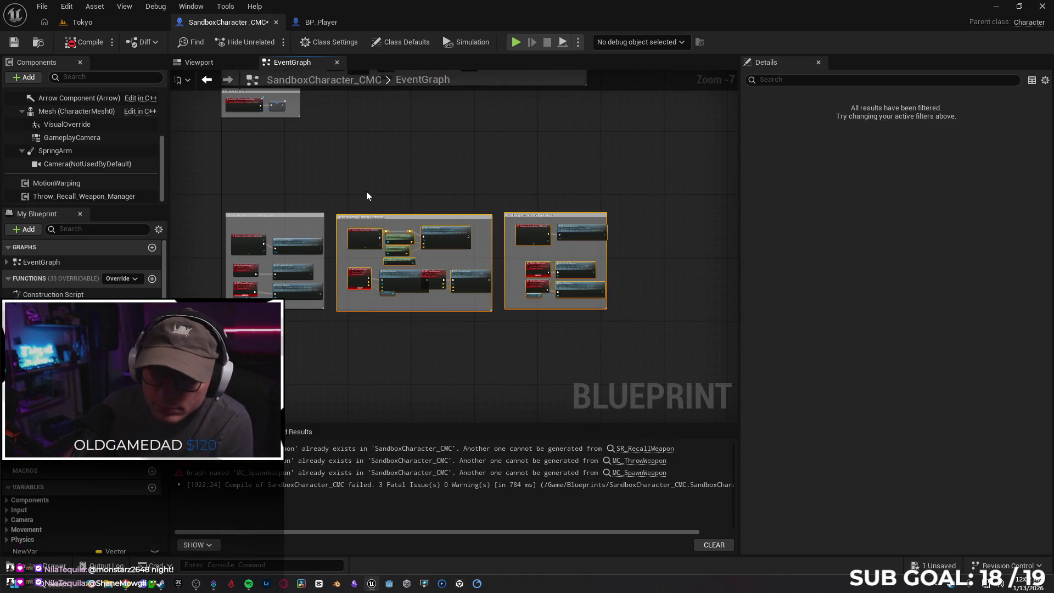
key(Delete)
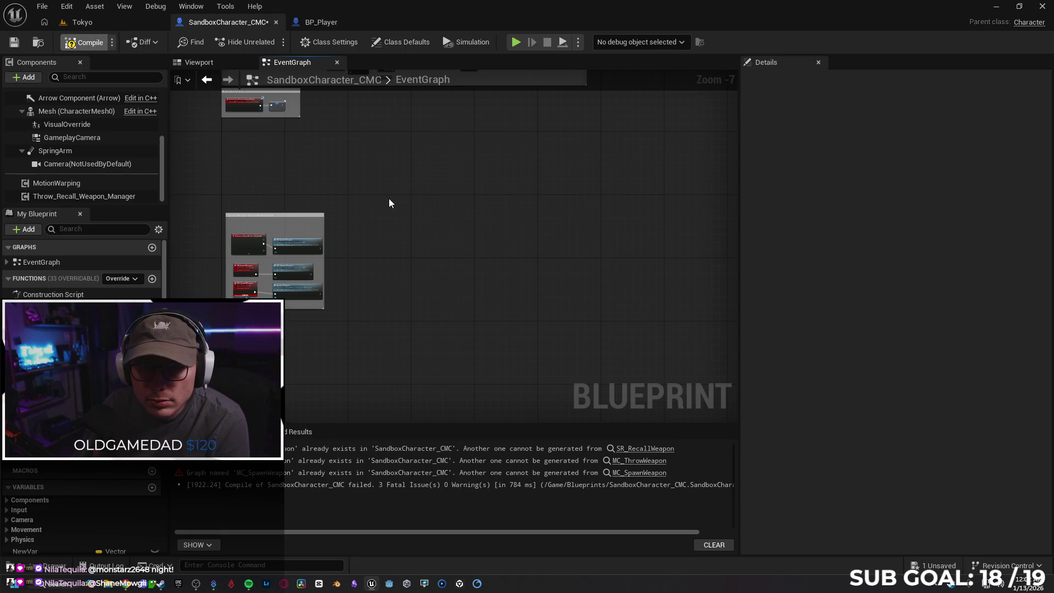
Step: Delete the Spawn Weapon group, including the MC Spawn Weapon node
scroll(373, 198, up, 4)
scroll(317, 273, up, 2)
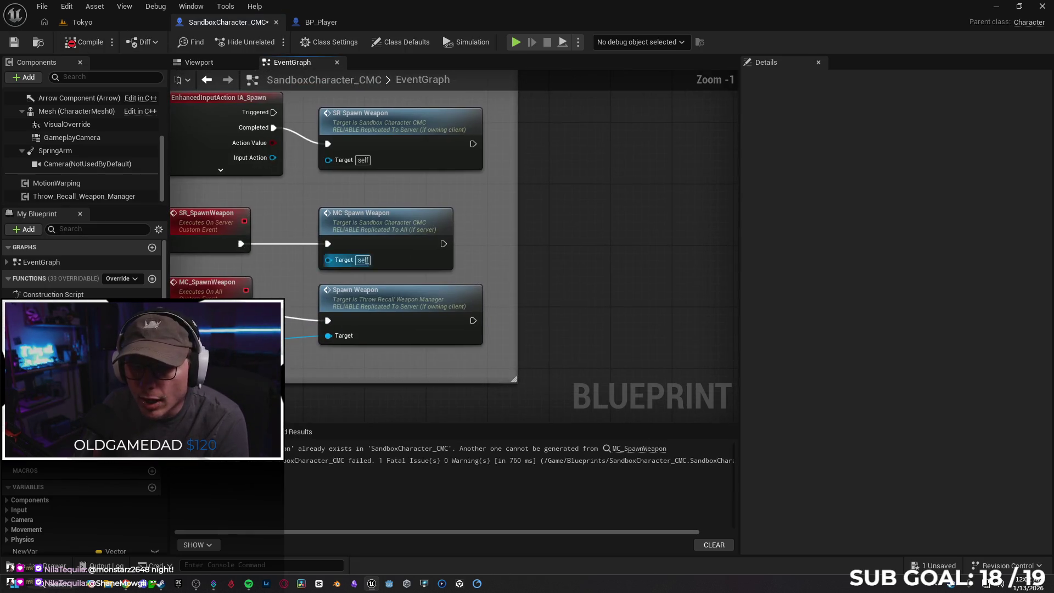
click(330, 264)
right_click(288, 271)
key(Escape)
scroll(302, 253, down, 4)
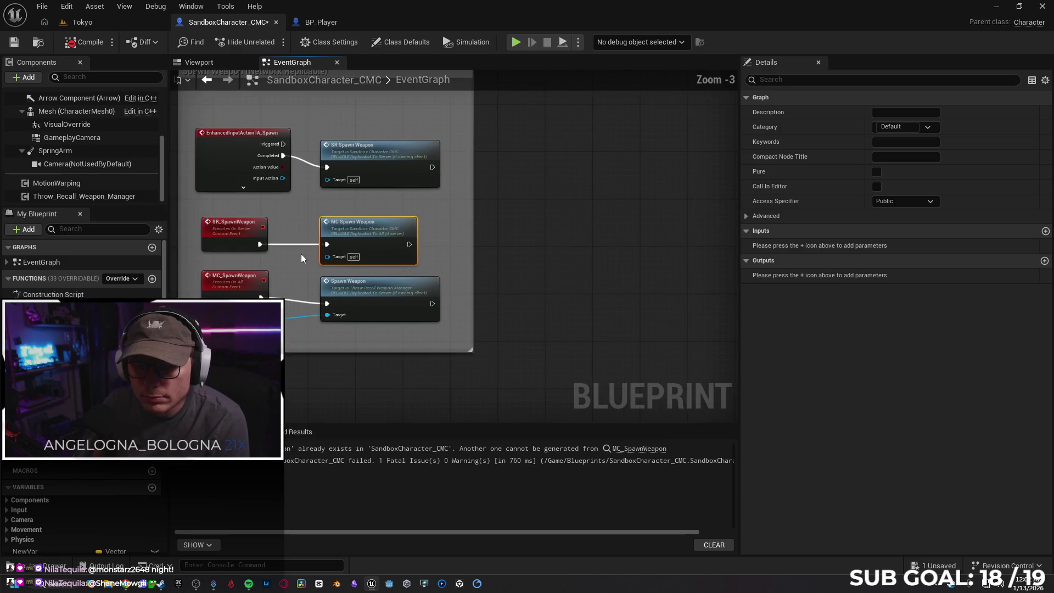
drag(602, 306, 389, 152)
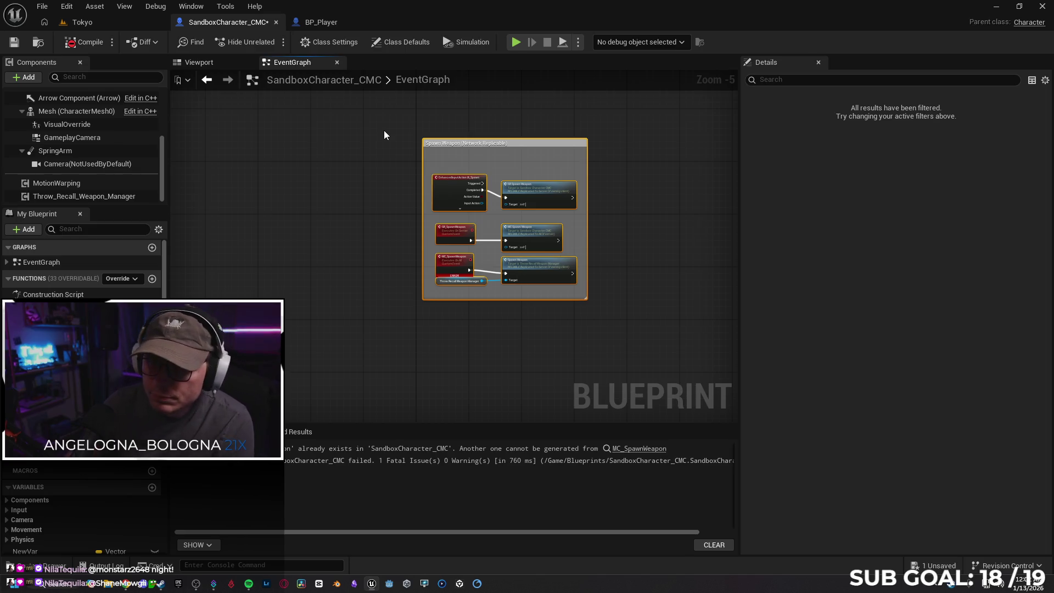
key(Delete)
Step: Check the cleaned-up graph and bring back the earlier SR_RecallWeapon search results
scroll(439, 278, down, 2)
scroll(459, 262, up, 4)
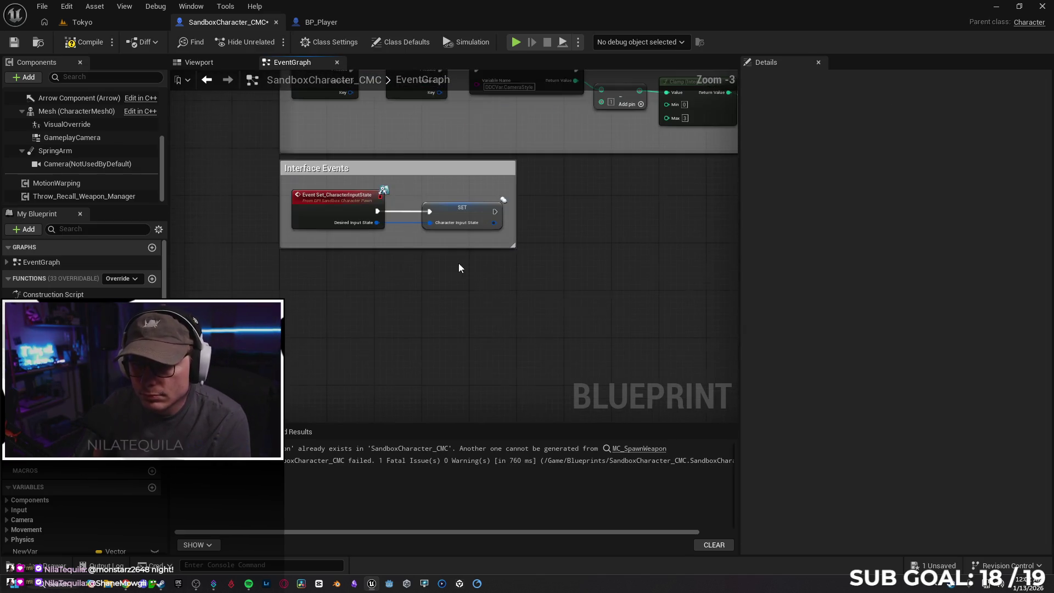
scroll(449, 265, down, 3)
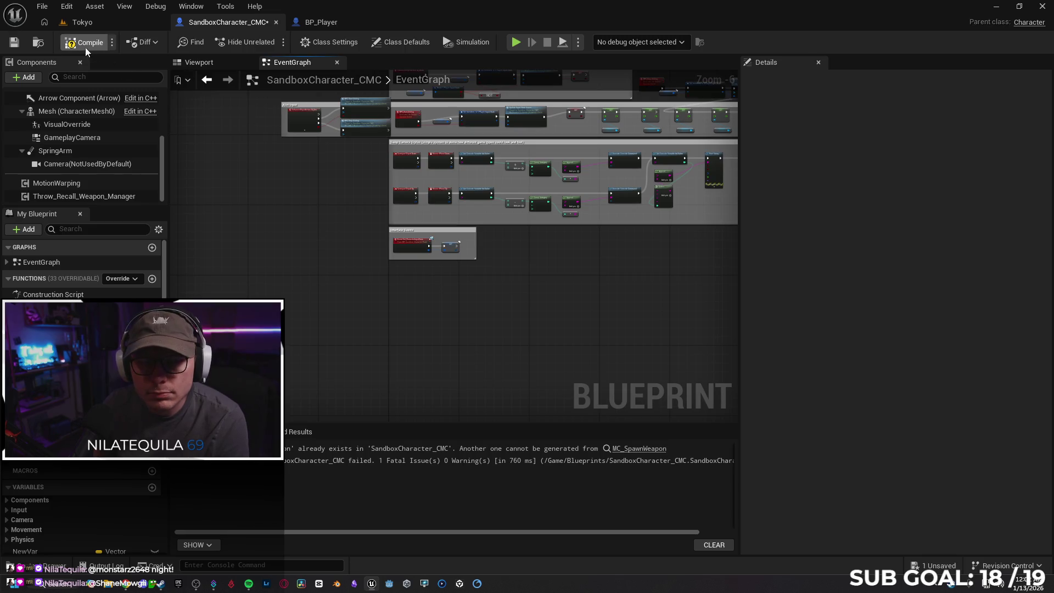
drag(297, 231, 219, 175)
click(293, 431)
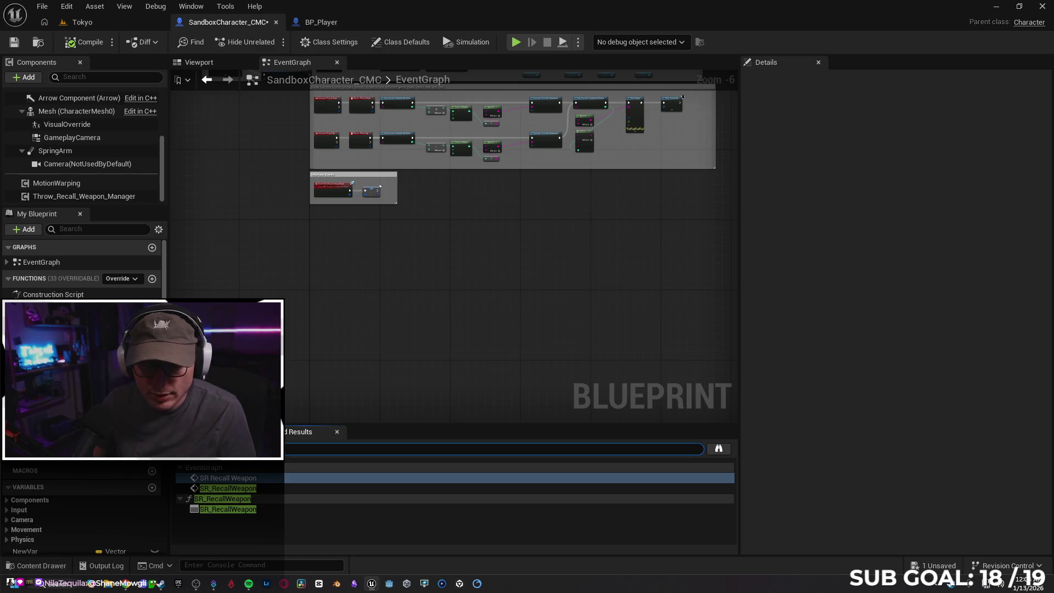
Step: Rerun the SR_RecallWeapon search and open its function graph, confirming only the entry node remains
key(Return)
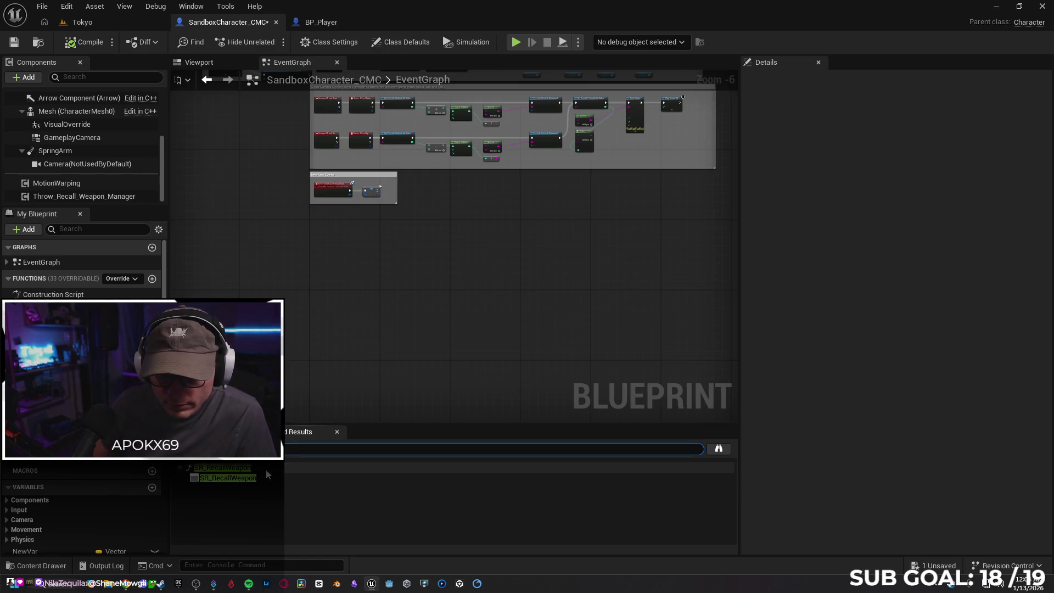
double_click(269, 477)
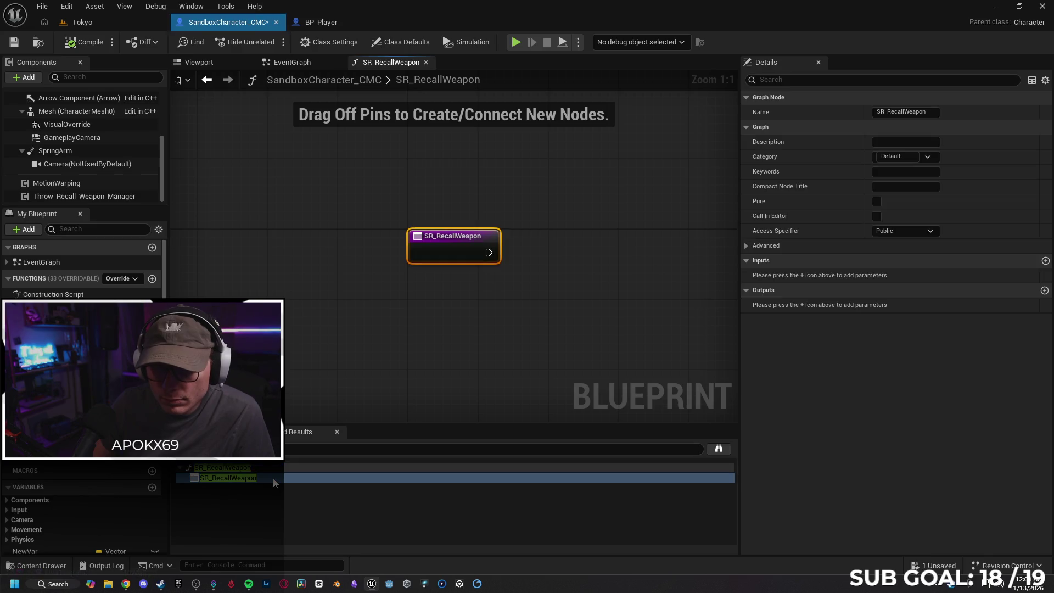
click(426, 62)
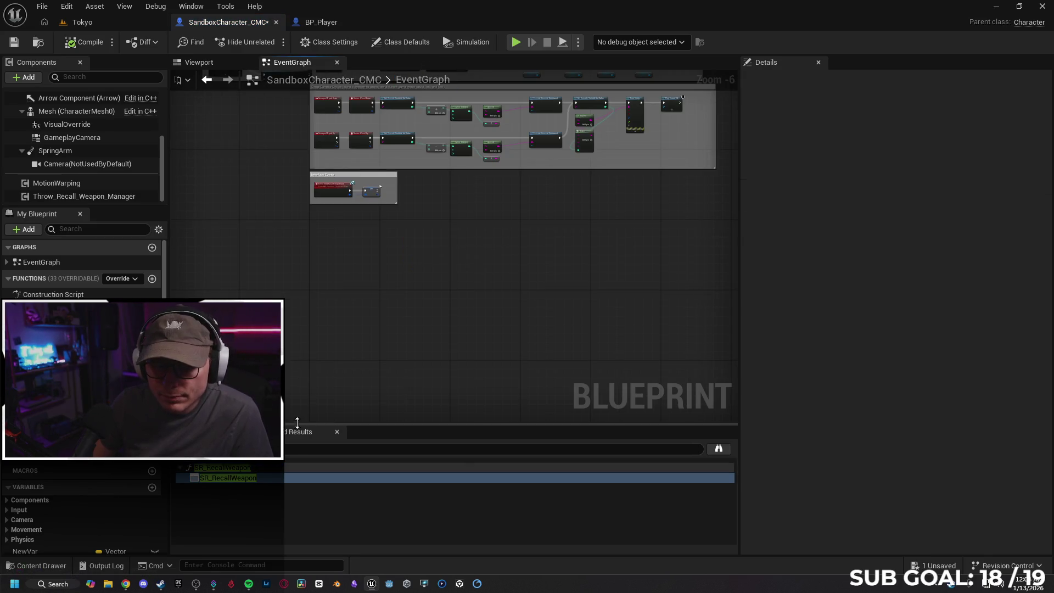
double_click(297, 475)
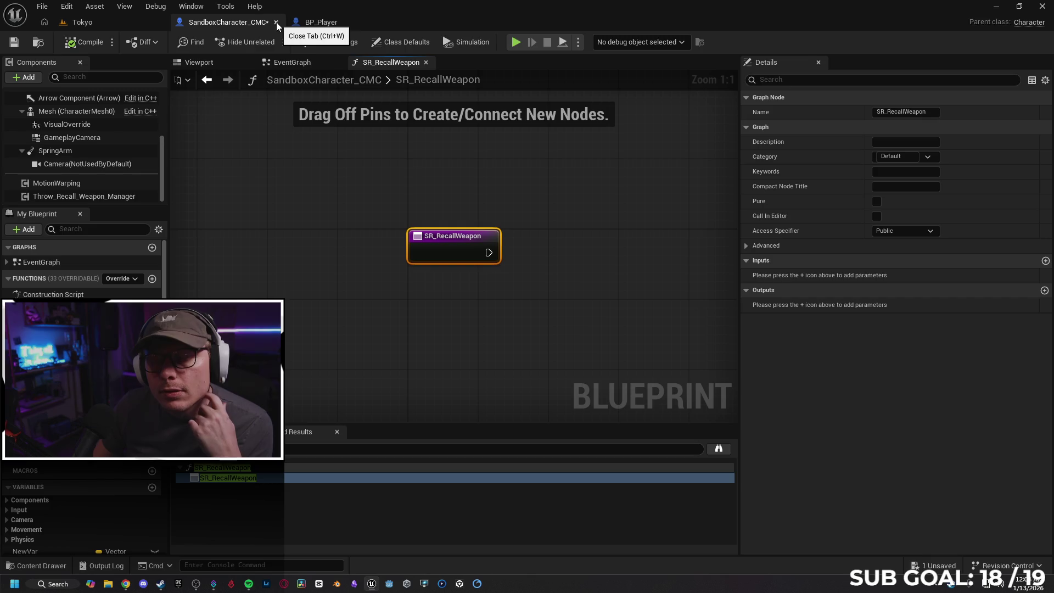
click(426, 62)
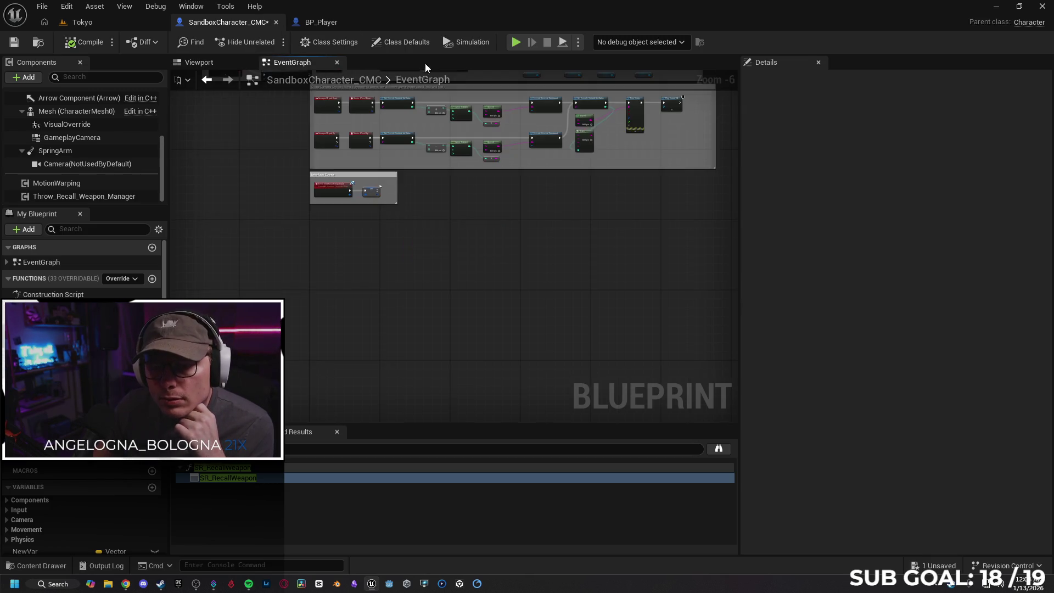
Step: Compare the Throw_Recall_Weapon_Manager component settings between BP_Player and SandboxCharacter_CMC
drag(416, 305, 395, 322)
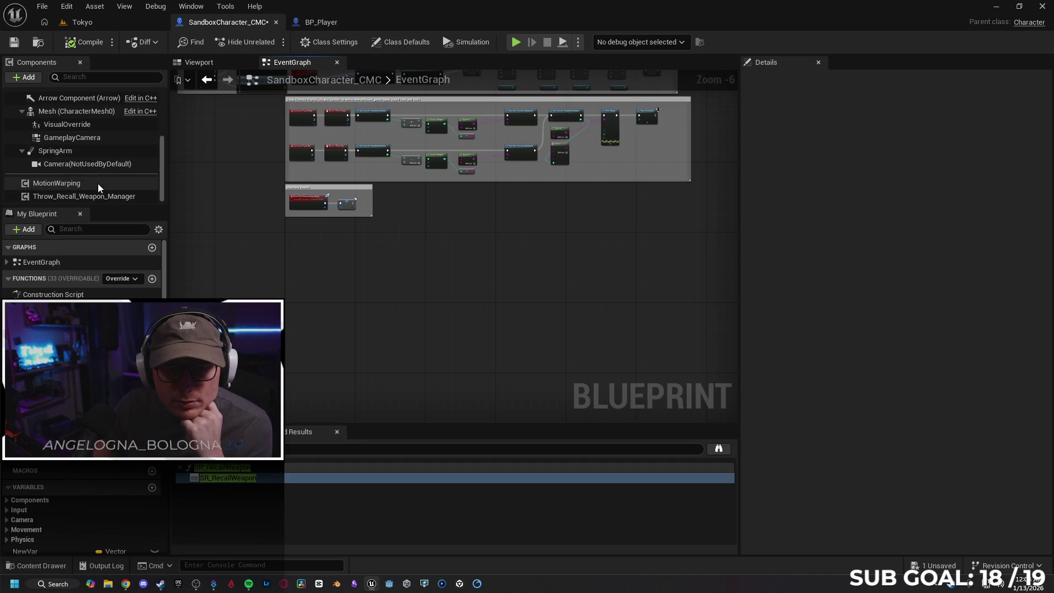
mouse_move(266, 276)
mouse_down()
mouse_move(416, 352)
mouse_move(231, 346)
mouse_move(181, 324)
mouse_up()
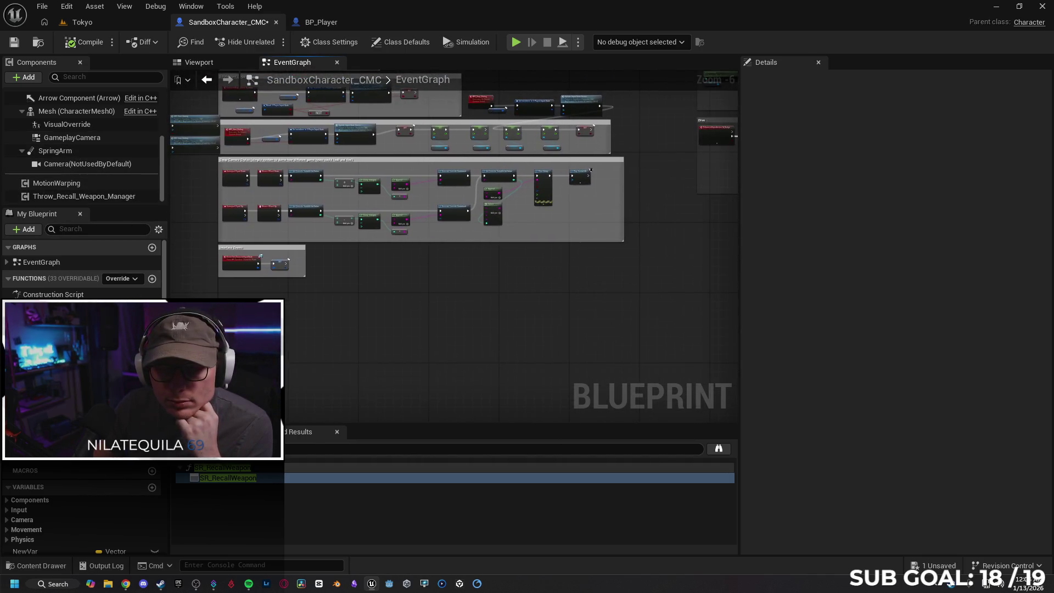
click(333, 25)
click(77, 196)
click(234, 22)
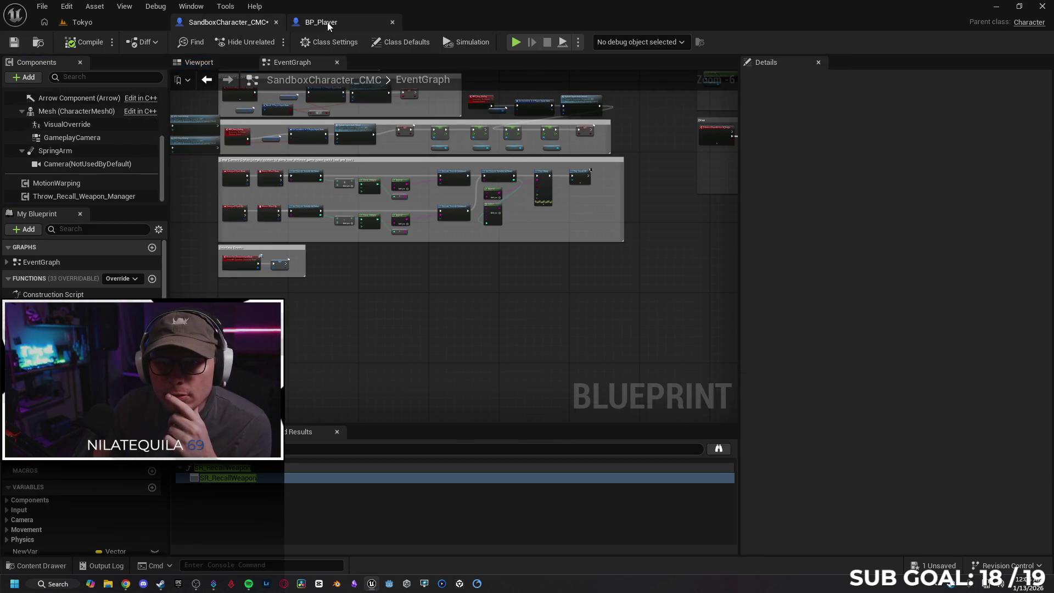
click(328, 22)
click(234, 22)
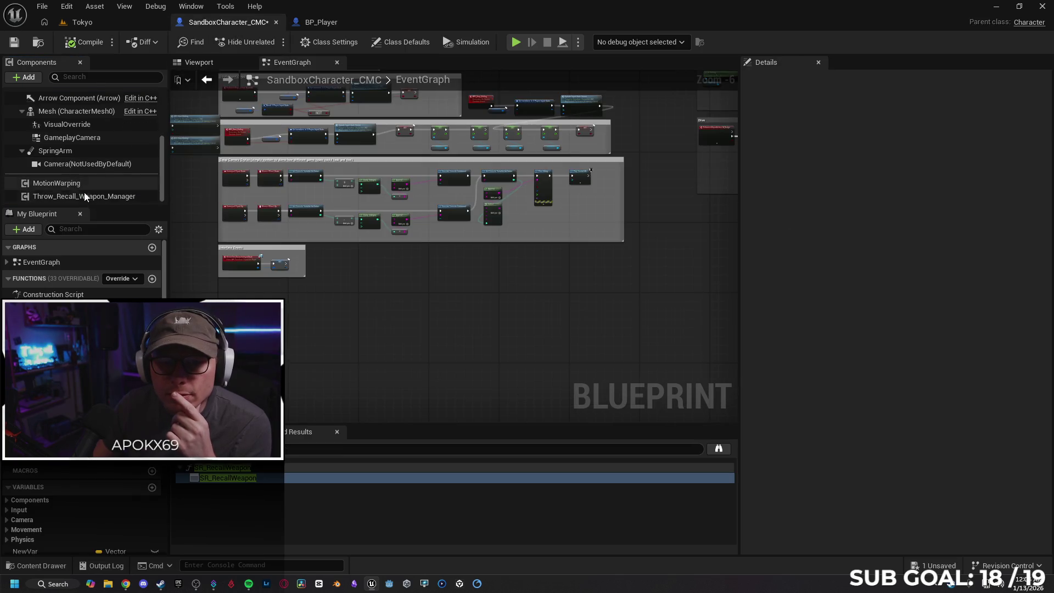
click(137, 196)
key(ctrl+f)
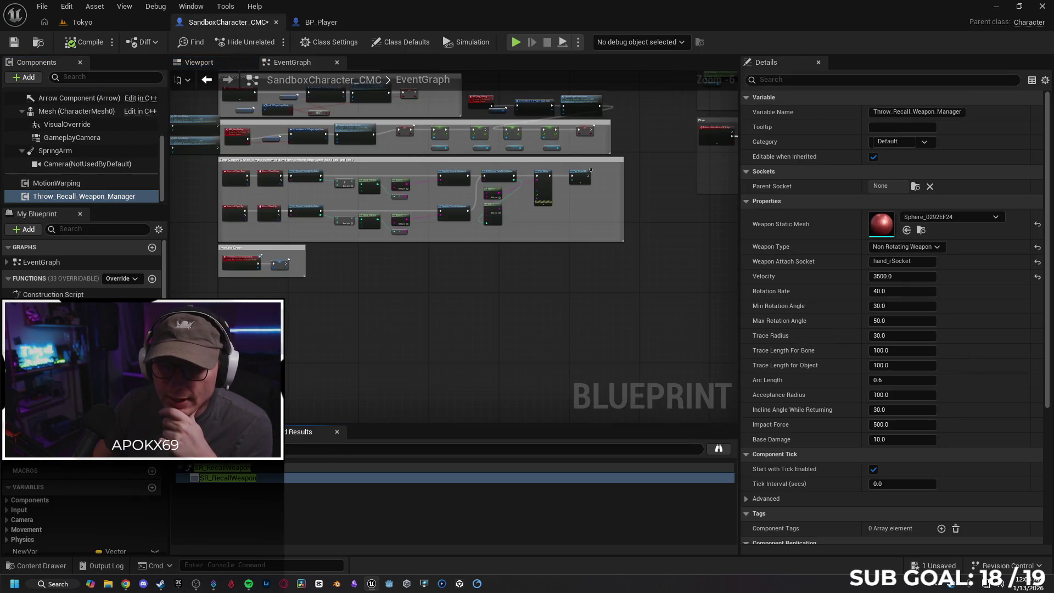
click(110, 196)
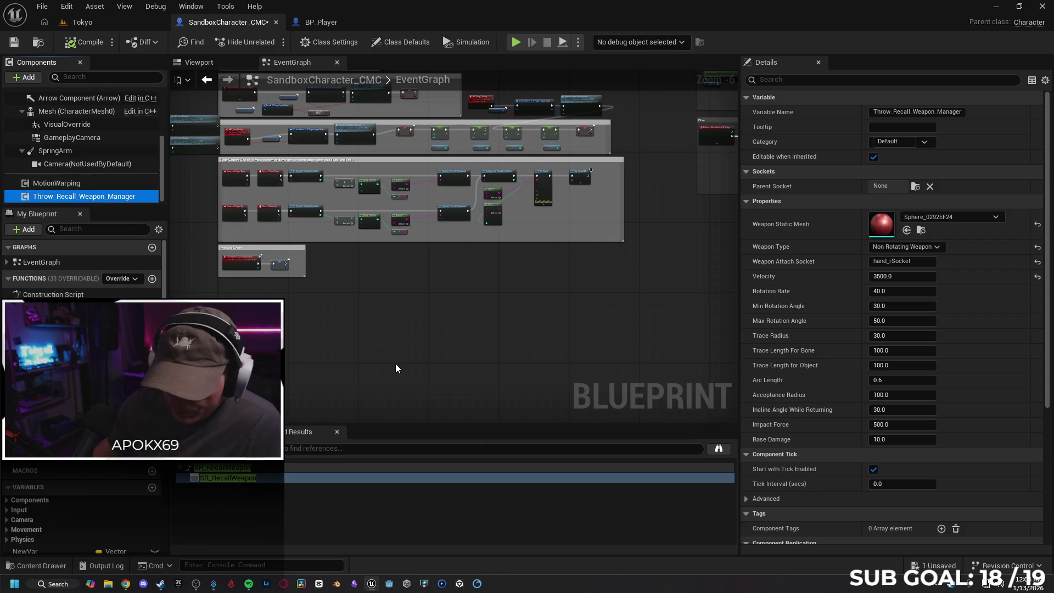
click(396, 364)
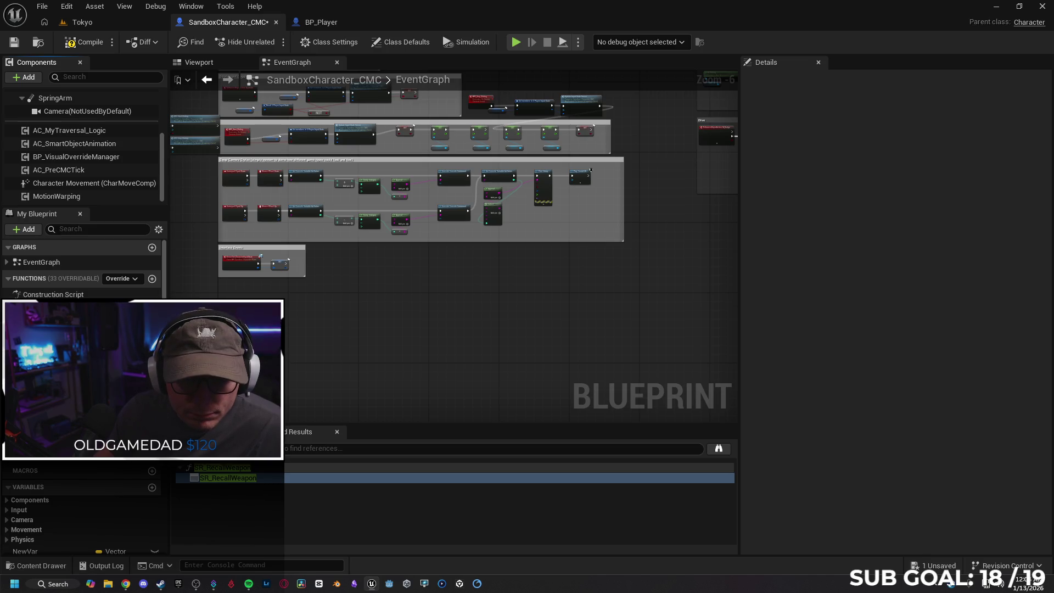
Step: Delete three leftover functions from the My Blueprint Functions list
click(55, 307)
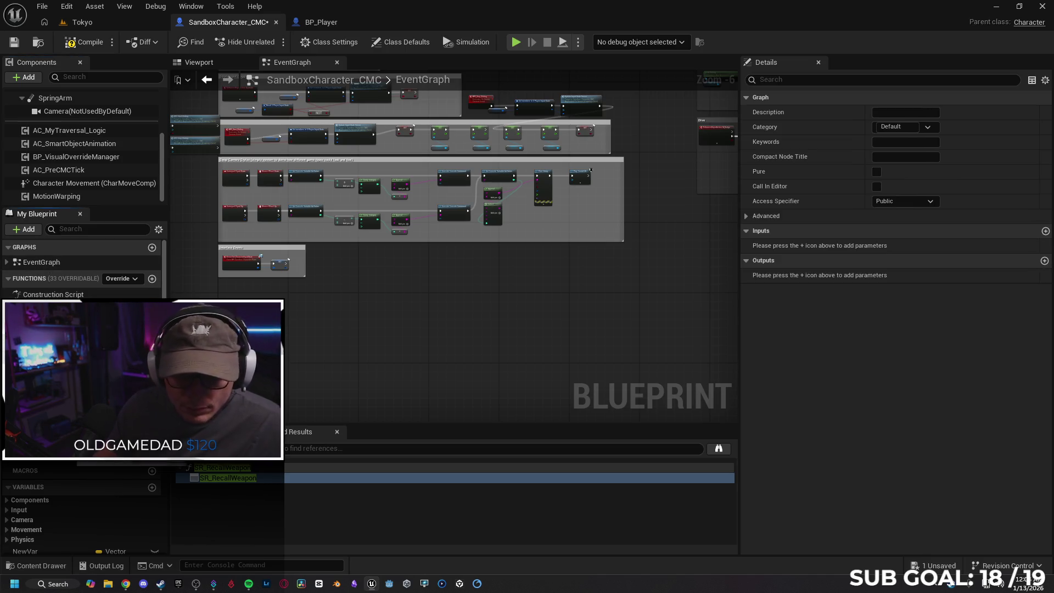
key(Delete)
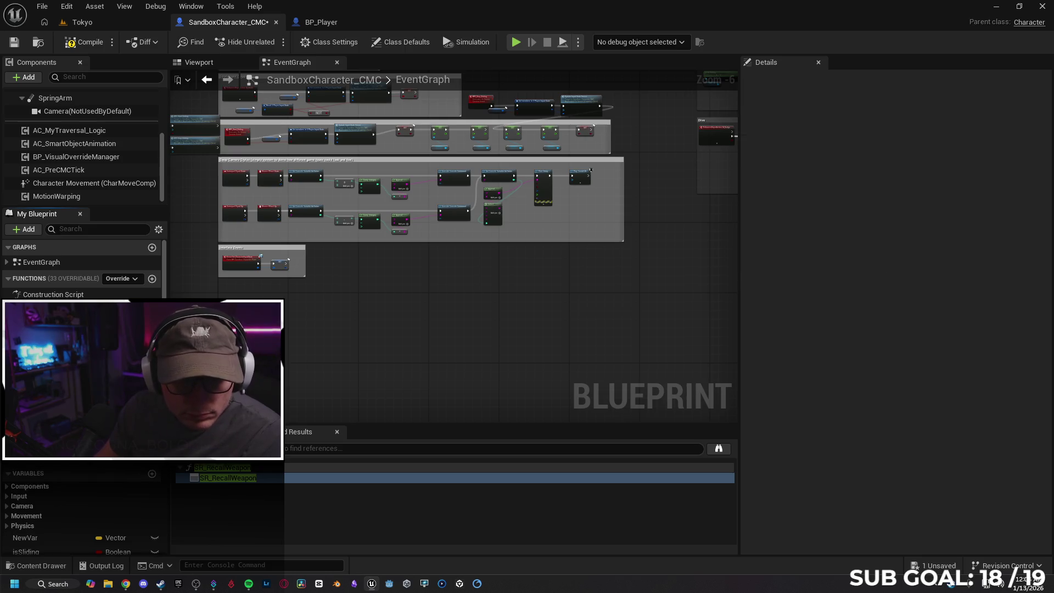
click(55, 307)
key(Delete)
click(55, 308)
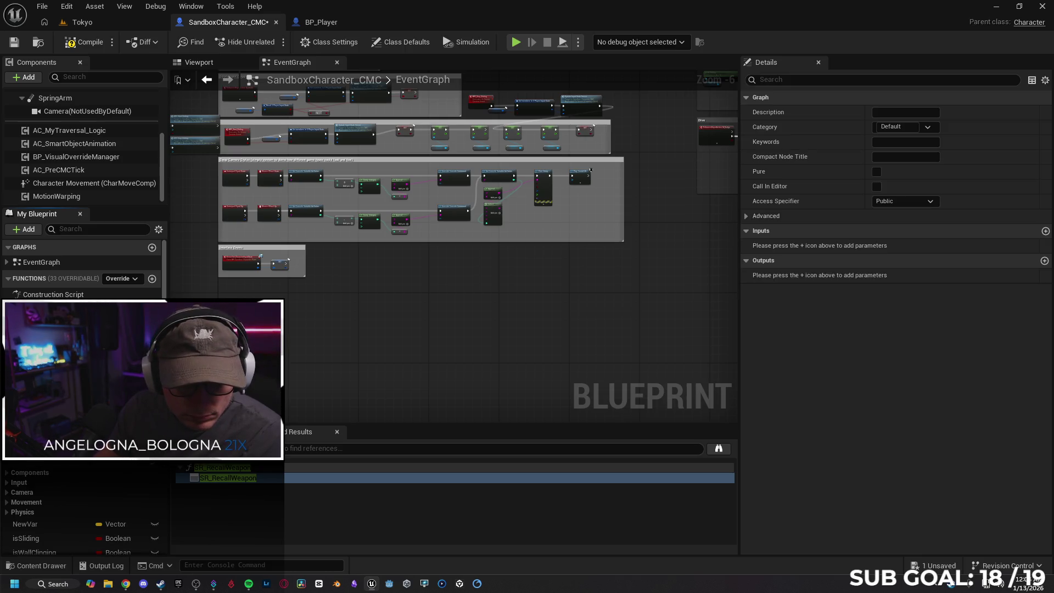
key(Delete)
click(71, 229)
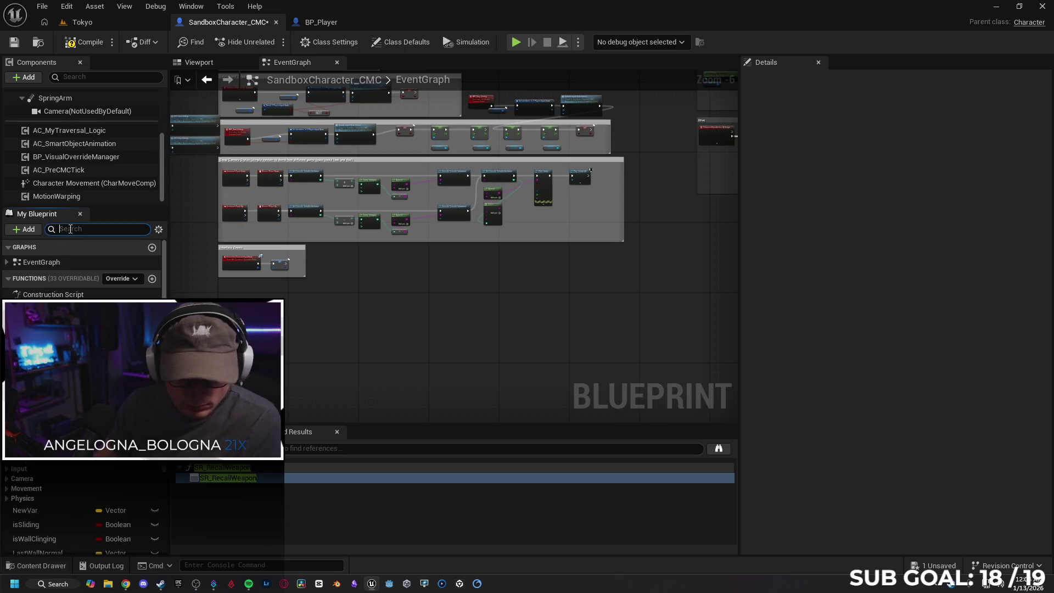
Step: Search the blueprint members for 'weapon' and review the Functions list
text(weapon)
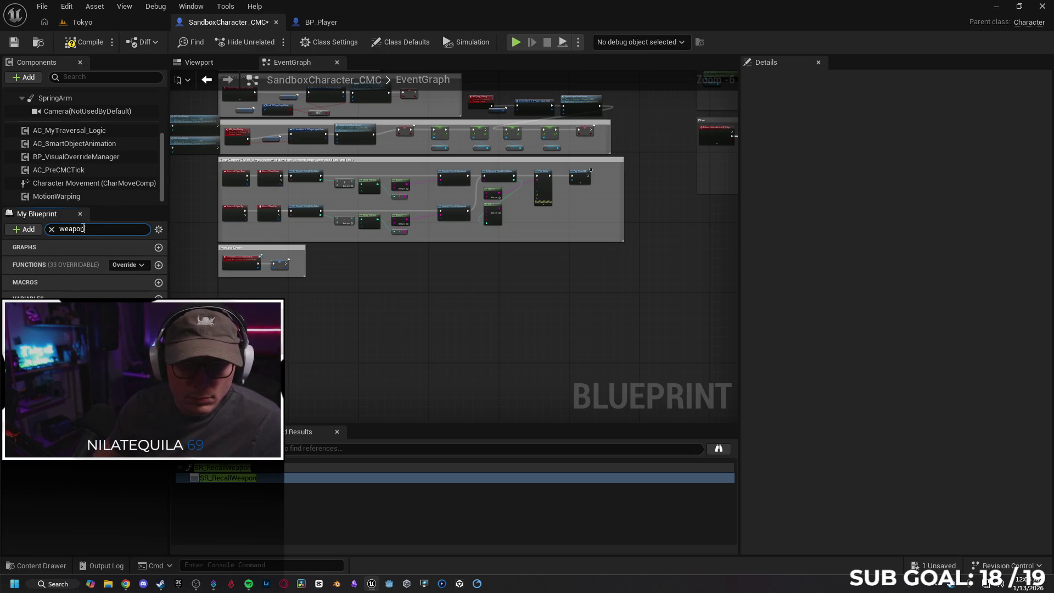
click(52, 229)
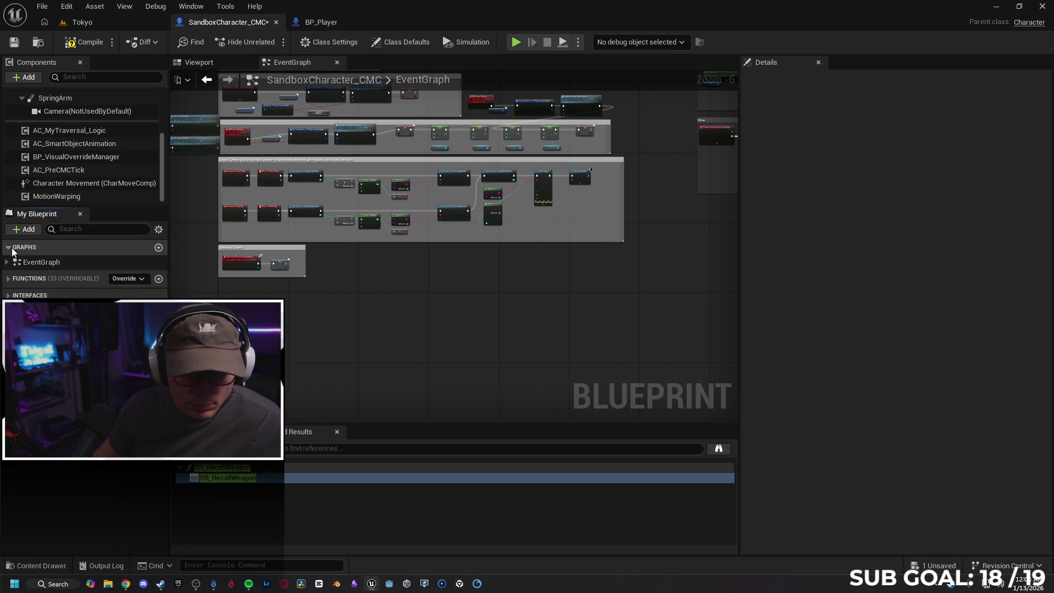
click(8, 266)
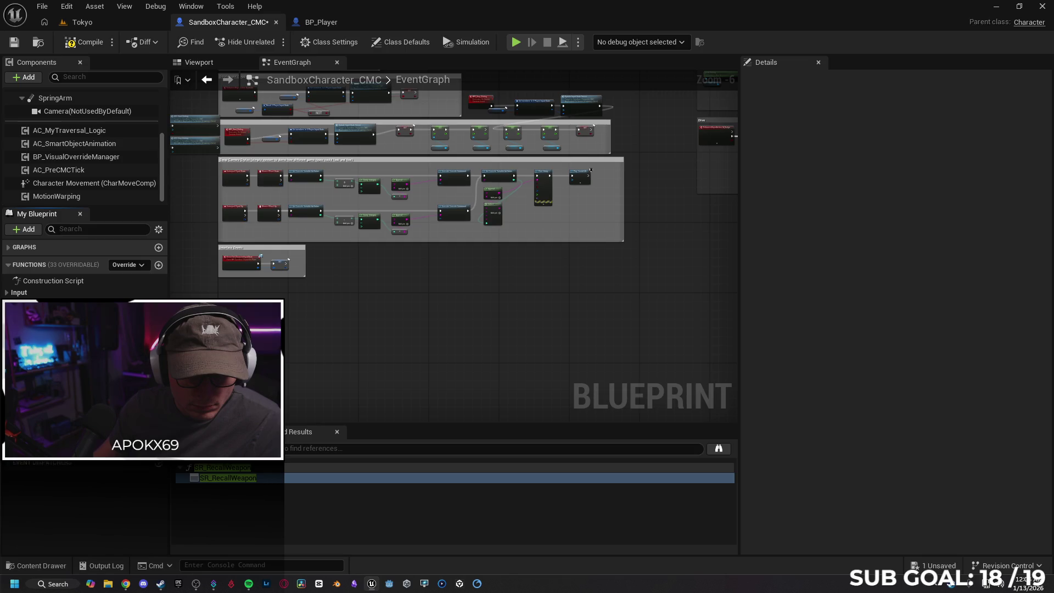
click(9, 264)
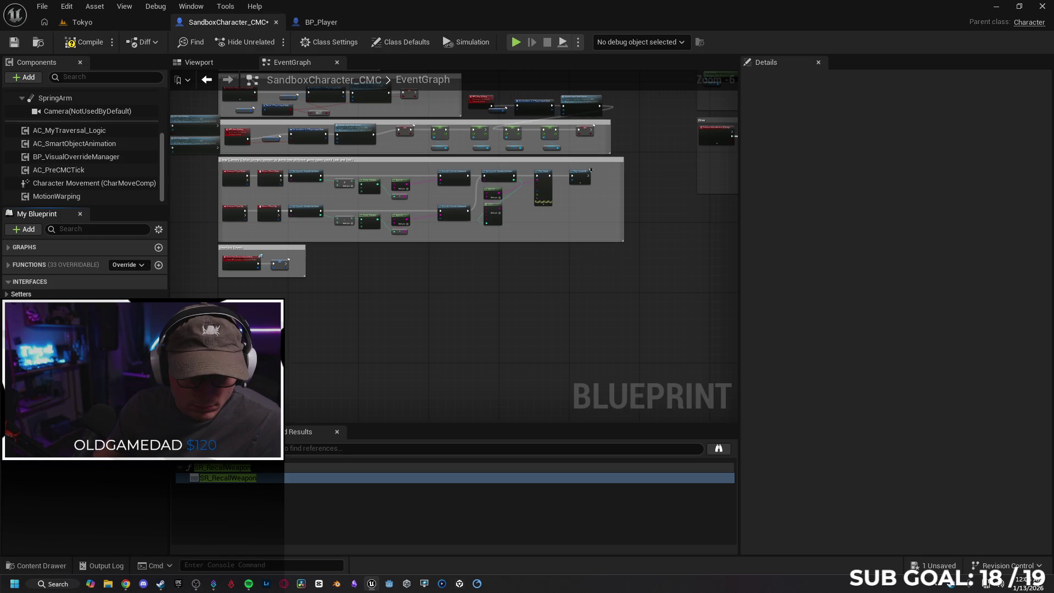
scroll(82, 269, down, 1)
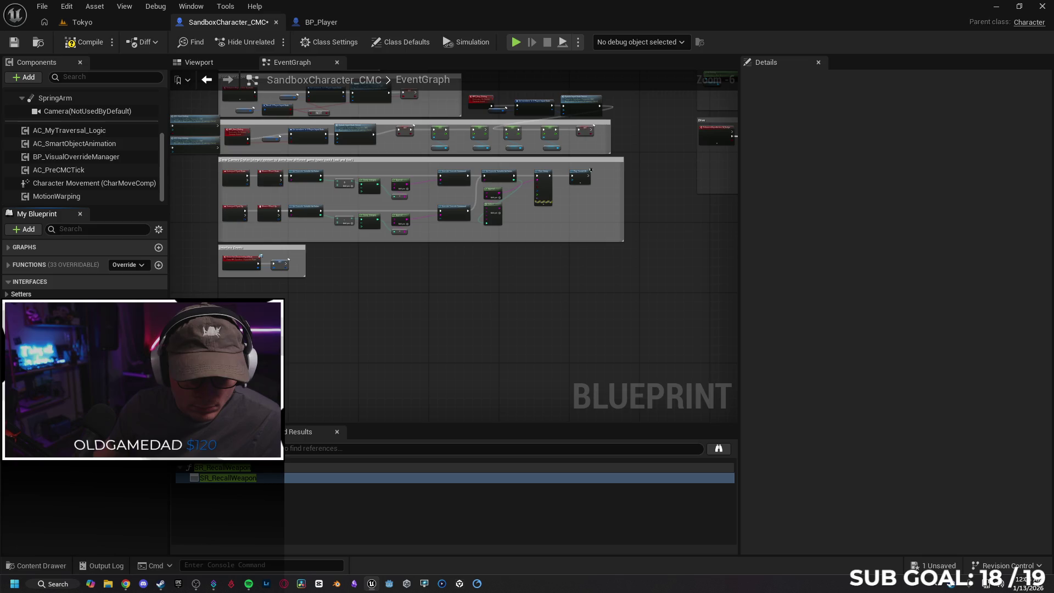
Step: Compile, then add a Throw Recall Weapon Manager component with its default name
click(82, 42)
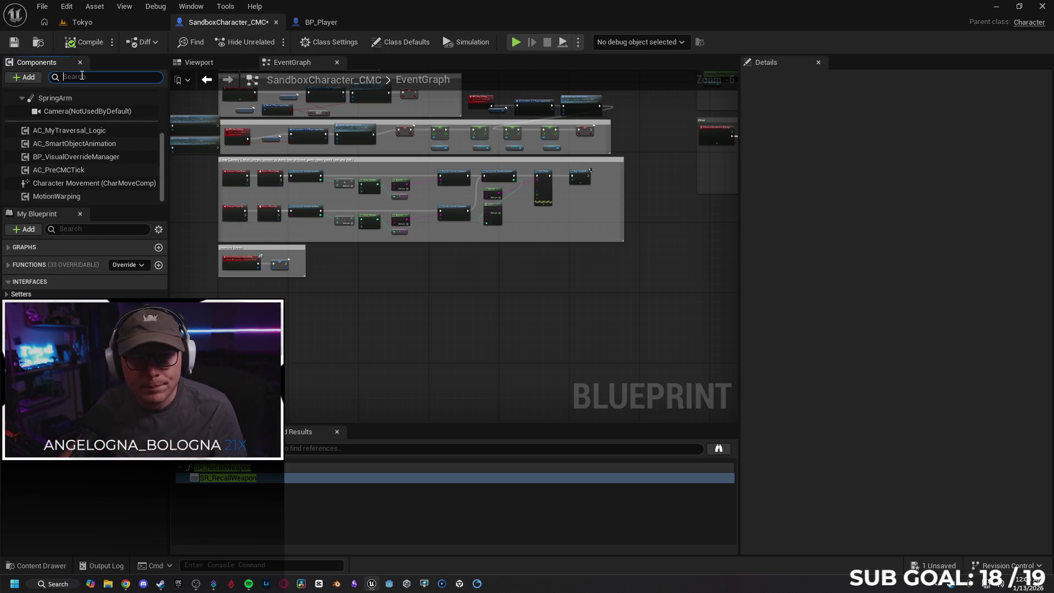
click(26, 78)
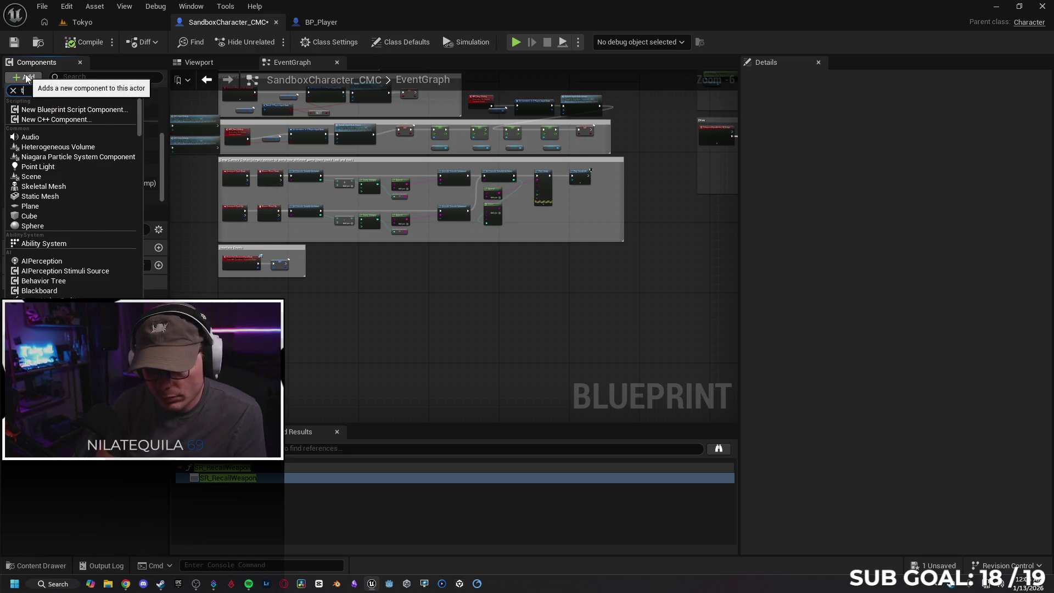
text(throw)
click(59, 111)
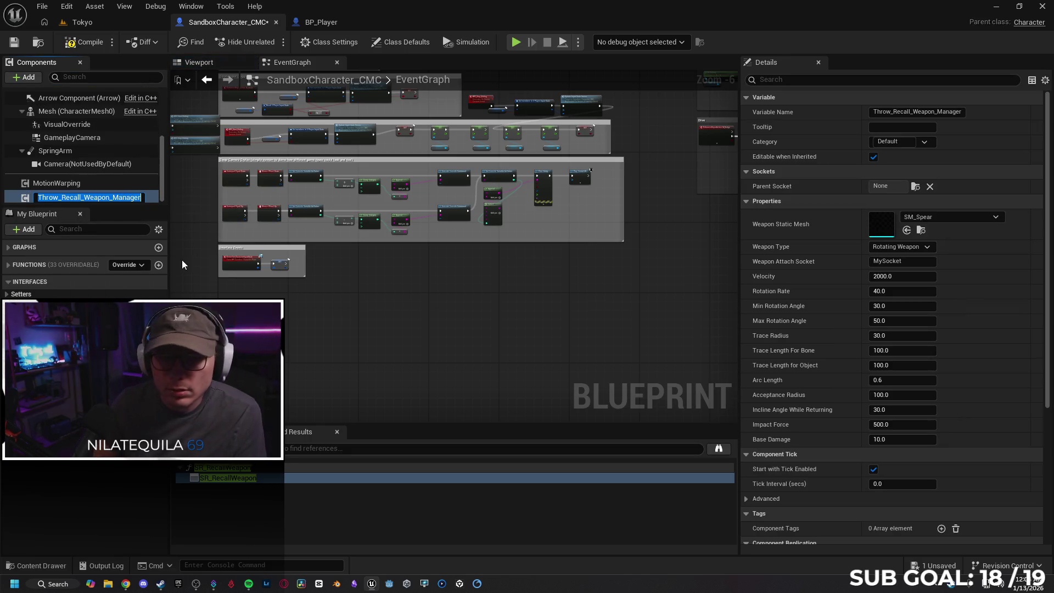
key(Return)
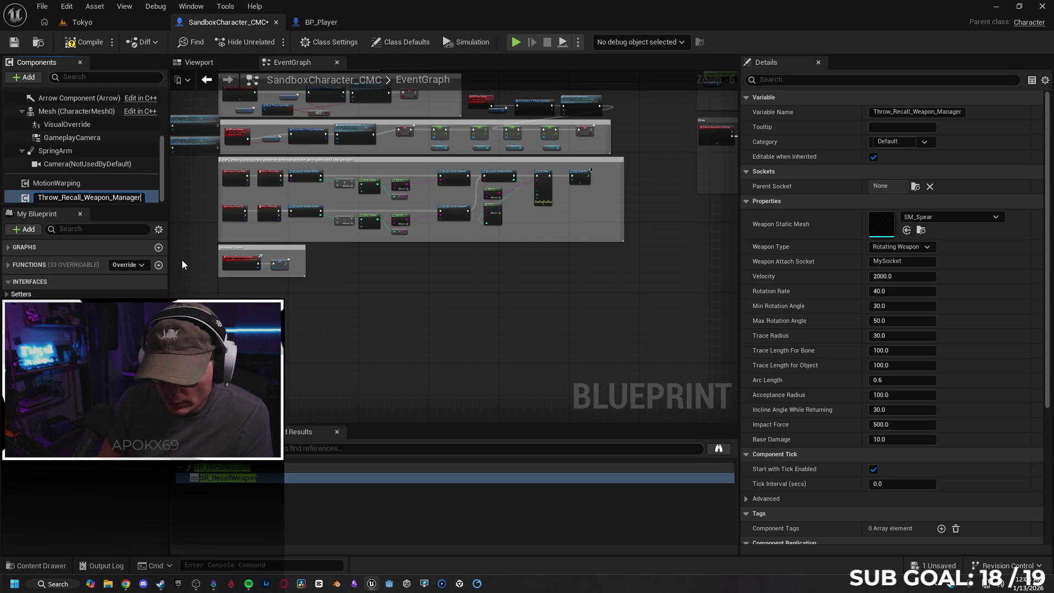
Step: Confirm the component name and review the Spawn Weapon nodes in BP_Player
key(Return)
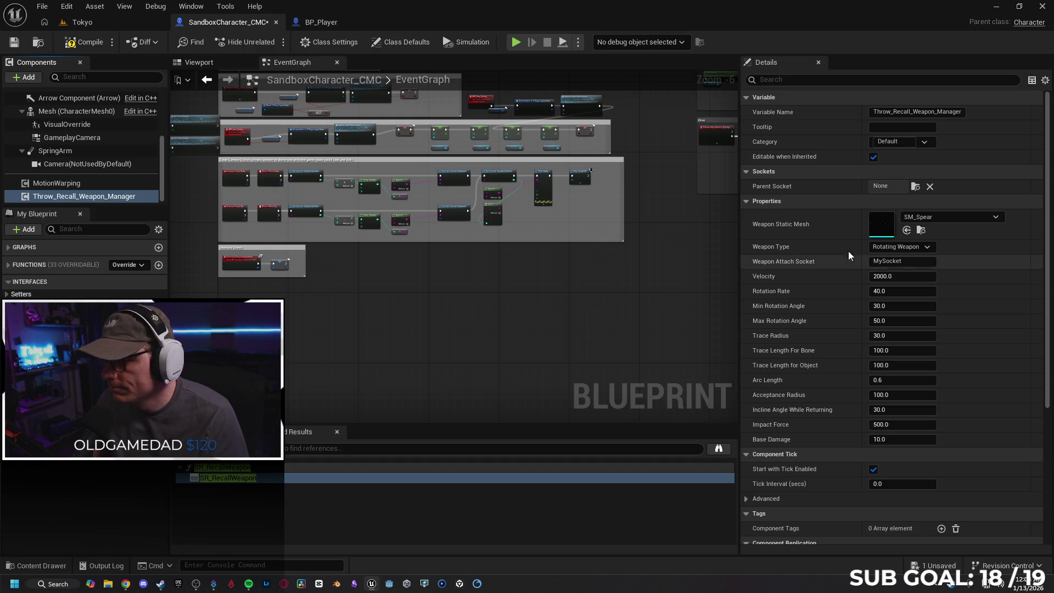
scroll(799, 376, down, 5)
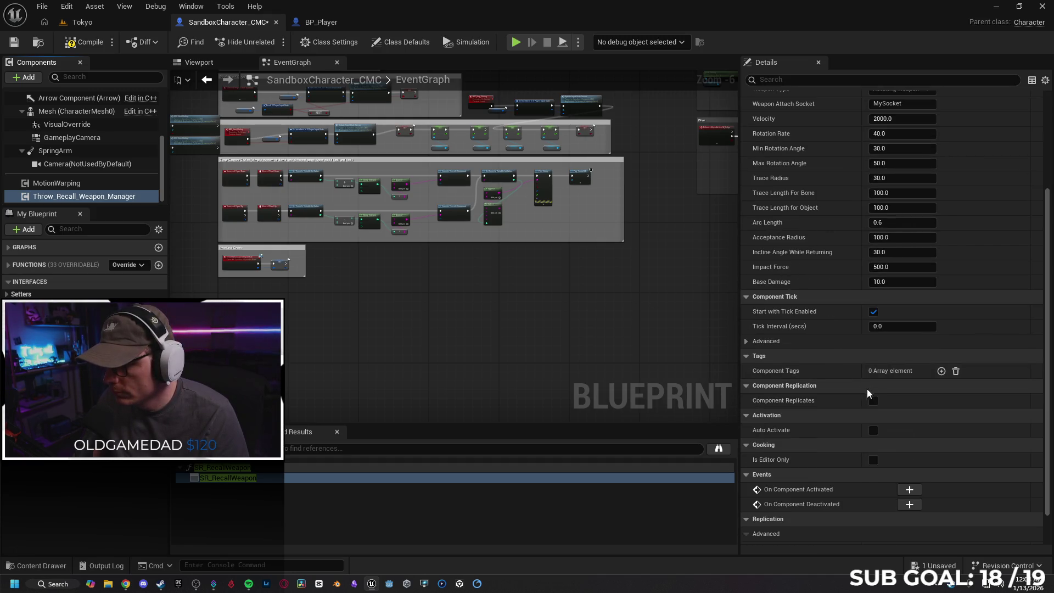
click(312, 22)
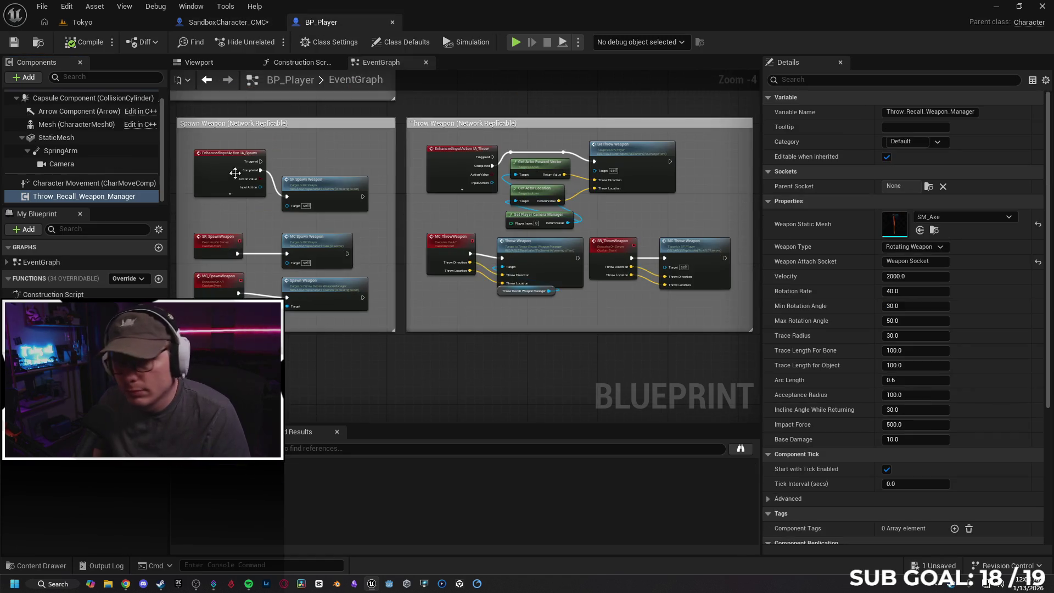
scroll(845, 310, down, 3)
scroll(831, 321, down, 3)
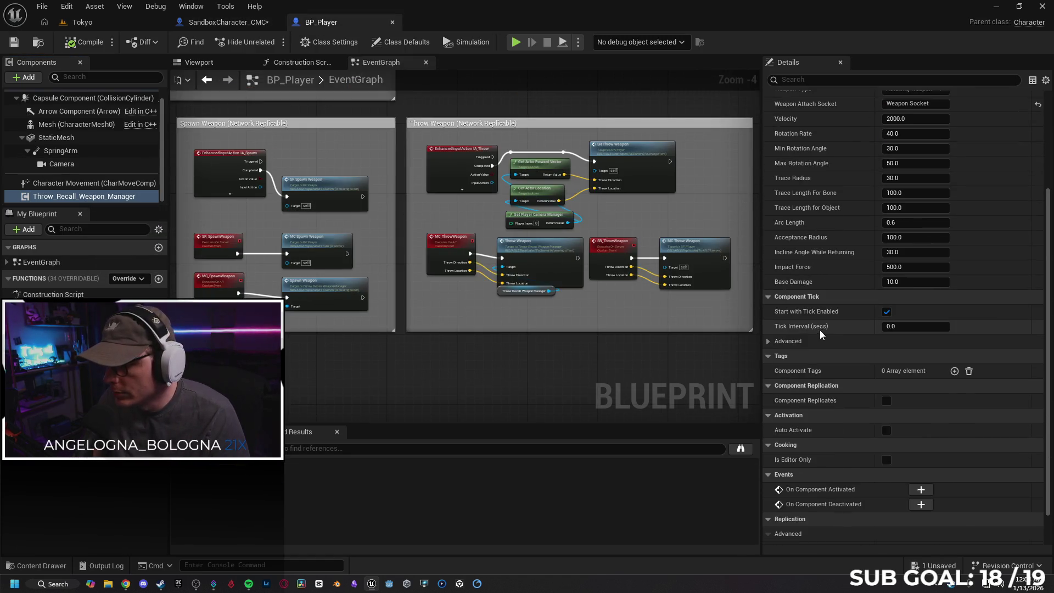
drag(636, 494, 637, 364)
scroll(636, 365, up, 1)
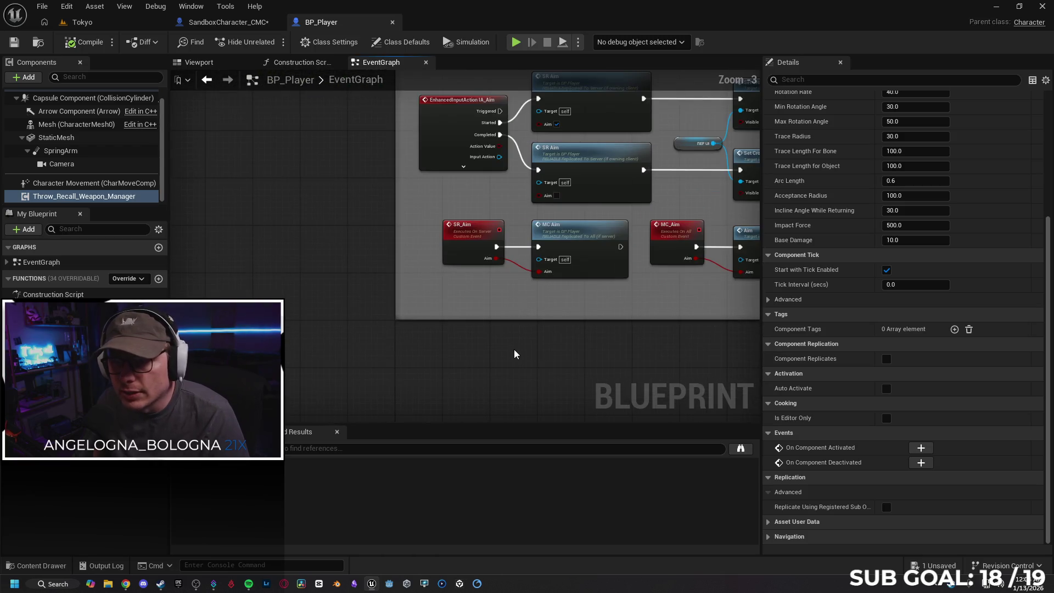
mouse_move(524, 378)
mouse_down()
mouse_move(466, 242)
mouse_move(473, 287)
mouse_move(442, 270)
mouse_up()
scroll(296, 225, down, 1)
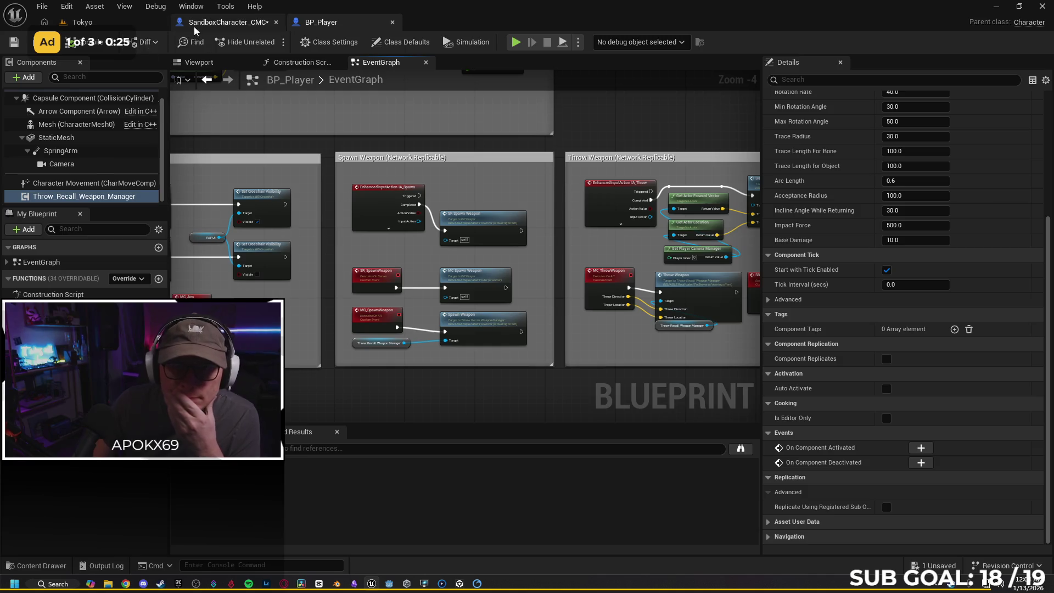
Step: Open GM_Player from the Content Drawer to check BP_Player is its default pawn, then close it
click(55, 565)
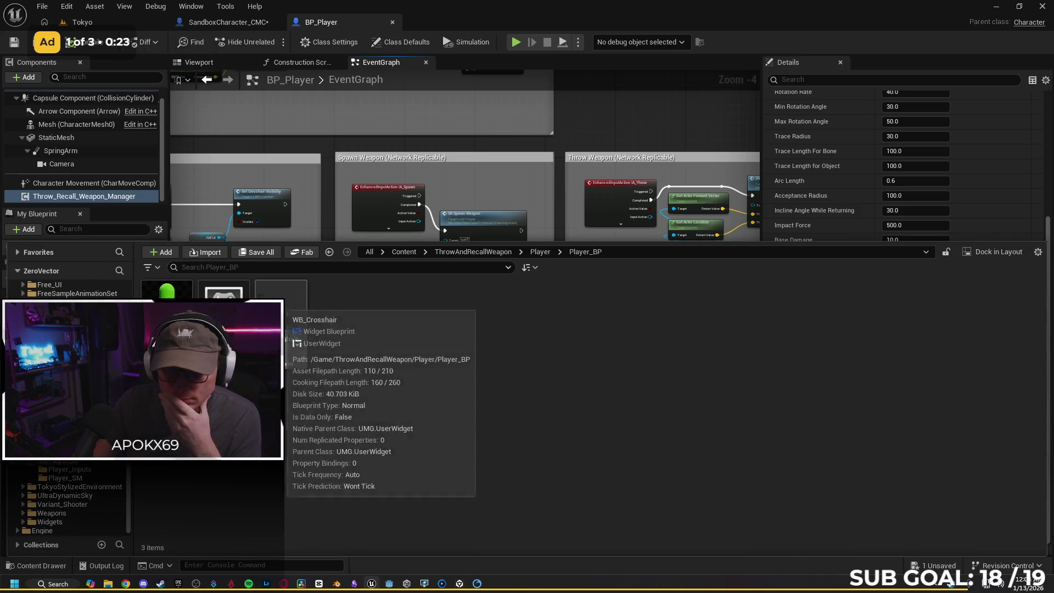
double_click(224, 324)
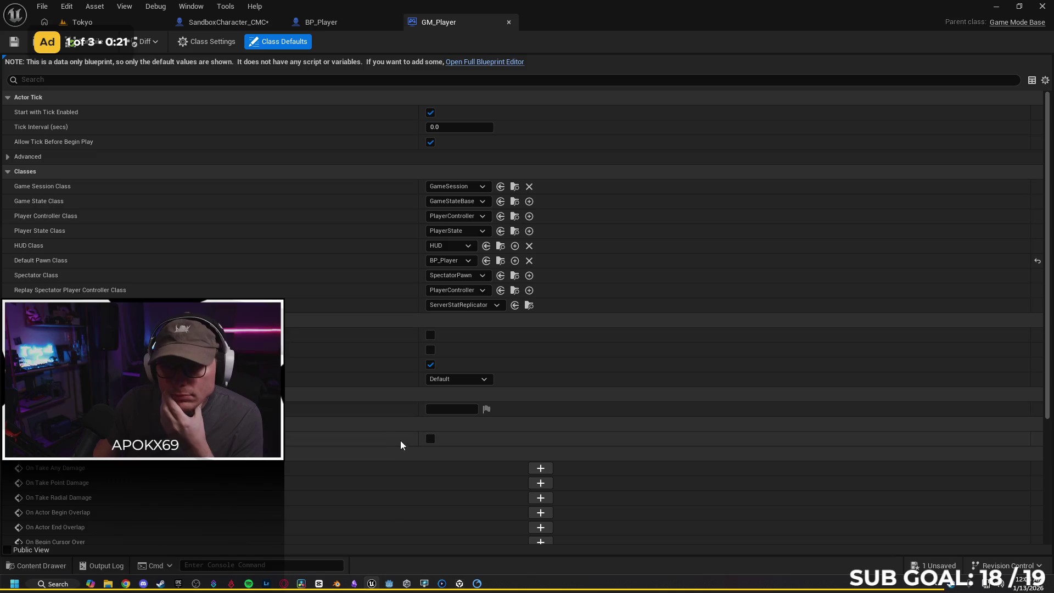
key(ctrl+w)
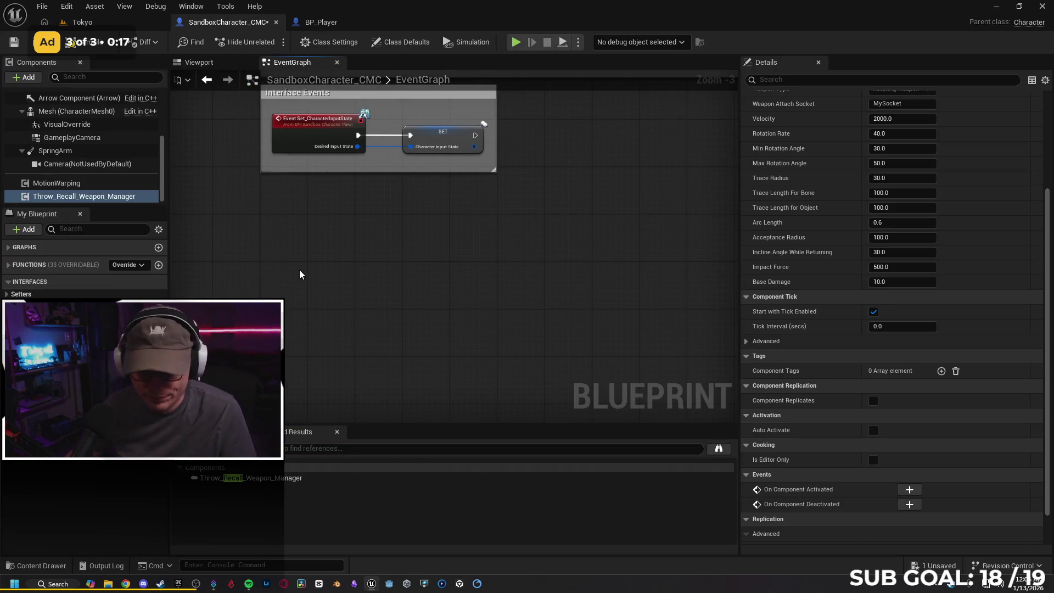
Step: Paste the Spawn Weapon nodes, creating matching MC_SpawnWeapon and SR_SpawnWeapon functions
key(ctrl+v)
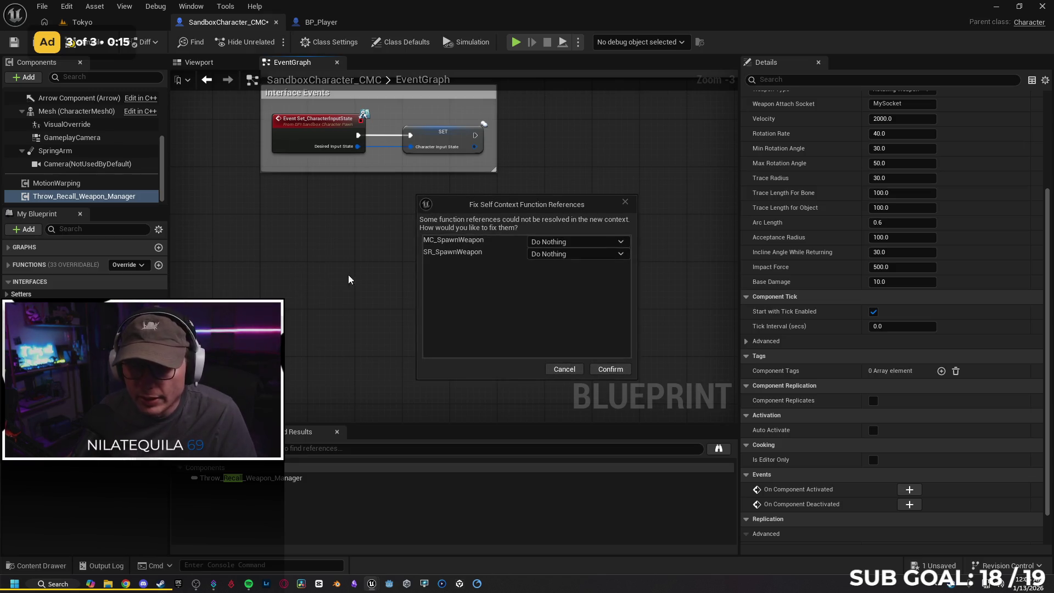
click(578, 246)
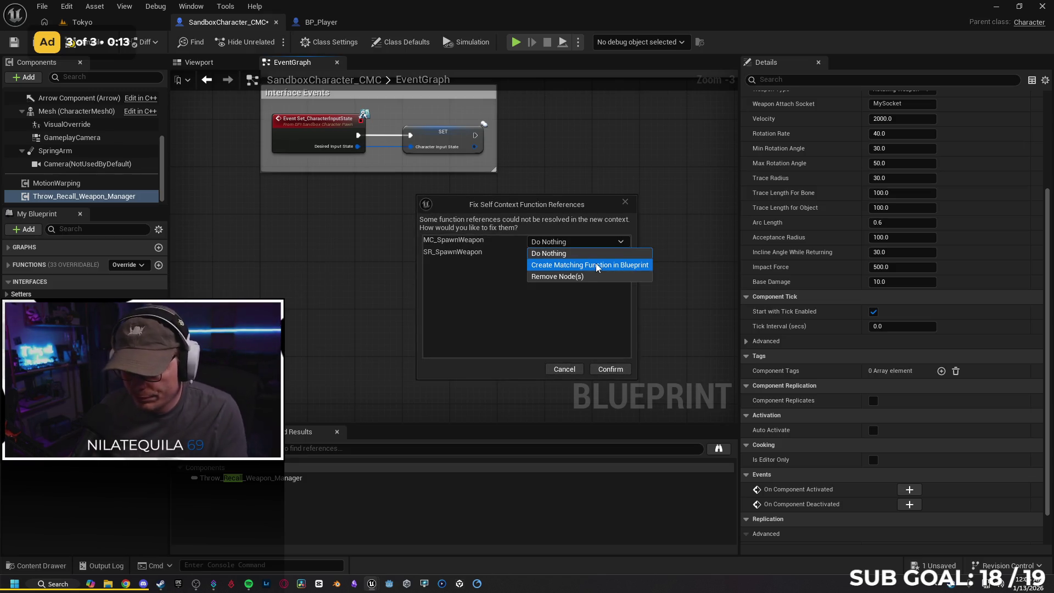
click(597, 265)
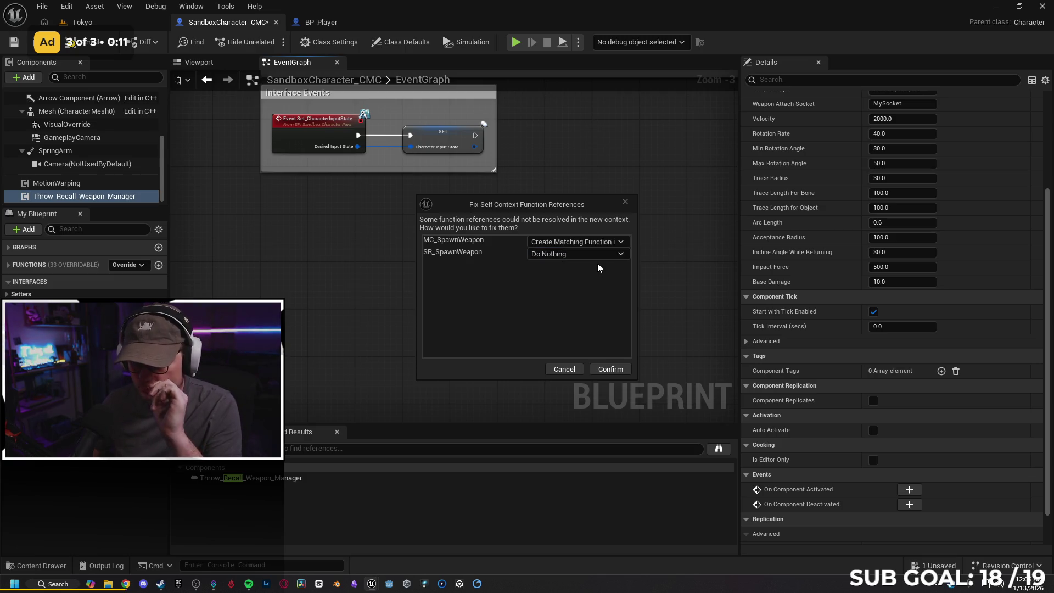
click(597, 254)
click(577, 278)
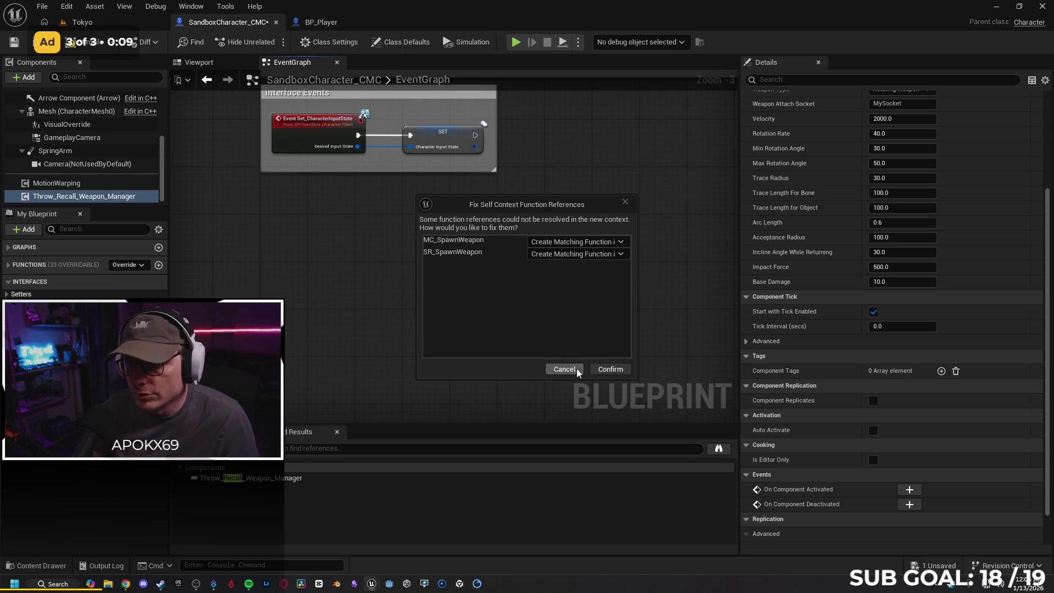
click(609, 369)
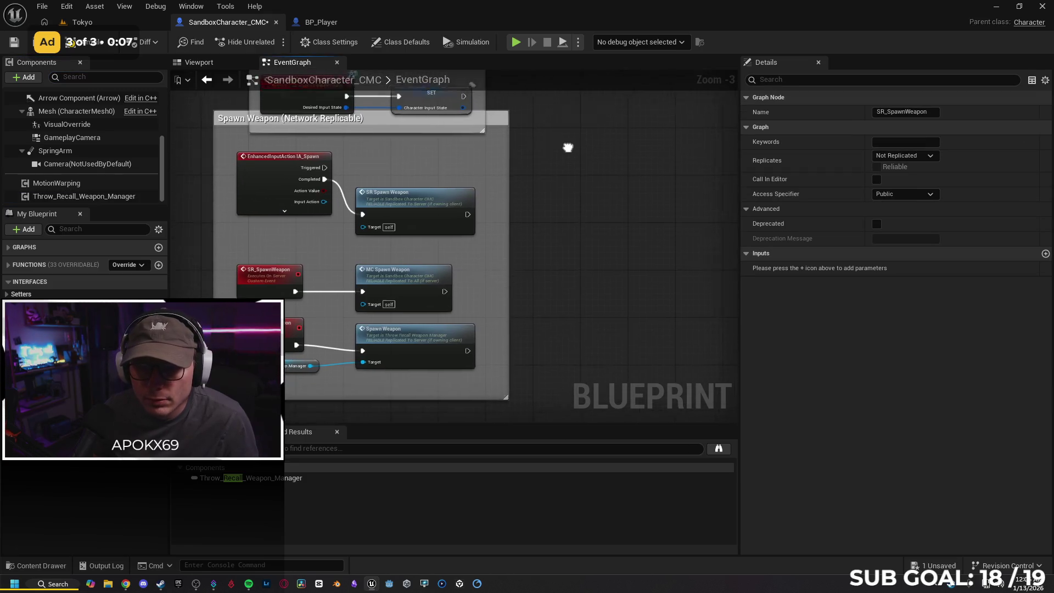
Step: Move the pasted Spawn Weapon group into place in the event graph
drag(566, 146, 590, 156)
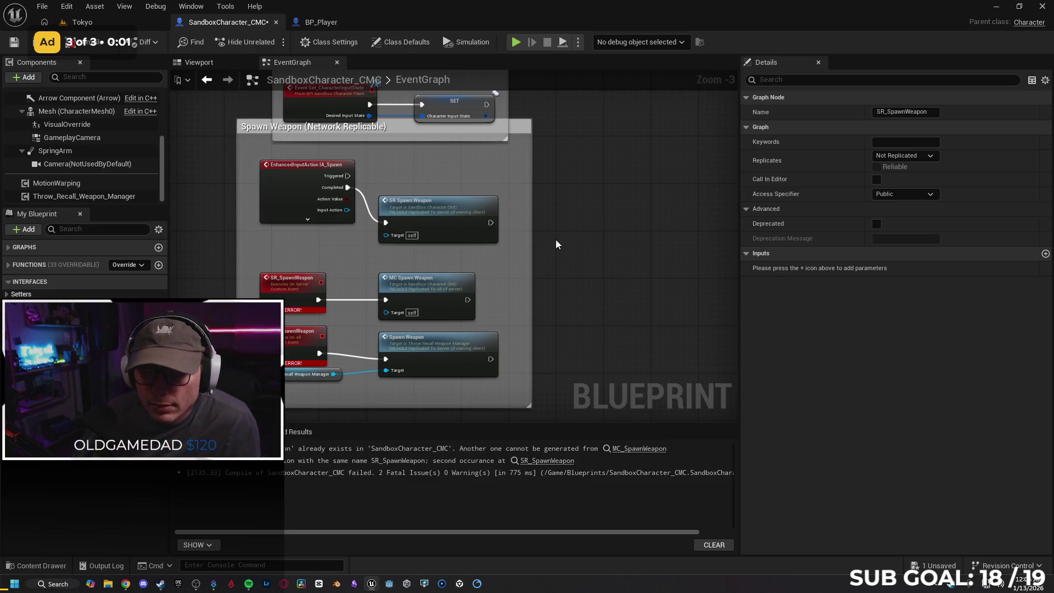
drag(606, 265, 586, 256)
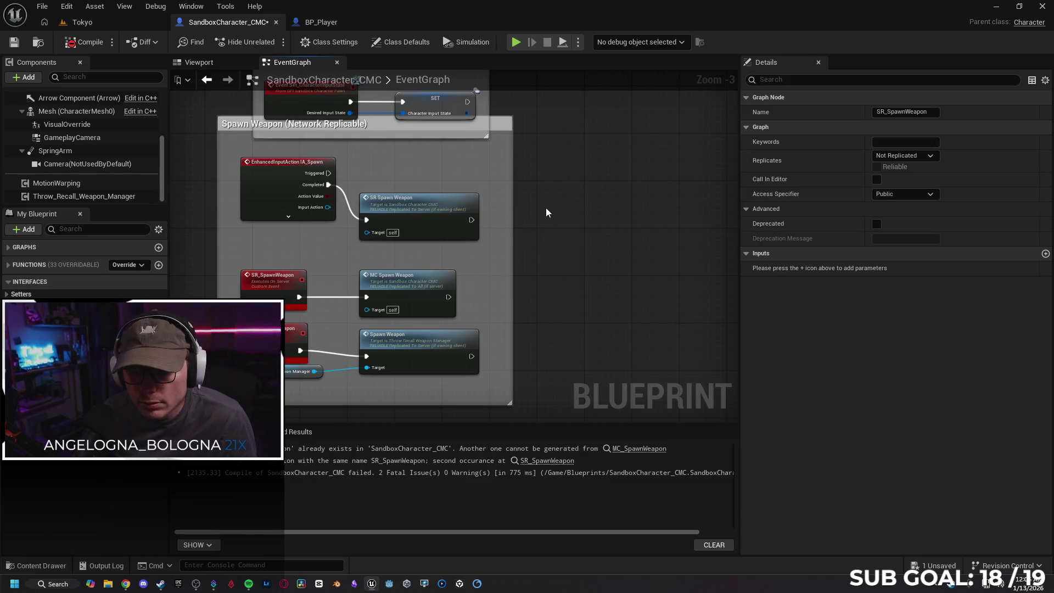
drag(545, 213, 529, 208)
mouse_move(589, 229)
mouse_down()
mouse_move(595, 188)
mouse_move(607, 245)
mouse_up()
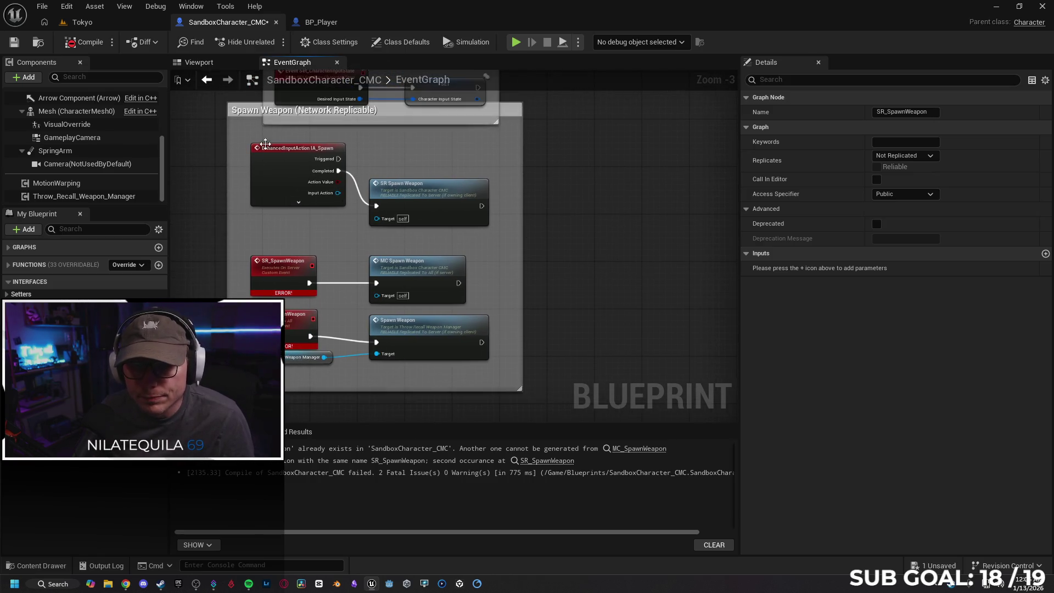
mouse_move(241, 106)
mouse_down()
mouse_move(240, 157)
mouse_move(276, 159)
mouse_up()
drag(564, 236, 580, 190)
click(629, 247)
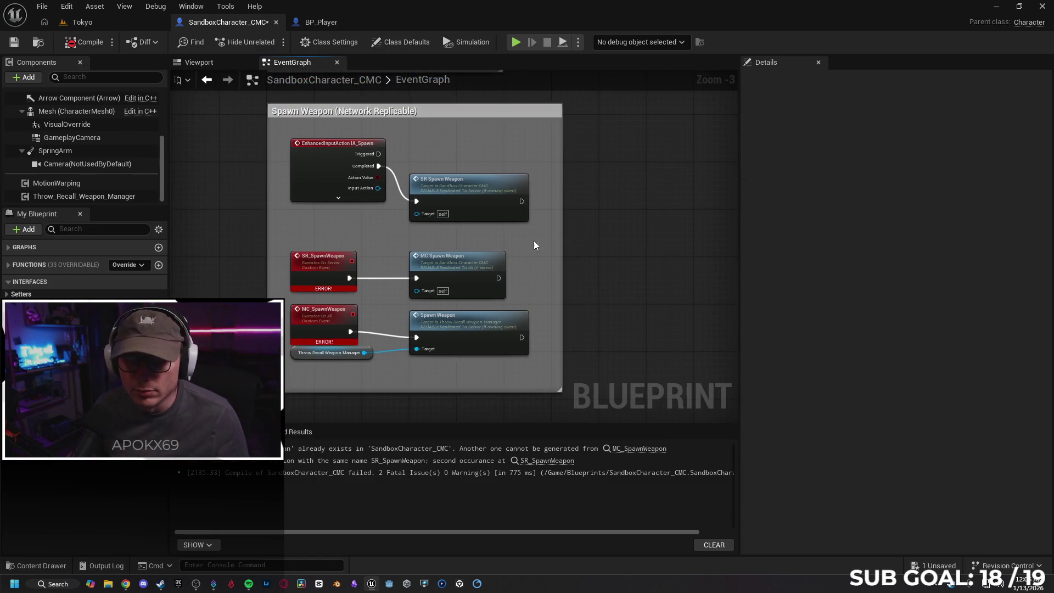
mouse_move(248, 585)
click(264, 557)
drag(580, 272, 579, 261)
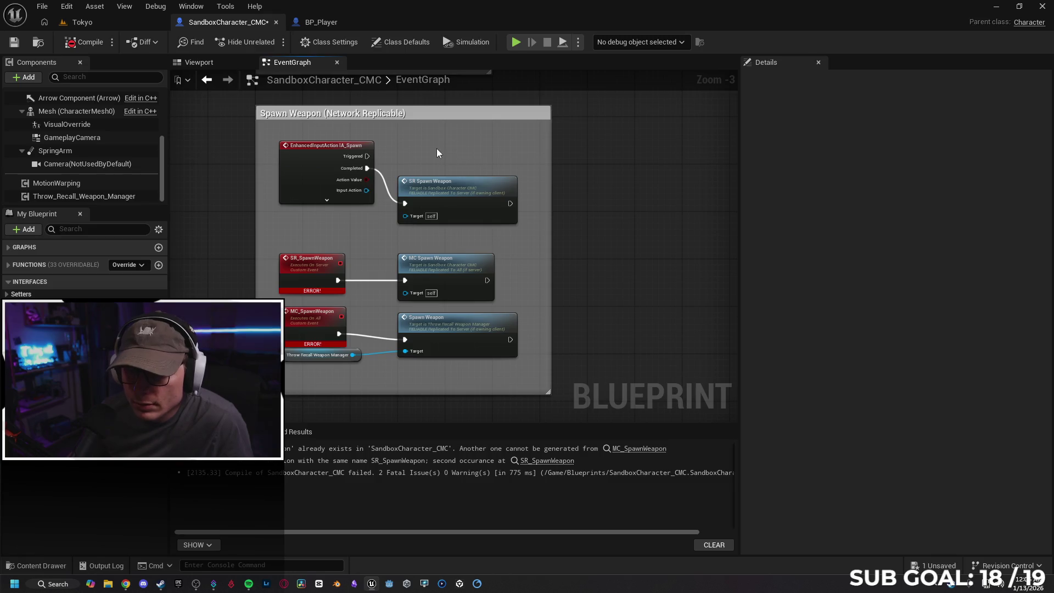
Step: Add a custom event named SRSpawnBall to the event graph
right_click(413, 144)
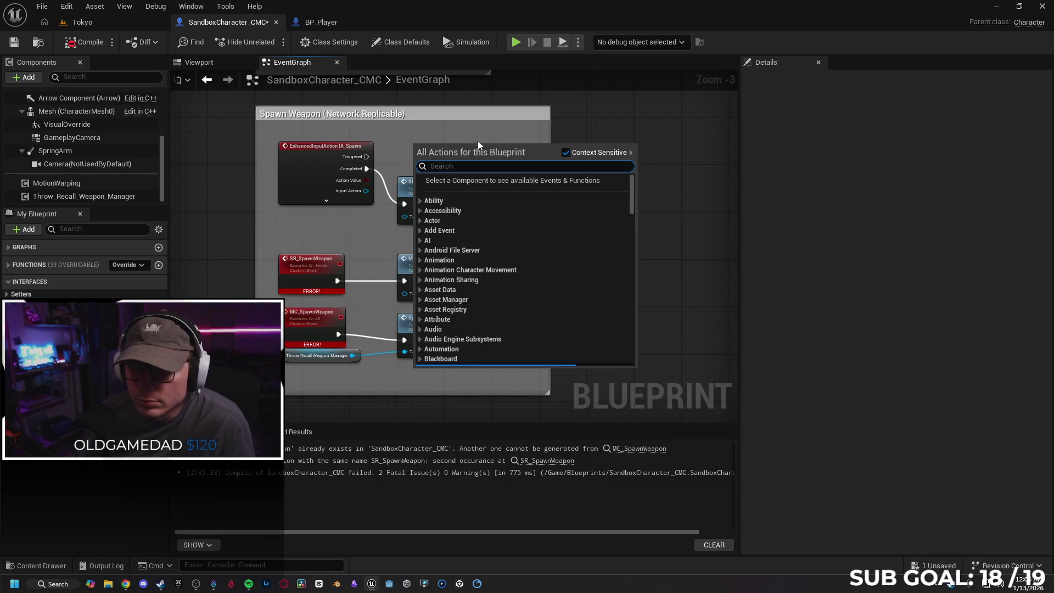
right_click(672, 191)
click(588, 159)
right_click(587, 159)
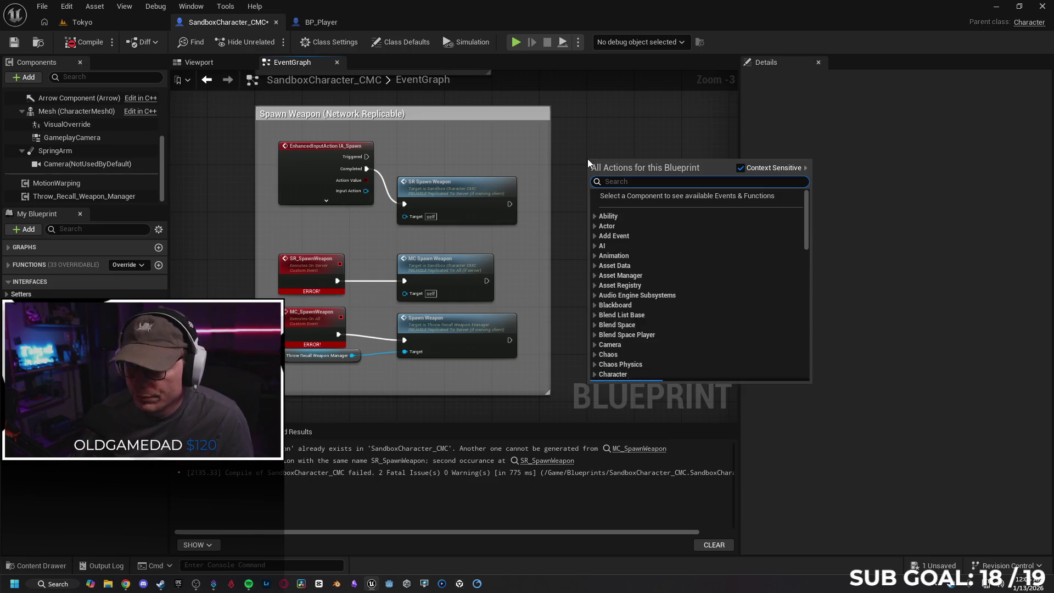
text(spawn)
key(Escape)
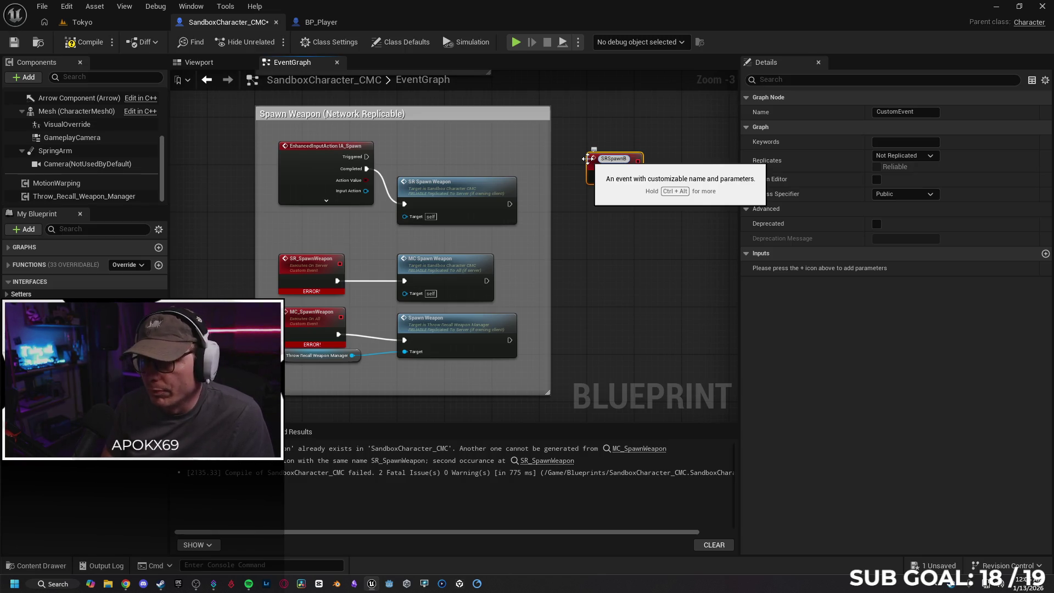
key(Return)
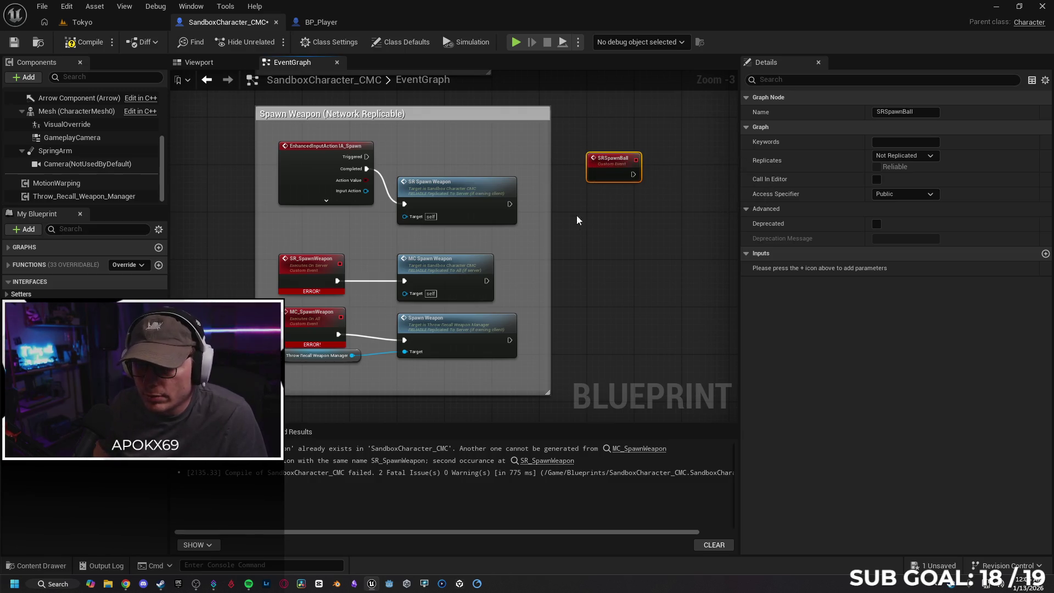
Step: Add an MCSpawnBall custom event and place SRSpawnBall beside SR_SpawnWeapon to compare replication
right_click(584, 240)
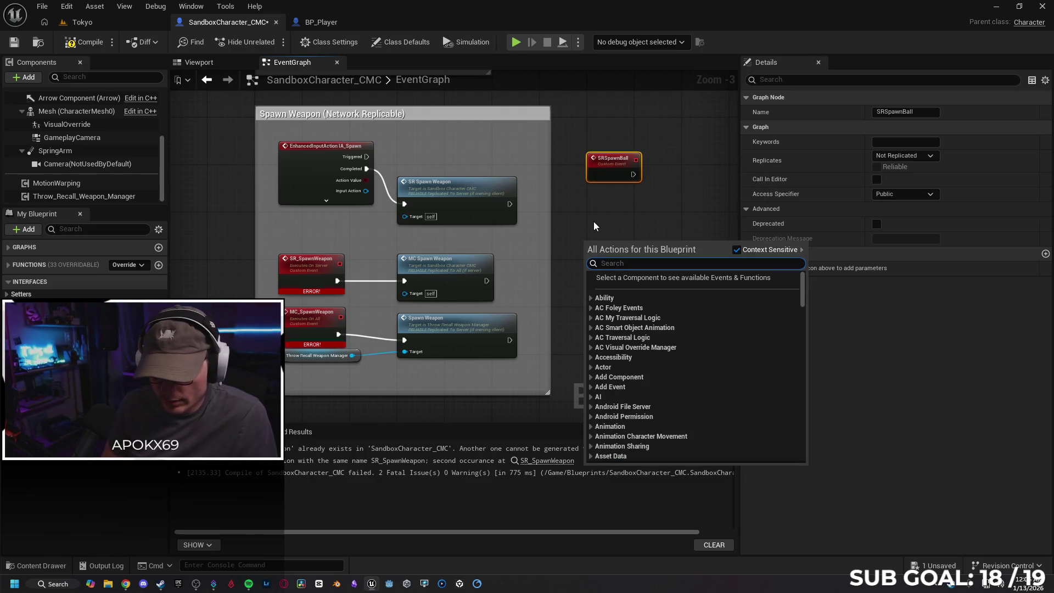
text(custom)
key(Escape)
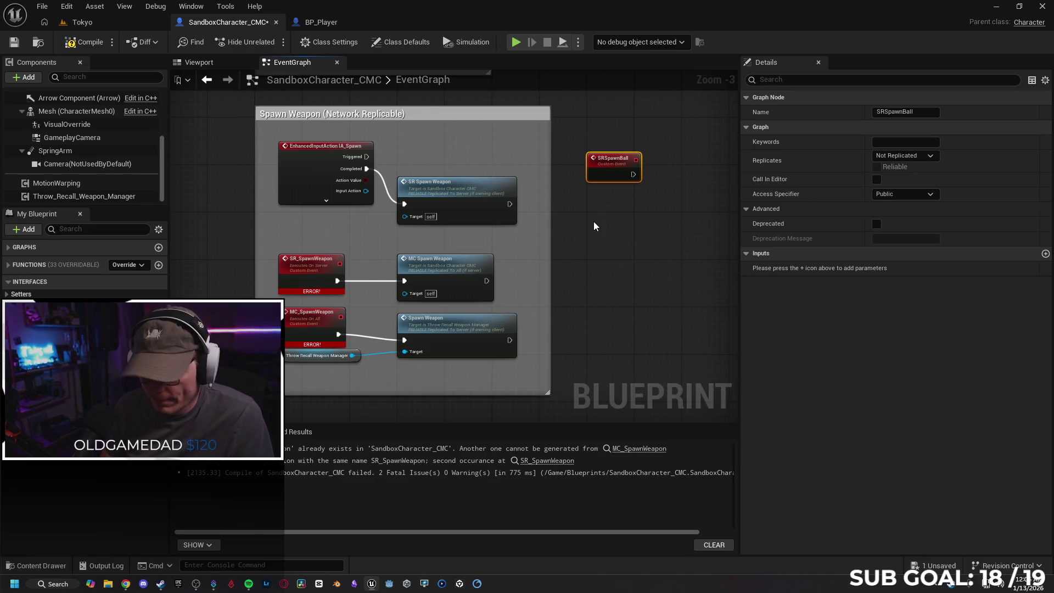
text(MCSpawnBall)
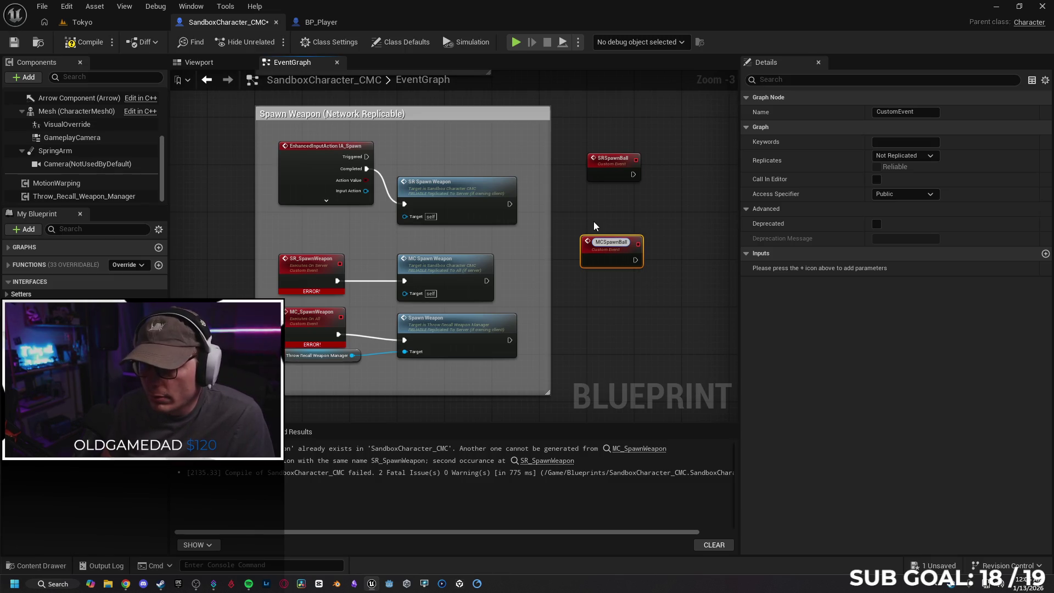
key(Return)
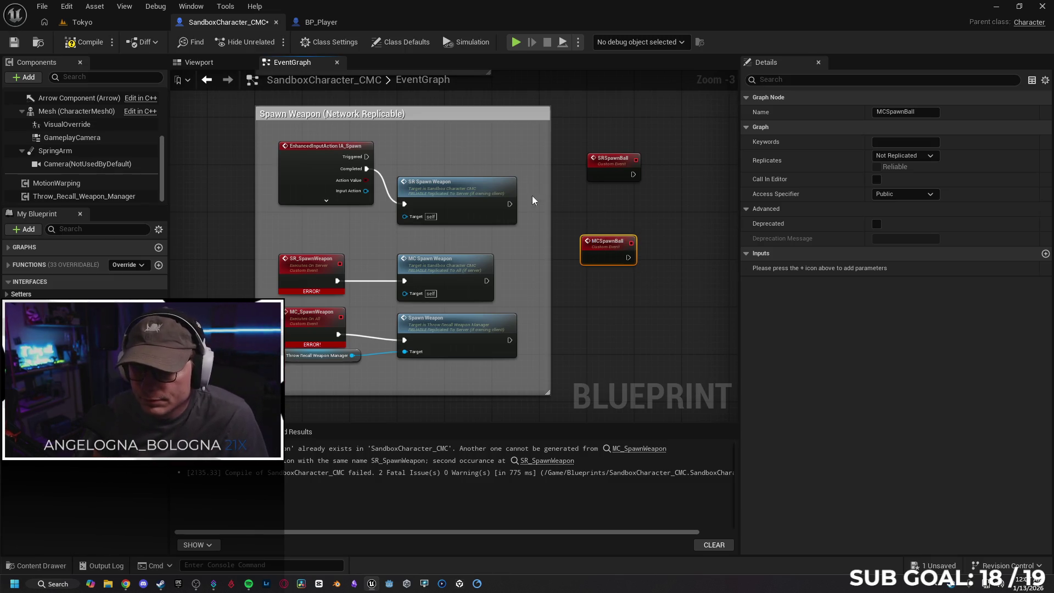
drag(595, 167, 264, 237)
click(310, 267)
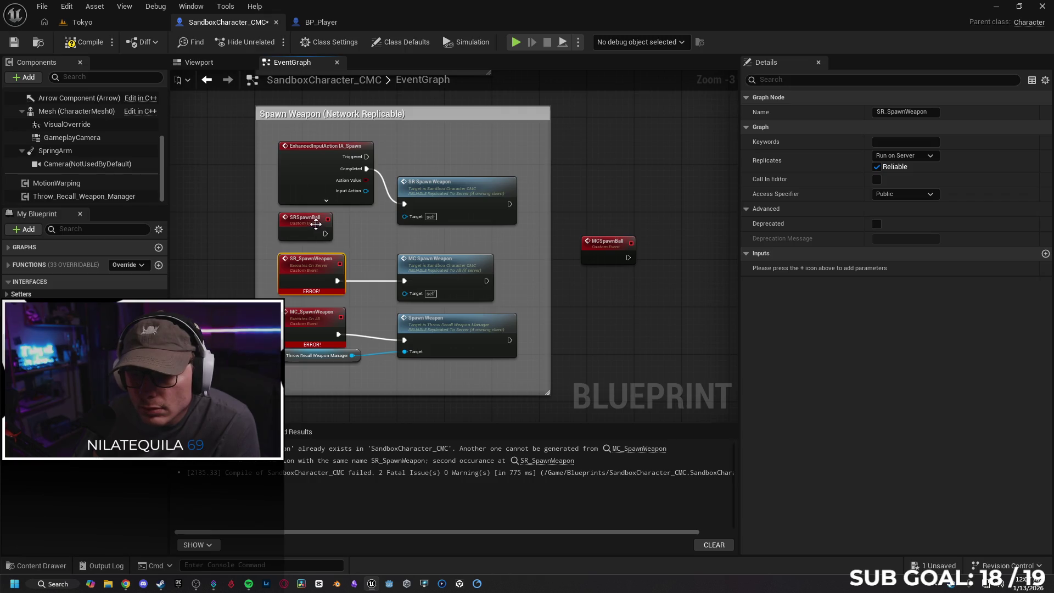
Step: Add an MCSpawn Ball call wired after the SRSpawnBall event
drag(331, 215, 535, 195)
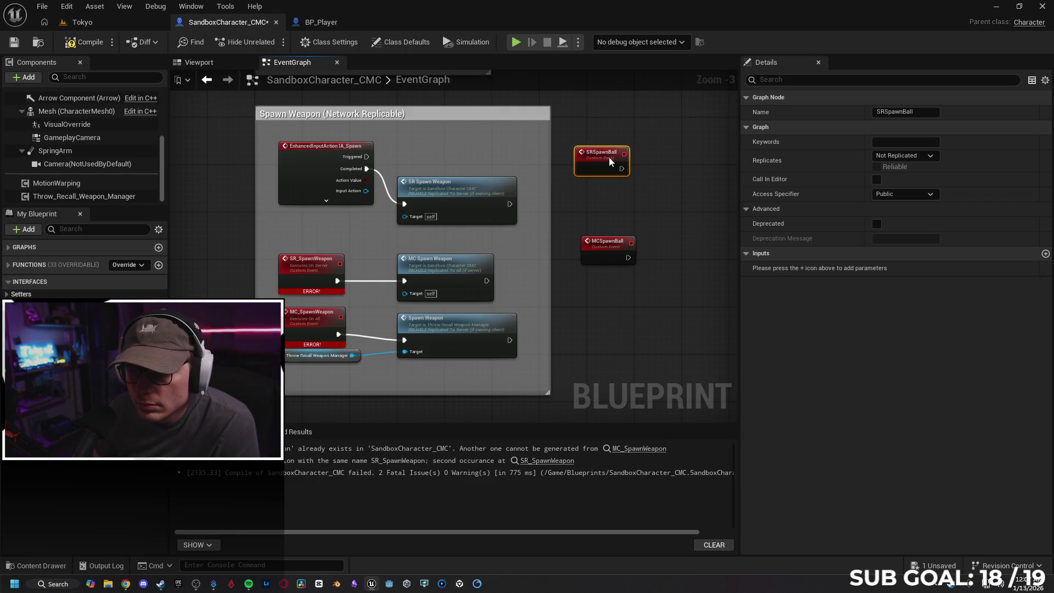
drag(636, 183, 590, 192)
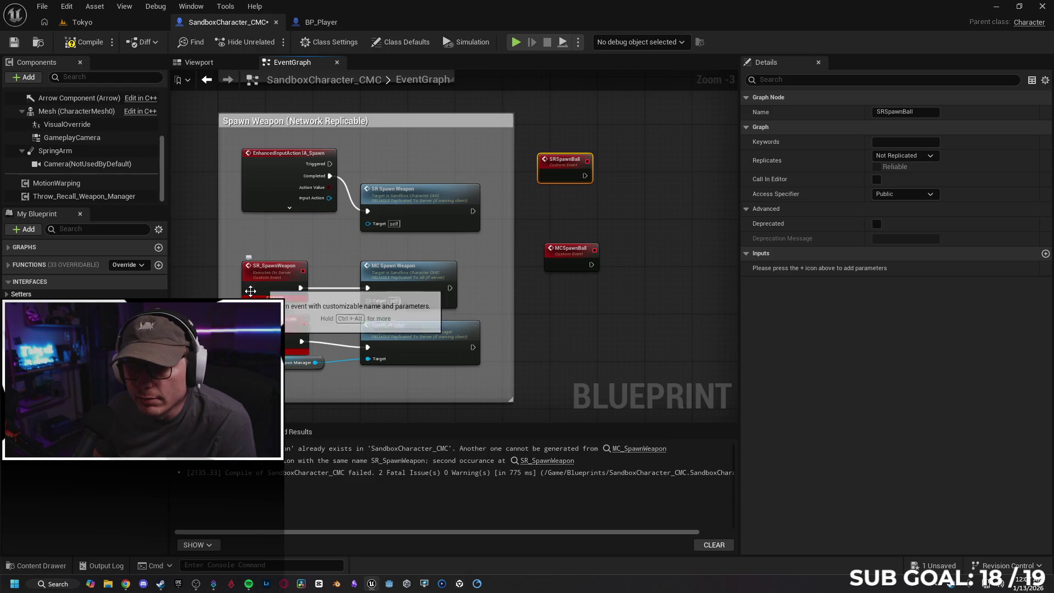
mouse_move(663, 201)
mouse_down()
mouse_move(574, 220)
mouse_move(649, 197)
mouse_up()
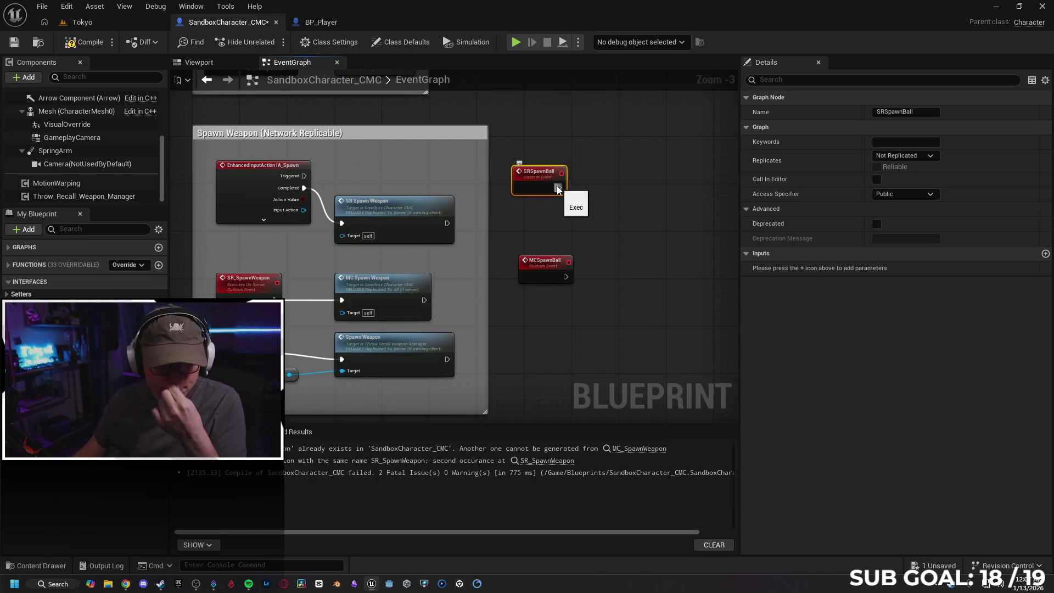
drag(562, 188, 635, 187)
text(mcspa)
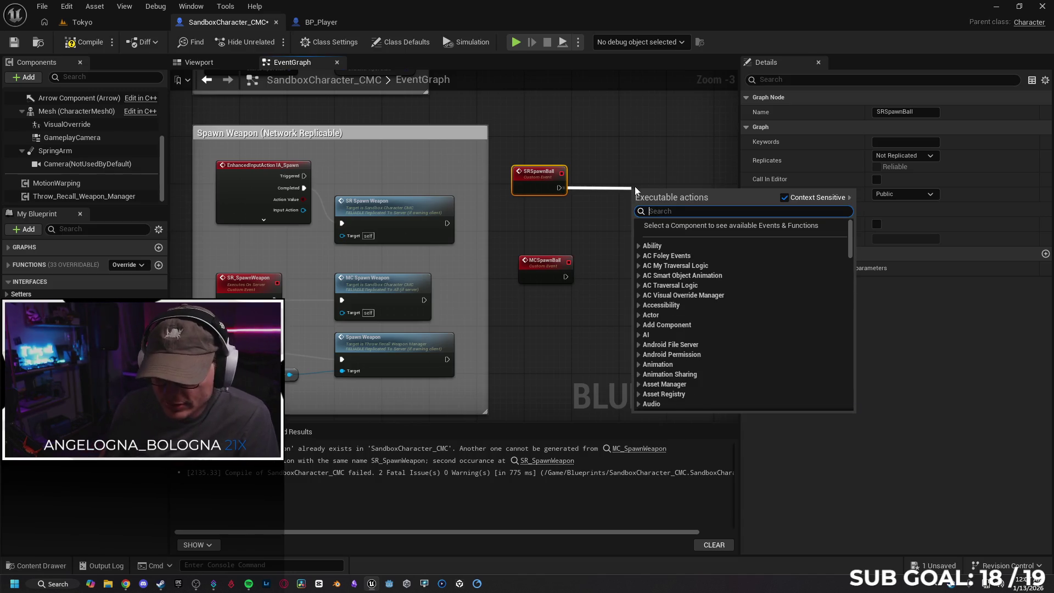
text(w)
key(Return)
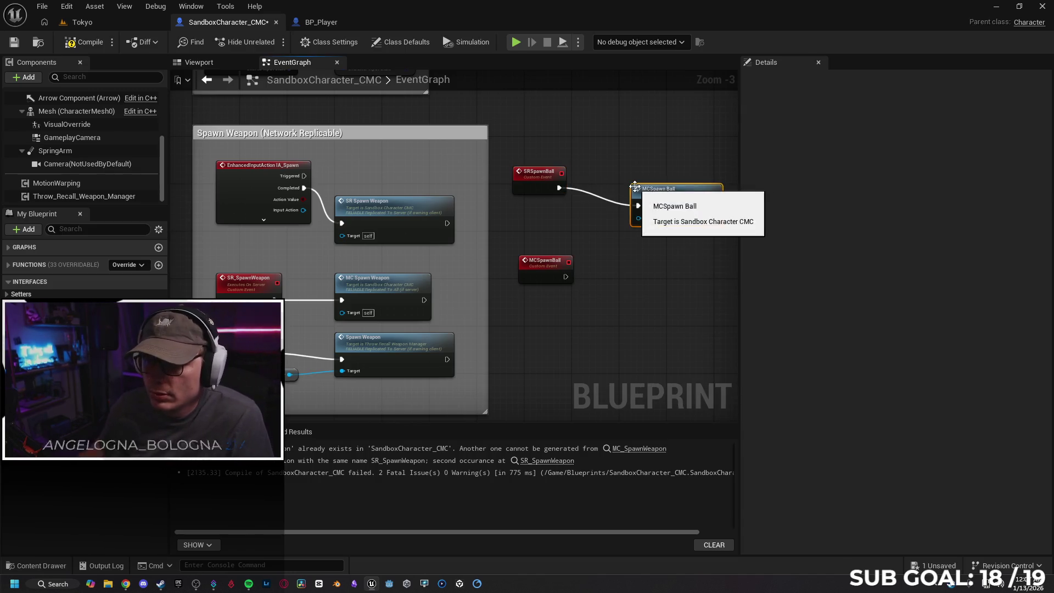
drag(662, 193, 650, 182)
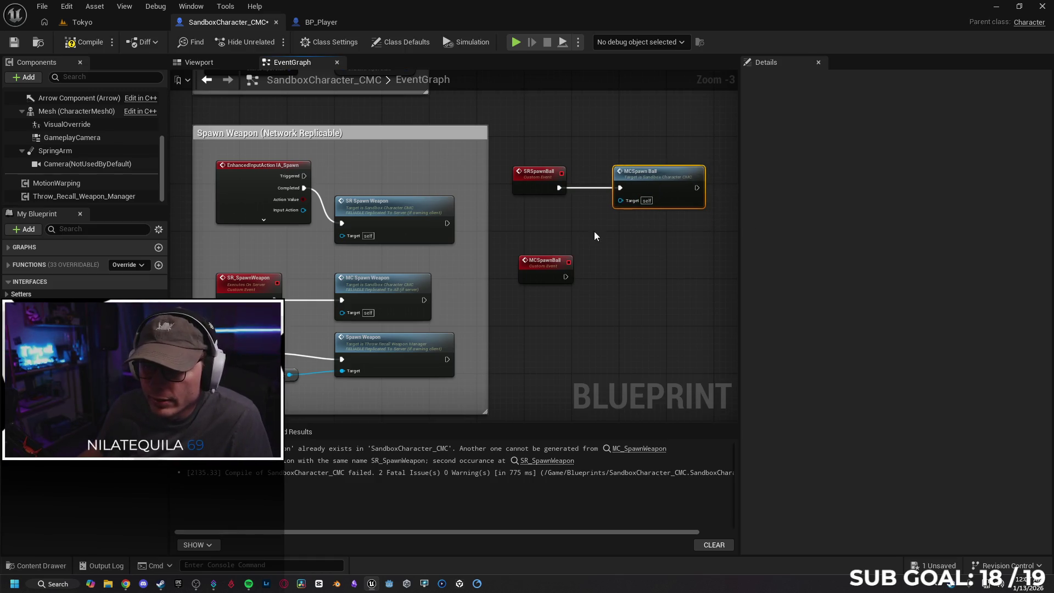
Step: Place a Spawn Weapon node with its Throw Recall Weapon Manager getter
drag(565, 277, 631, 275)
text(spawn)
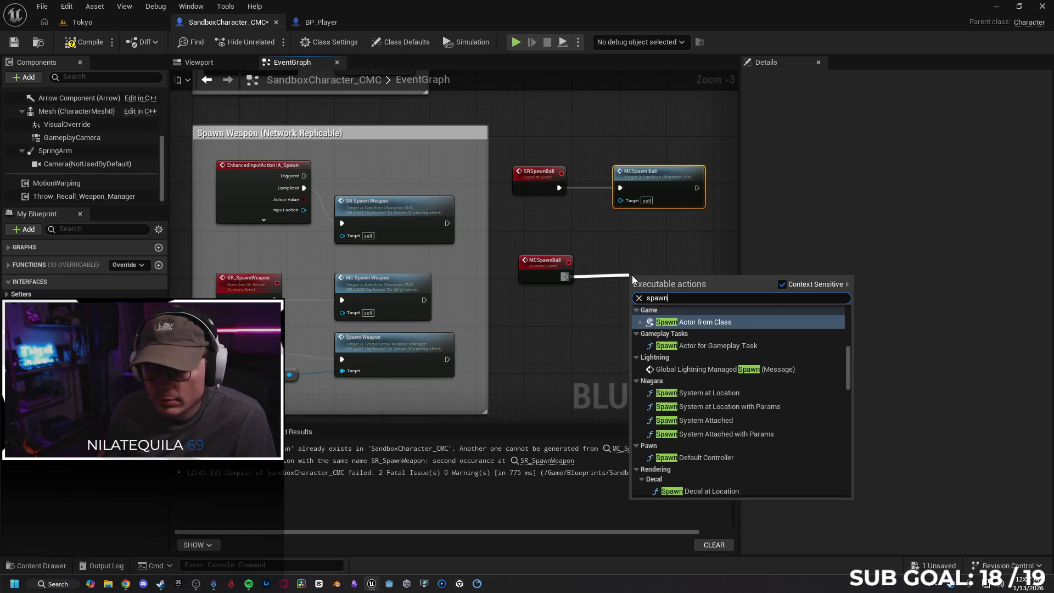
key(BackSpace)
key(BackSpace)
key(BackSpace)
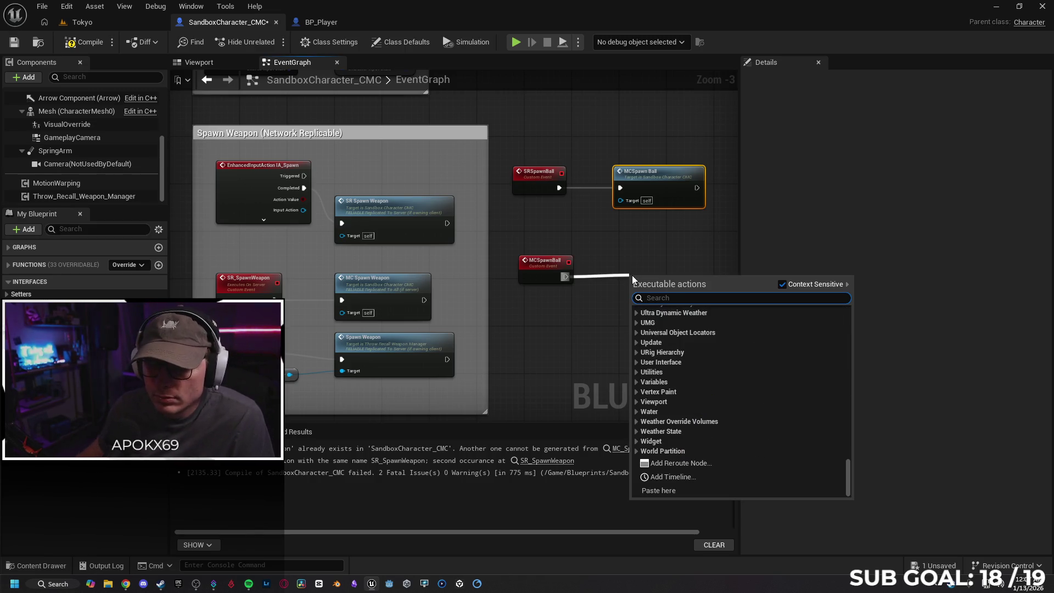
click(583, 326)
right_click(591, 321)
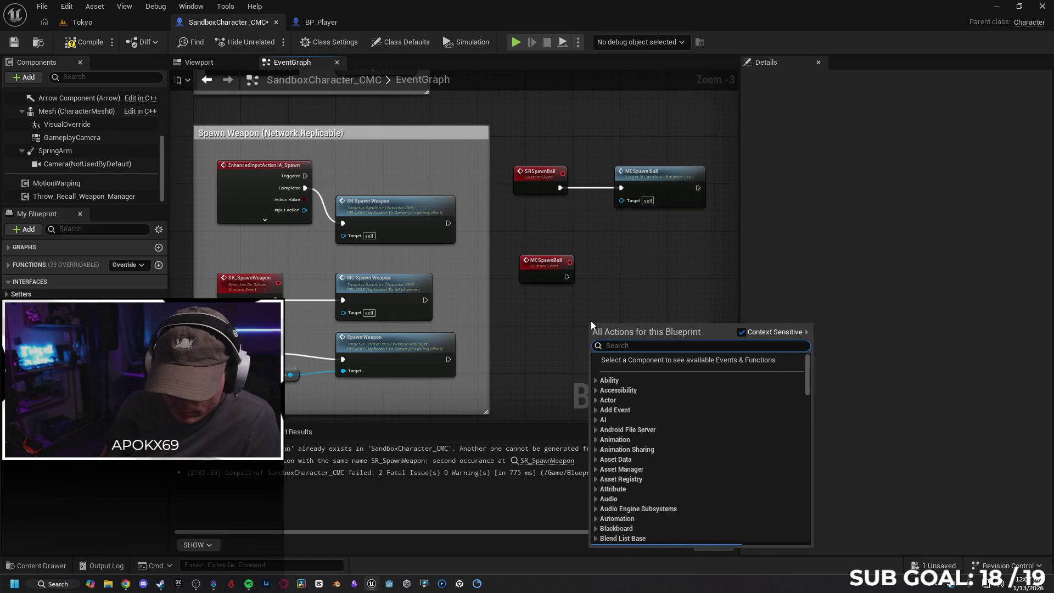
text(spawn we)
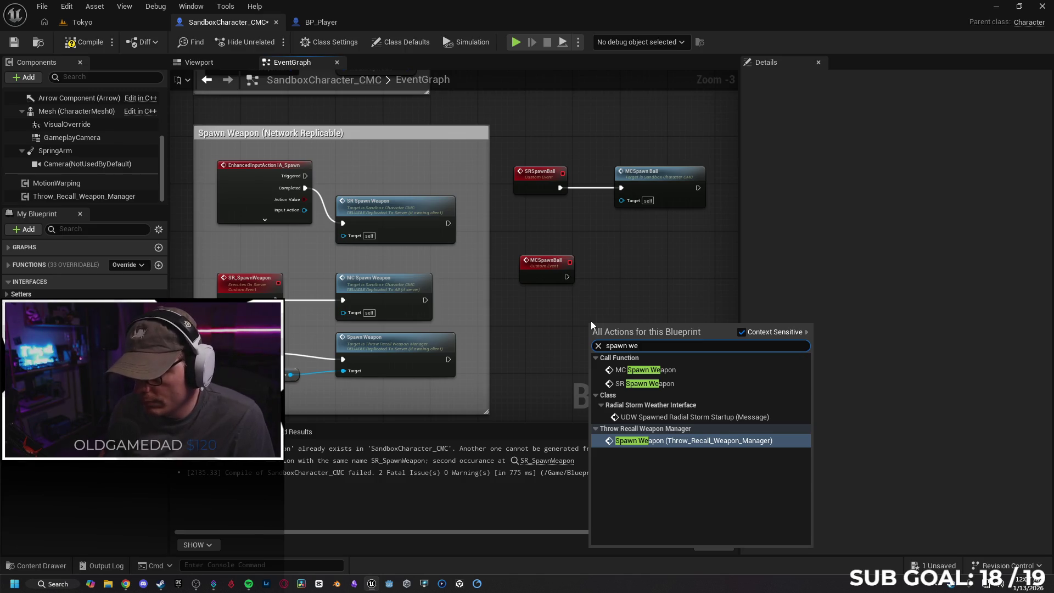
key(Return)
mouse_move(601, 338)
mouse_down()
mouse_move(620, 298)
mouse_move(685, 279)
mouse_up()
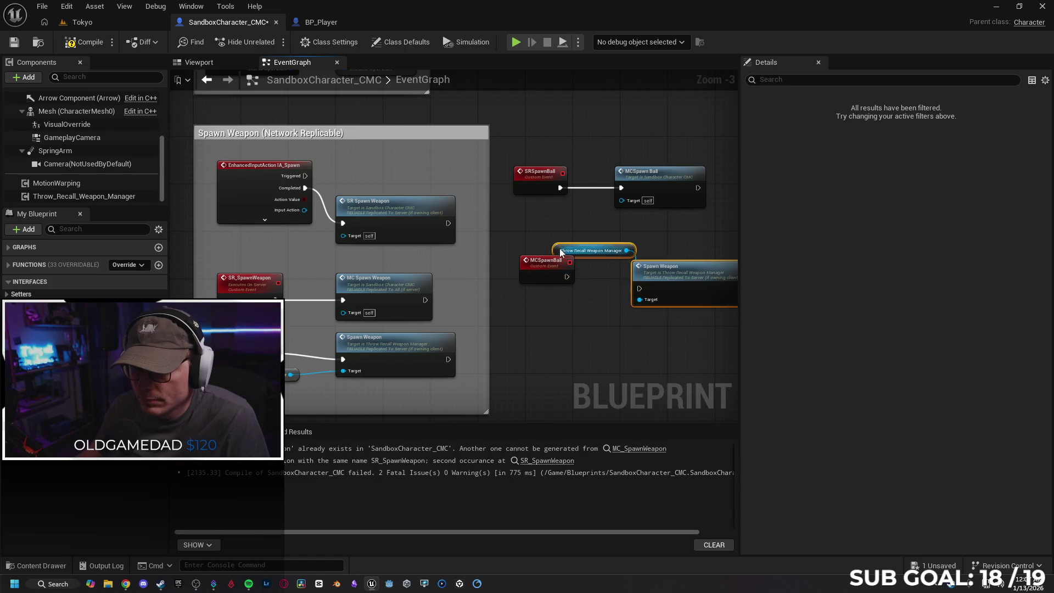
drag(556, 249, 522, 360)
Step: Arrange the getter and Spawn Weapon, and wire MCSpawnBall's execution output into Spawn Weapon
click(528, 313)
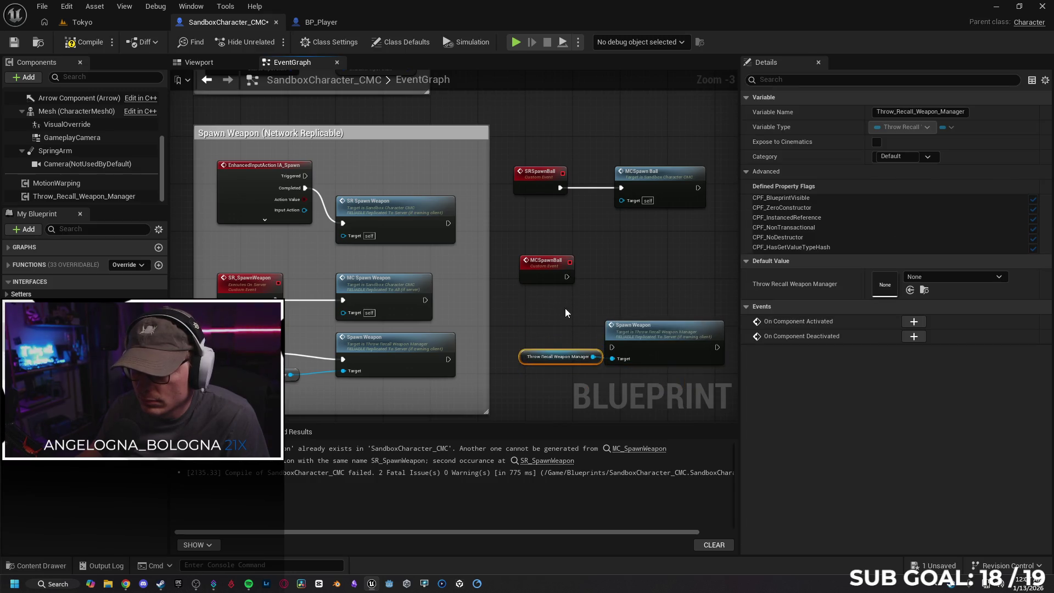
ctrl+click(665, 328)
drag(665, 329, 663, 273)
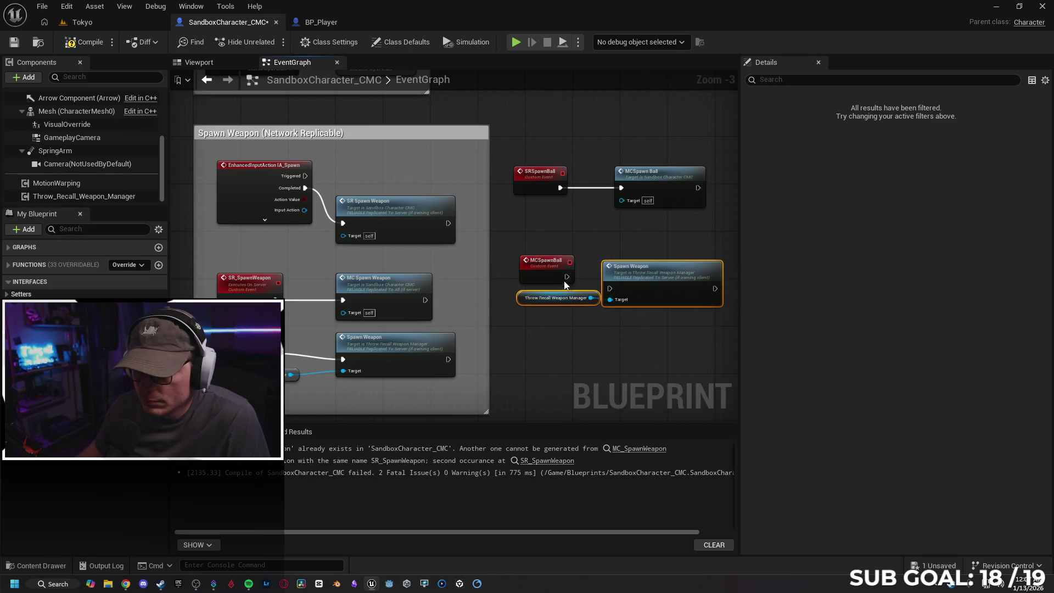
click(521, 325)
drag(520, 299, 522, 317)
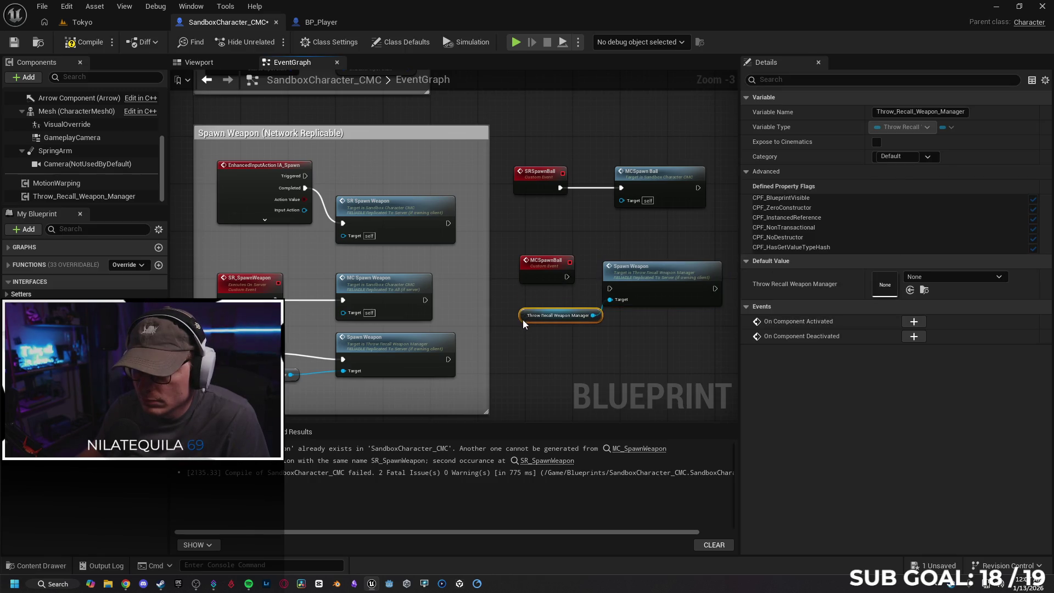
drag(566, 276, 610, 288)
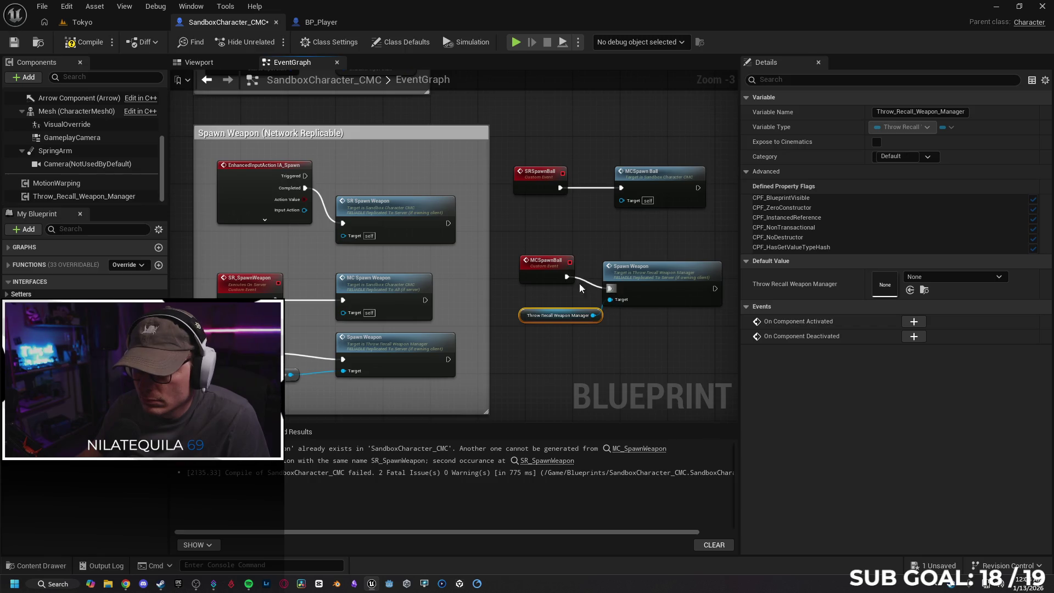
drag(543, 277, 540, 284)
click(543, 362)
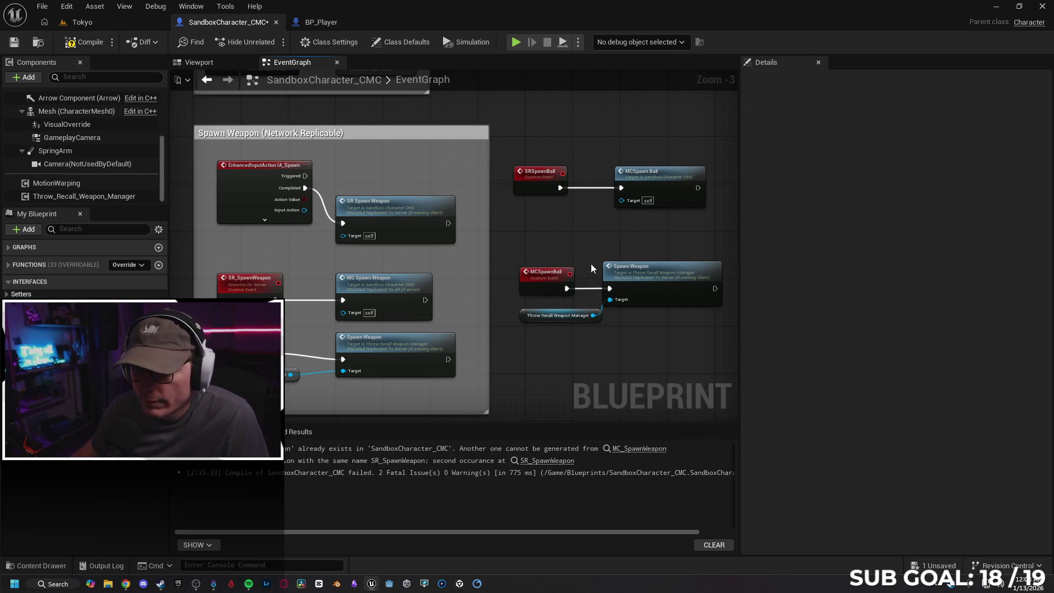
Step: Set the SRSpawnBall event to Run on Server
click(235, 278)
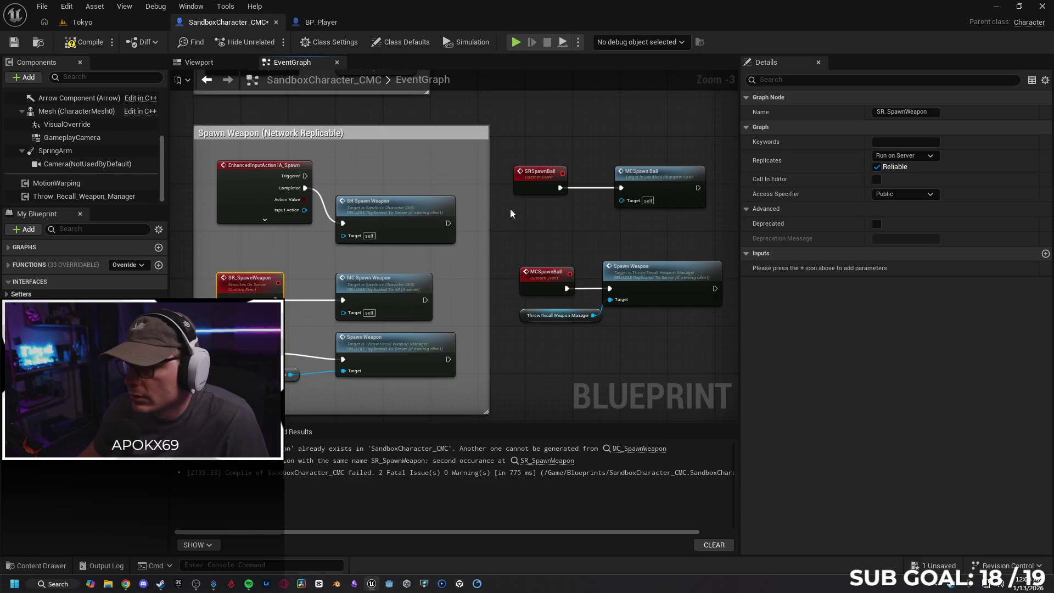
click(541, 173)
click(905, 156)
click(917, 196)
click(878, 168)
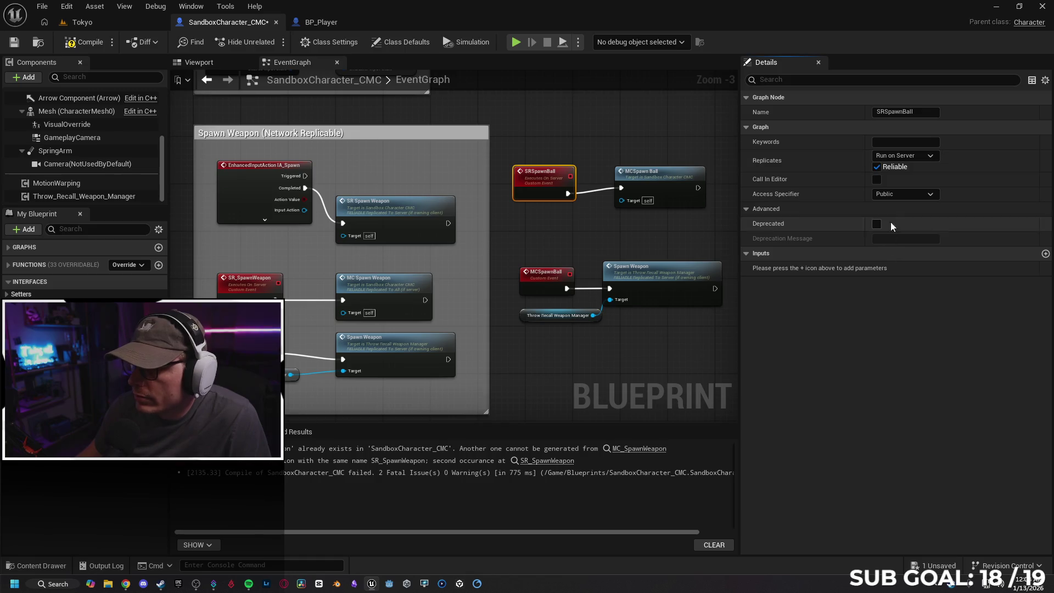
Step: Set the MCSpawnBall event to Multicast and make it Reliable
click(241, 336)
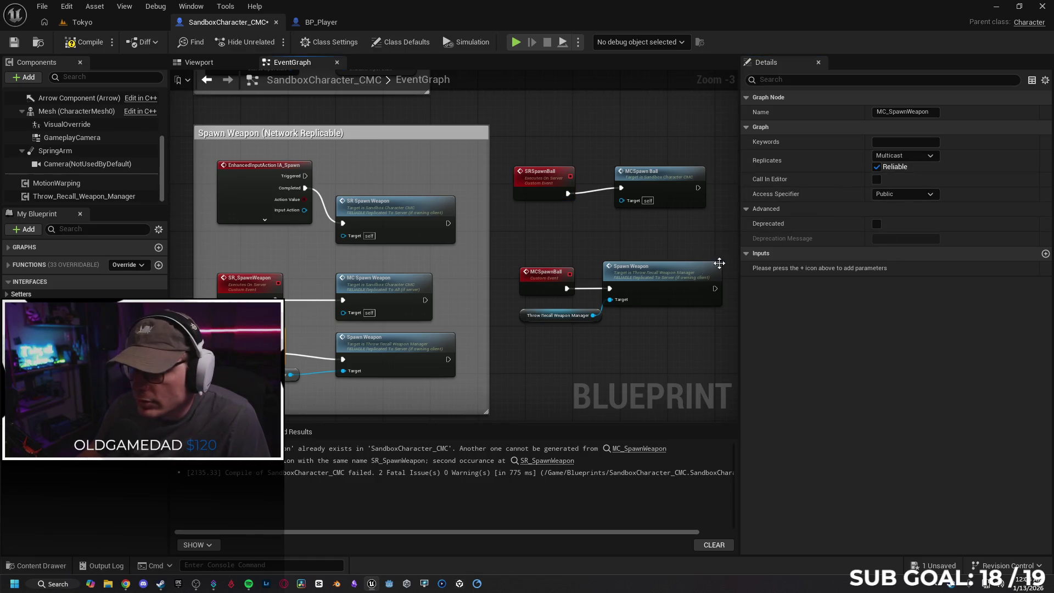
click(527, 283)
click(905, 156)
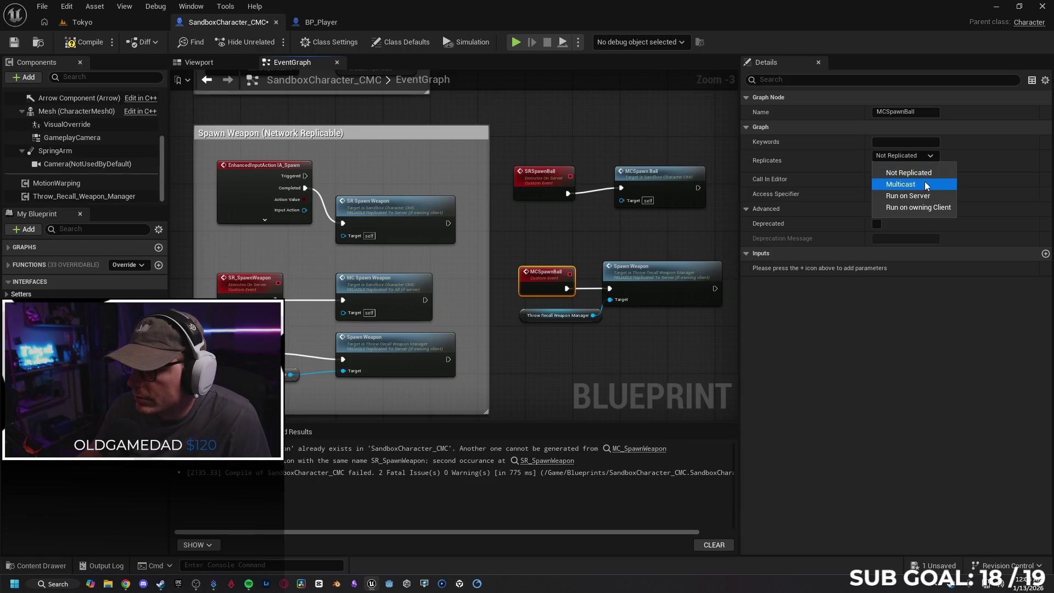
click(925, 170)
click(905, 155)
click(897, 183)
click(876, 167)
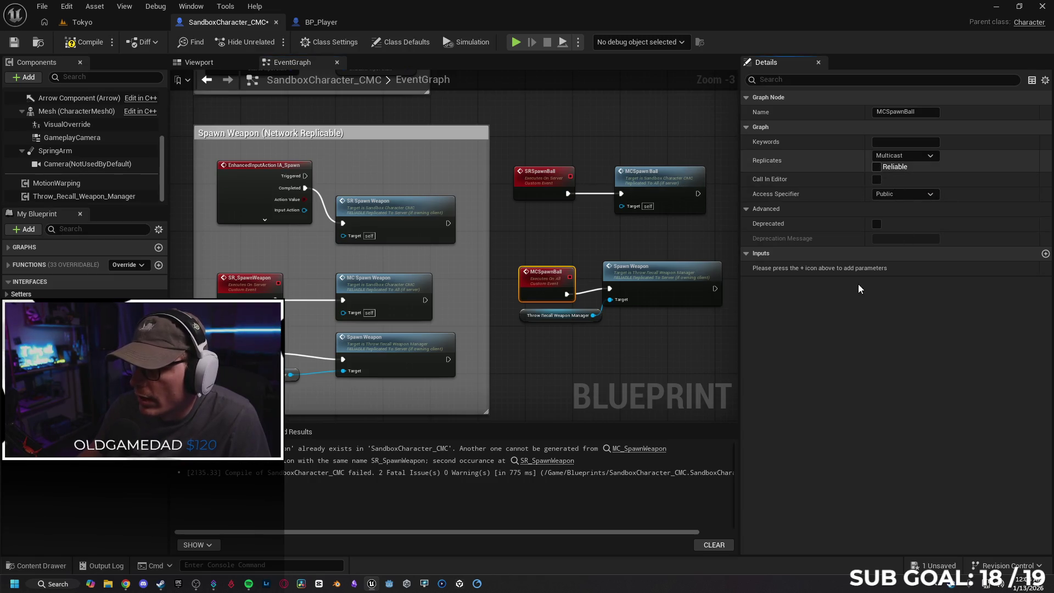
Step: Delete the lone SR_SpawnWeapon custom event node
mouse_move(624, 354)
mouse_down()
mouse_move(628, 320)
mouse_move(481, 338)
mouse_up()
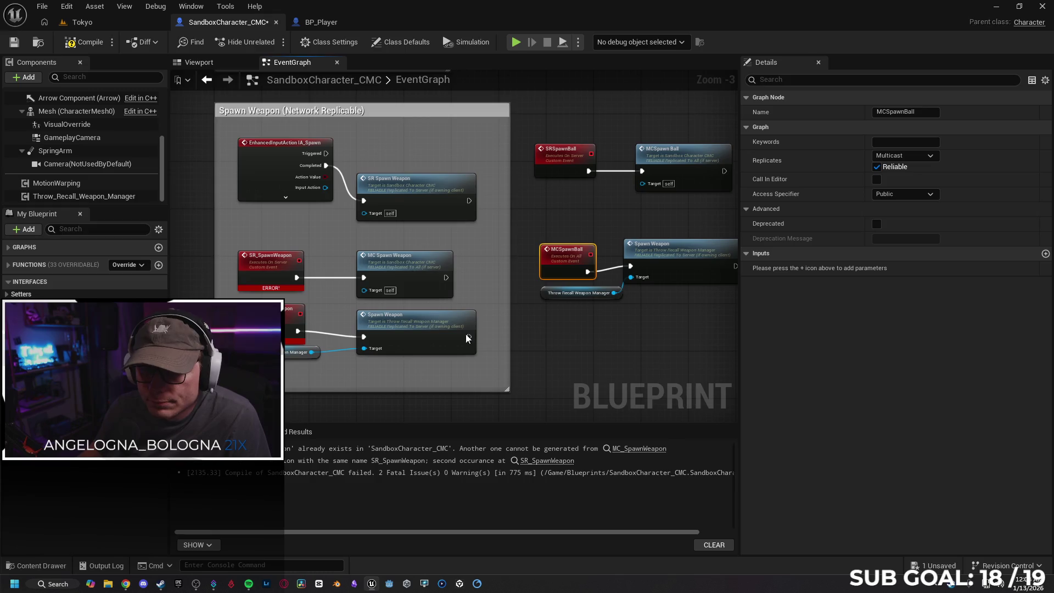
click(275, 153)
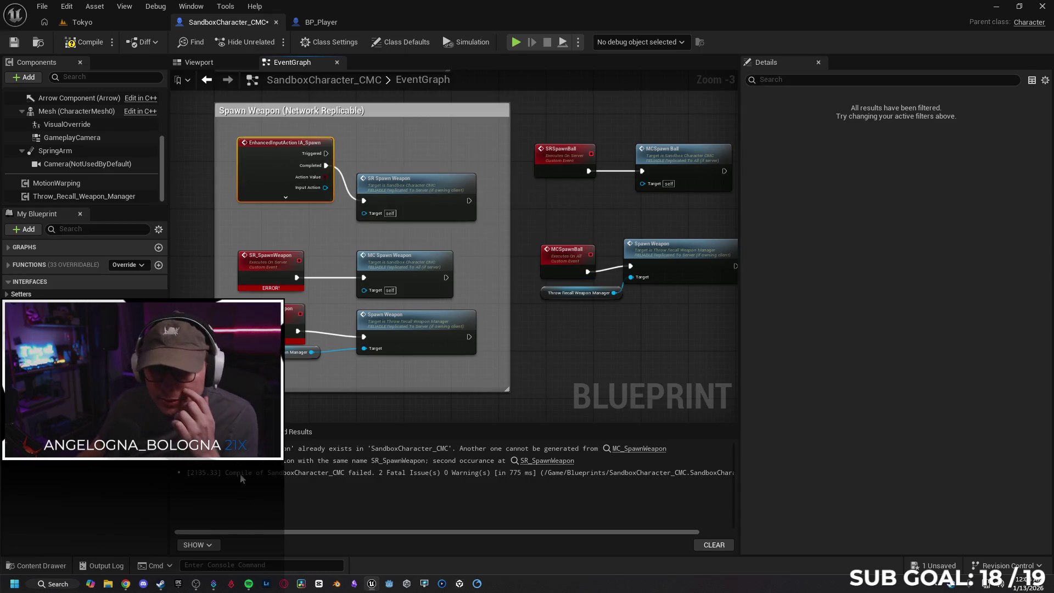
mouse_move(223, 223)
mouse_down()
mouse_move(209, 258)
mouse_move(538, 286)
mouse_move(525, 248)
mouse_move(525, 268)
mouse_up()
scroll(568, 250, up, 1)
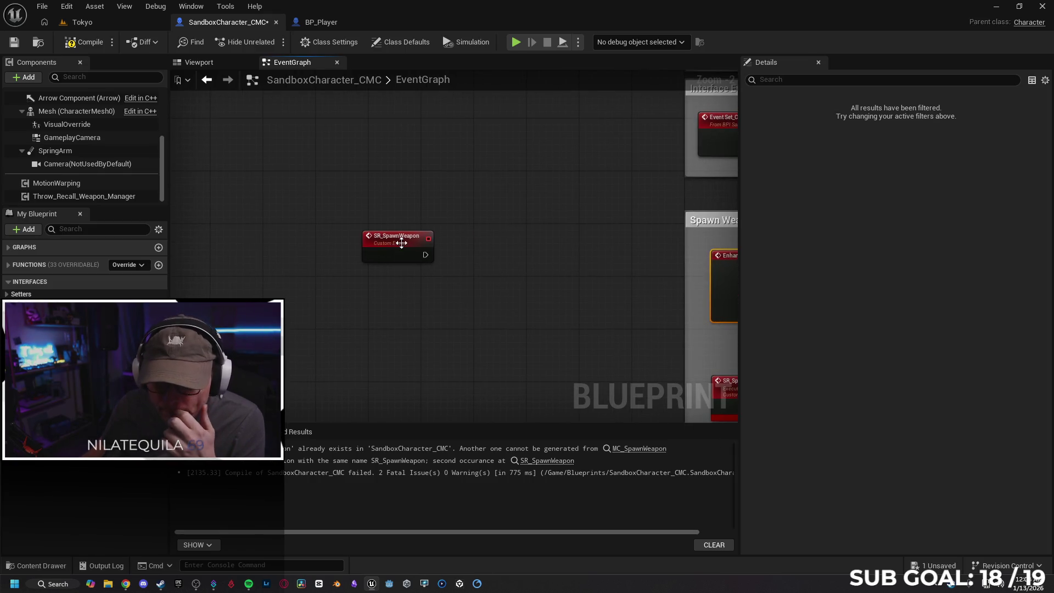
click(423, 254)
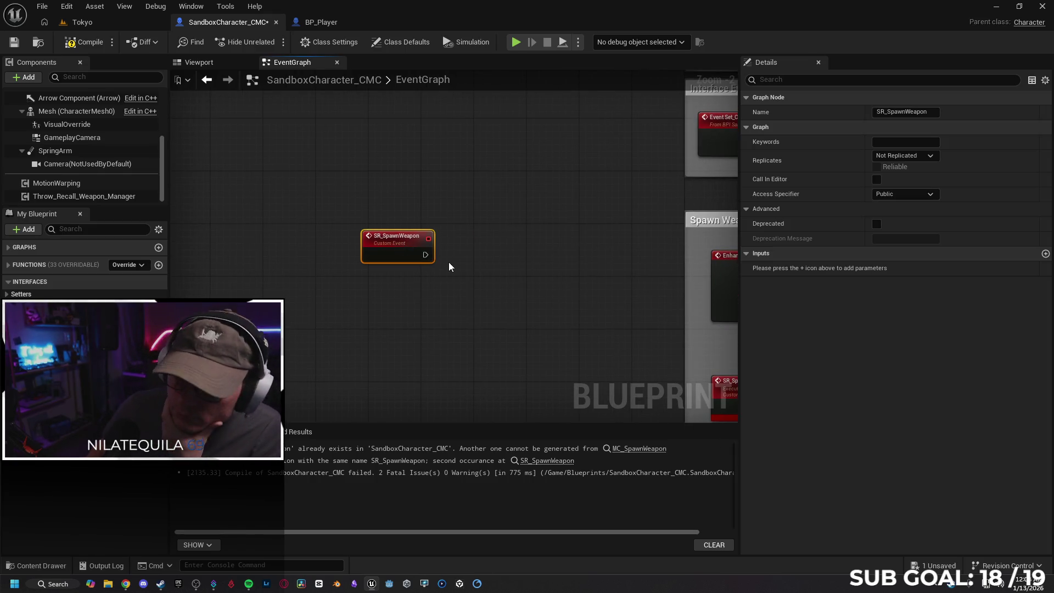
key(Delete)
scroll(390, 225, down, 3)
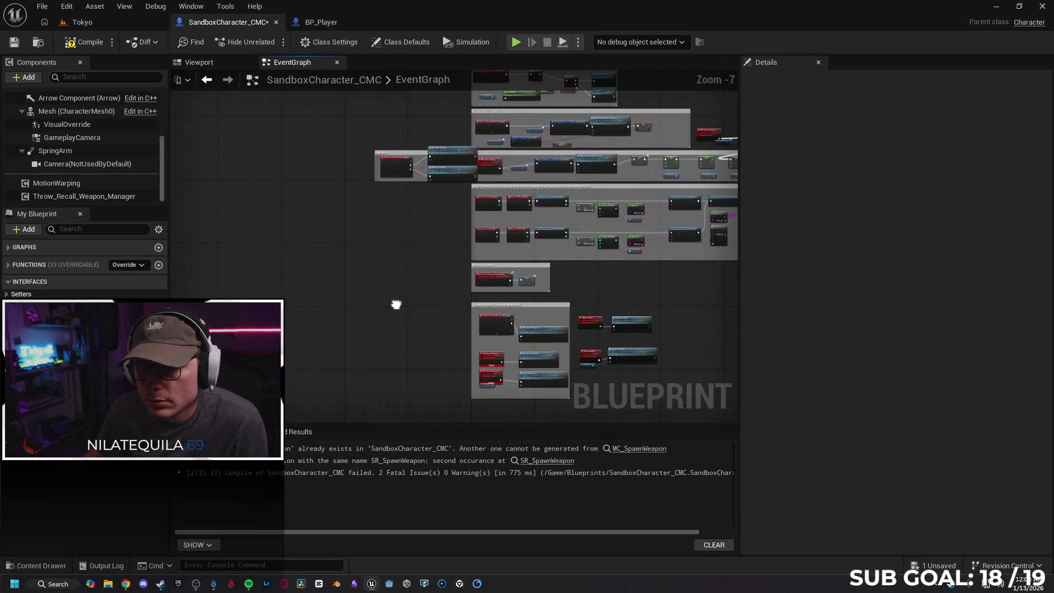
scroll(313, 222, up, 3)
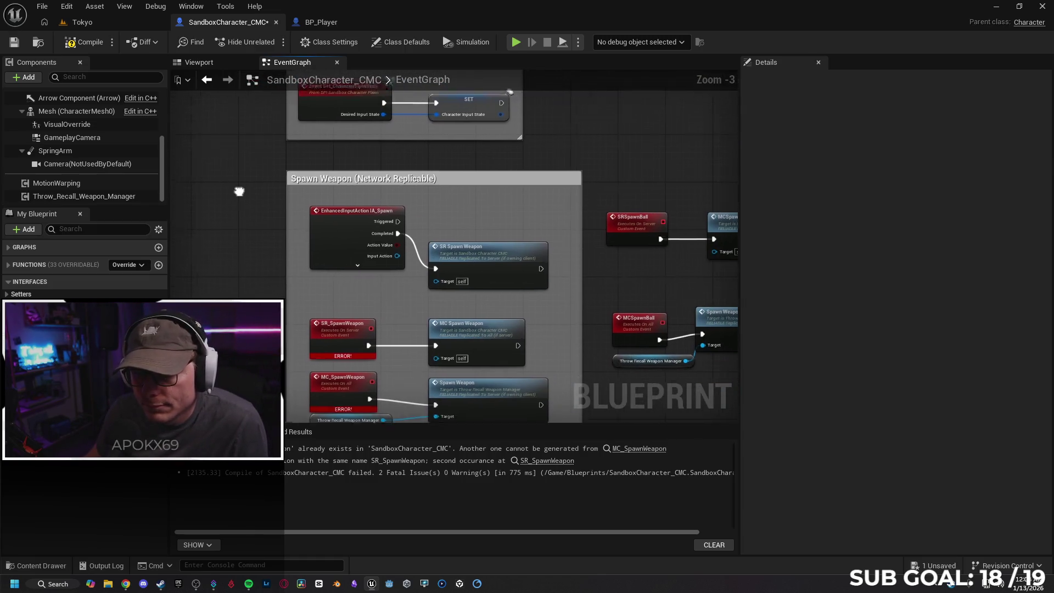
click(335, 218)
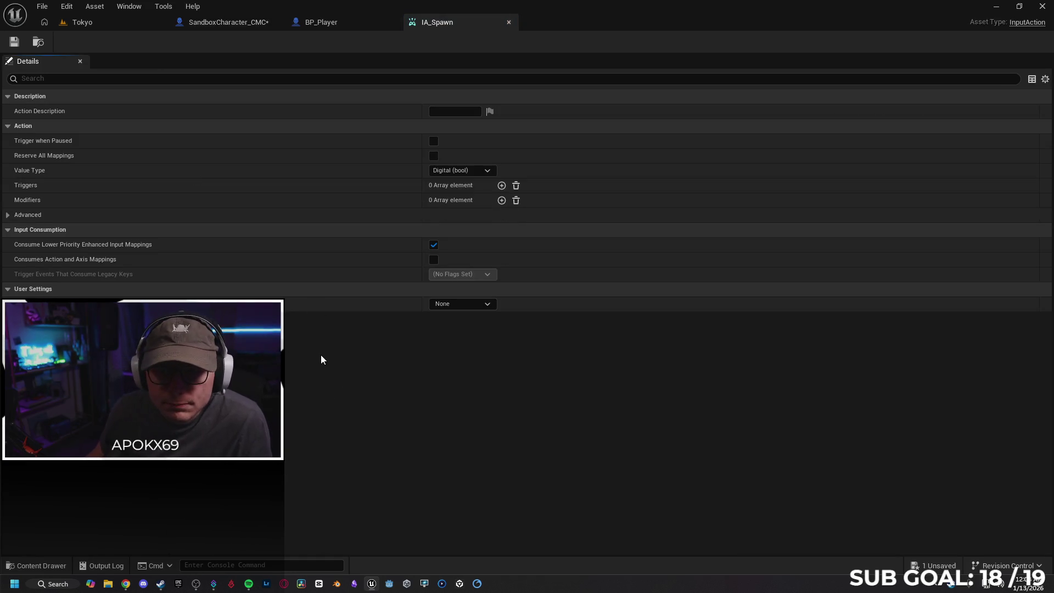
Step: Toggle IA_Spawn's advanced settings and browse the Content Drawer up to the top-level Content folder
click(9, 216)
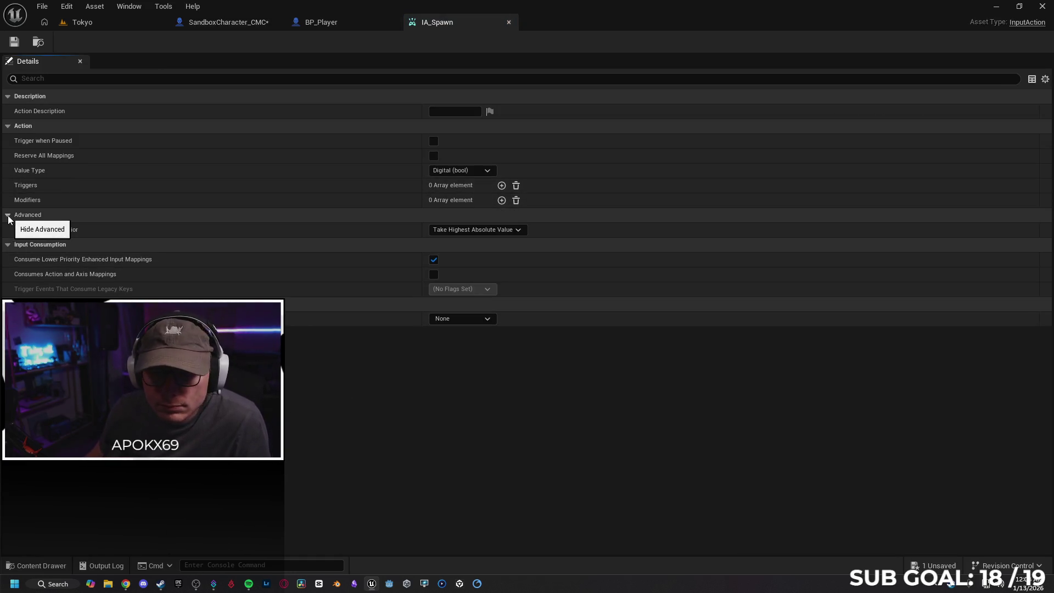
click(8, 215)
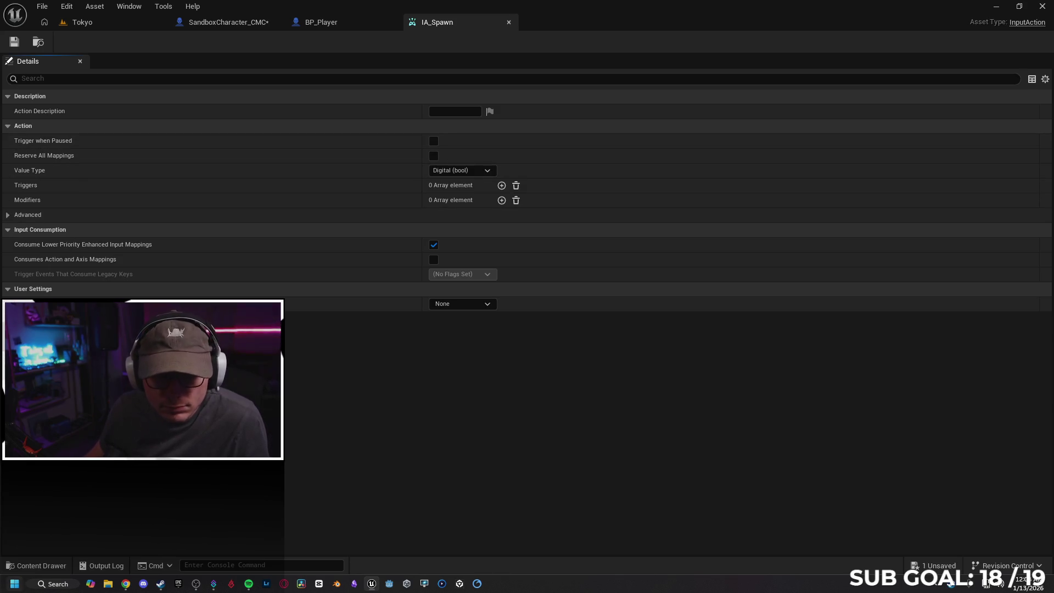
click(36, 565)
scroll(66, 500, up, 3)
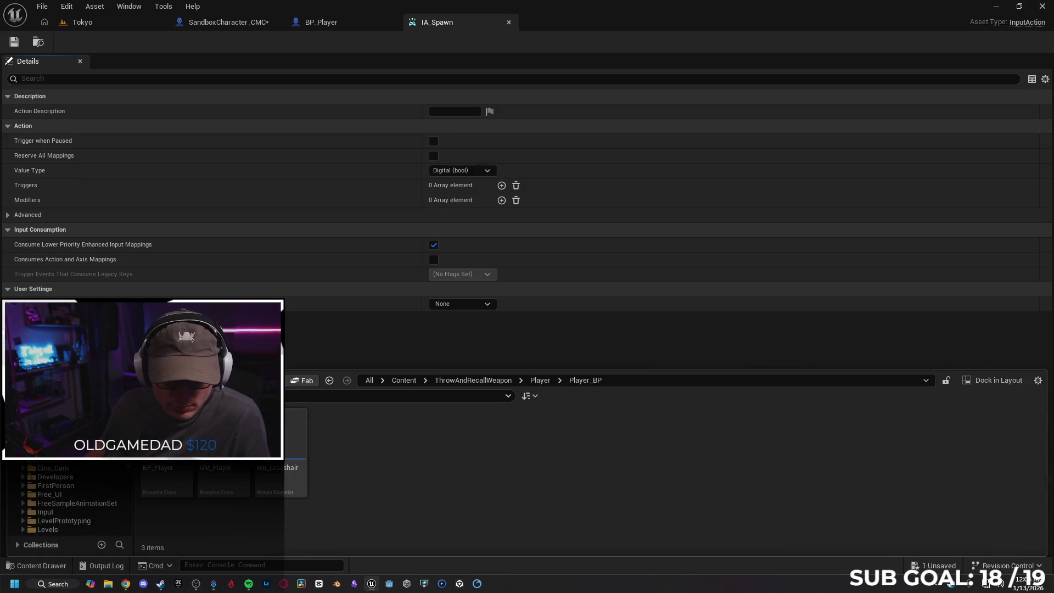
scroll(100, 473, down, 5)
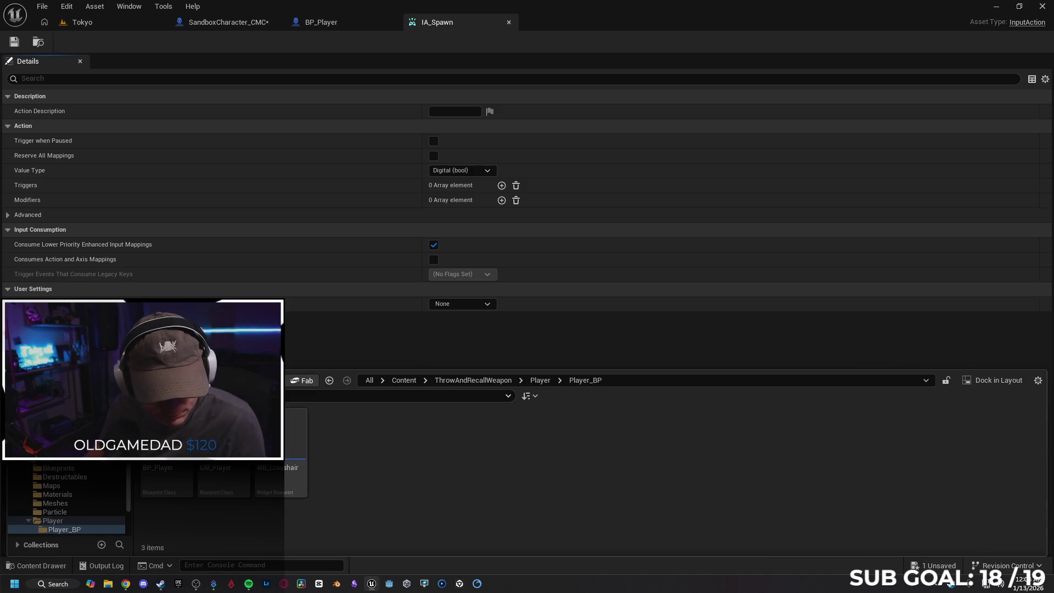
scroll(79, 486, down, 2)
key(Left)
key(Left)
key(Left)
scroll(65, 493, up, 5)
key(Left)
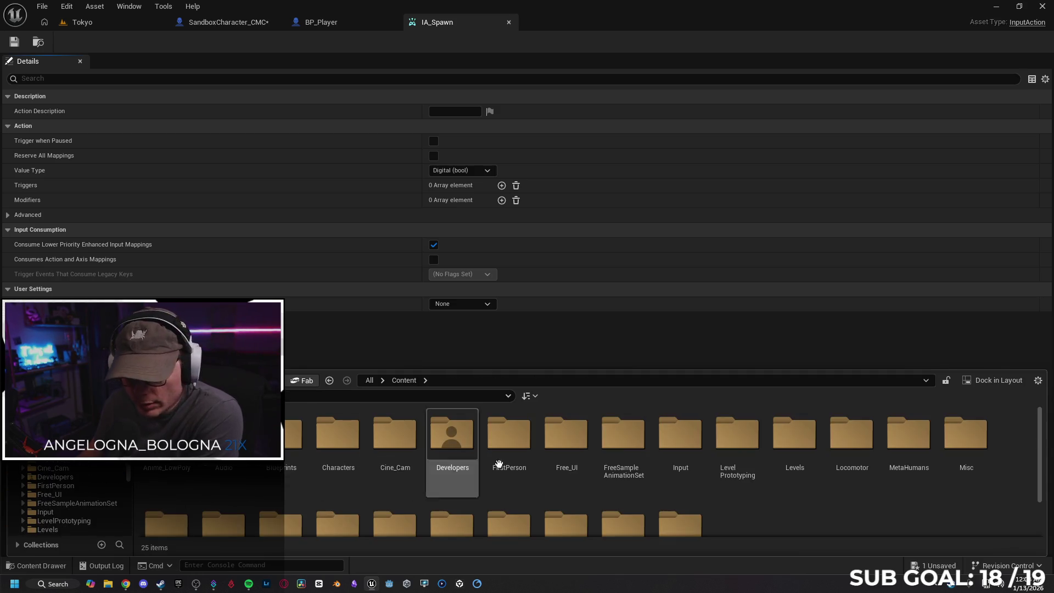
scroll(776, 457, down, 1)
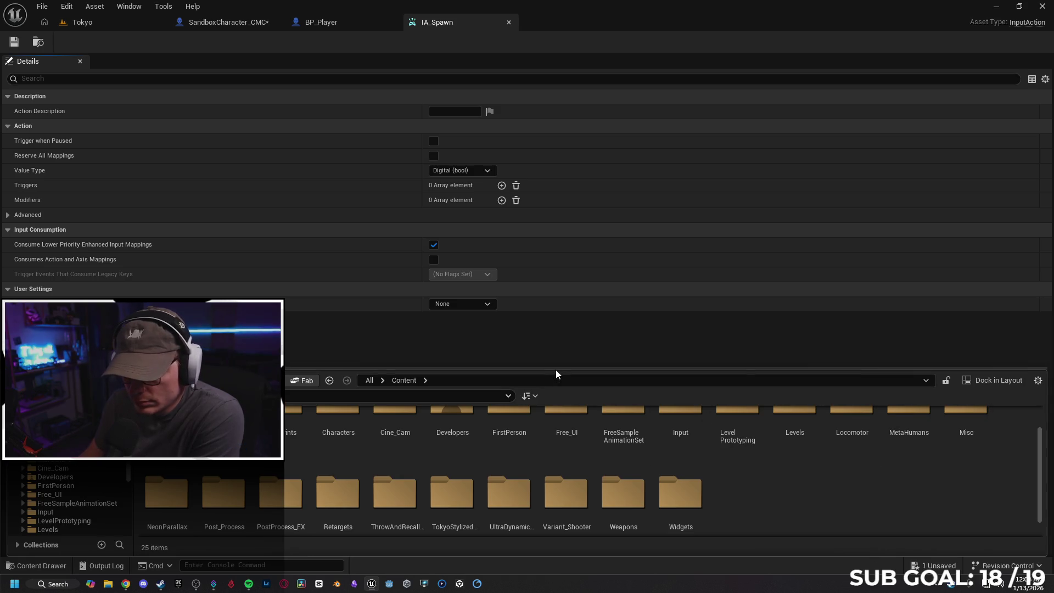
Step: Open IA_Spawn from Content > Input, select it, then return to SandboxCharacter_CMC
drag(554, 366, 583, 290)
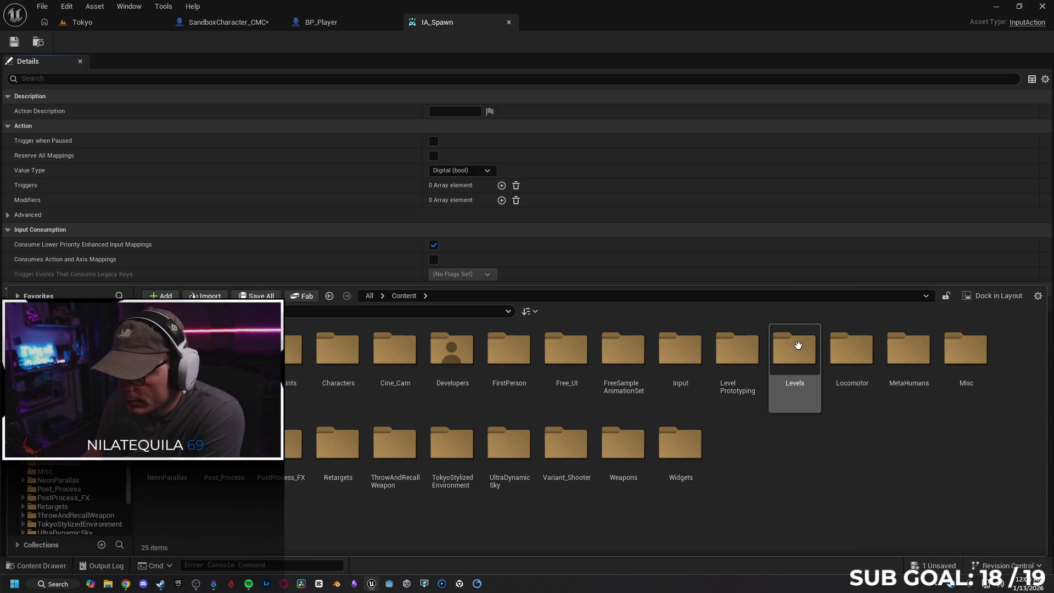
double_click(679, 348)
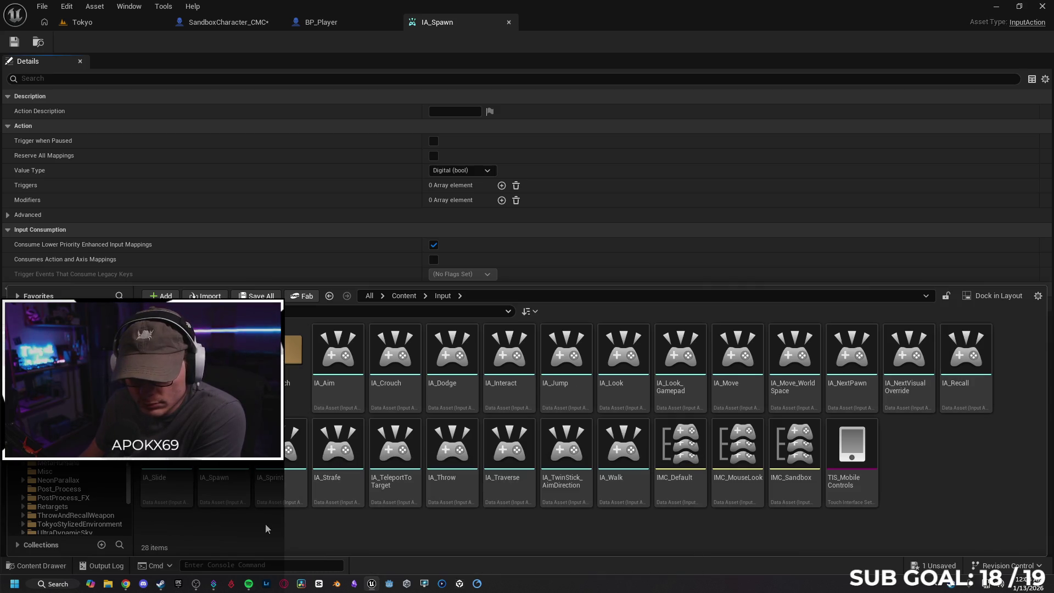
double_click(217, 486)
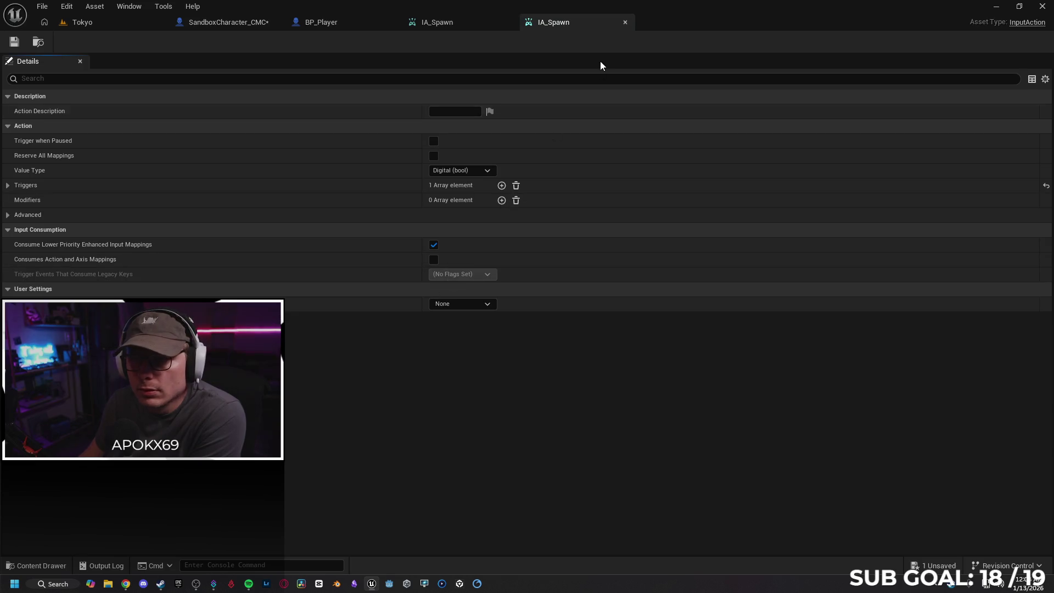
click(624, 23)
click(48, 567)
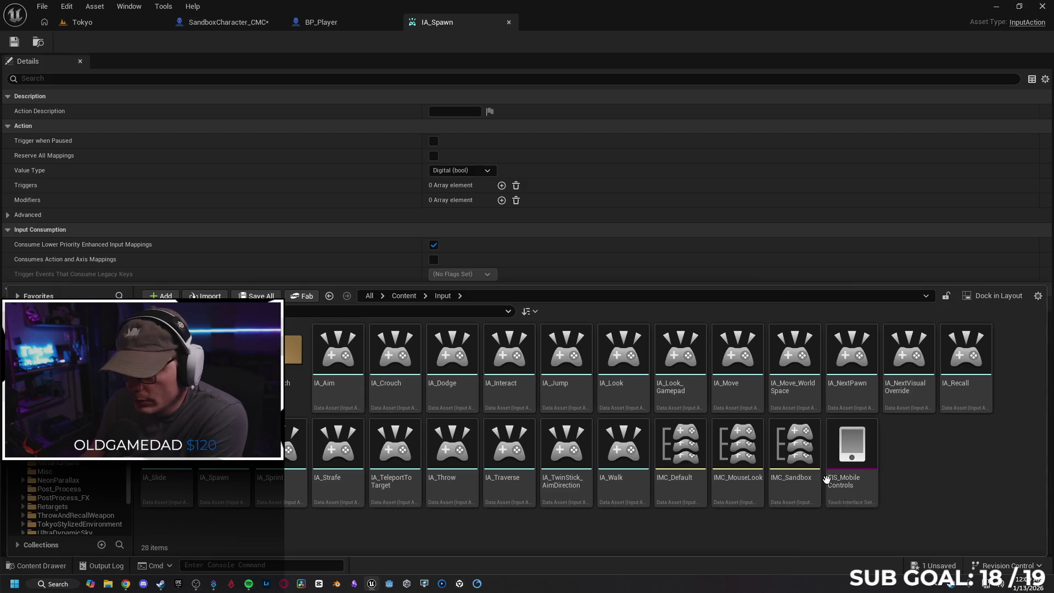
click(211, 475)
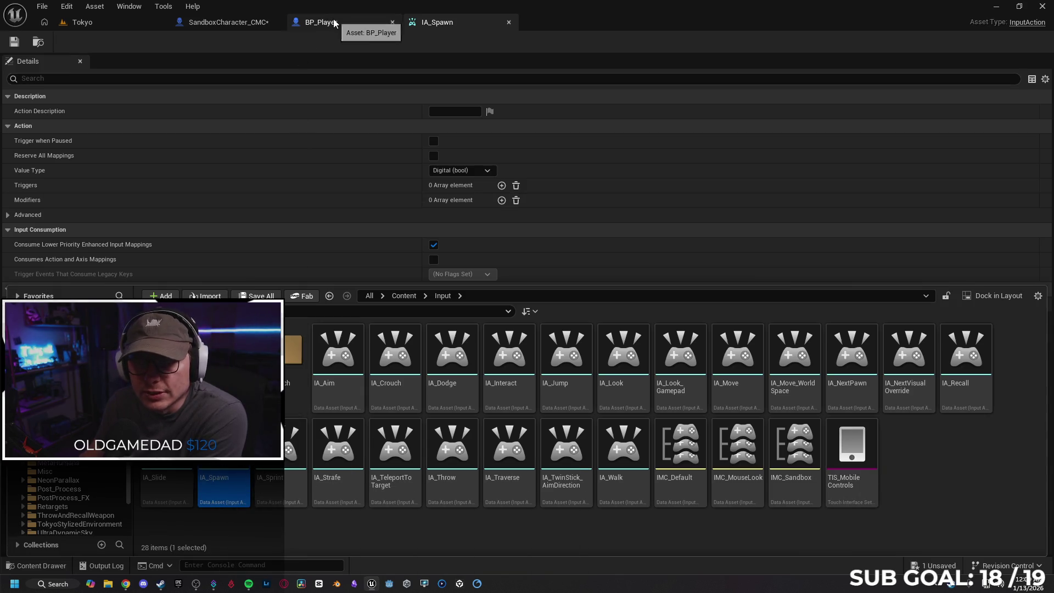
click(230, 23)
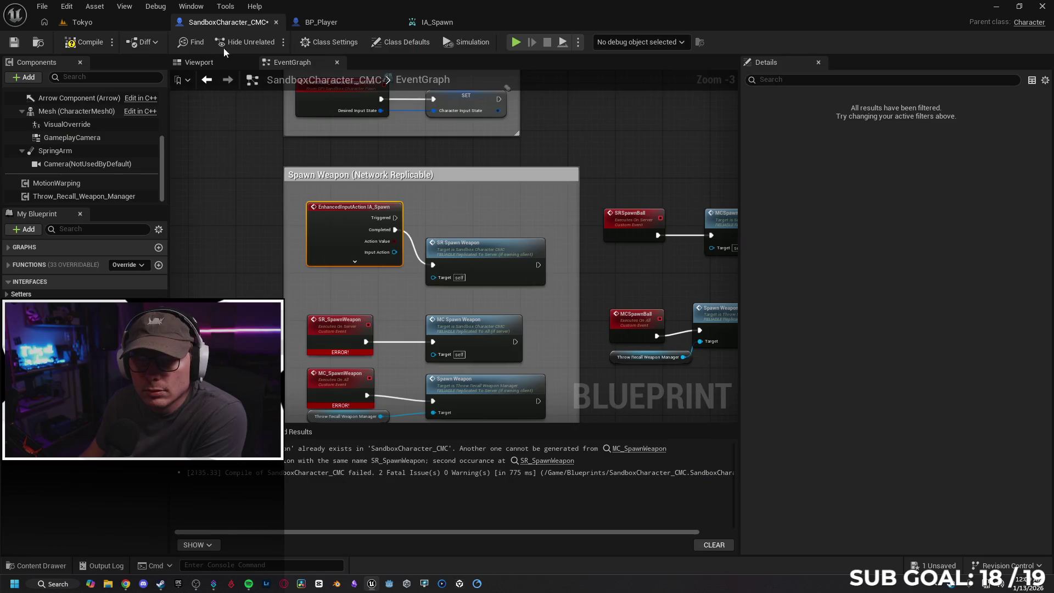
Step: Search the graph's action list for IA_spawn, then cancel the search
right_click(229, 241)
text(IA_spawn)
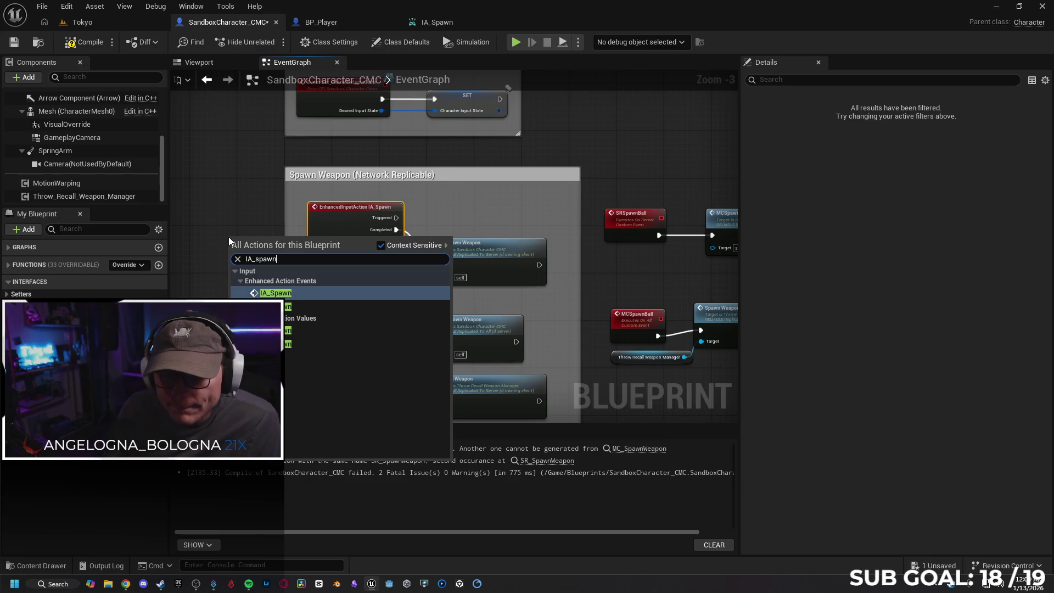
key(BackSpace)
key(BackSpace)
key(BackSpace)
key(BackSpace)
key(BackSpace)
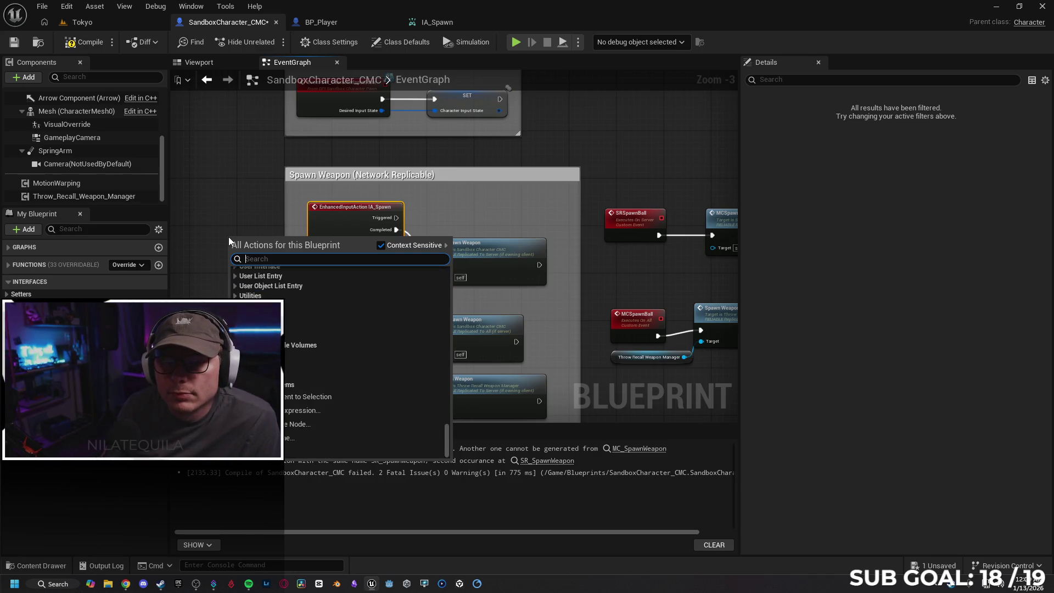
key(Escape)
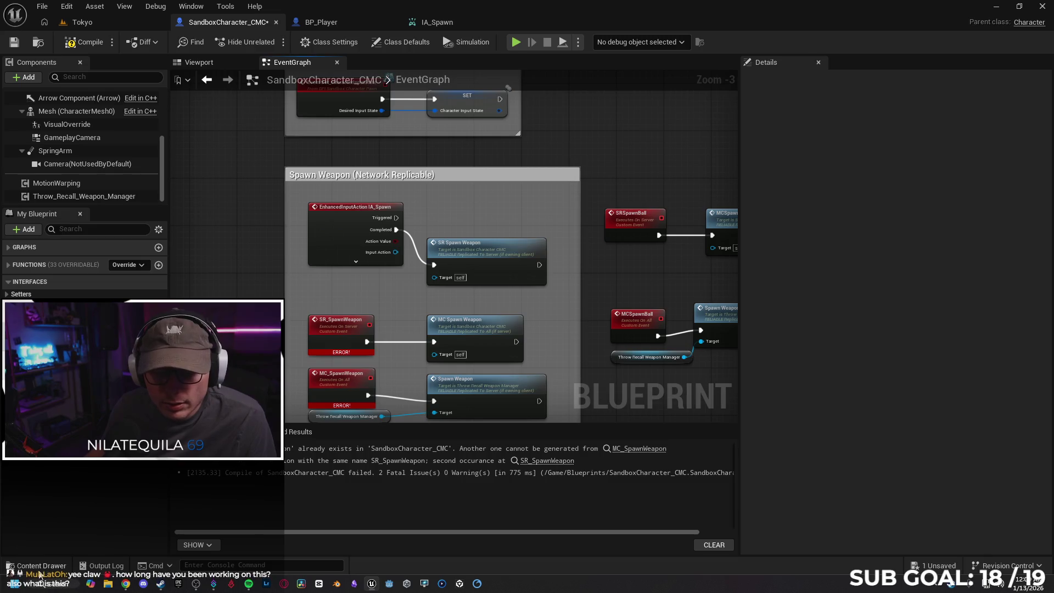
Step: Go to ThrowAndRecallWeapon > Player in the Content Drawer and delete the Player_Inputs folder
click(35, 565)
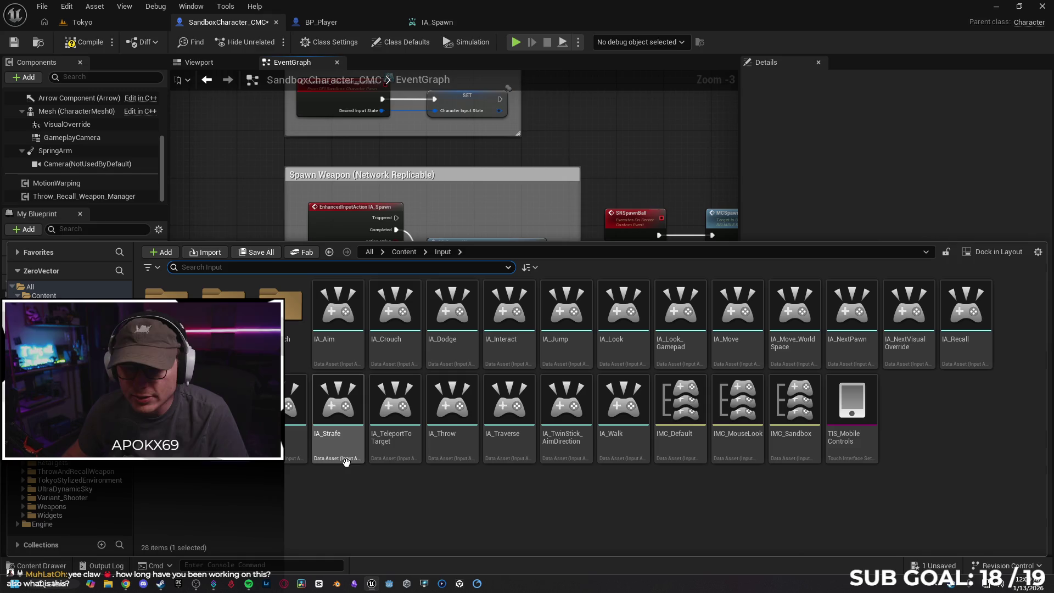
click(410, 527)
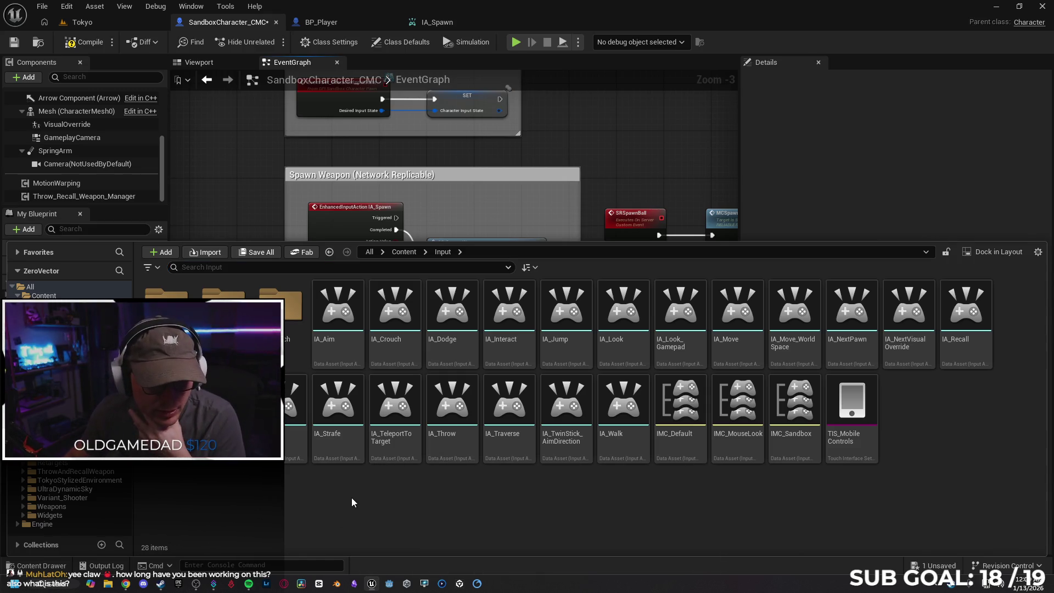
key(alt+Left)
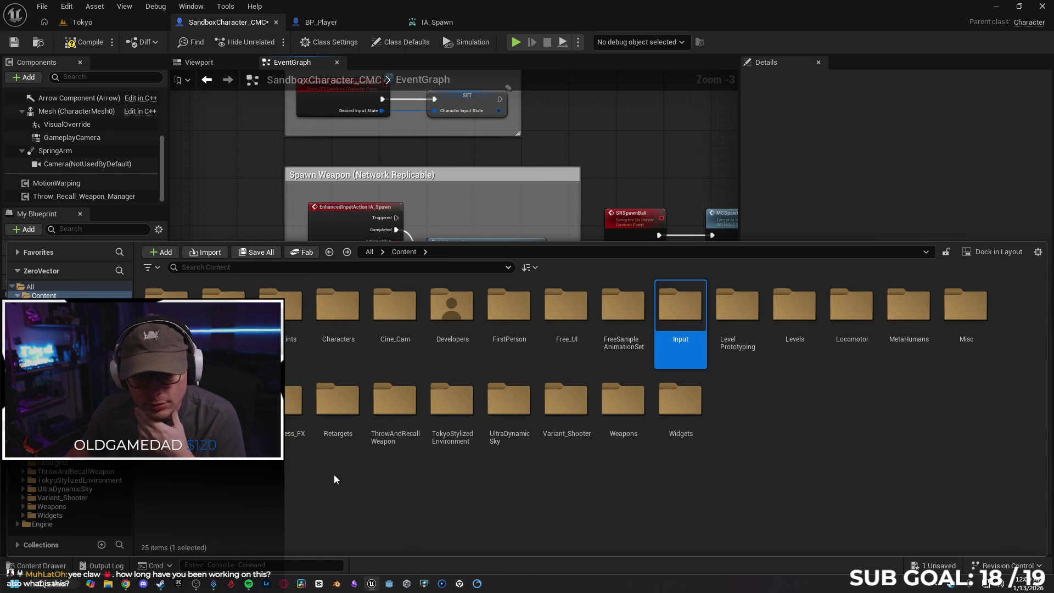
double_click(387, 398)
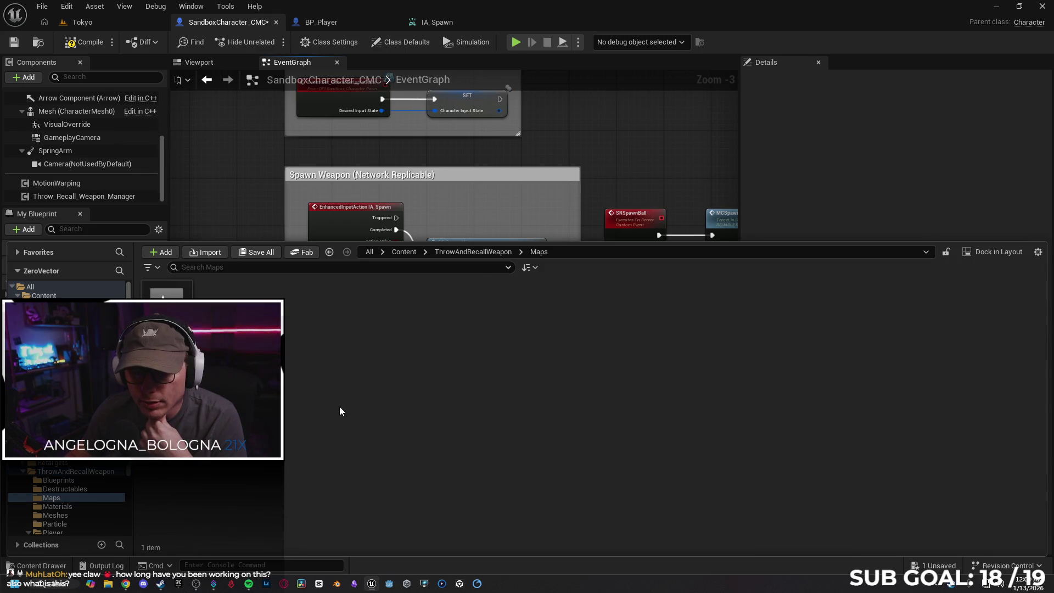
double_click(508, 305)
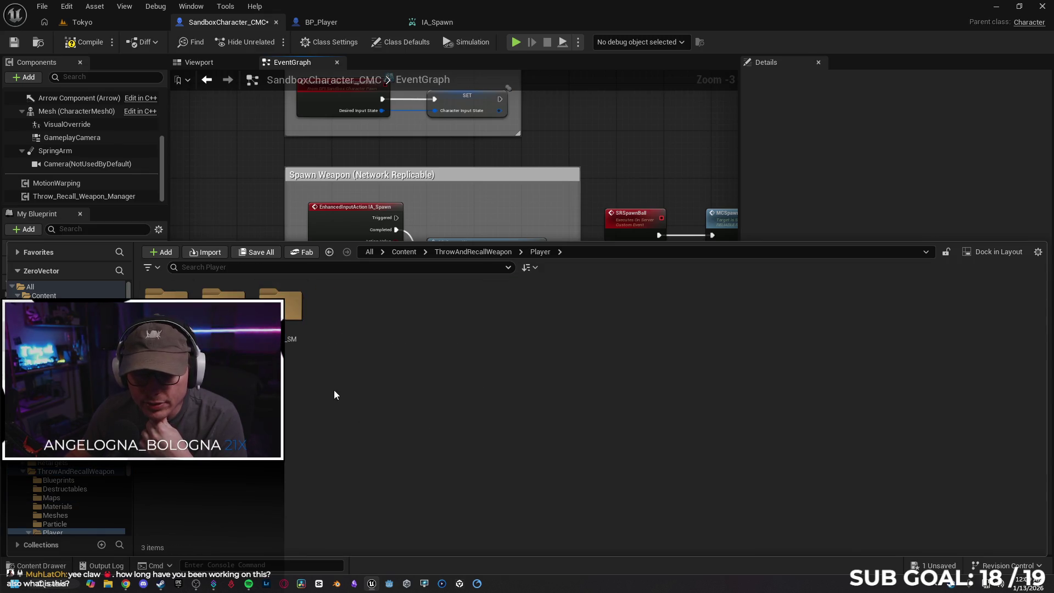
key(Delete)
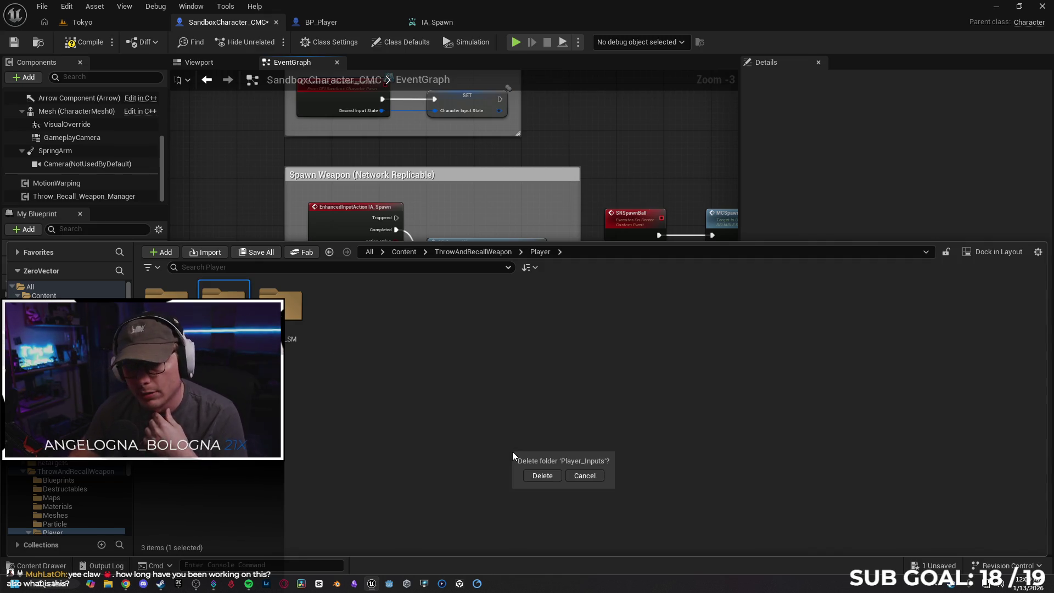
Step: Confirm the Player_Inputs deletion, then cancel it because its input assets are still referenced
click(544, 475)
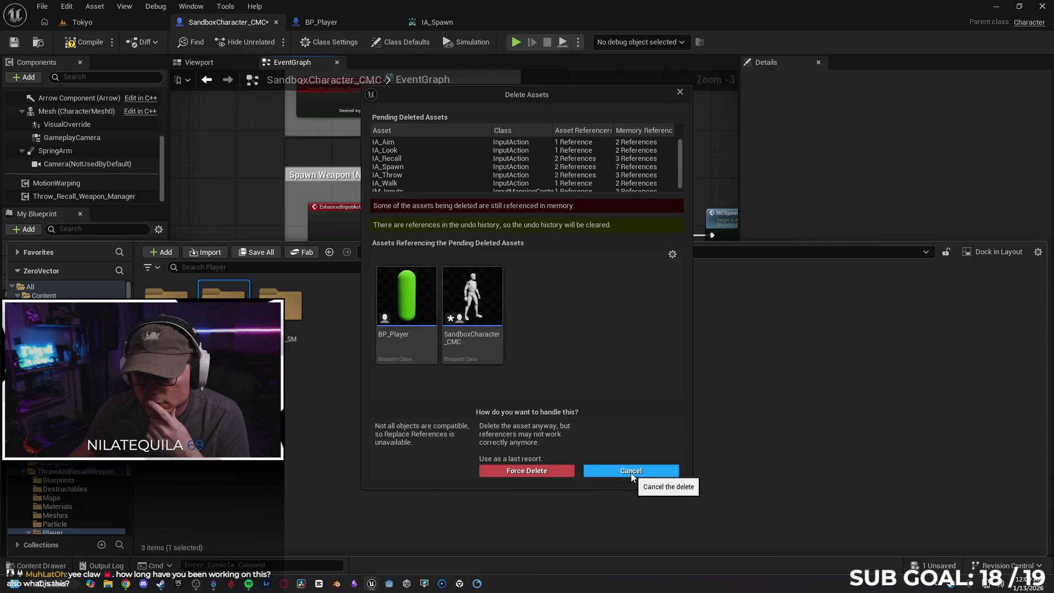
click(630, 472)
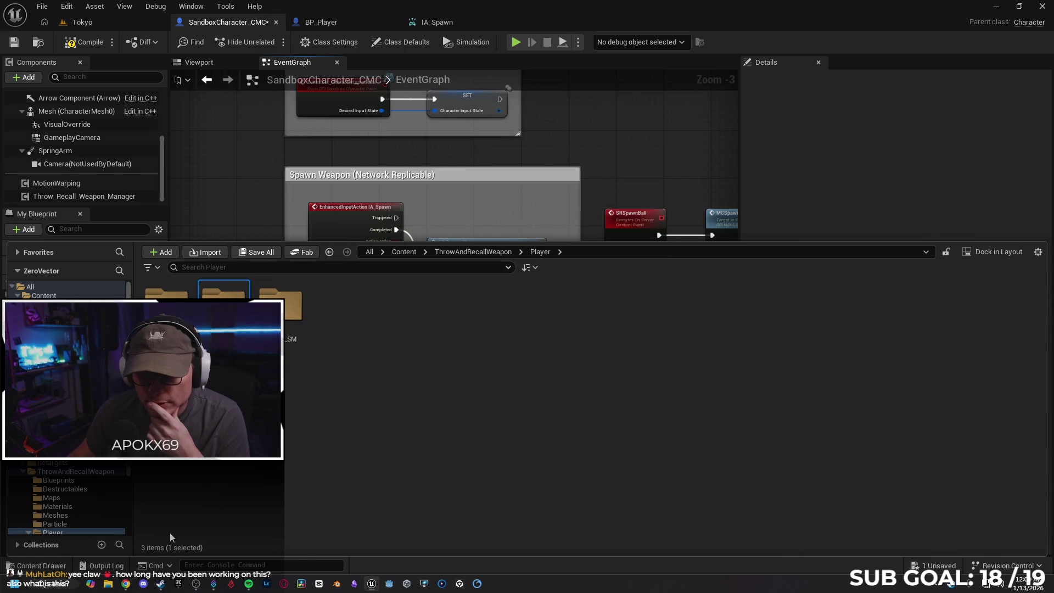
click(70, 571)
click(70, 571)
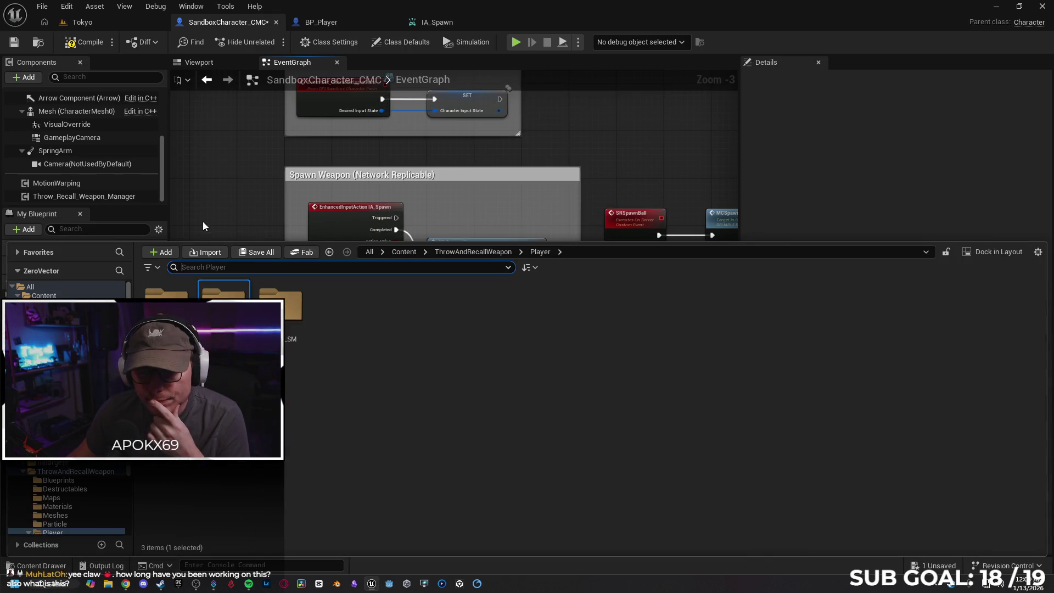
Step: Replace the old IA_Spawn event with one dragged in from the Content > Input folder
click(337, 240)
click(337, 240)
key(Delete)
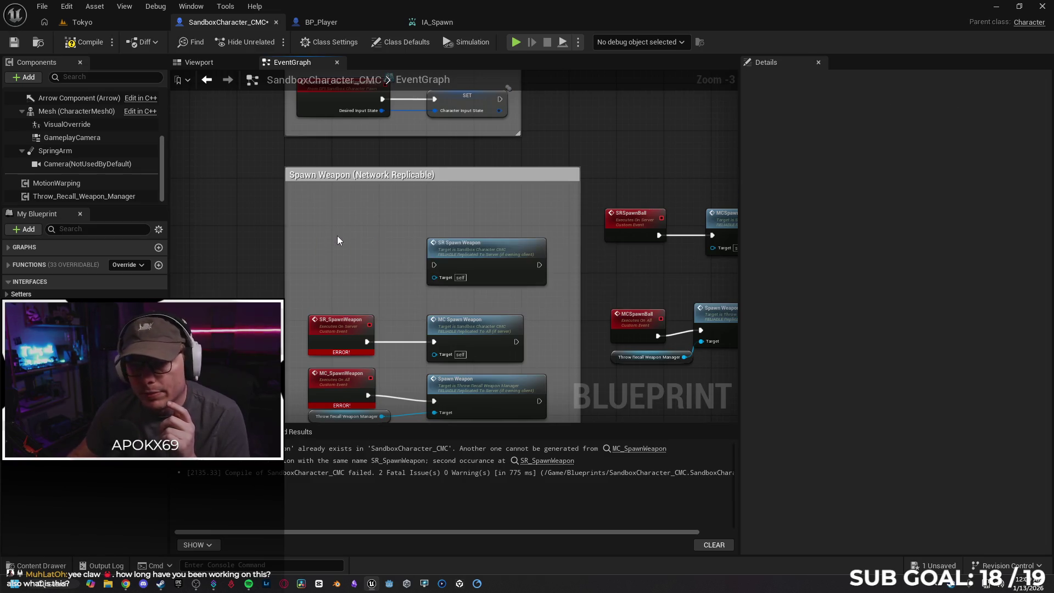
click(55, 566)
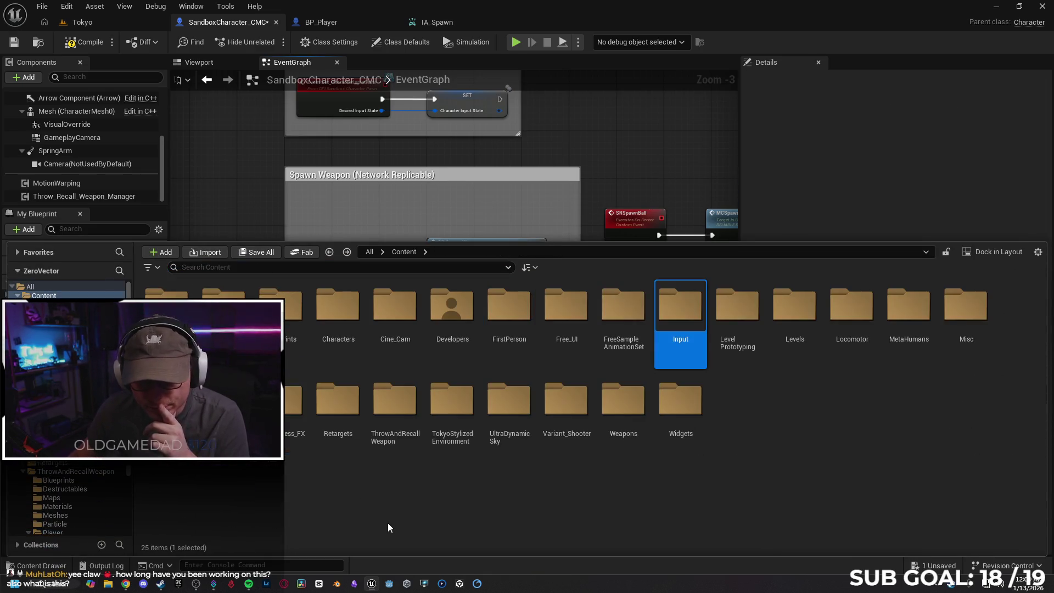
key(Return)
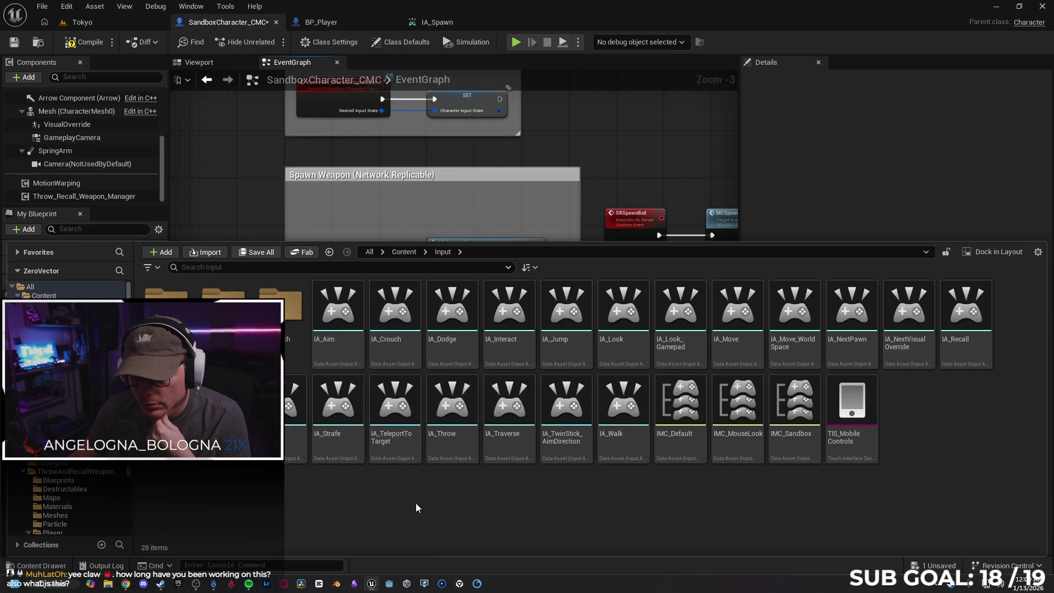
mouse_move(225, 401)
mouse_down()
mouse_move(288, 365)
mouse_move(242, 206)
mouse_move(315, 240)
mouse_up()
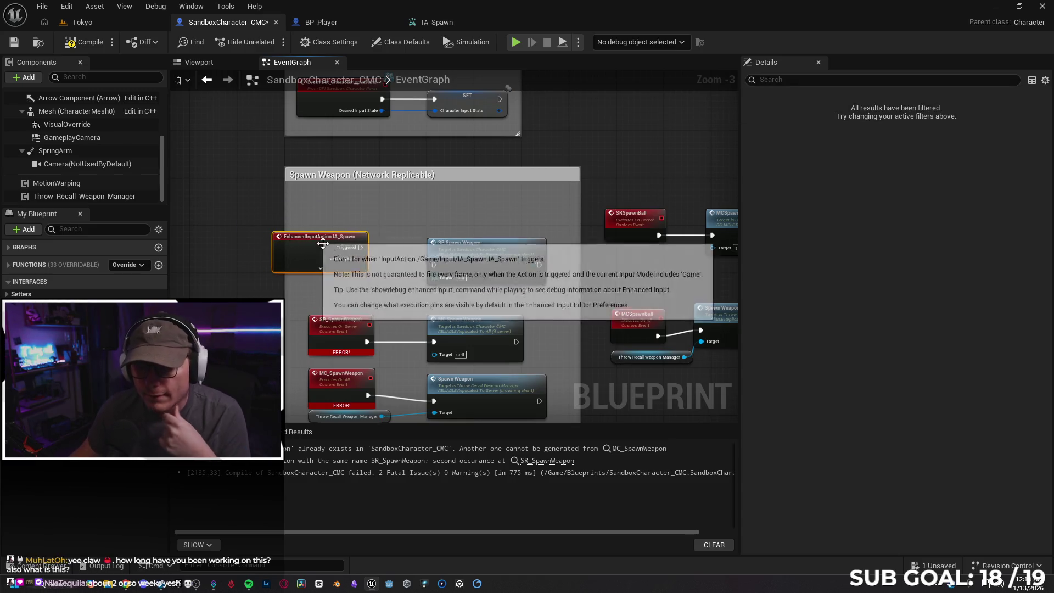
Step: Swap in a fresh IA_Spawn event with collapsed pins beside SR Spawn Weapon
key(ctrl+z)
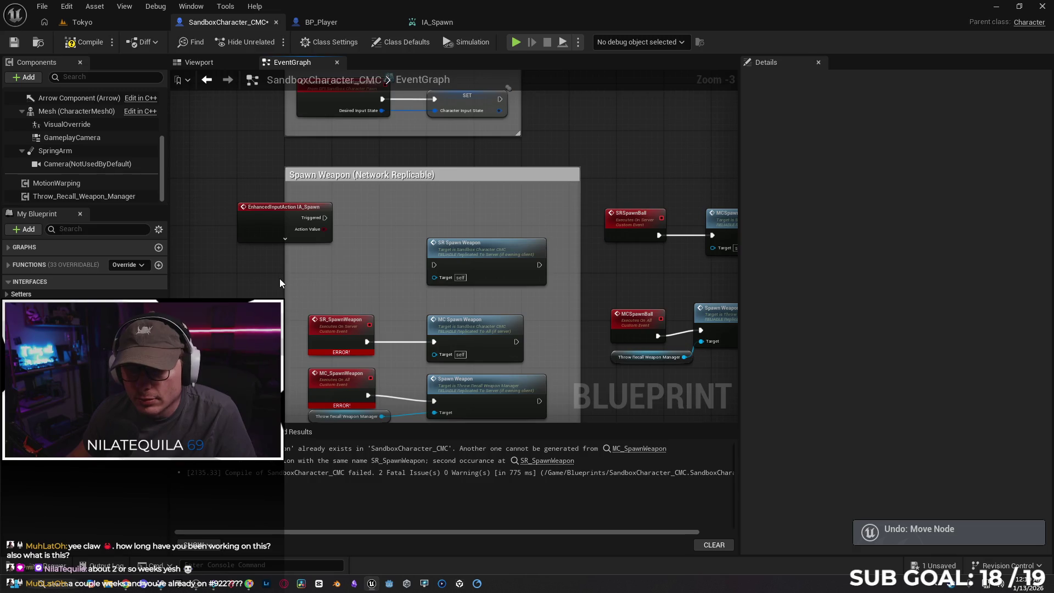
key(ctrl+z)
key(ctrl+z)
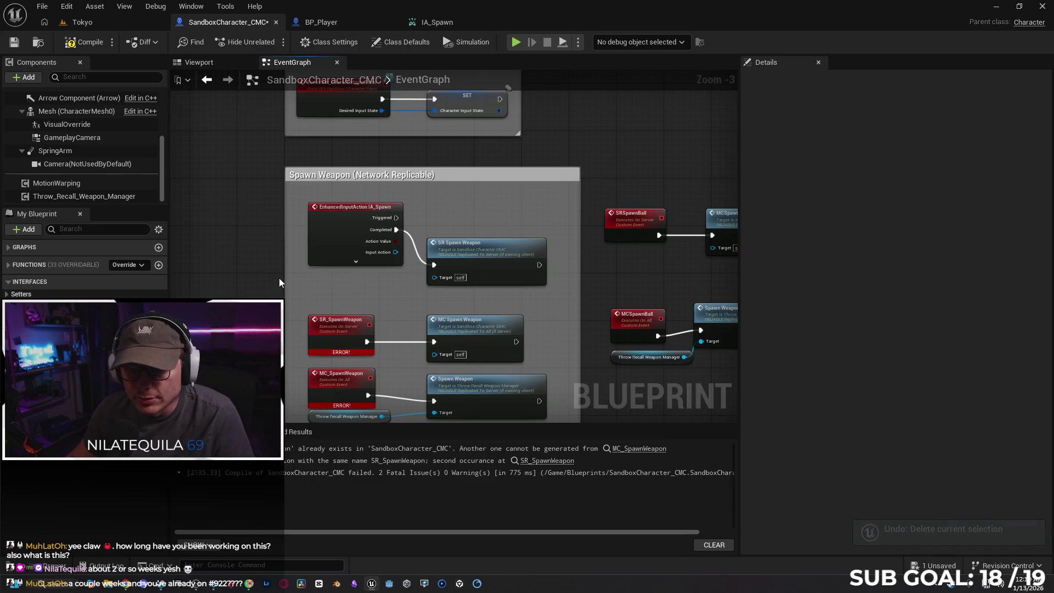
click(335, 229)
key(Delete)
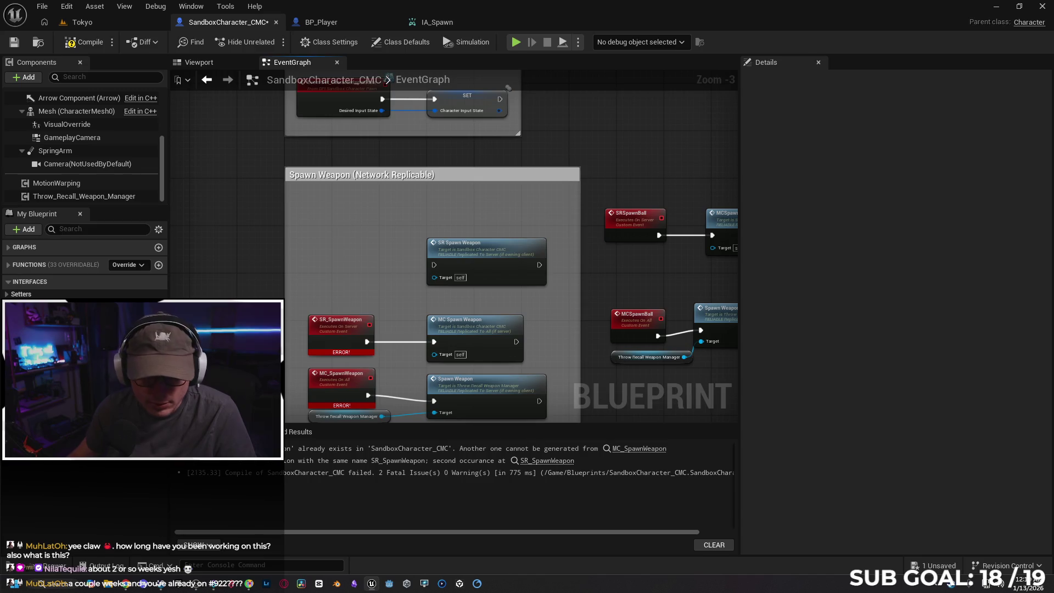
key(ctrl+space)
mouse_move(280, 401)
mouse_down()
mouse_move(330, 223)
mouse_move(434, 265)
mouse_up()
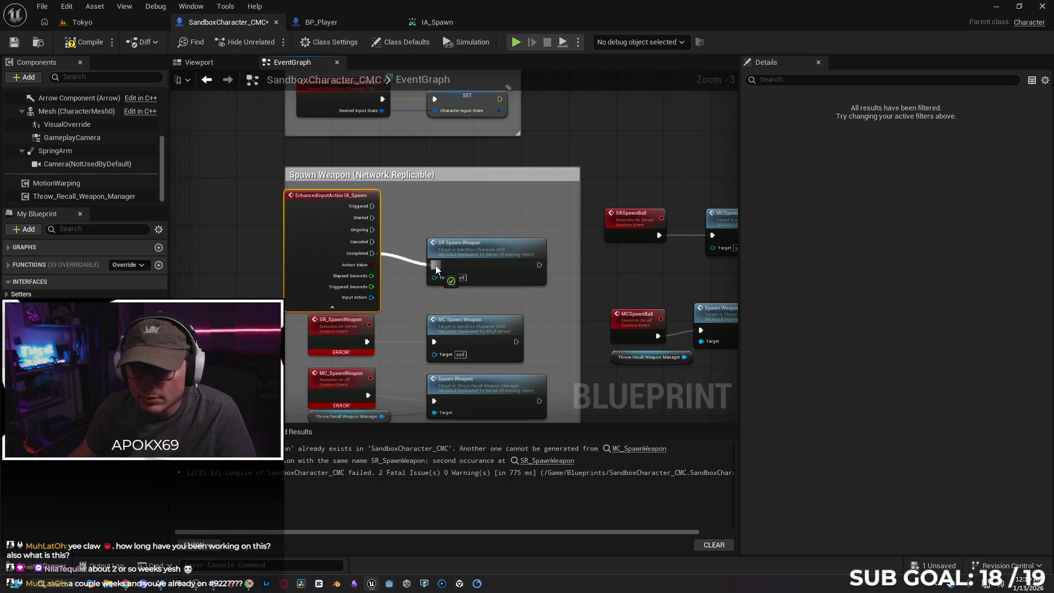
click(339, 309)
drag(341, 193, 340, 239)
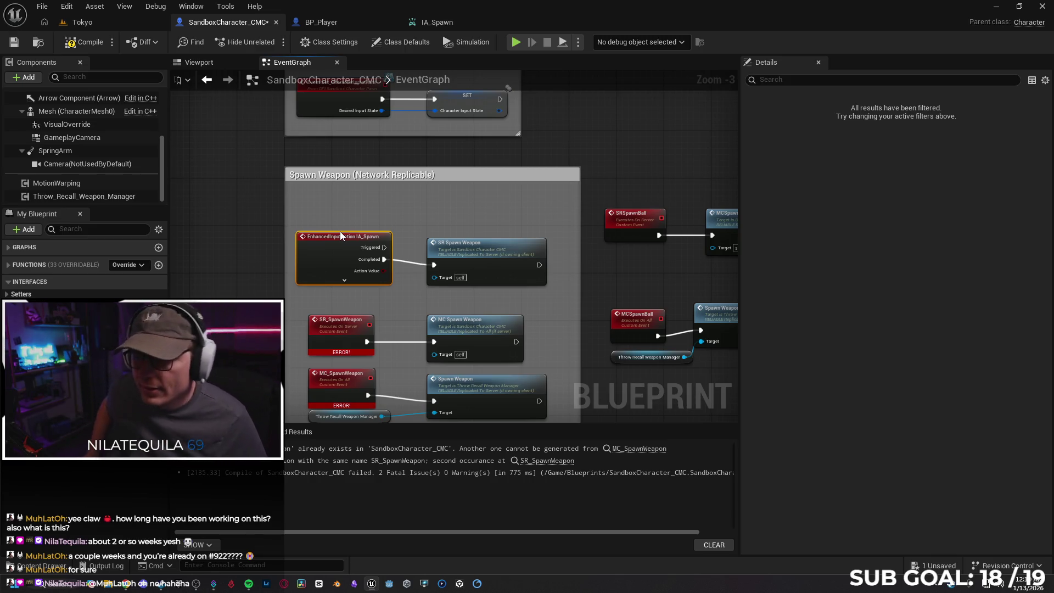
Step: Delete the old errored SR_SpawnWeapon and MC_SpawnWeapon event nodes
drag(428, 202, 407, 149)
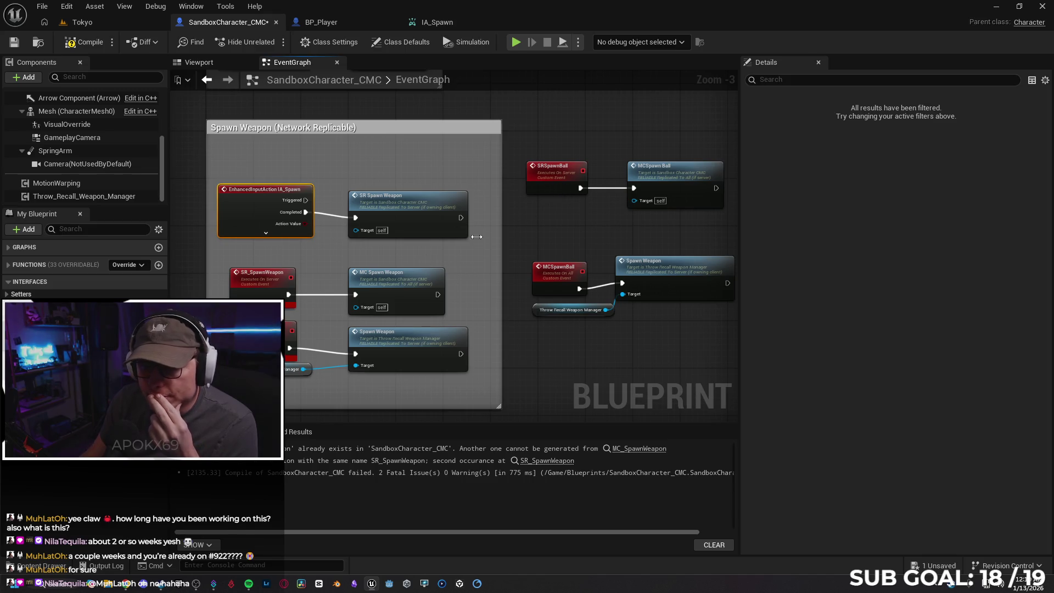
drag(470, 389, 493, 338)
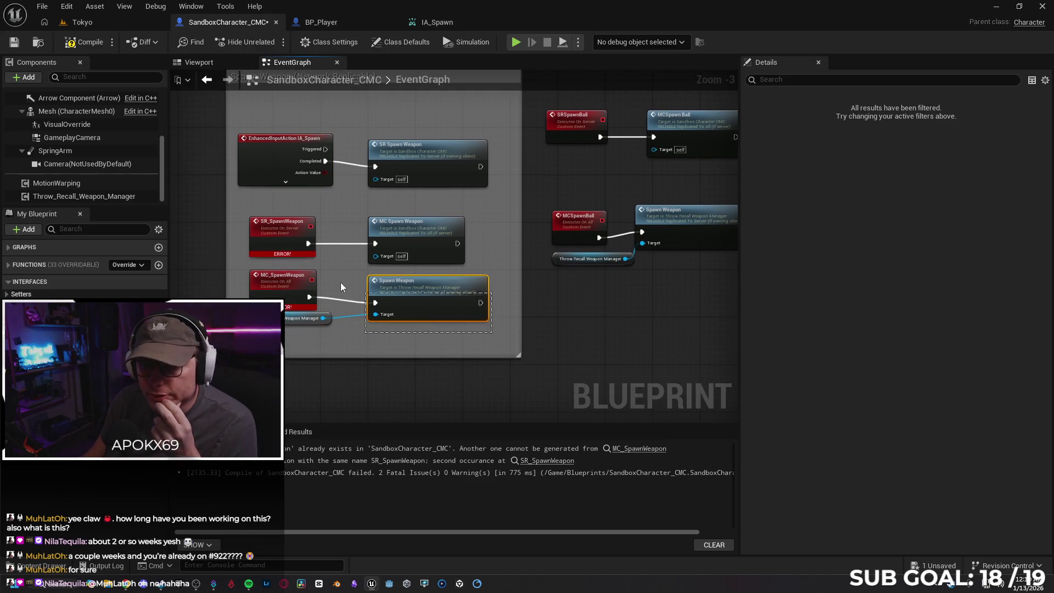
drag(351, 288, 251, 214)
key(Delete)
Step: Move the SRSpawnBall and MCSpawnBall chains into the Spawn Weapon comment group
mouse_move(693, 337)
mouse_down()
mouse_move(640, 345)
mouse_move(640, 359)
mouse_up()
drag(519, 115, 654, 290)
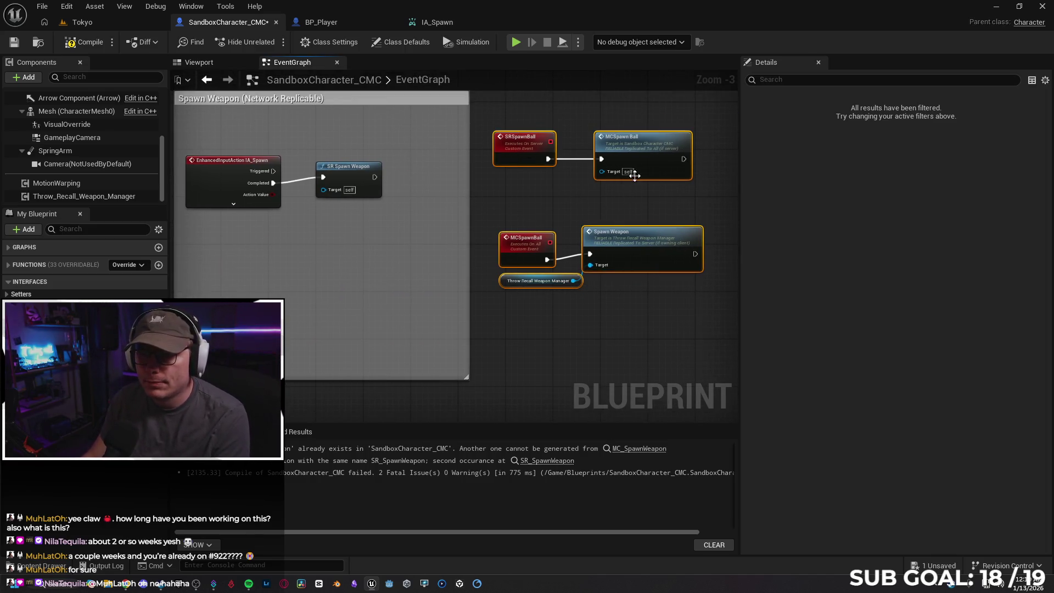
mouse_move(644, 150)
mouse_down()
mouse_move(350, 232)
mouse_move(359, 234)
mouse_up()
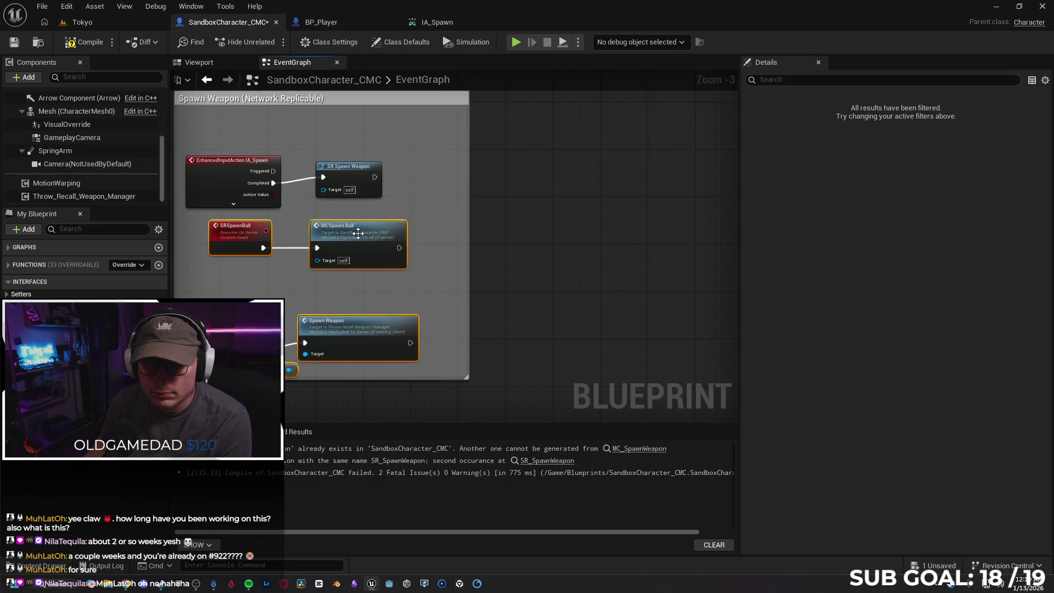
click(357, 175)
right_click(459, 208)
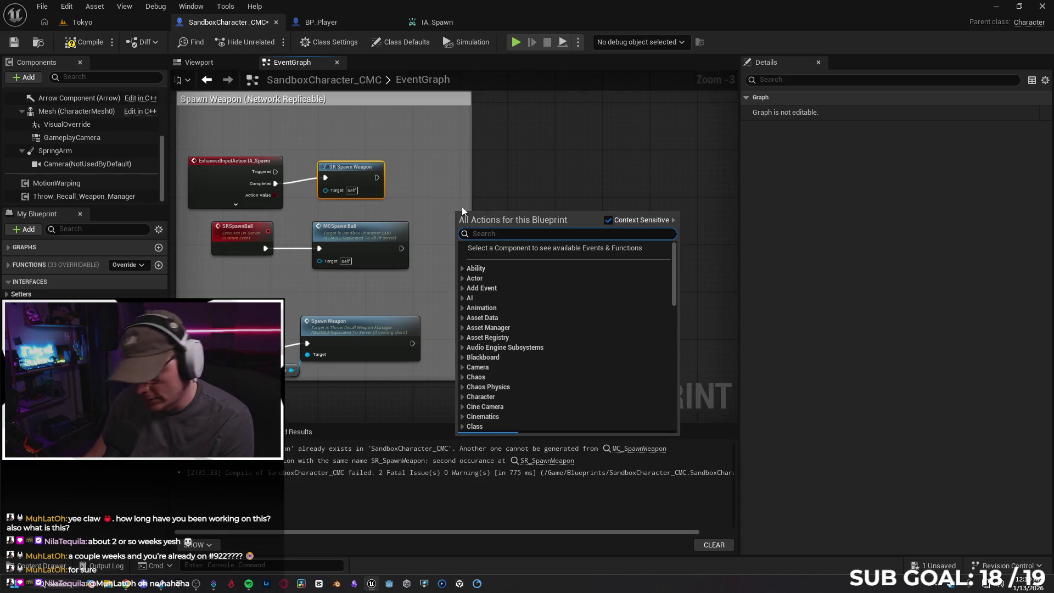
Step: Replace SR Spawn Weapon with an SRSpawn Ball call wired from IA_Spawn's Completed pin
click(549, 172)
click(352, 175)
key(Delete)
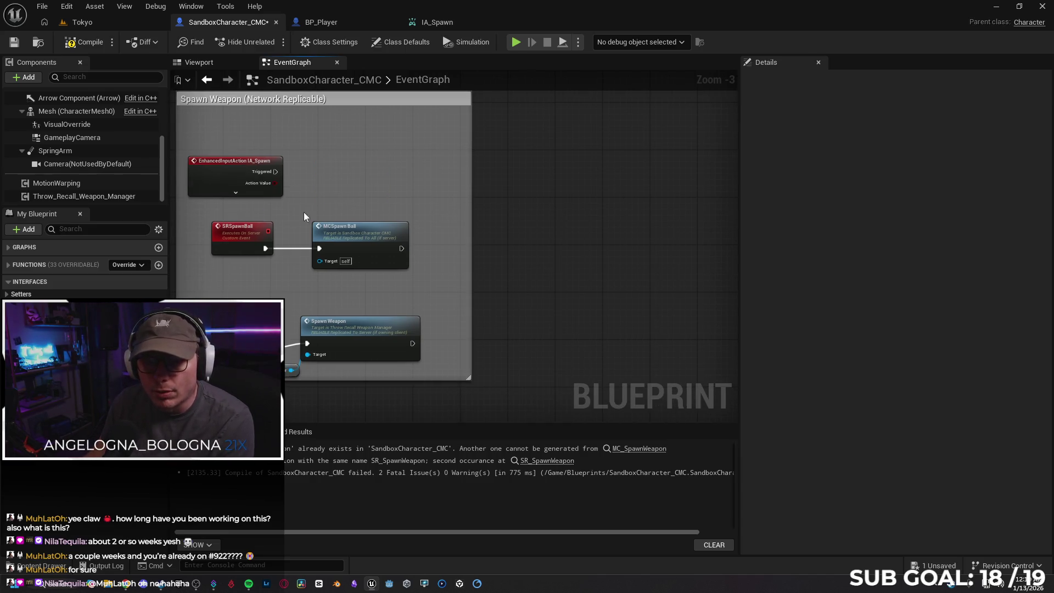
click(248, 193)
drag(276, 219, 328, 189)
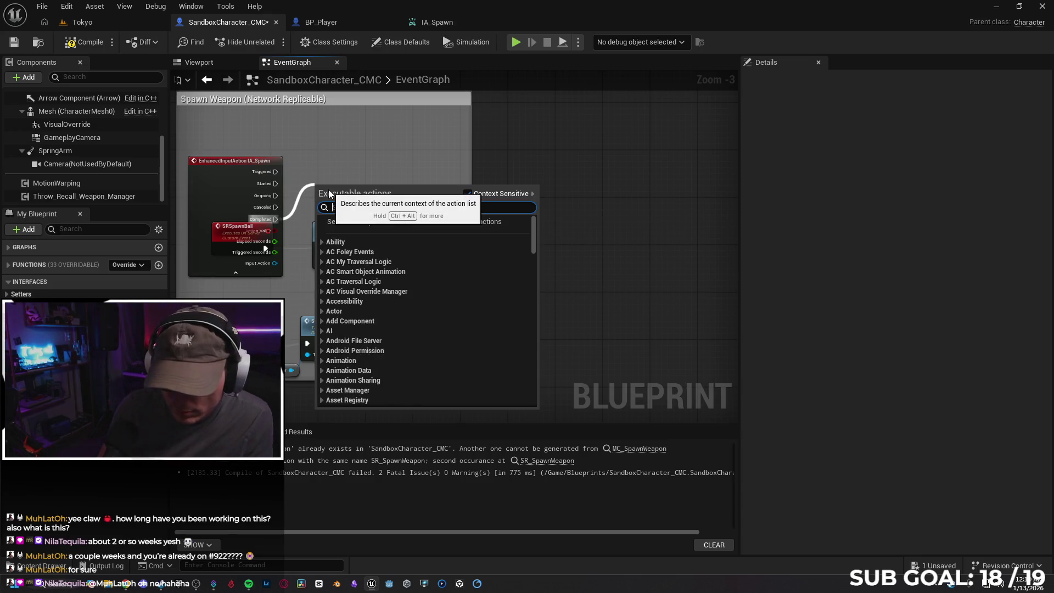
text(srsp)
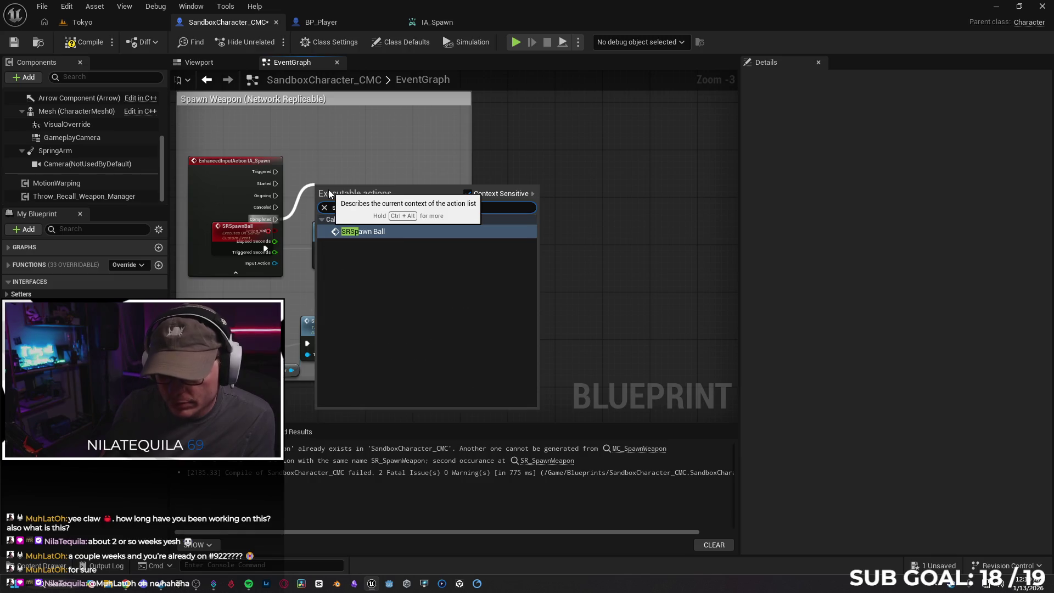
key(Return)
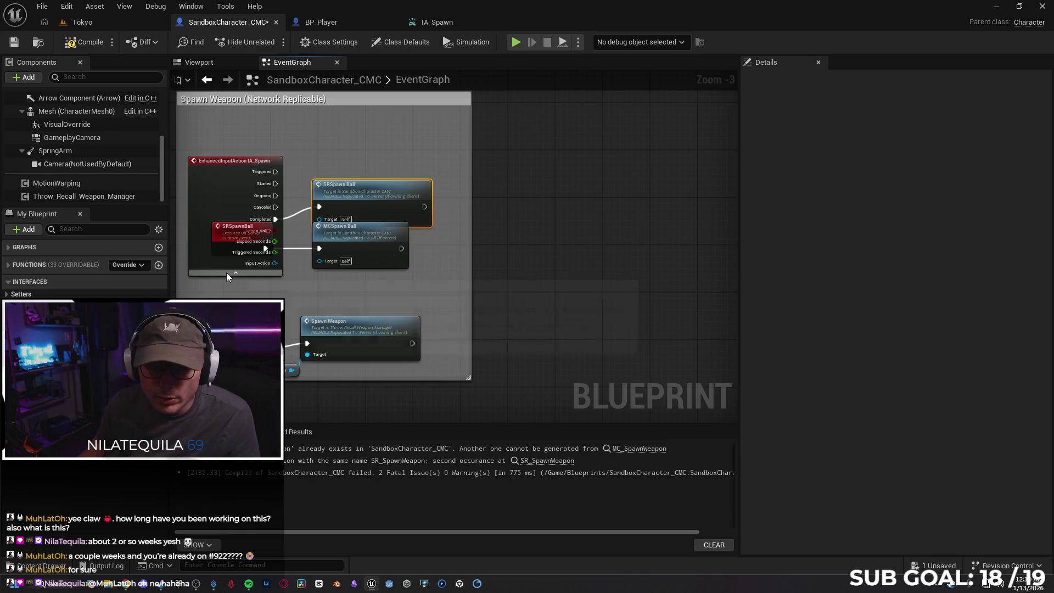
click(227, 273)
drag(371, 207, 370, 184)
Step: Compile the blueprint with F7 and tidy the Spawn Weapon group and MCSpawnBall chain
key(Home)
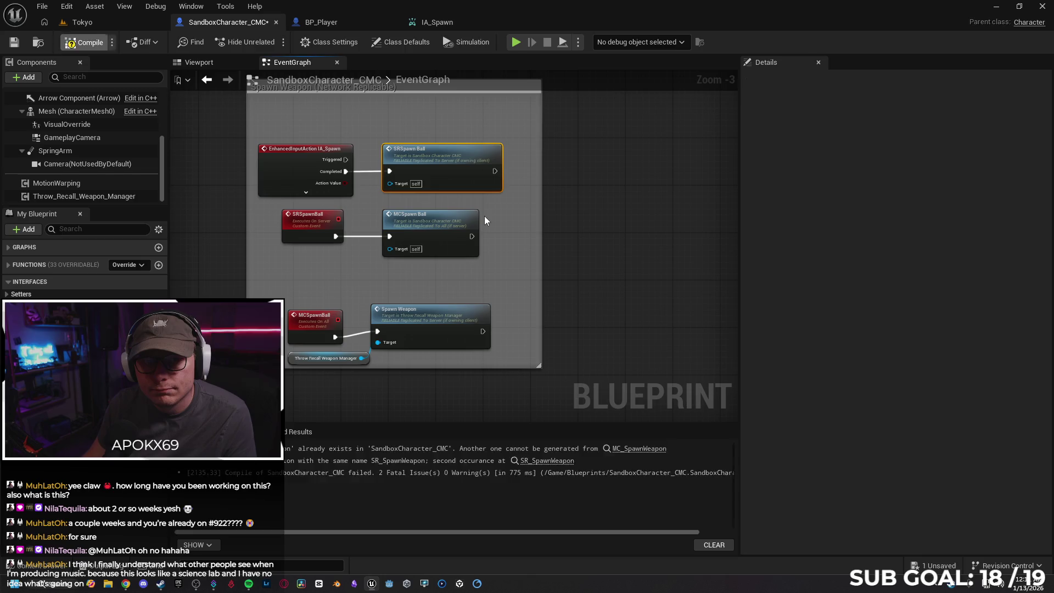
key(F7)
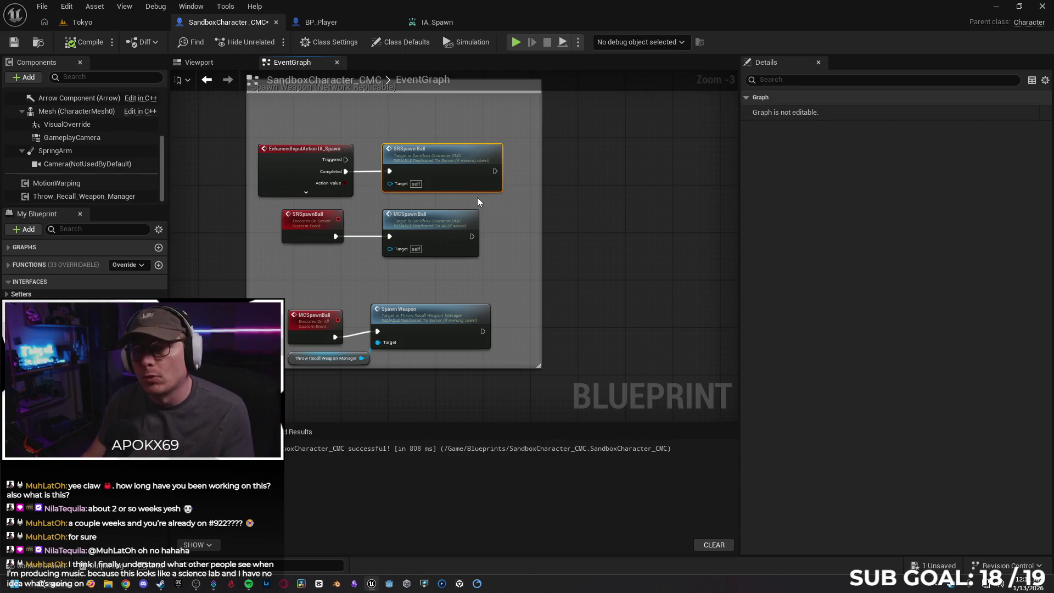
drag(448, 163, 439, 201)
click(274, 202)
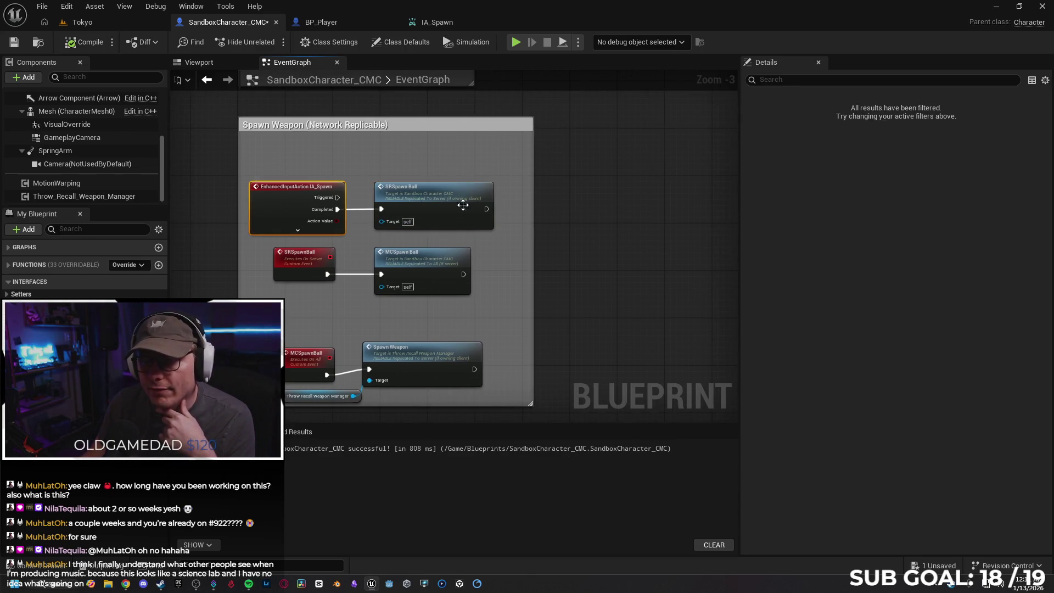
drag(315, 356, 381, 398)
drag(431, 362, 437, 339)
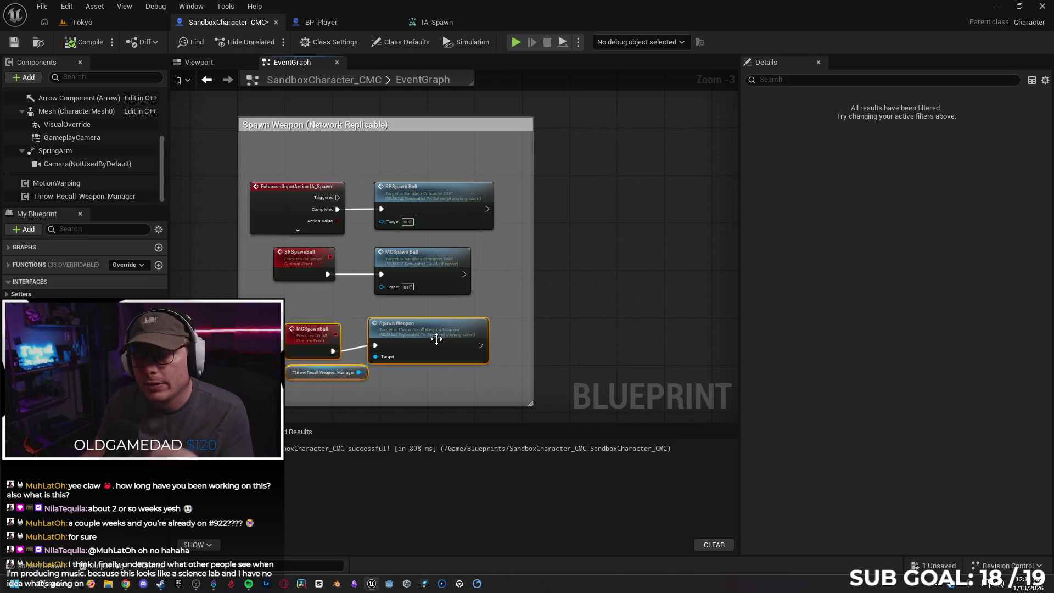
click(502, 302)
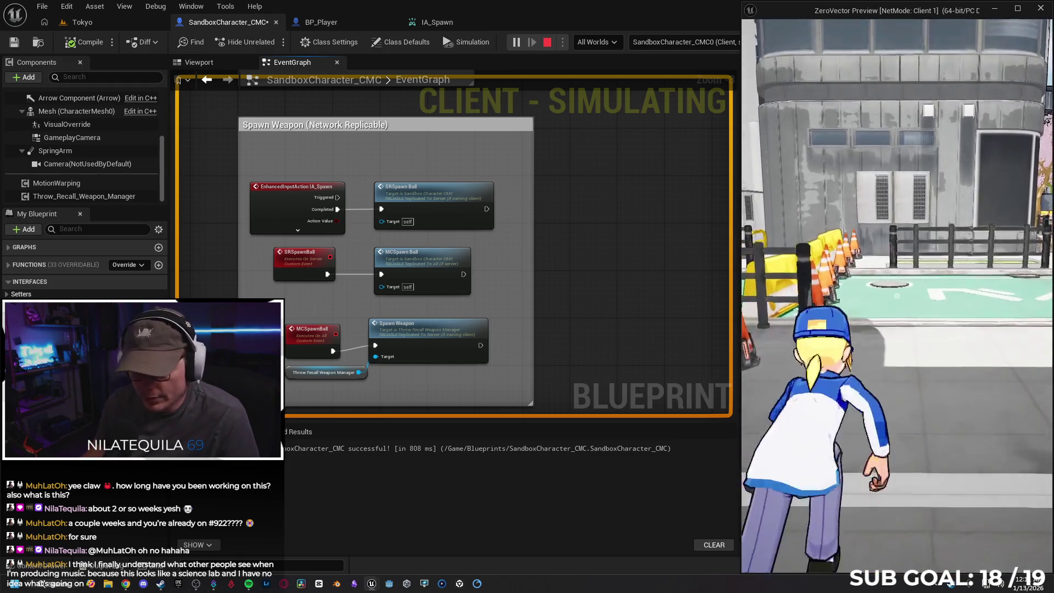
Step: Spawn the weapon with E, roll and run the character around, then stop the session
key(e)
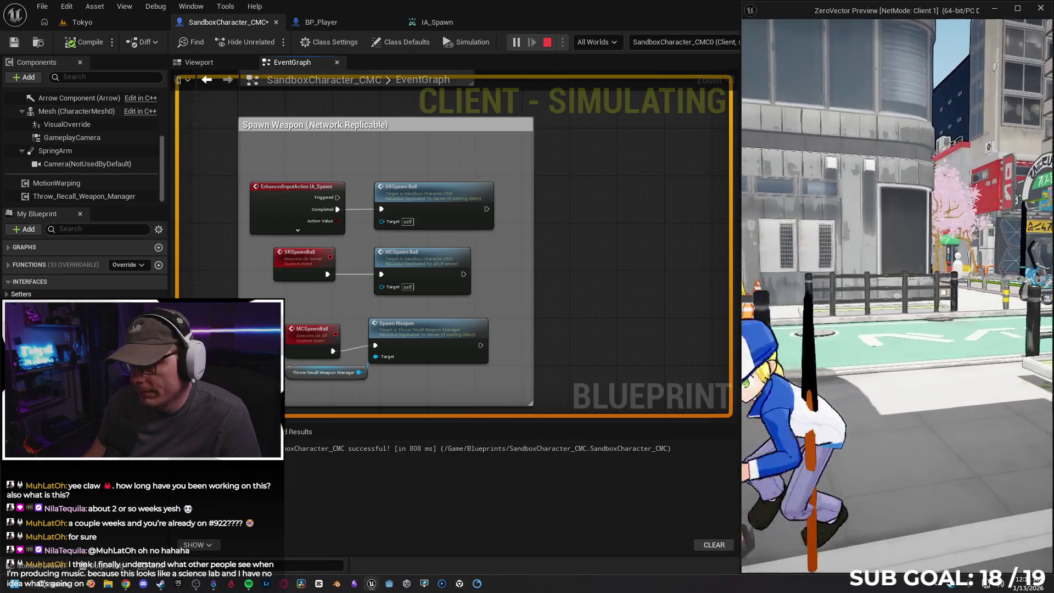
key(space)
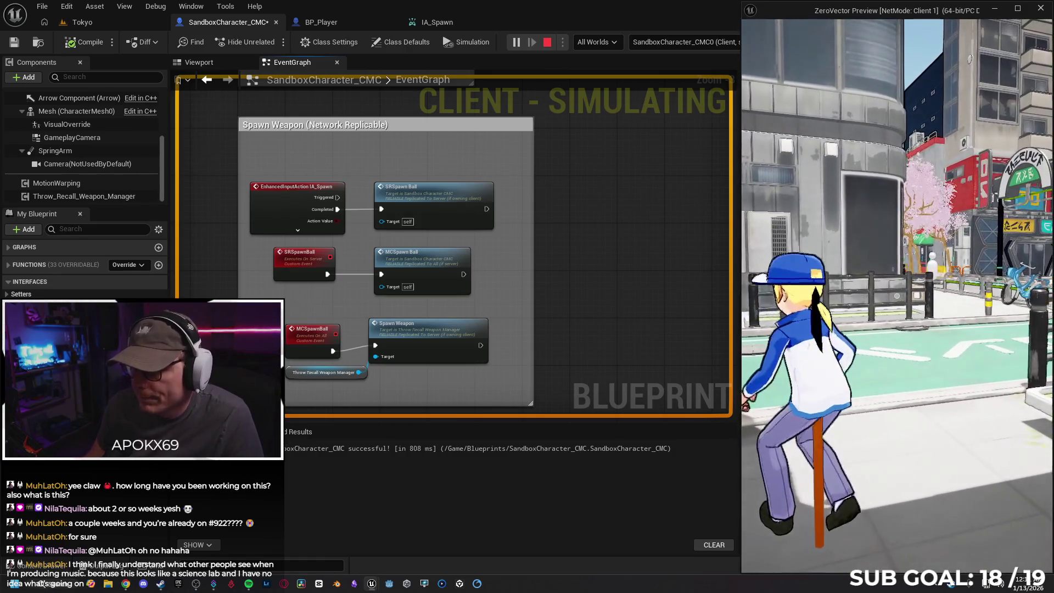
key(w)
key(w)
key(a)
key(w)
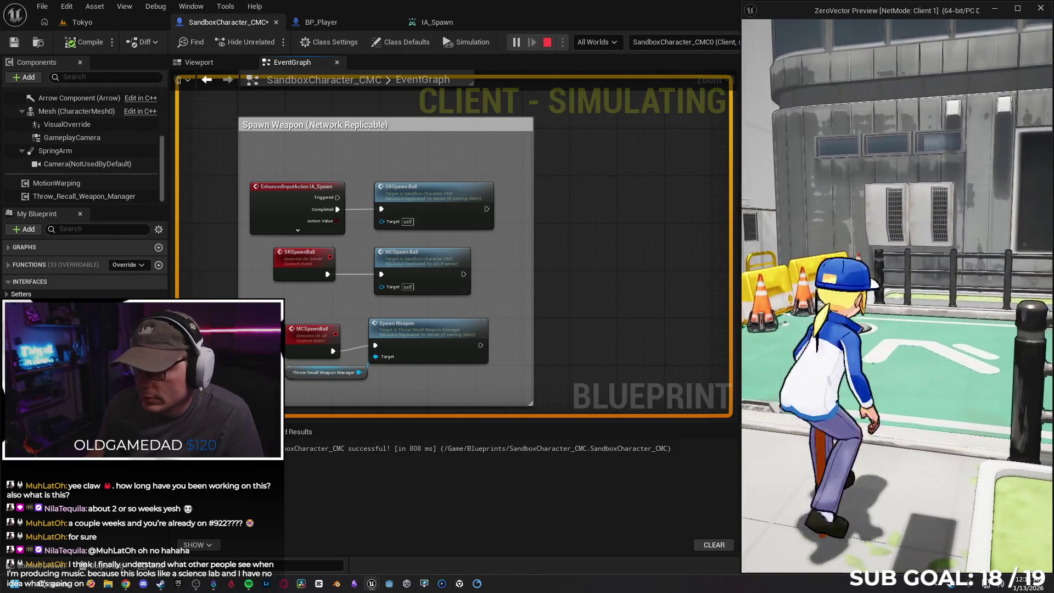
key(w)
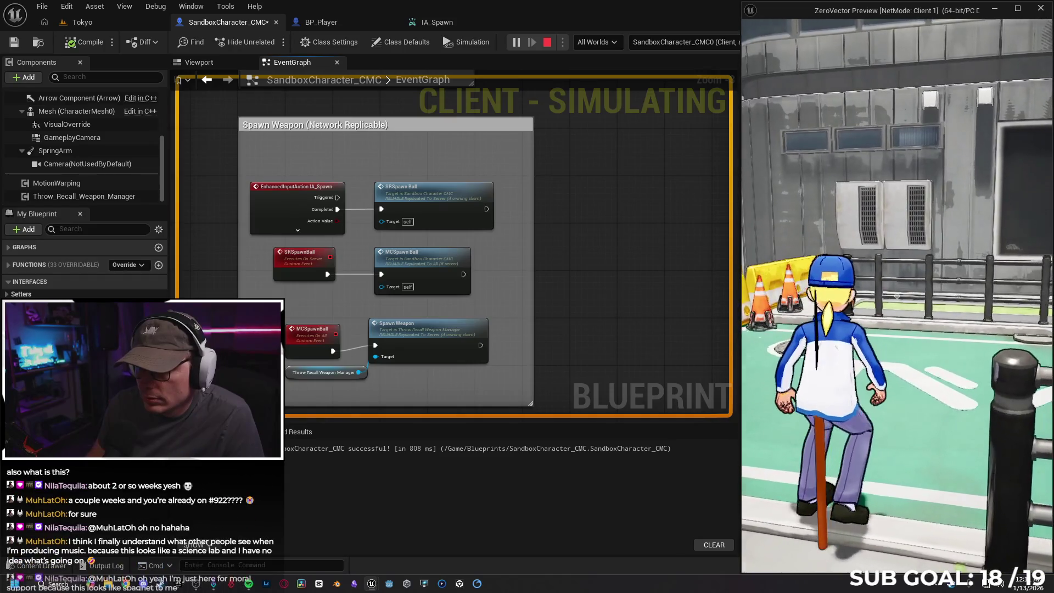
key(Escape)
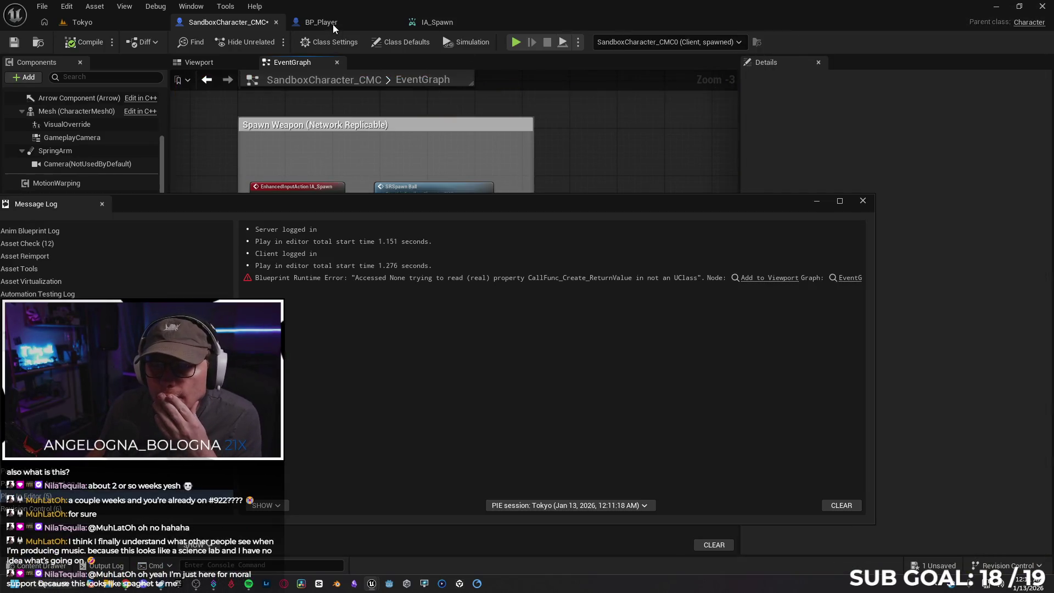
Step: In BP_Player, close the message log and view the Aim and Spawn Weapon groups
click(333, 25)
click(861, 202)
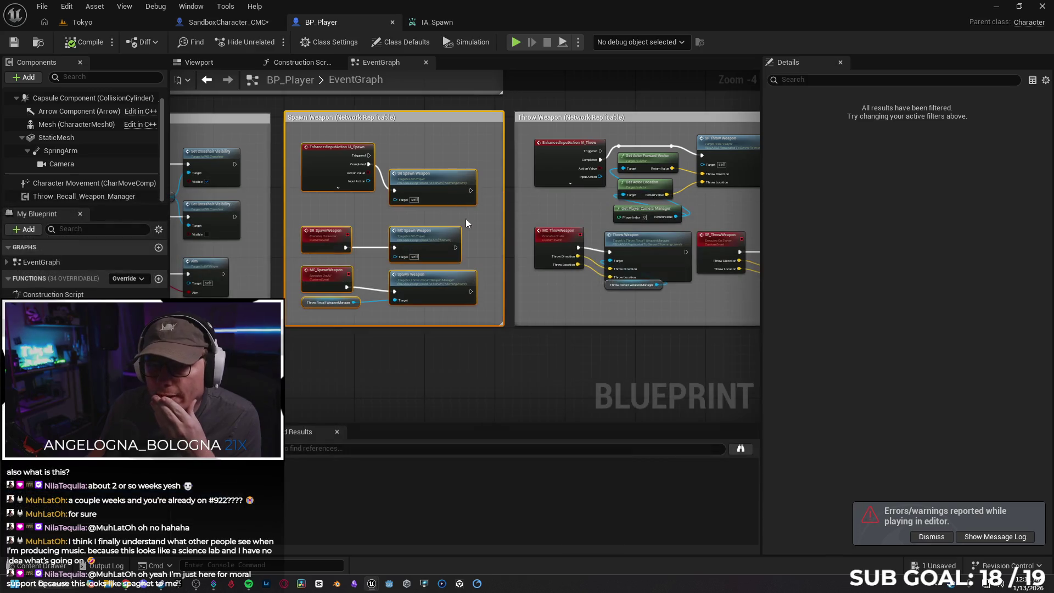
scroll(443, 359, up, 2)
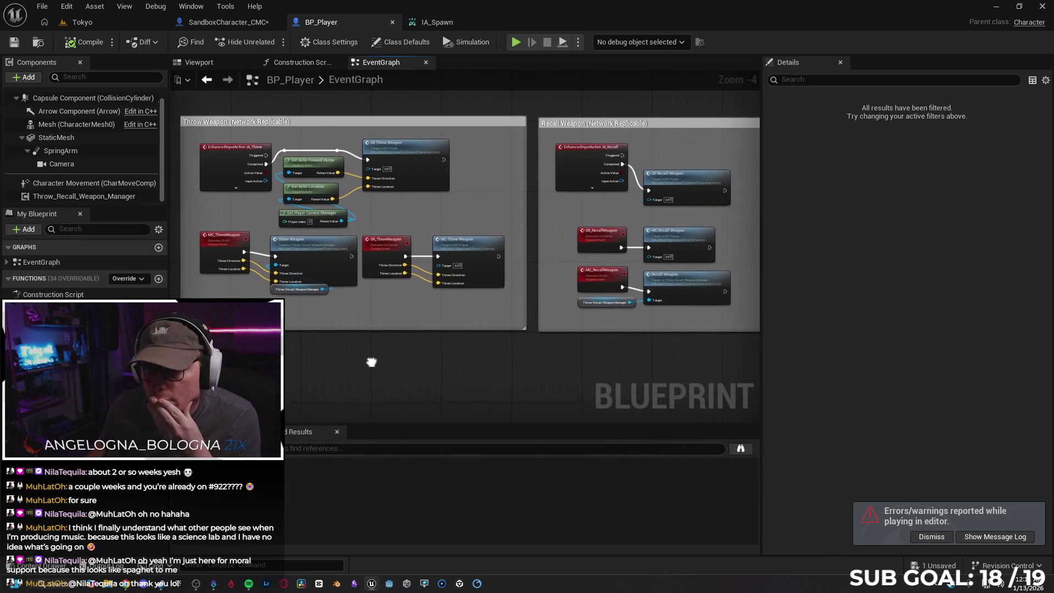
scroll(494, 345, down, 2)
mouse_move(394, 324)
mouse_down()
mouse_move(654, 352)
mouse_move(630, 353)
mouse_up()
scroll(604, 355, up, 5)
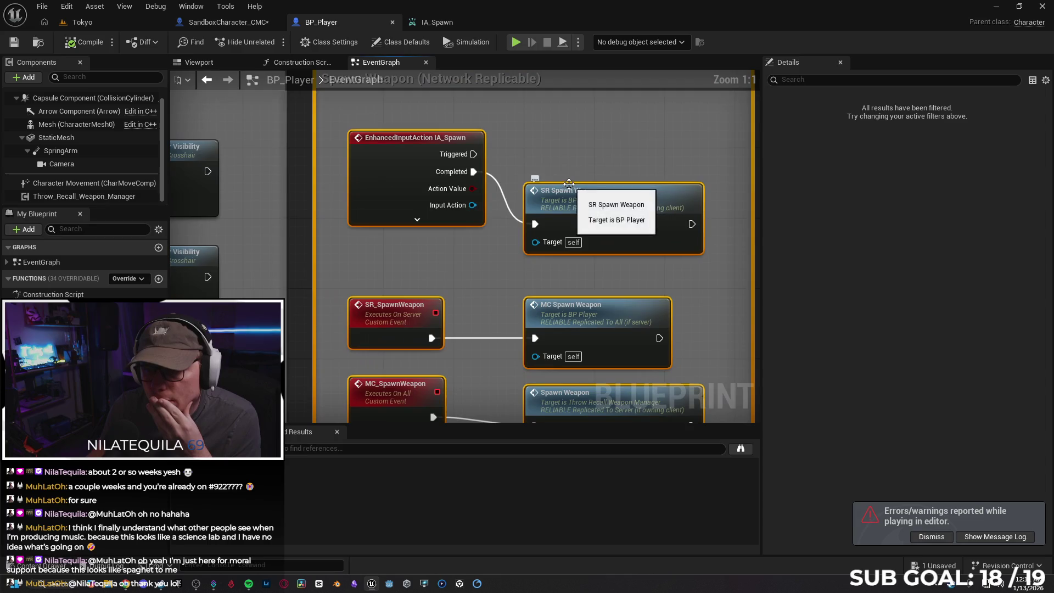
mouse_move(455, 355)
mouse_down()
mouse_move(518, 360)
mouse_move(357, 361)
mouse_up()
click(354, 361)
scroll(355, 361, down, 1)
Step: Look over the Initialize Crosshair and Locomotion groups and the Throw_Recall_Weapon_Manager component before switching blueprints
mouse_move(414, 158)
mouse_down()
mouse_move(337, 251)
mouse_move(413, 169)
mouse_move(395, 113)
mouse_up()
scroll(340, 258, down, 2)
mouse_move(316, 284)
mouse_down()
mouse_move(341, 318)
mouse_move(415, 350)
mouse_move(428, 417)
mouse_move(414, 400)
mouse_move(378, 393)
mouse_up()
scroll(415, 350, up, 2)
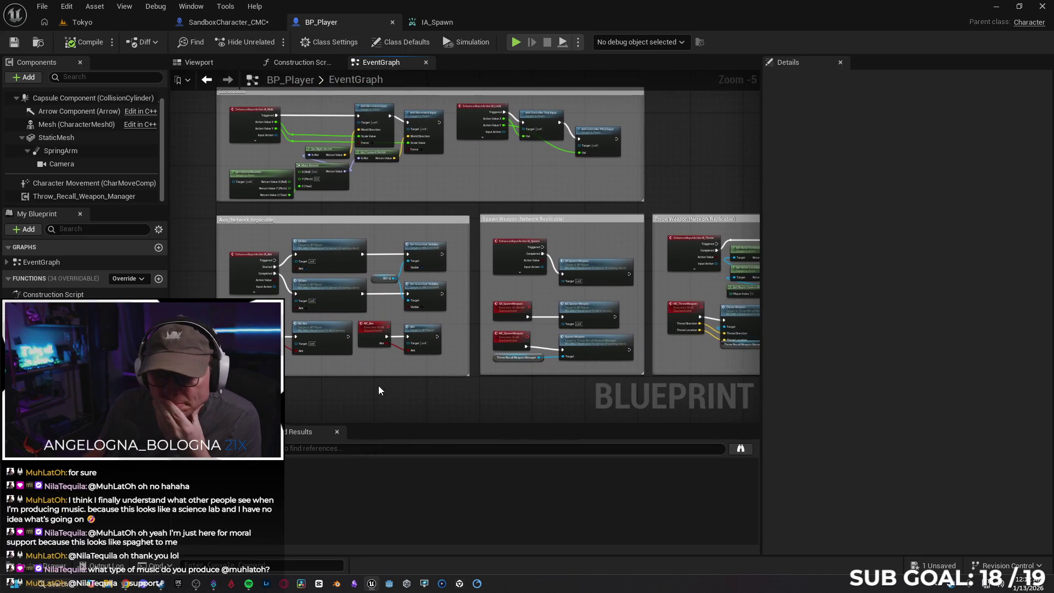
click(94, 196)
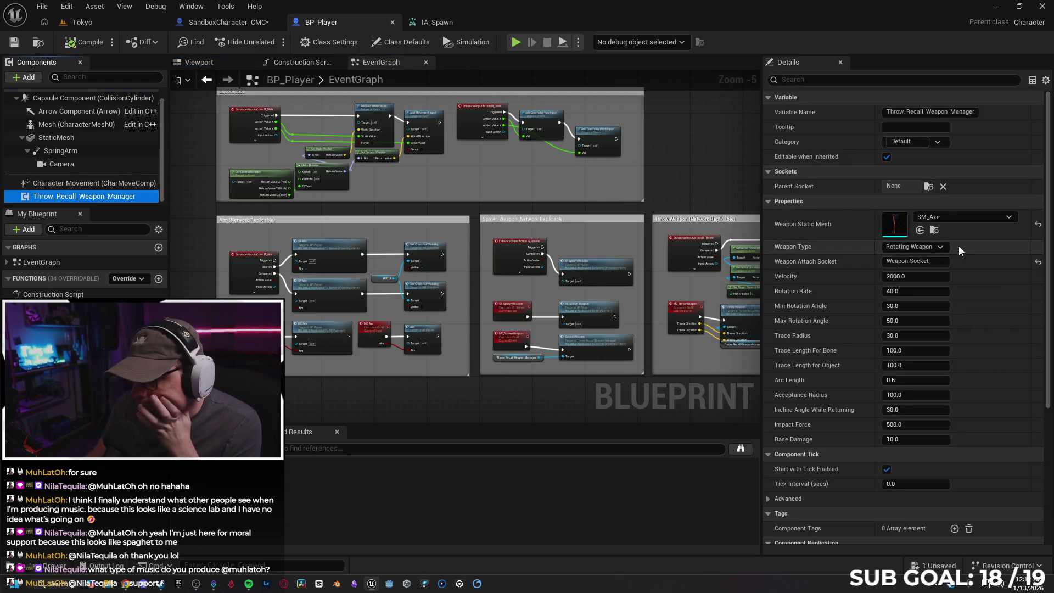
click(220, 23)
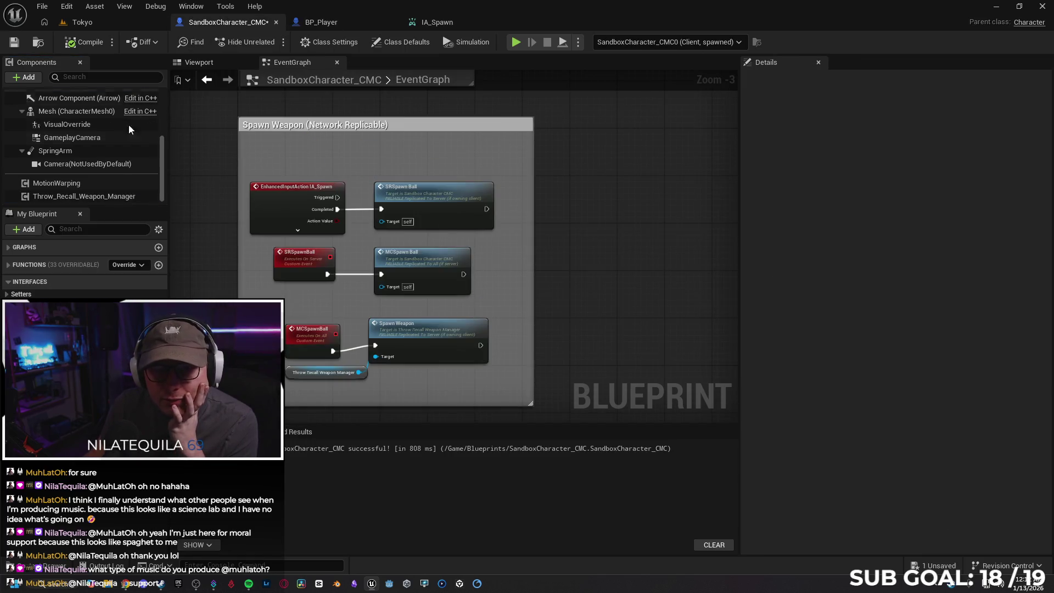
Step: Inspect the Throw_Recall_Weapon_Manager component and open BP_NonRotating_Weapons from the Blueprints folder
click(89, 195)
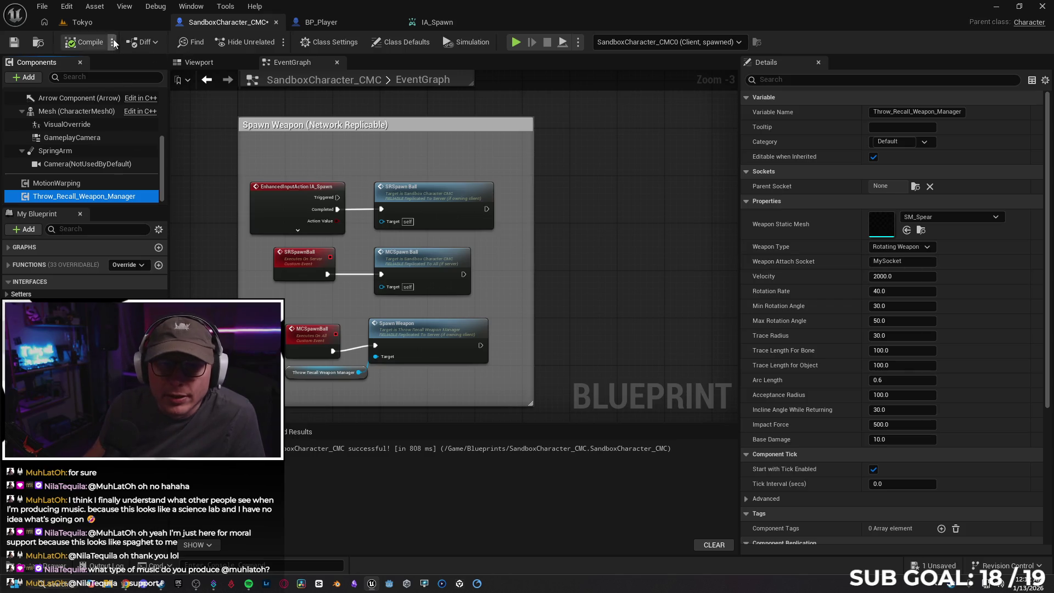
mouse_move(626, 209)
mouse_down()
mouse_move(645, 218)
mouse_move(638, 204)
mouse_up()
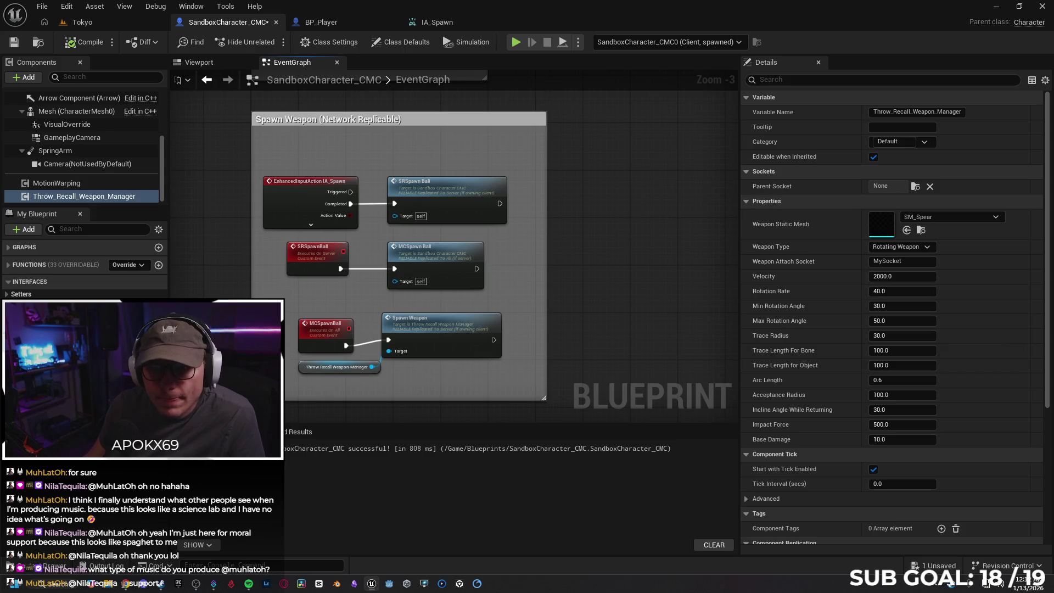
click(77, 564)
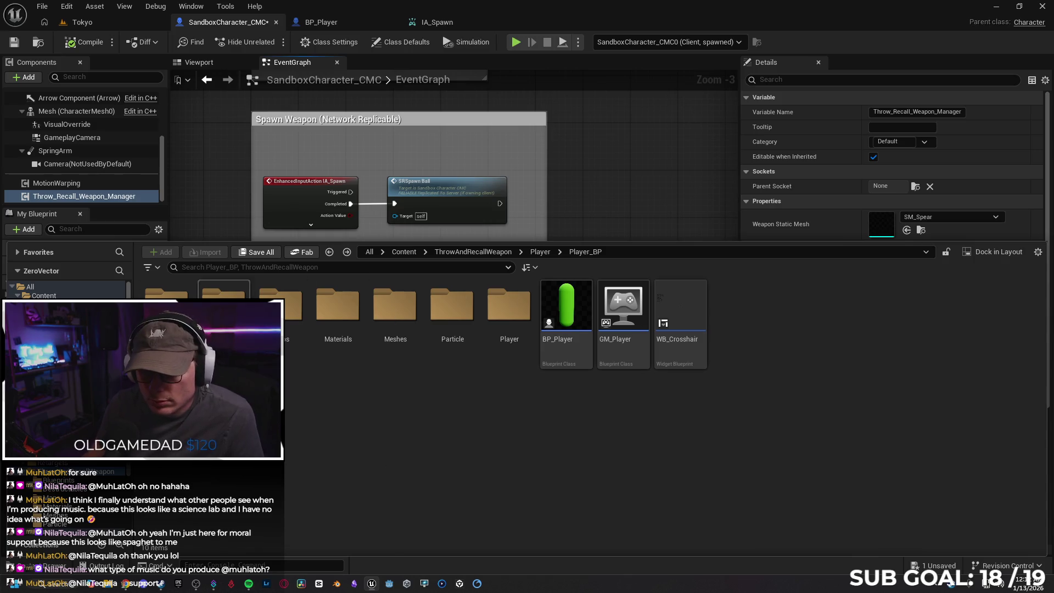
double_click(167, 304)
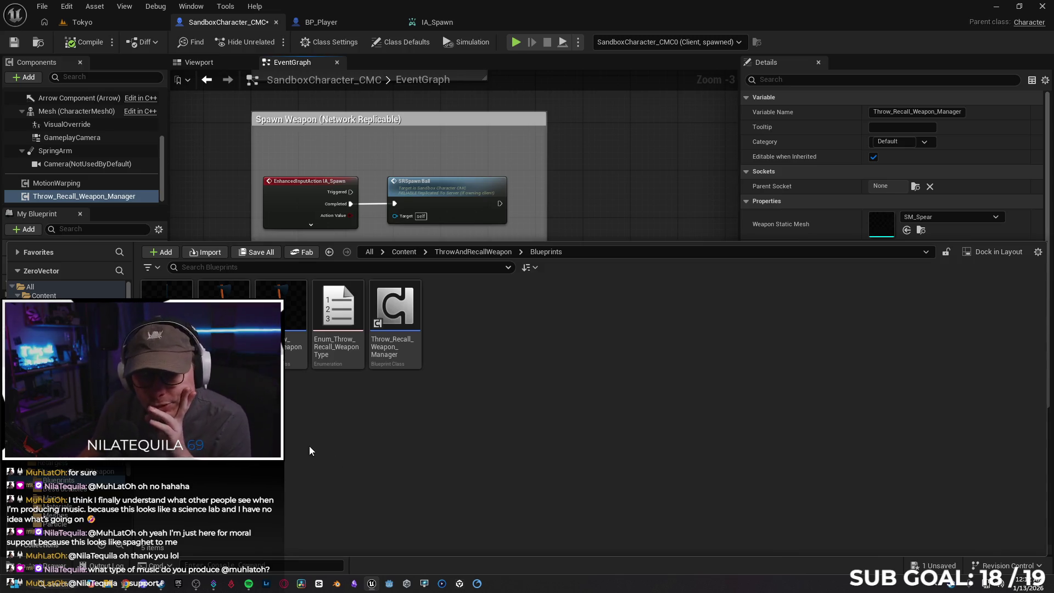
mouse_move(274, 304)
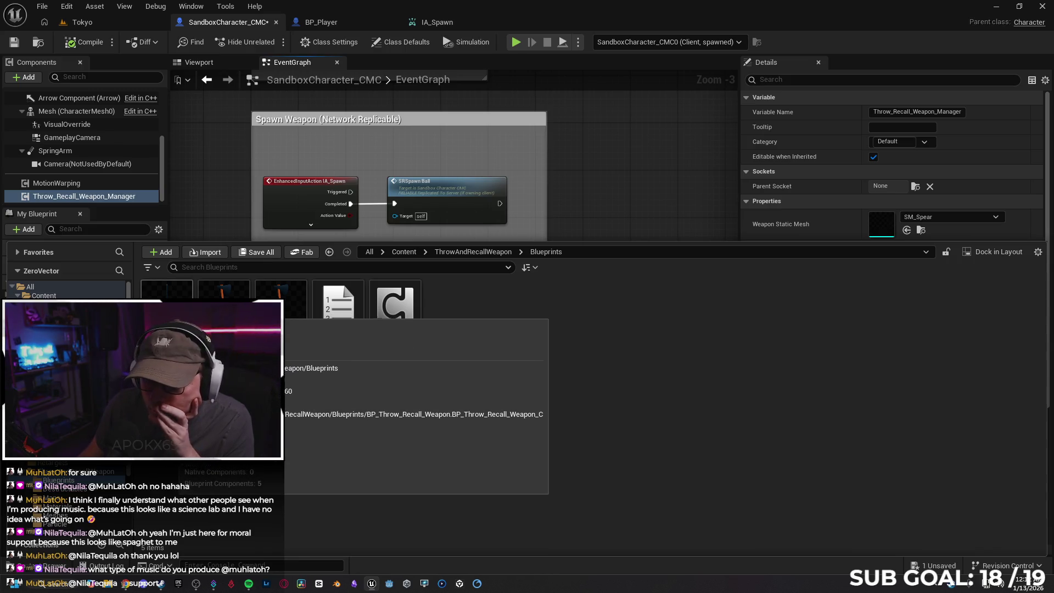
double_click(184, 296)
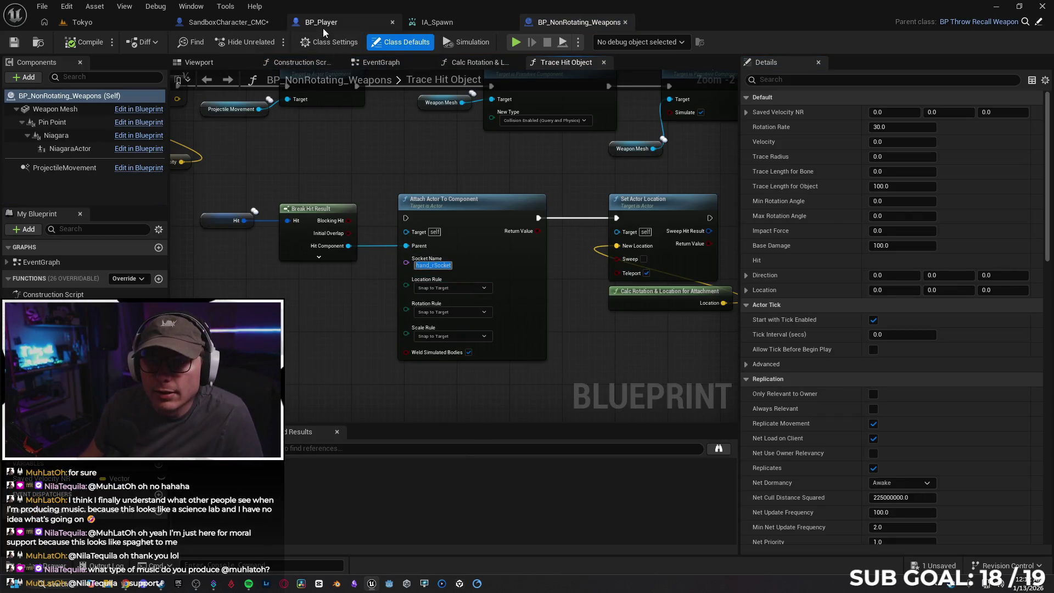
Step: In SandboxCharacter_CMC, set Weapon Attach Socket to hand_rSocket and compile
click(216, 24)
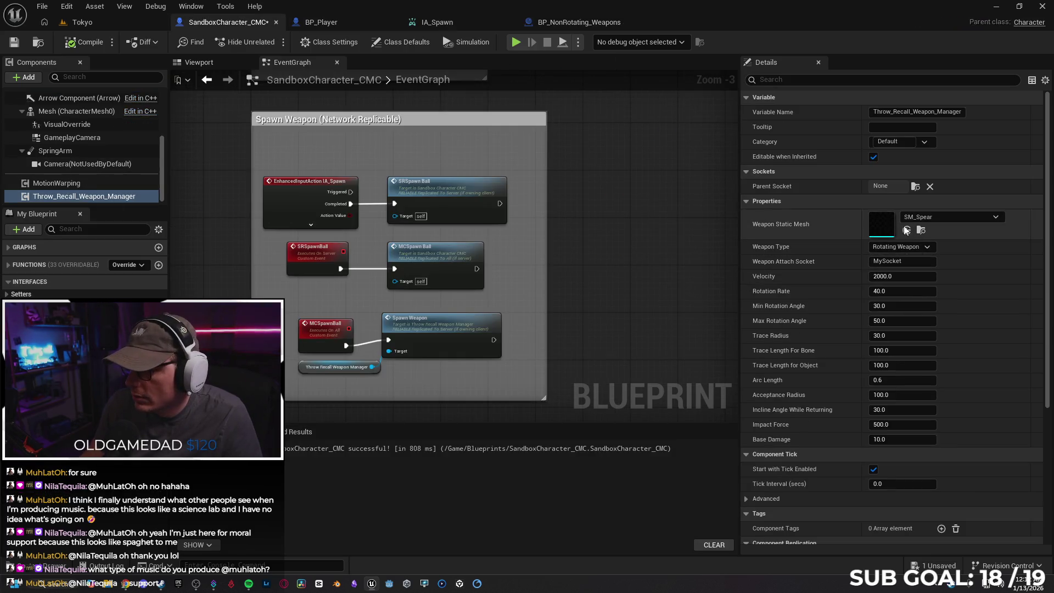
click(909, 261)
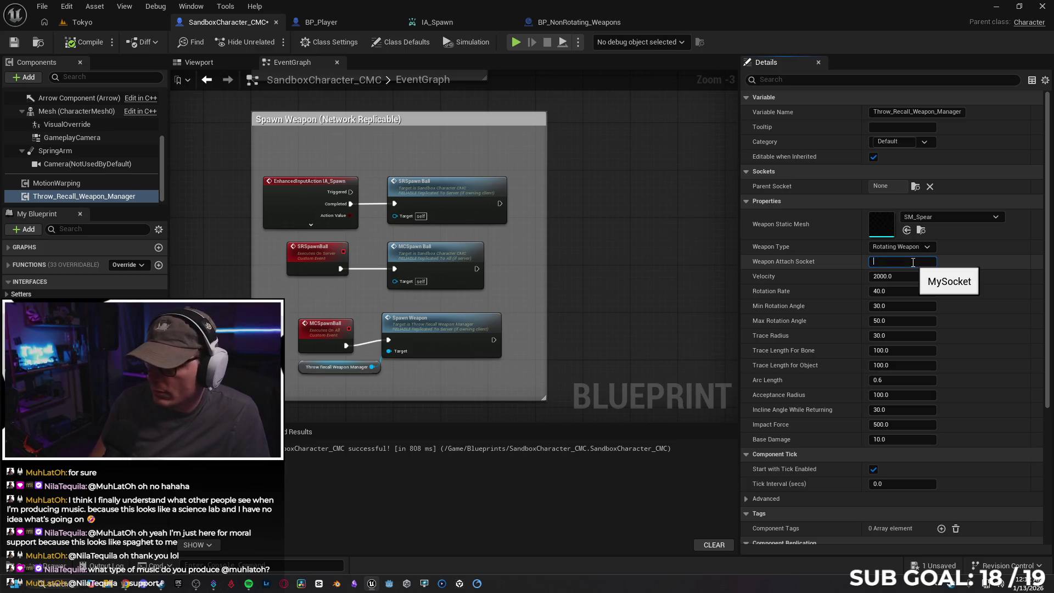
text(hand_rSocket)
key(Return)
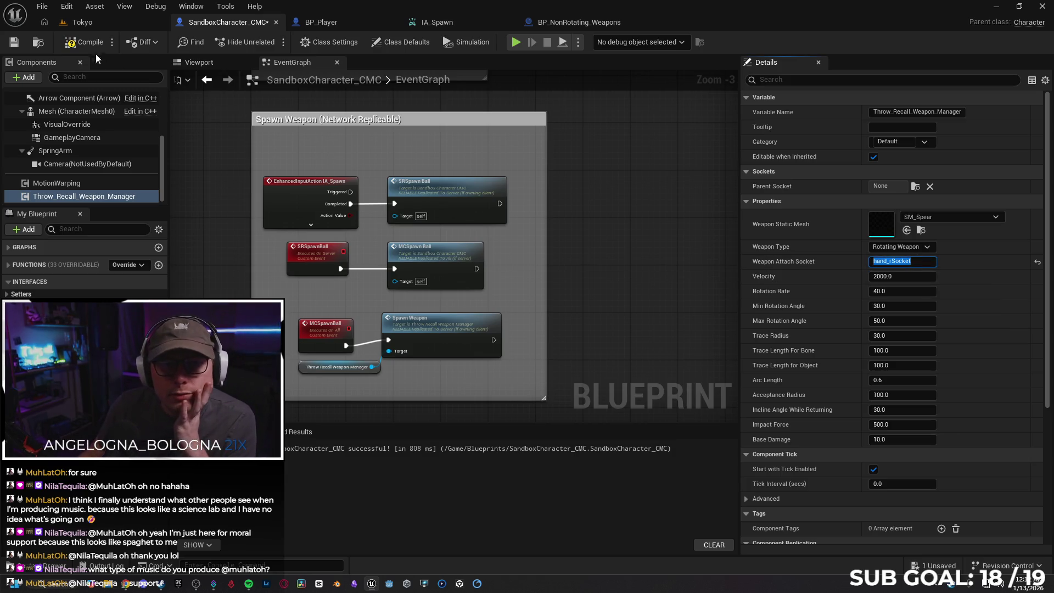
click(377, 224)
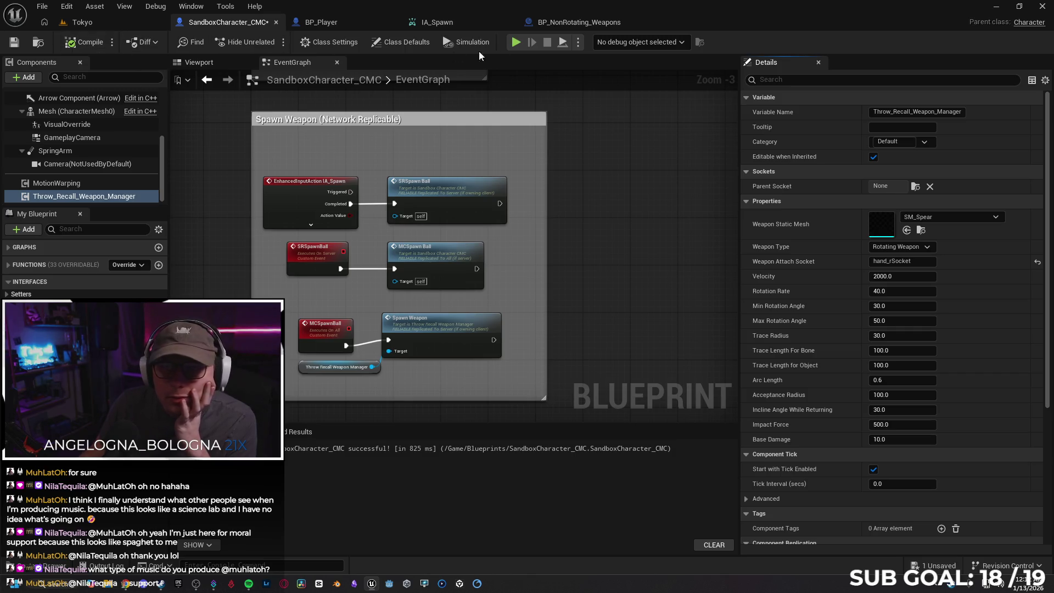
Step: Test-play the throw input with E, stop, close the Message Log and return to BP_Player
click(516, 42)
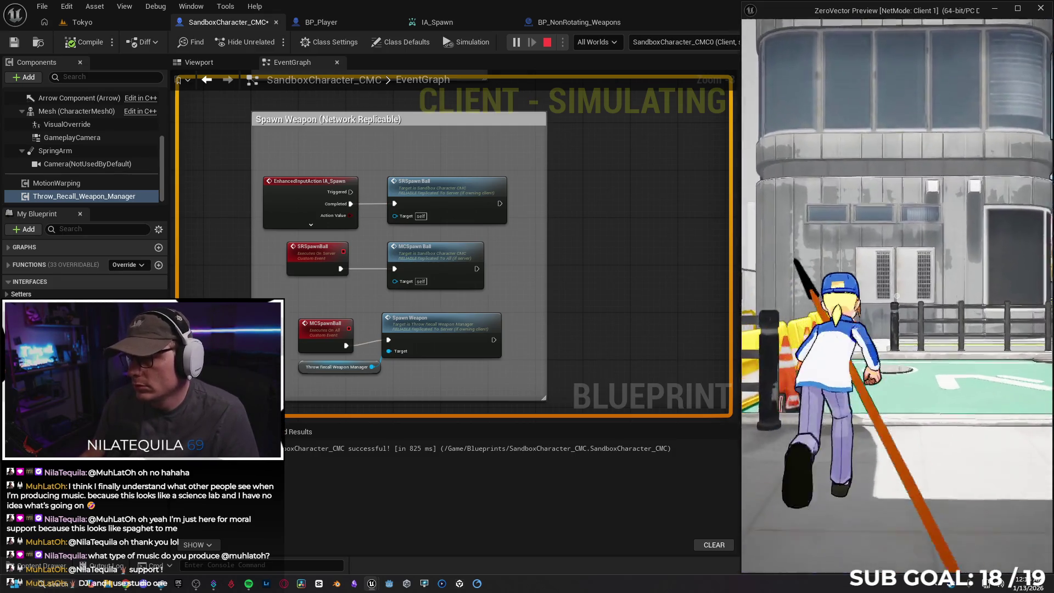
key(e)
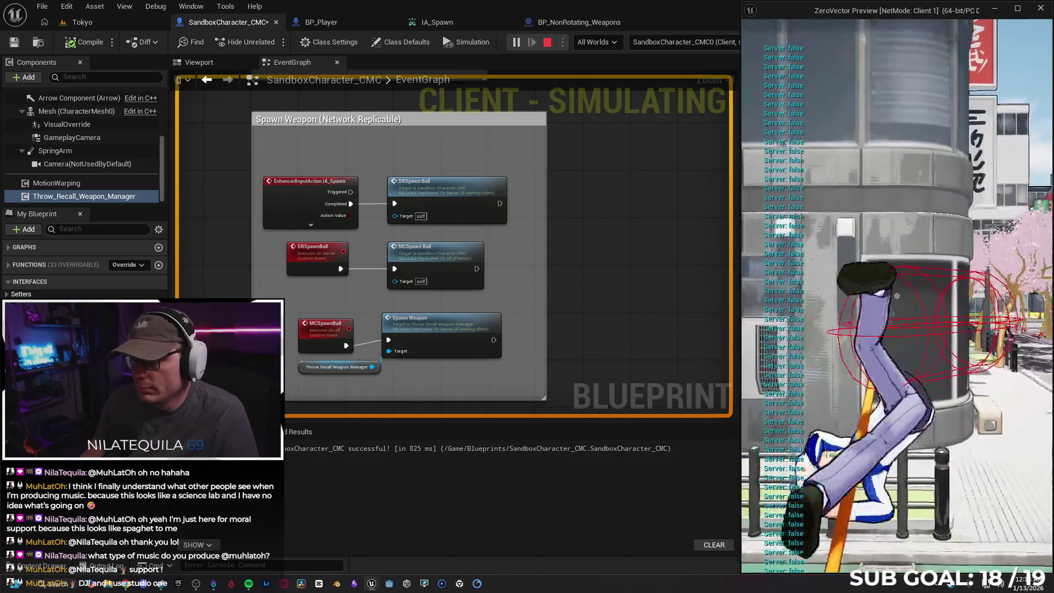
key(Escape)
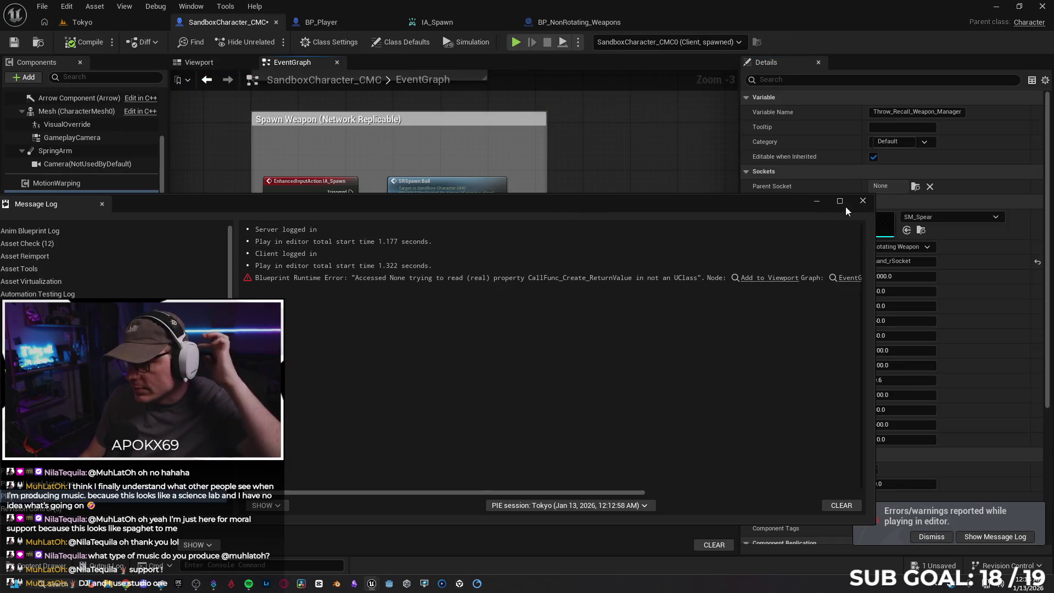
click(861, 201)
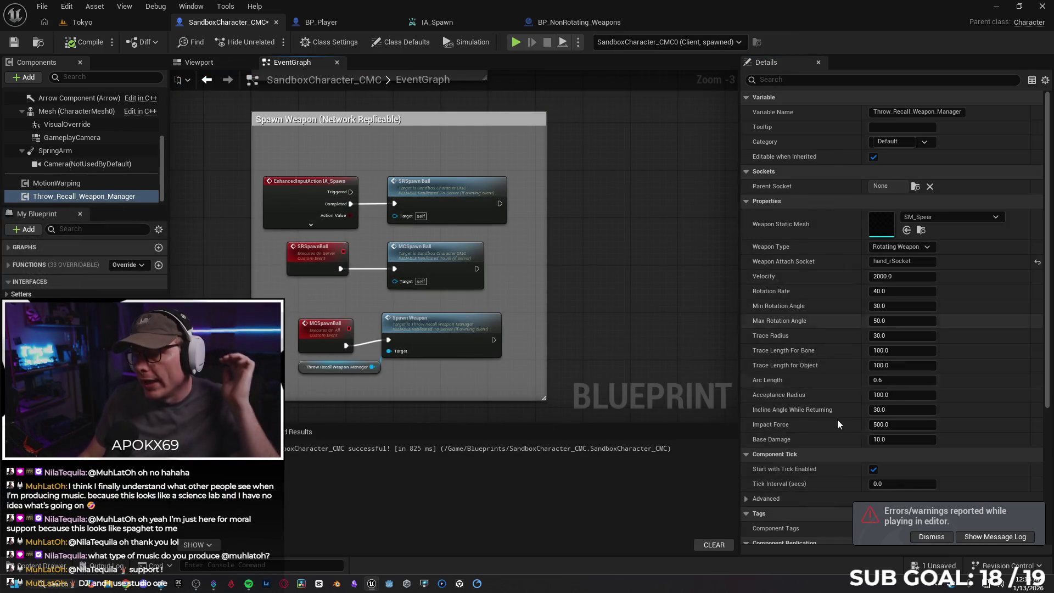
scroll(584, 251, down, 1)
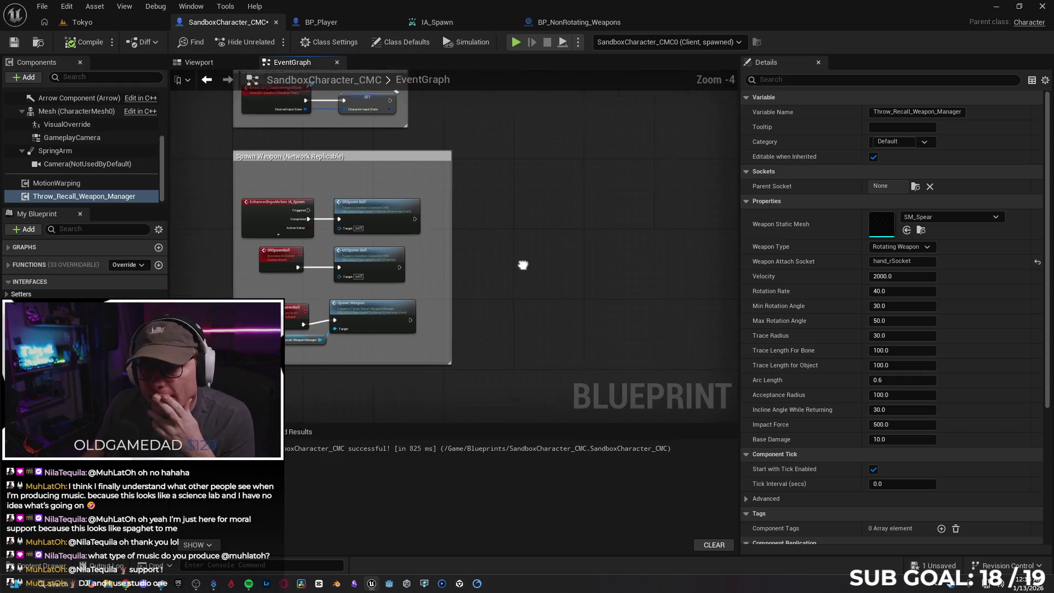
click(340, 22)
scroll(637, 206, up, 1)
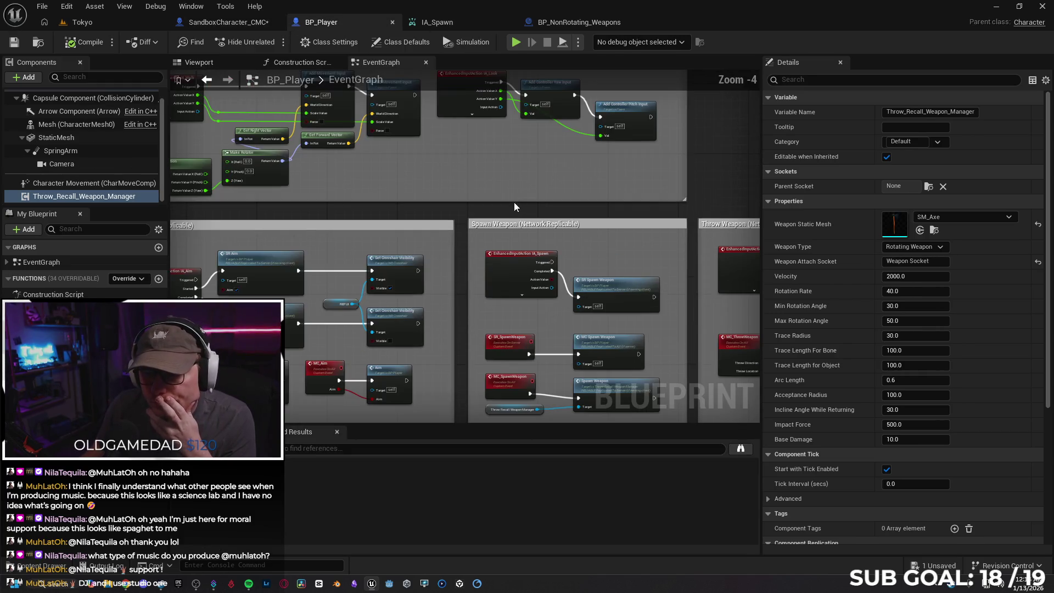
Step: Select all nodes in BP_Player's Throw Weapon network comment group
mouse_move(637, 206)
mouse_down()
mouse_move(734, 120)
mouse_move(458, 160)
mouse_up()
scroll(458, 160, up, 1)
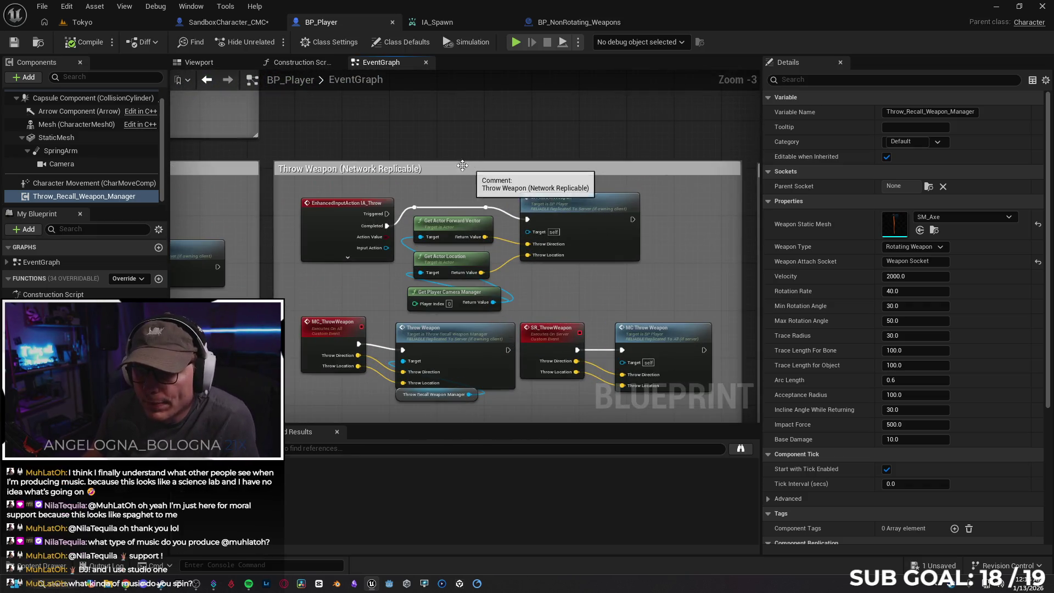
click(547, 170)
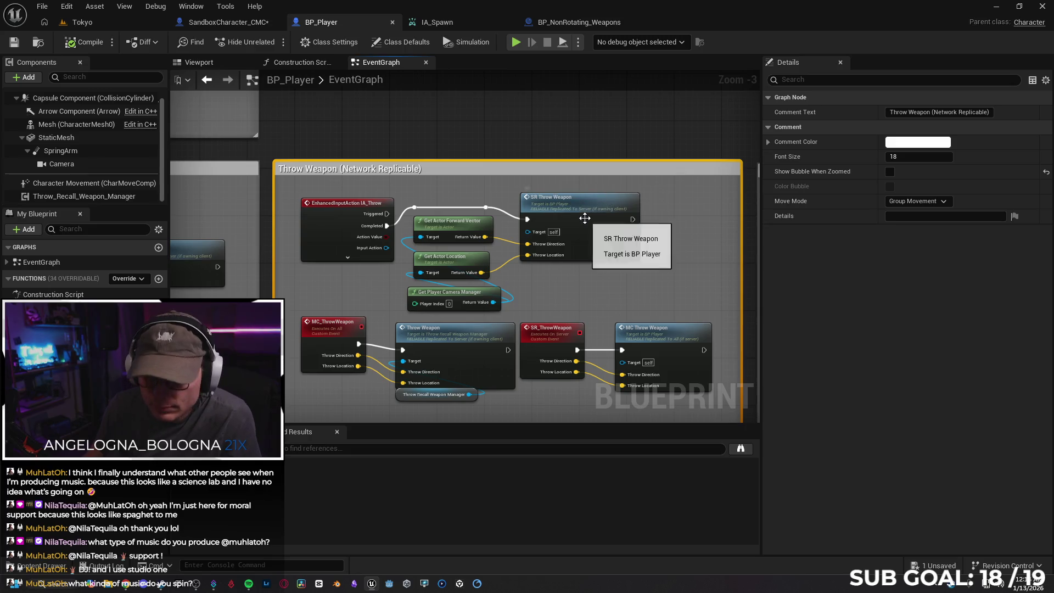
right_click(363, 125)
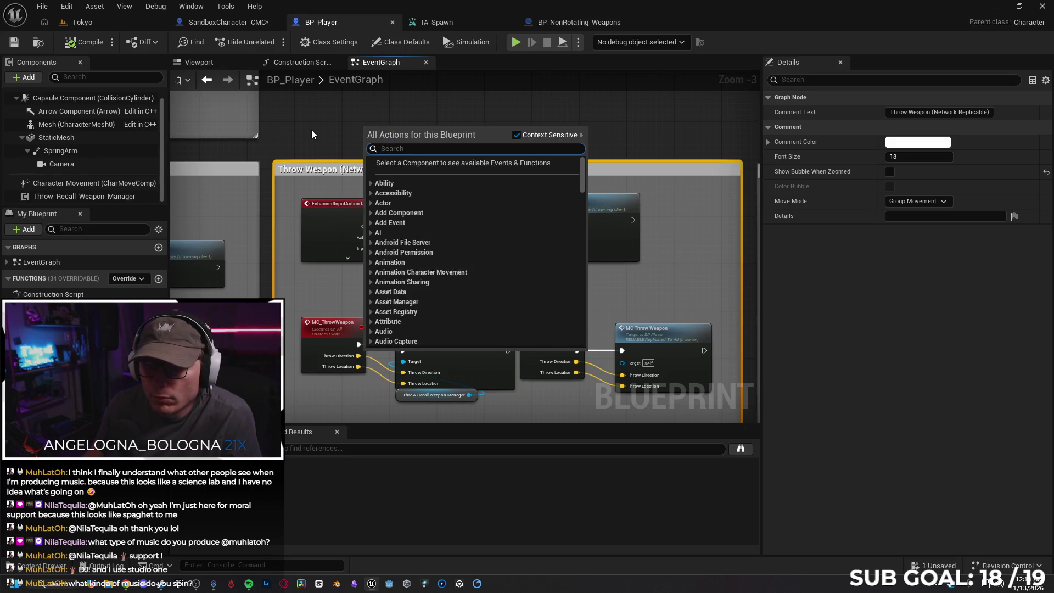
key(Escape)
scroll(370, 113, down, 2)
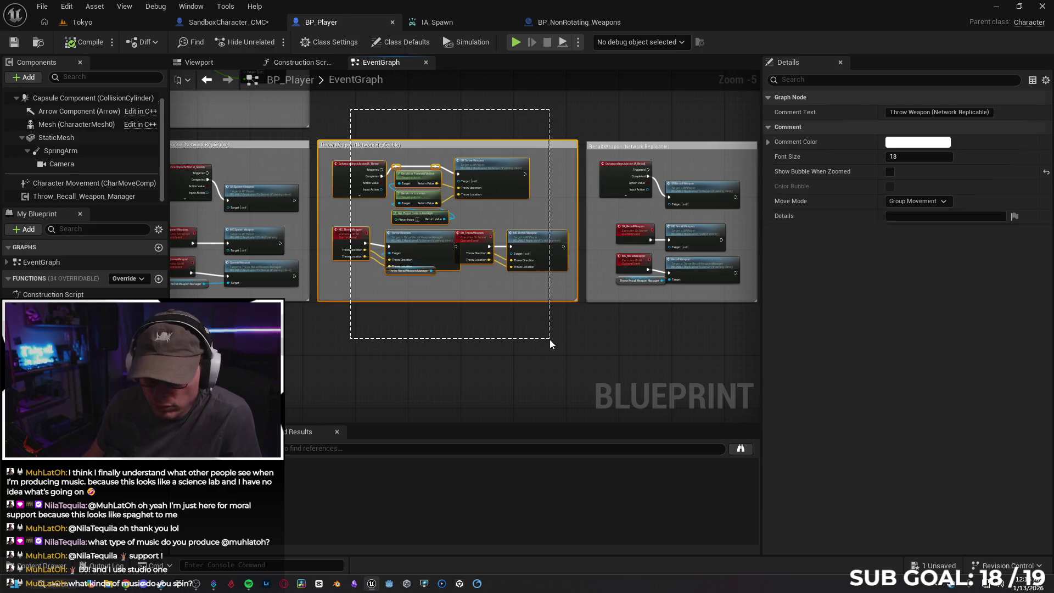
click(549, 339)
Step: Paste the group into SandboxCharacter_CMC, creating matching MC_ThrowWeapon and SR_ThrowWeapon functions
click(221, 21)
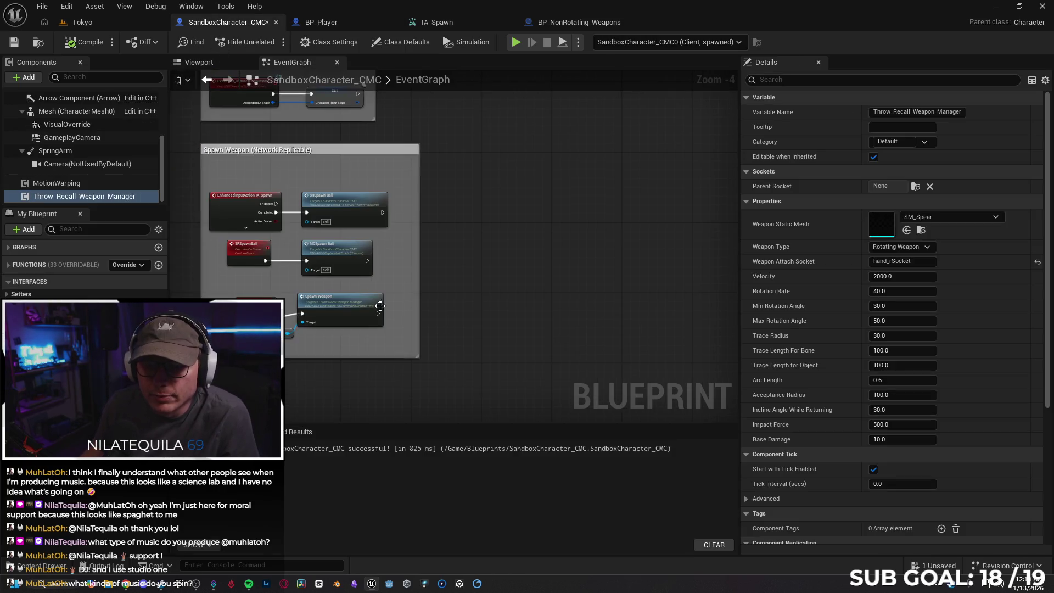
key(ctrl+v)
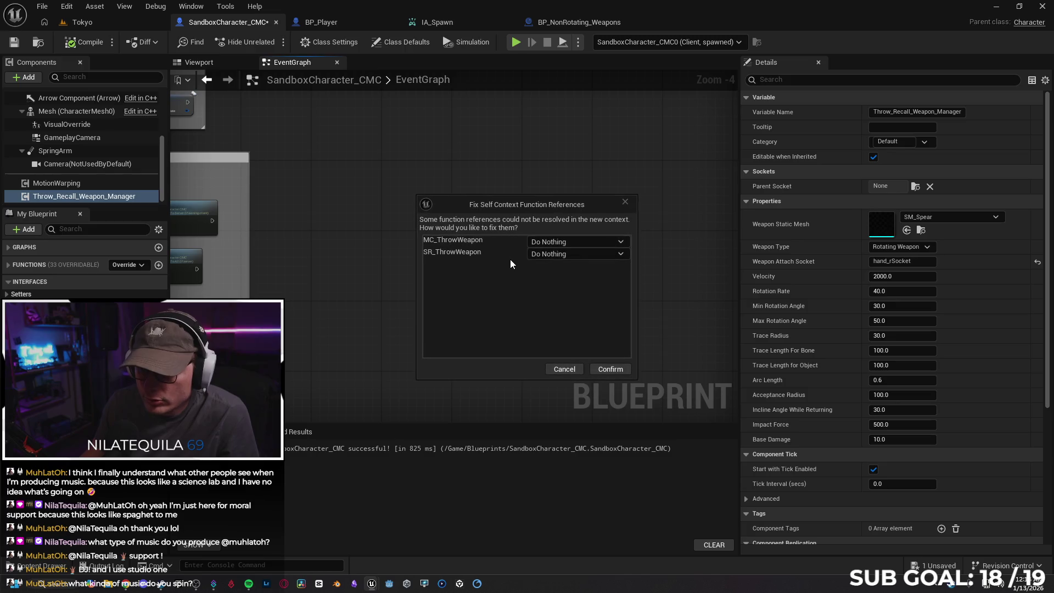
click(595, 240)
click(597, 266)
click(564, 255)
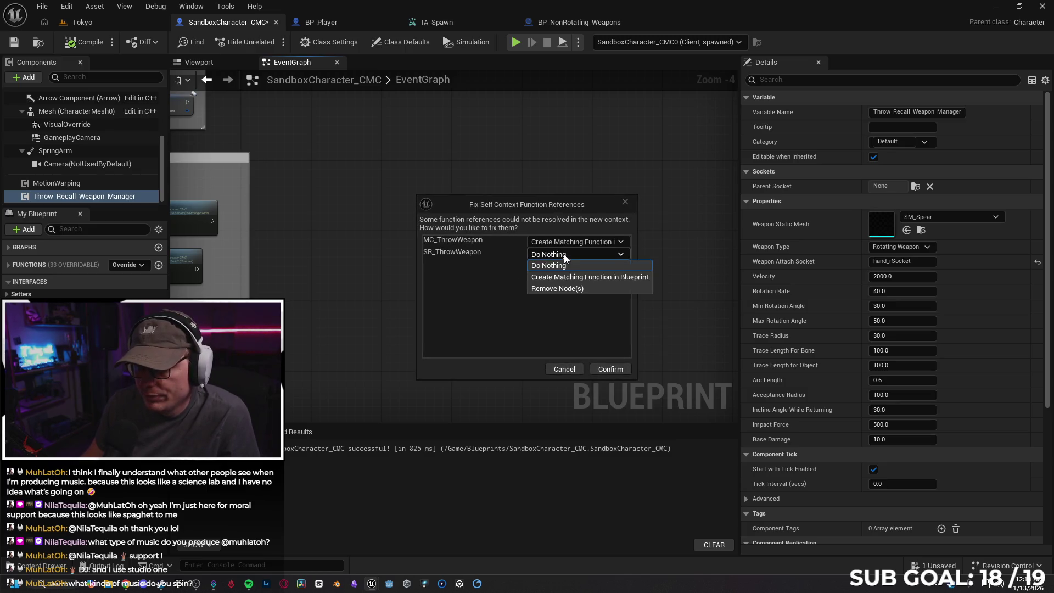
click(592, 277)
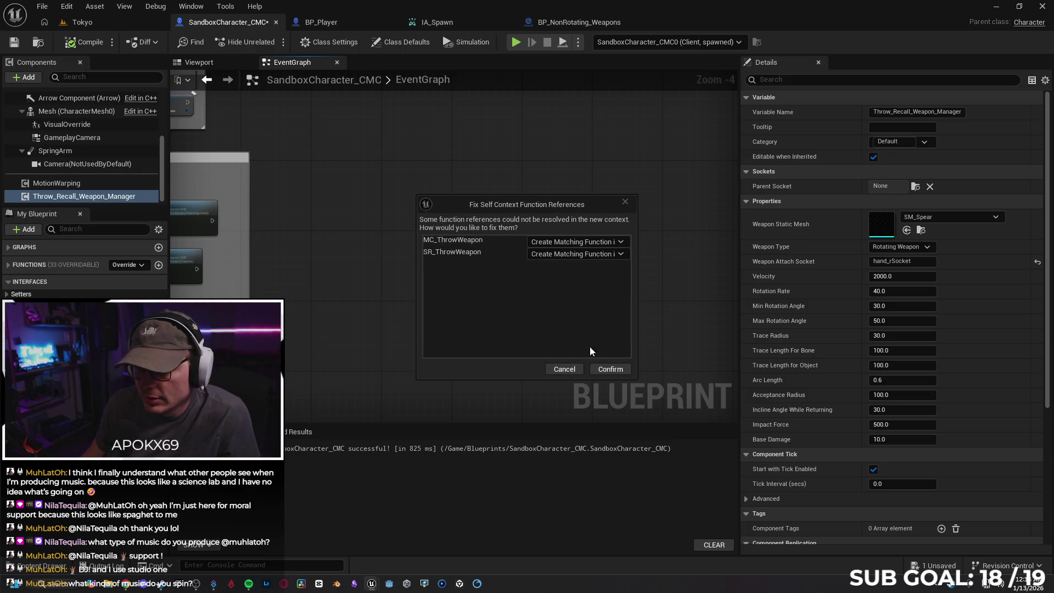
click(609, 369)
click(469, 187)
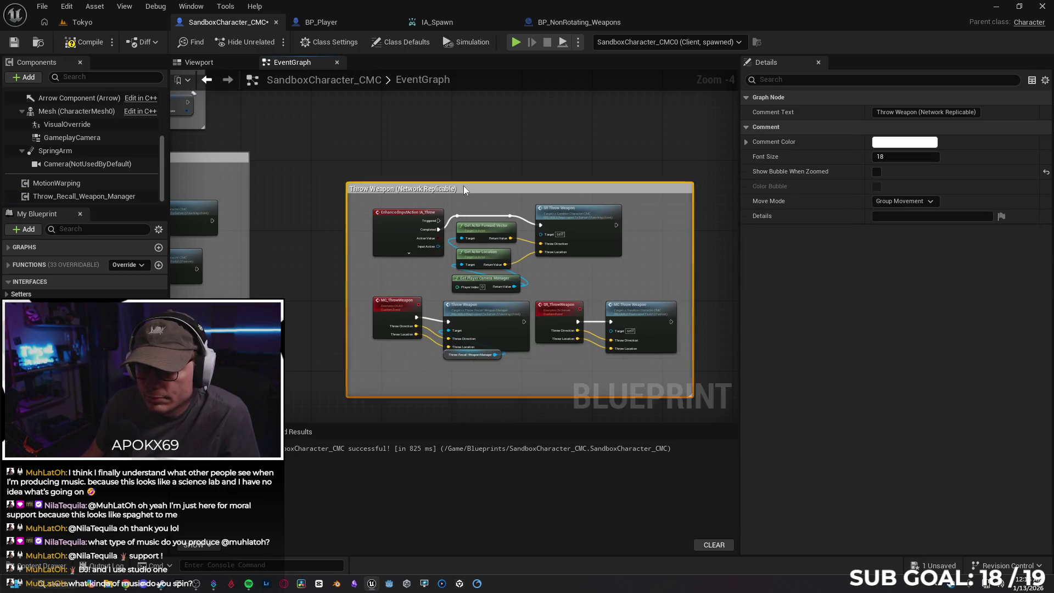
Step: Reposition the pasted group and review the SR_ThrowWeapon and MC_ThrowWeapon replication settings
drag(469, 186, 414, 153)
click(308, 192)
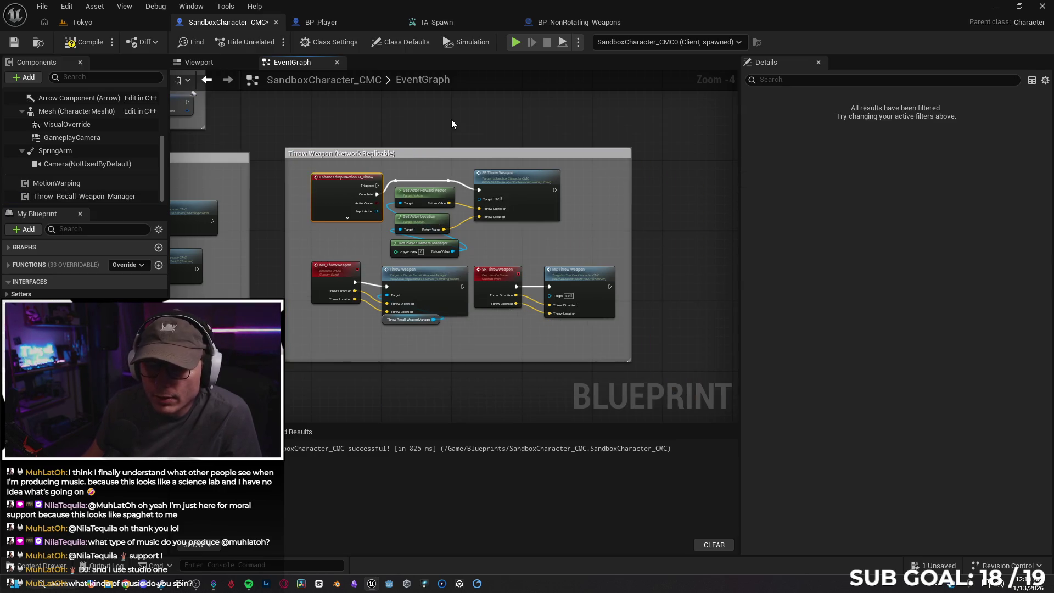
scroll(551, 172, up, 1)
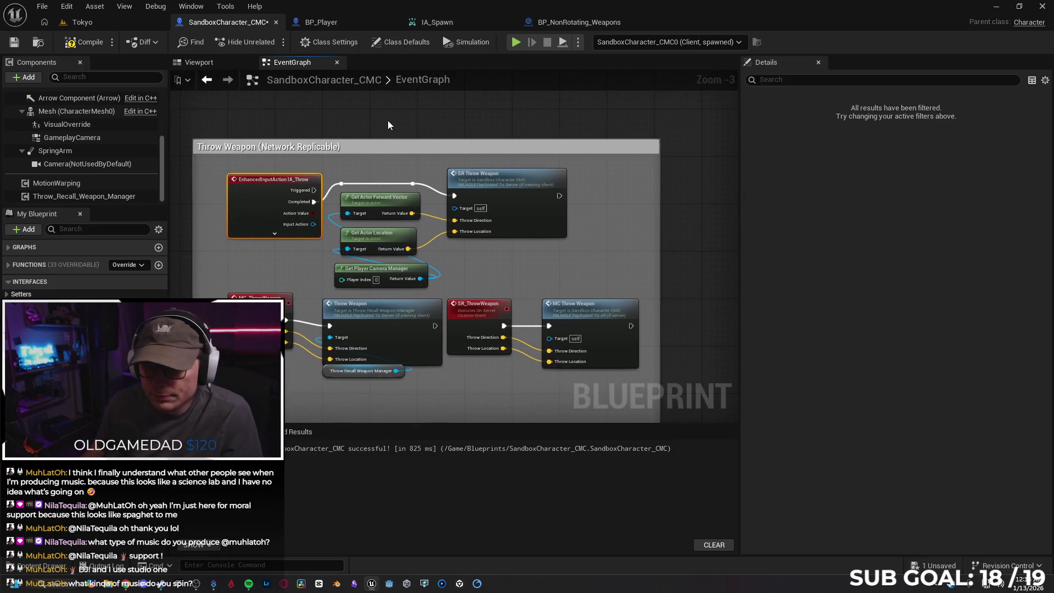
click(506, 197)
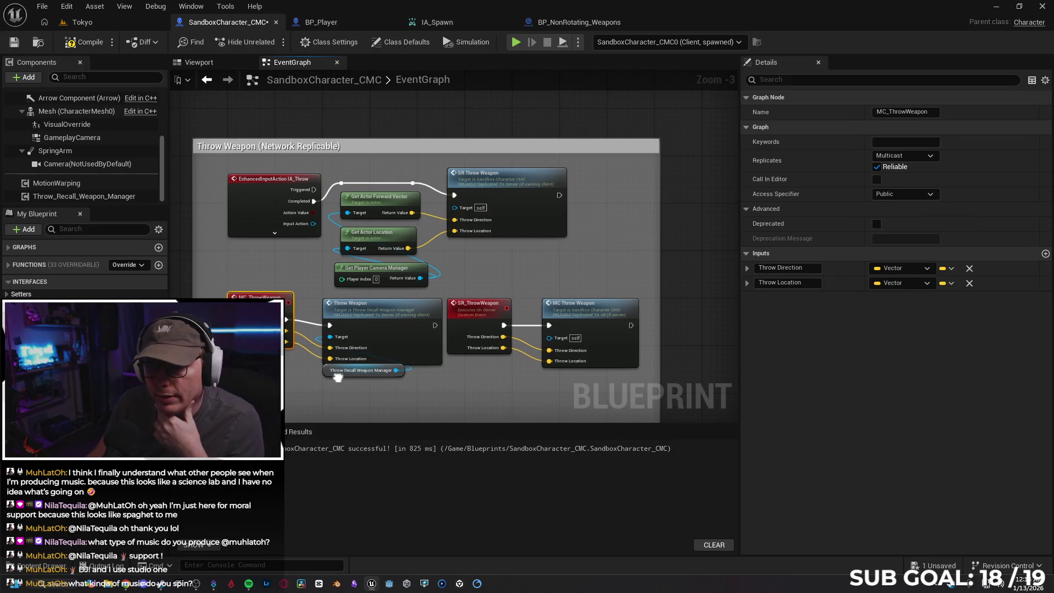
click(481, 294)
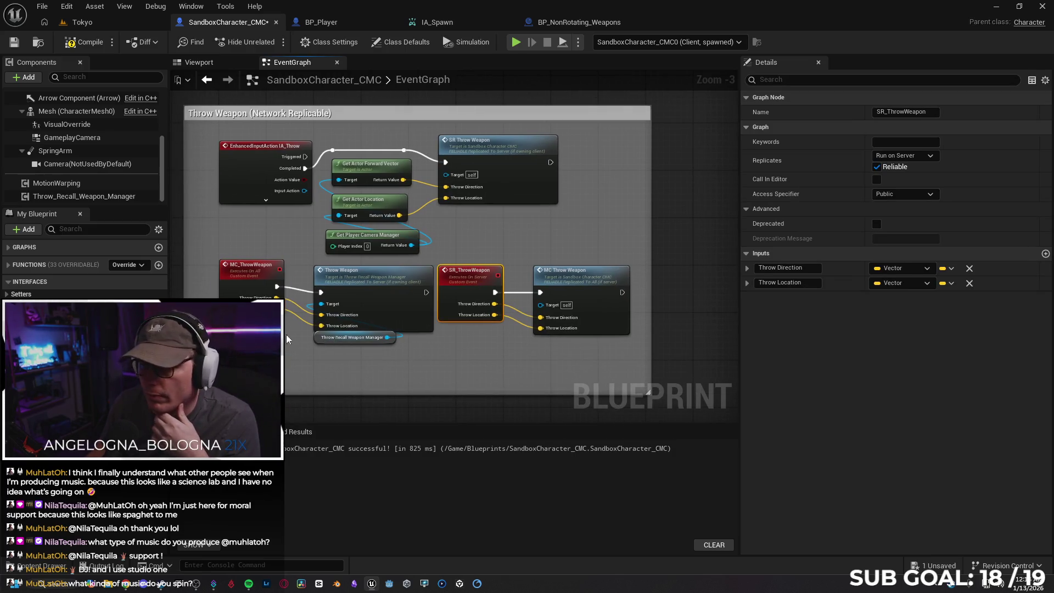
click(255, 268)
click(472, 292)
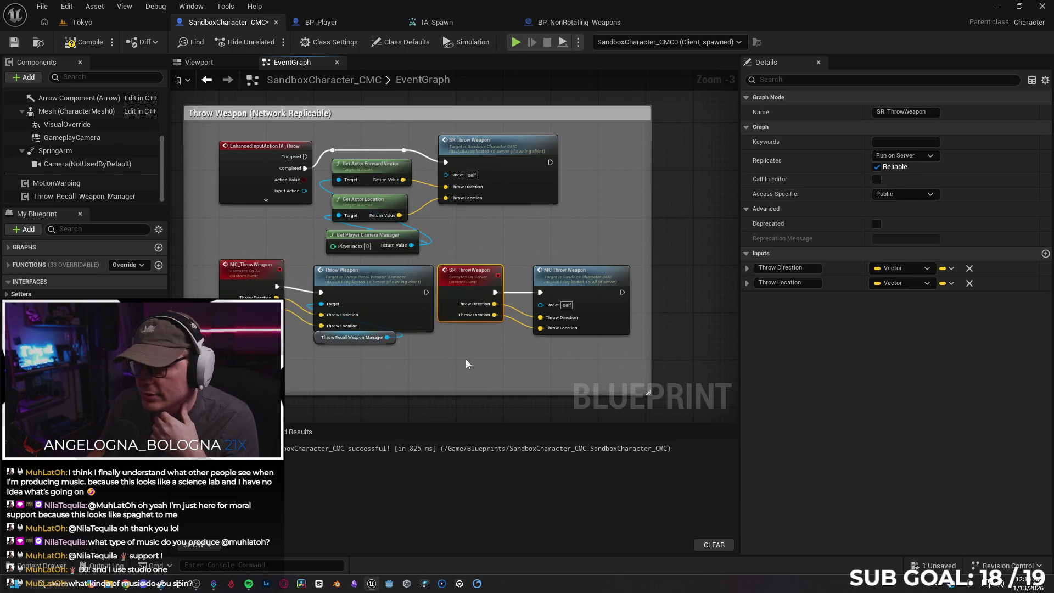
Step: Add a custom event below the Throw Weapon group and name it MCThrowBall
right_click(345, 384)
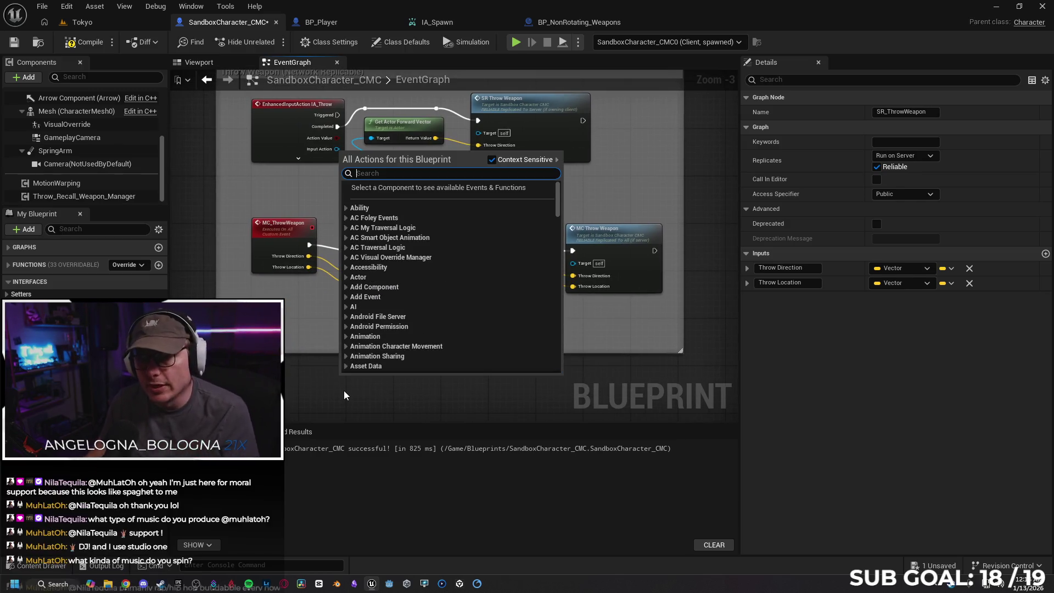
text(custom)
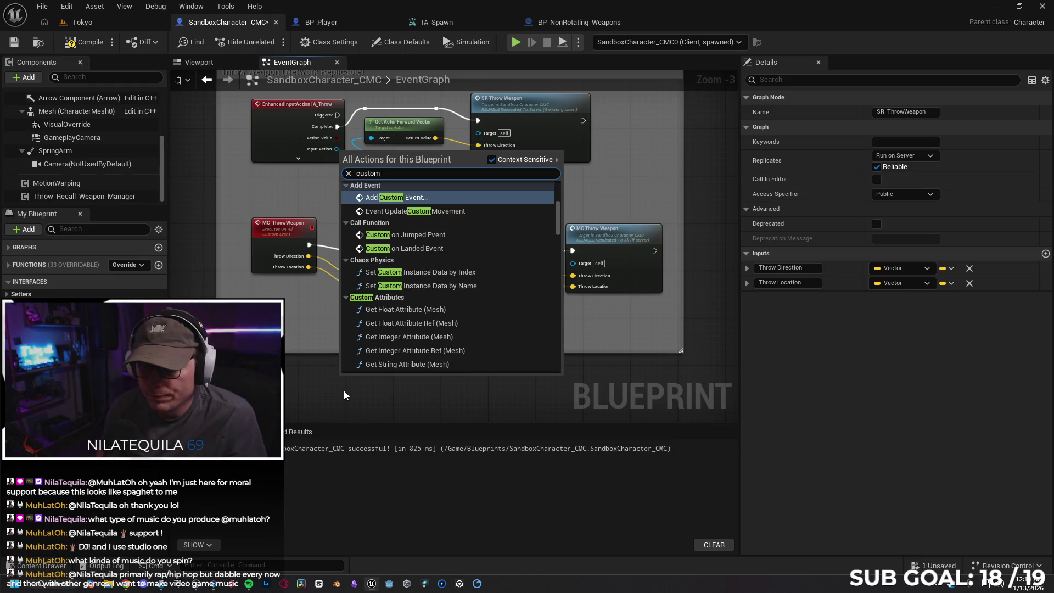
key(Return)
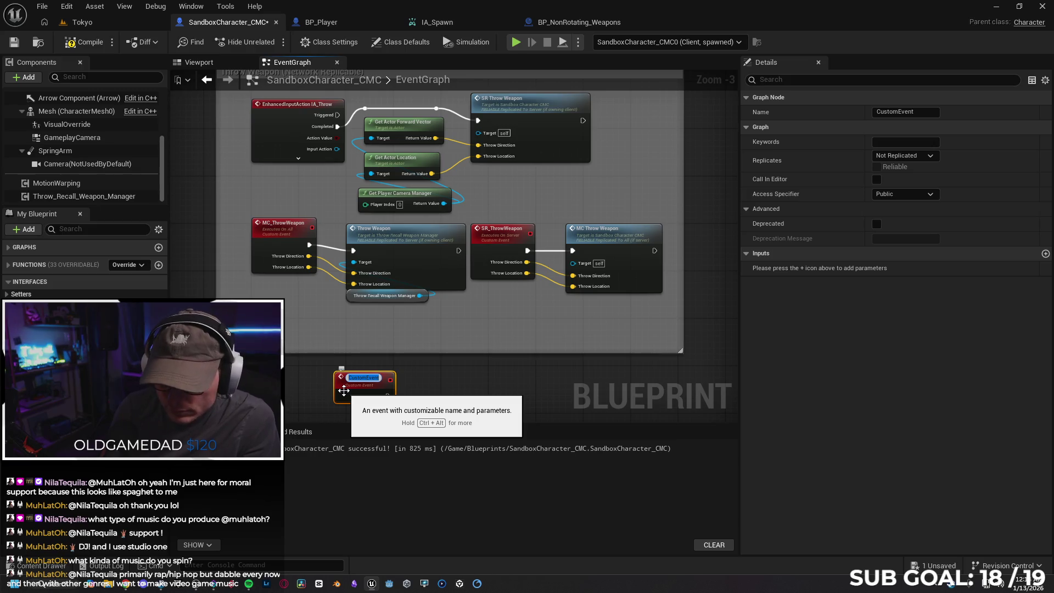
text(MCThrow)
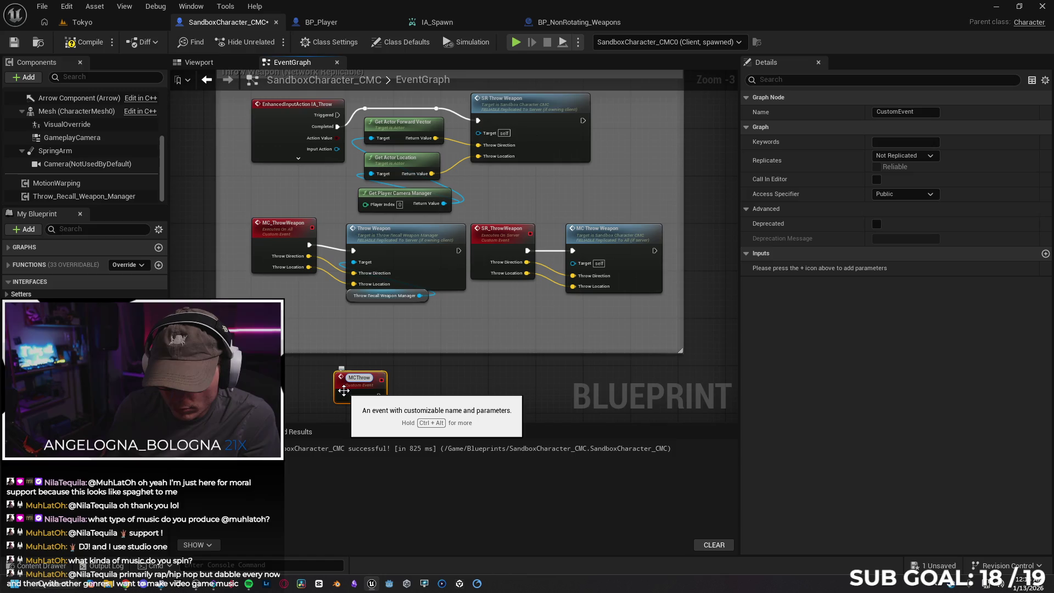
text(Wea)
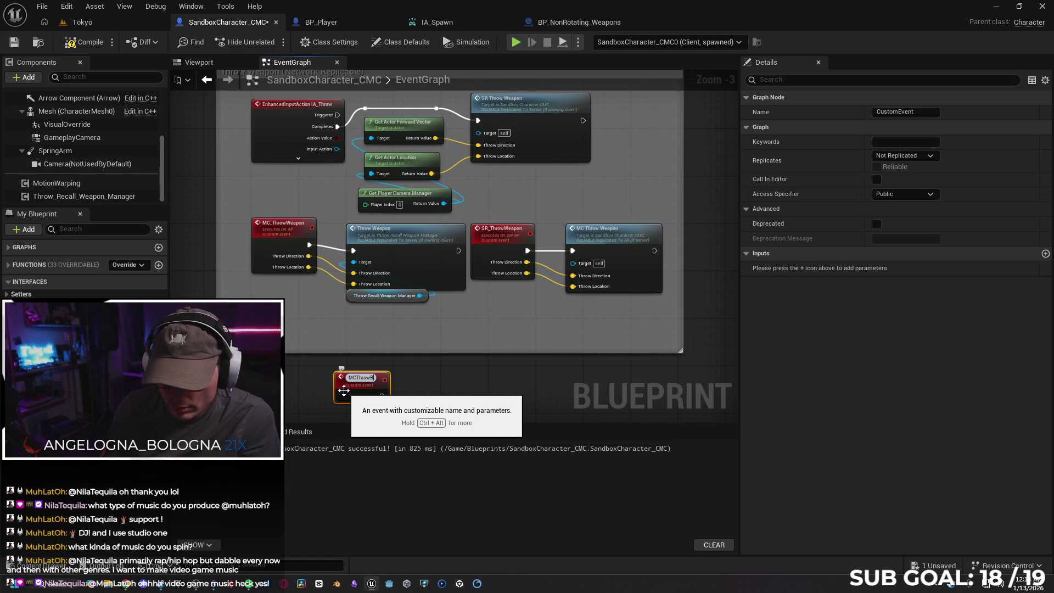
key(Return)
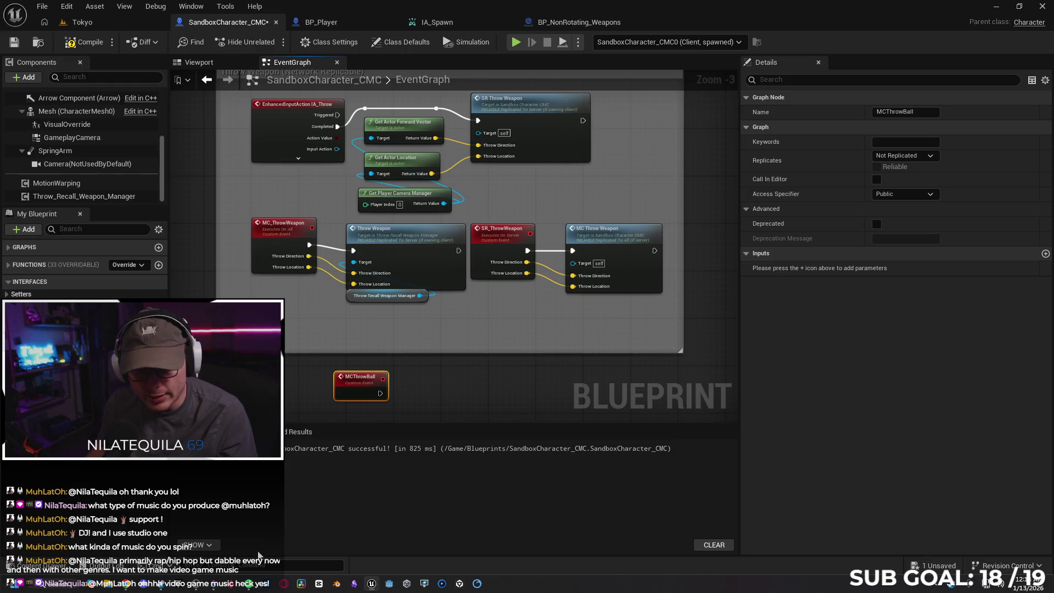
mouse_move(159, 583)
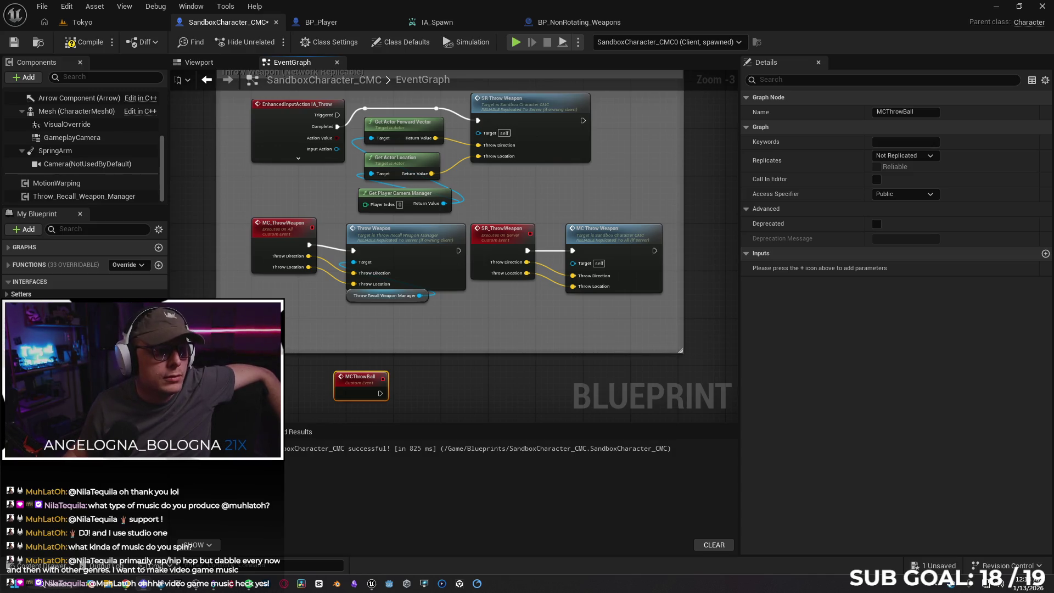
key(alt+Tab)
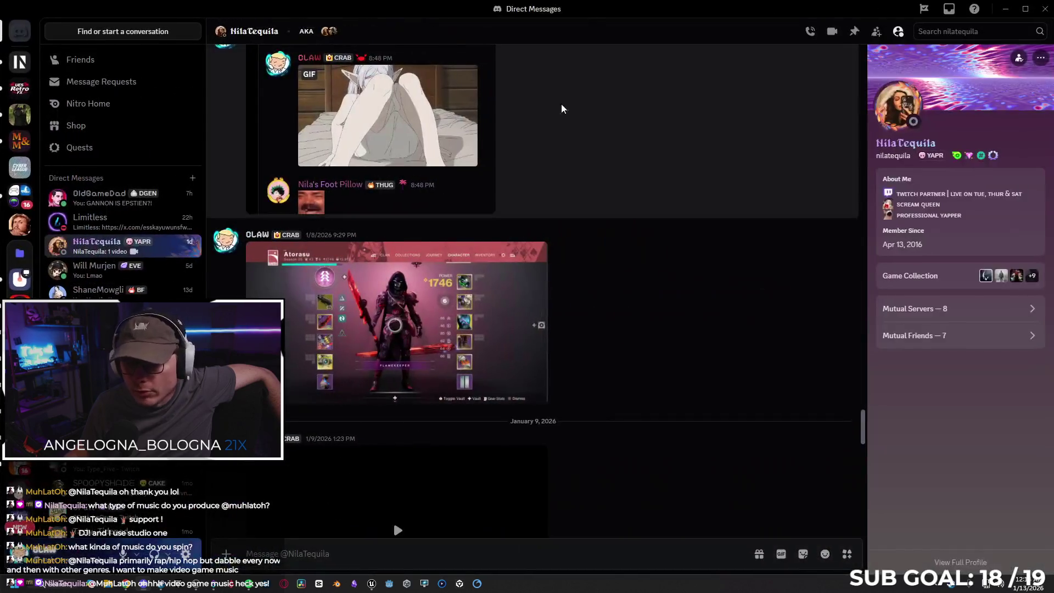
scroll(572, 218, down, 3)
click(395, 311)
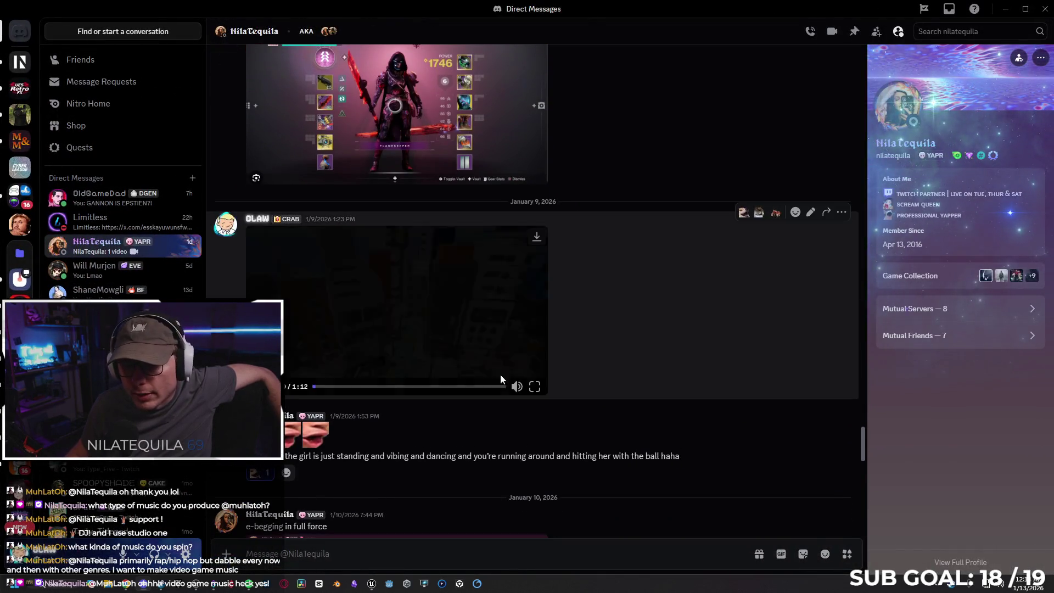
click(534, 387)
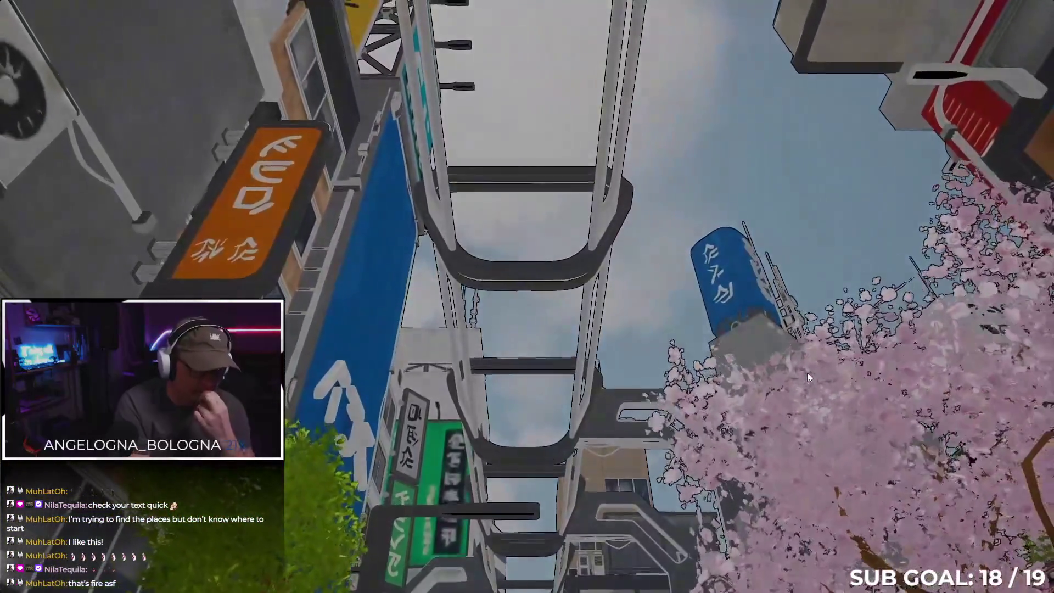
key(Escape)
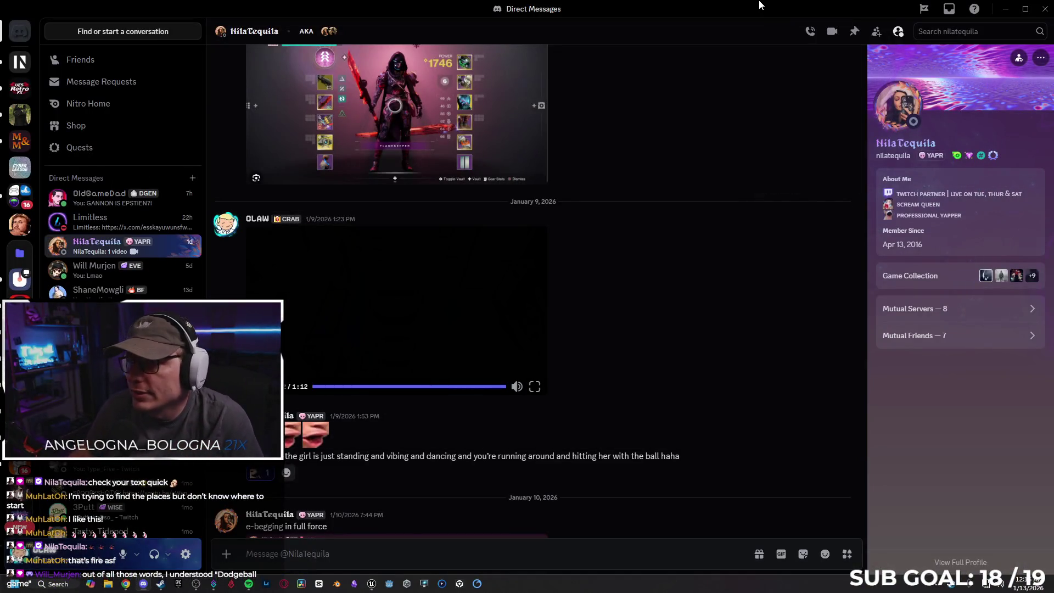
key(alt+Tab)
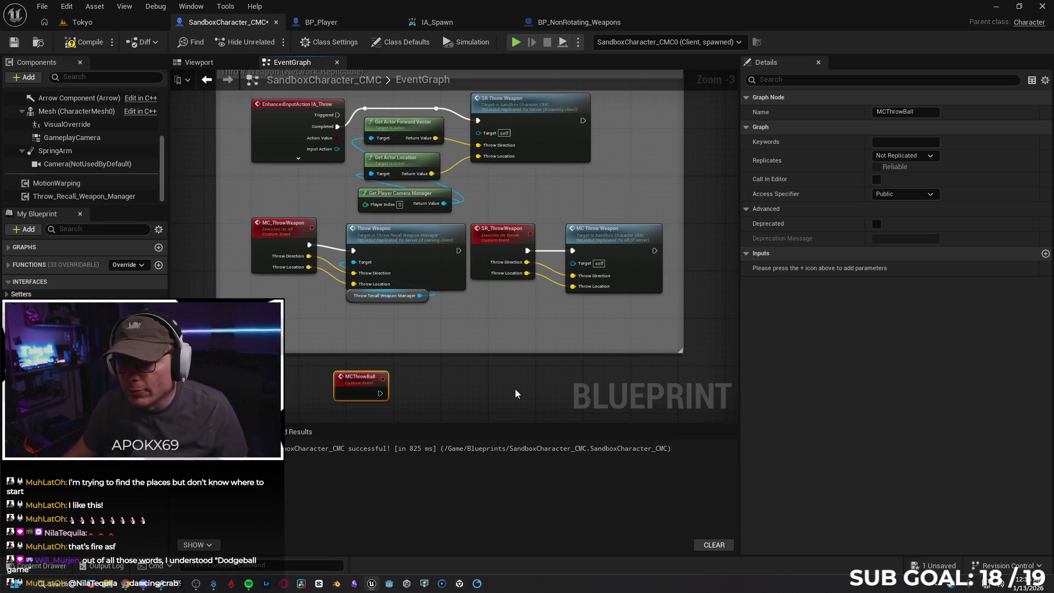
Step: Give MCThrowBall two Vector inputs named Throw Direction and Throw Location
drag(345, 378, 257, 317)
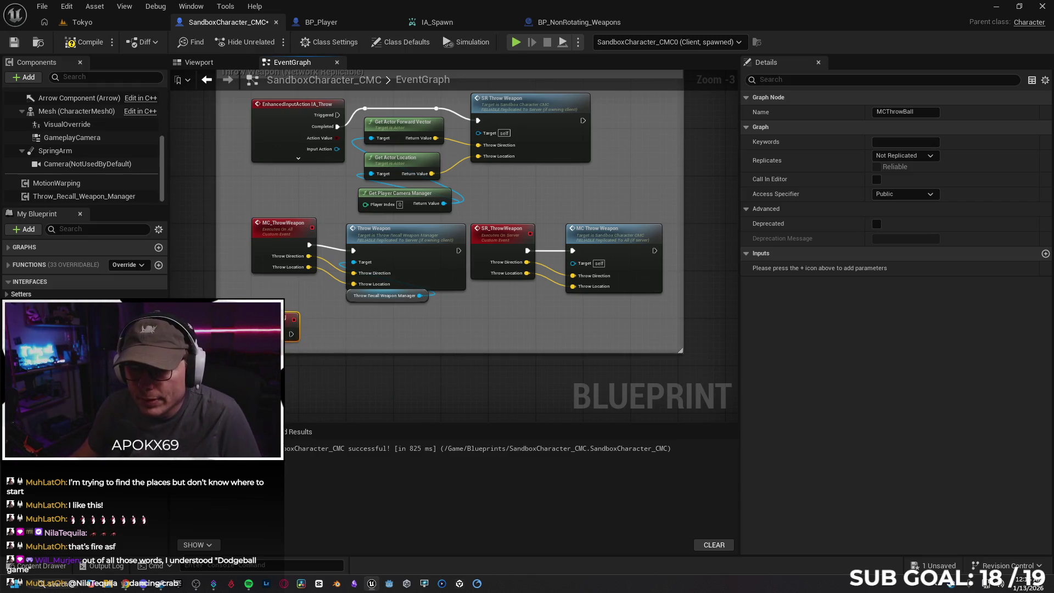
click(1046, 254)
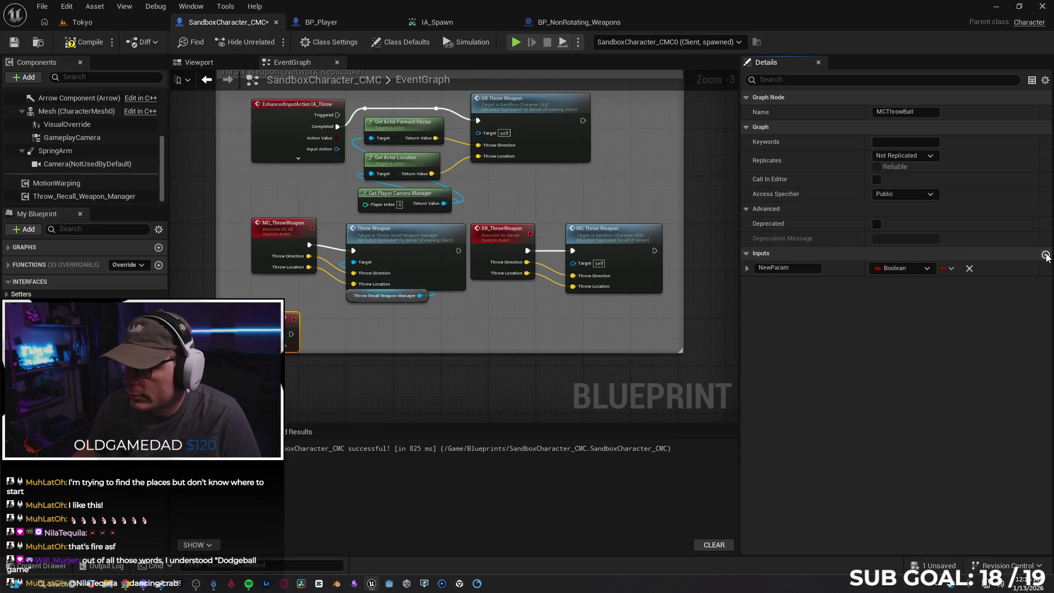
click(1046, 254)
double_click(774, 268)
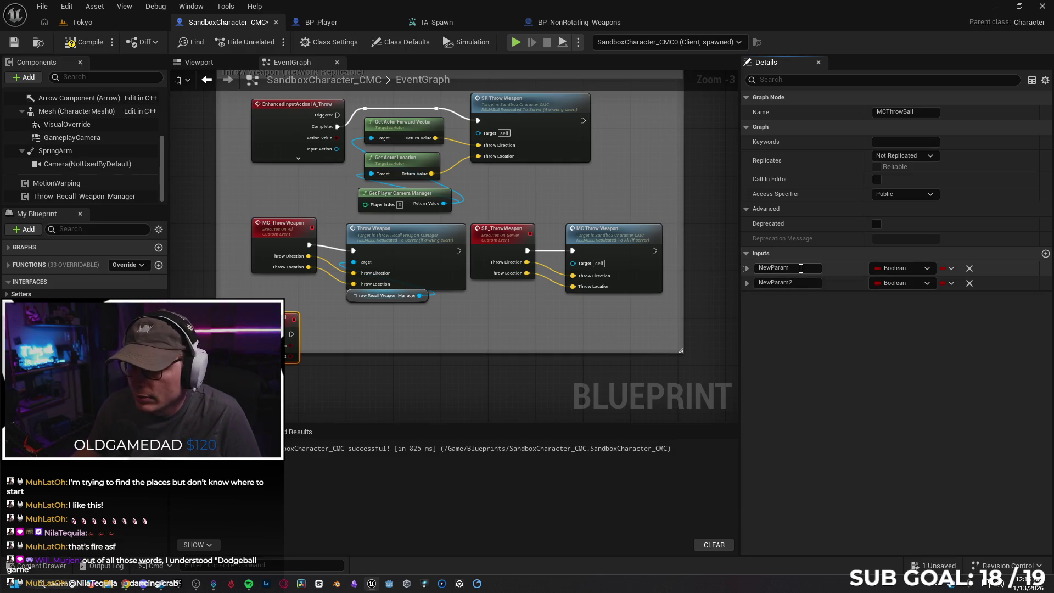
text(Thro)
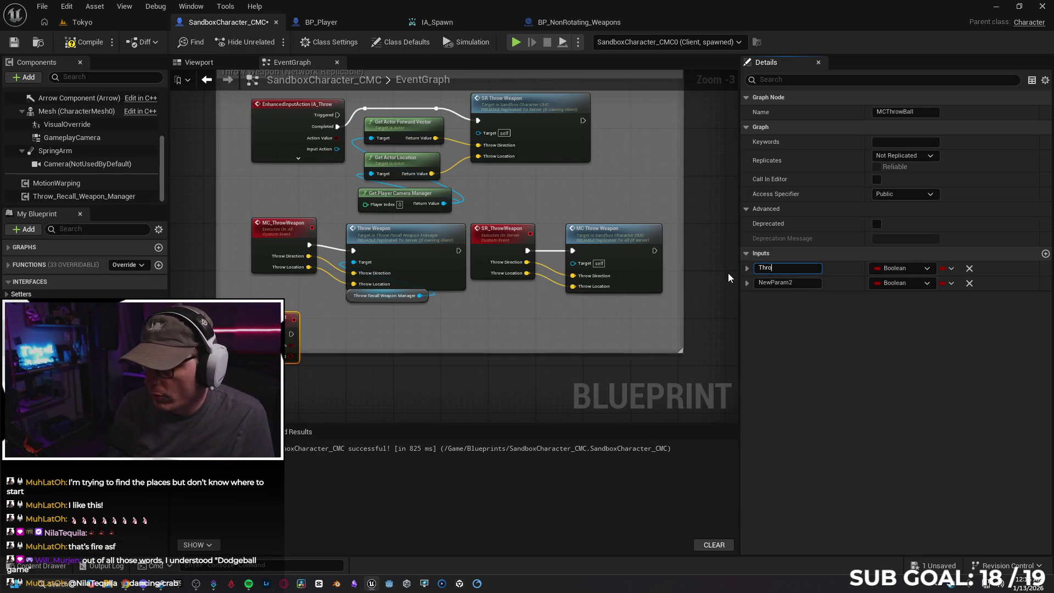
text(w Direction)
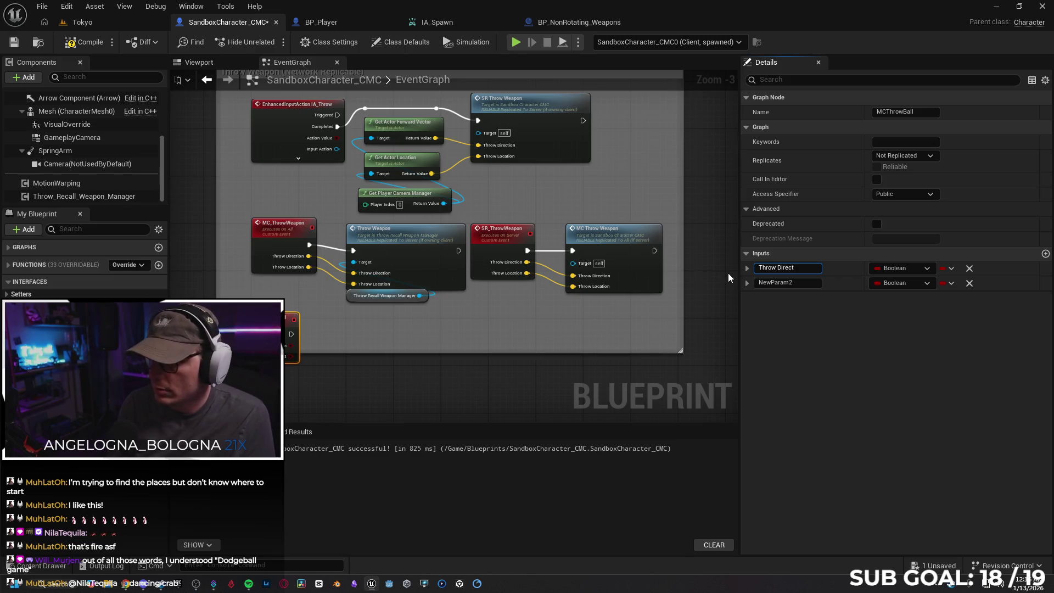
click(893, 268)
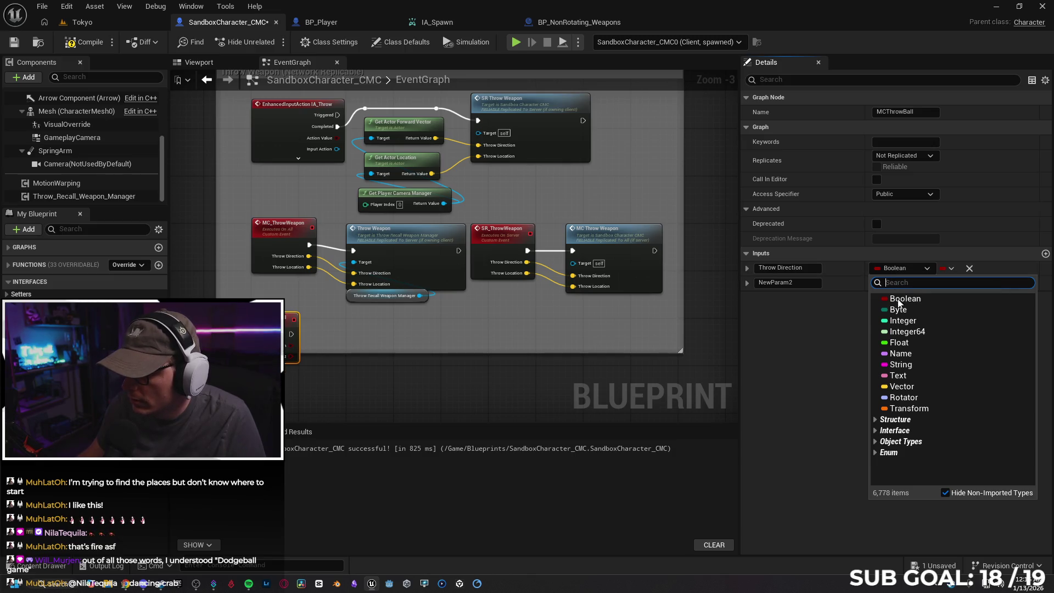
key(Escape)
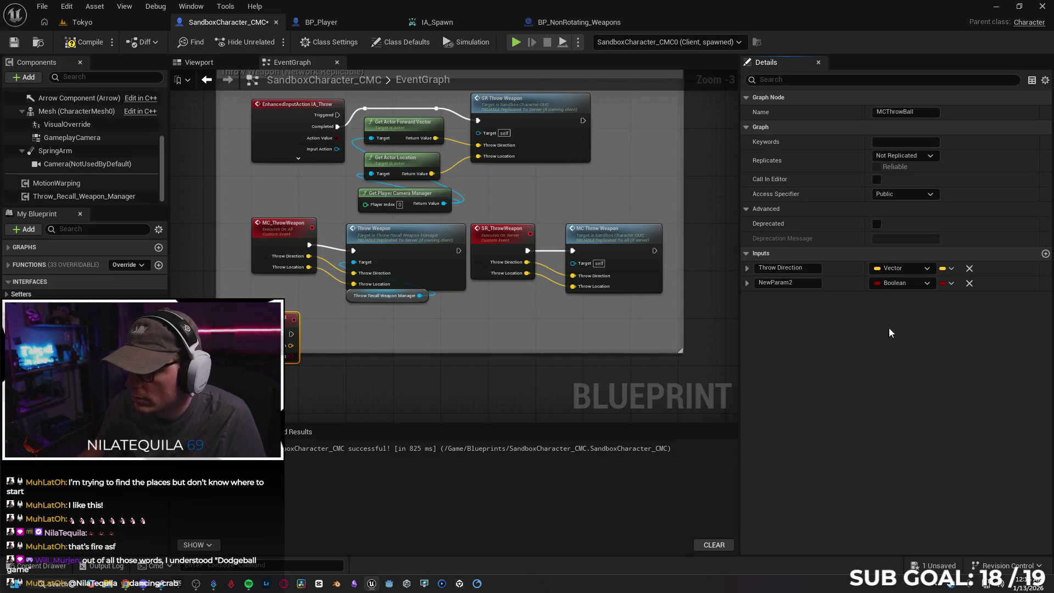
click(798, 285)
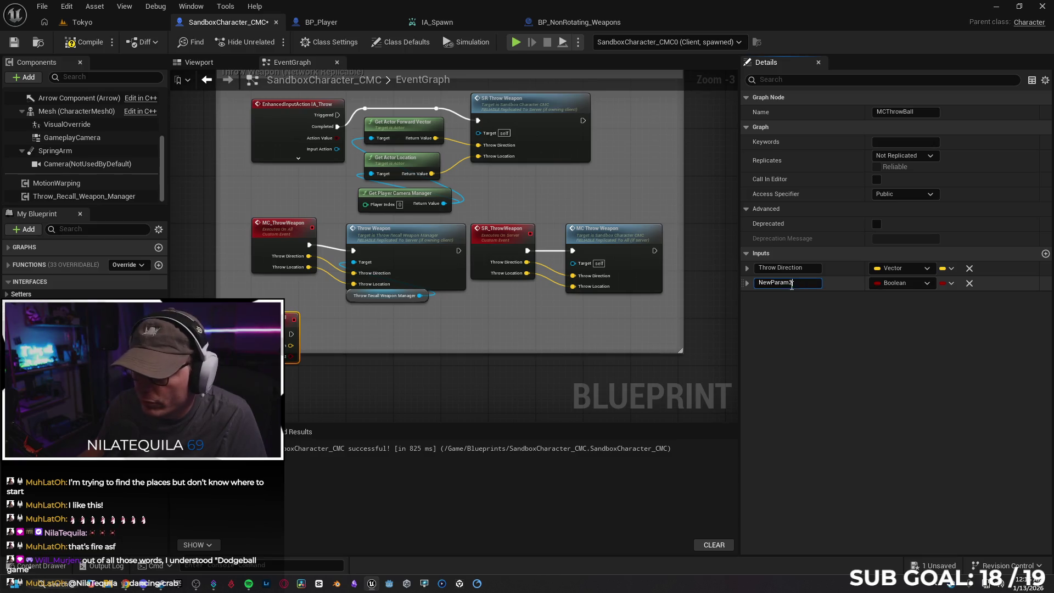
text(Throw Location)
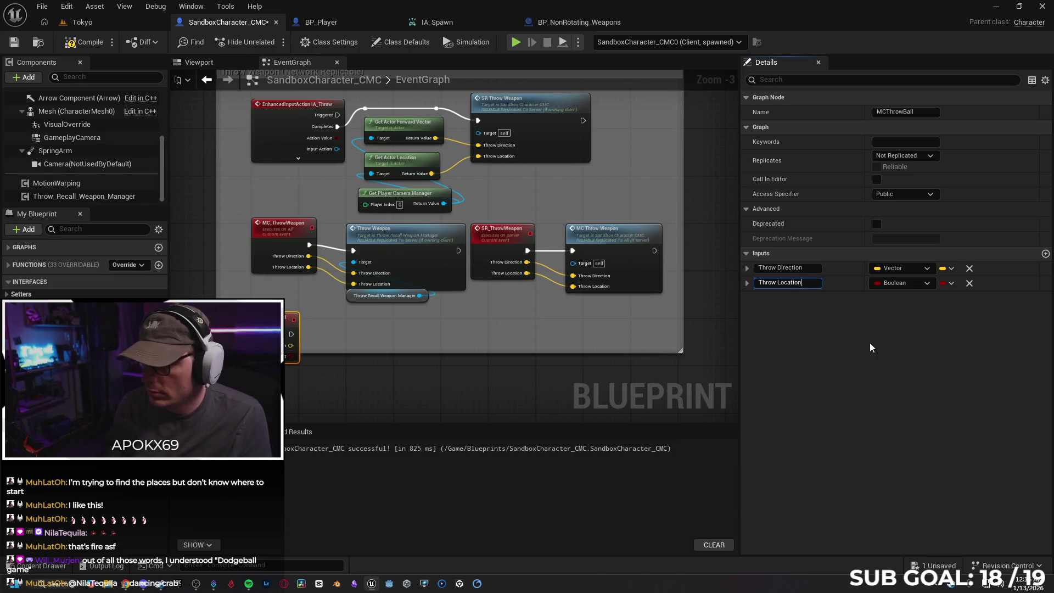
click(902, 285)
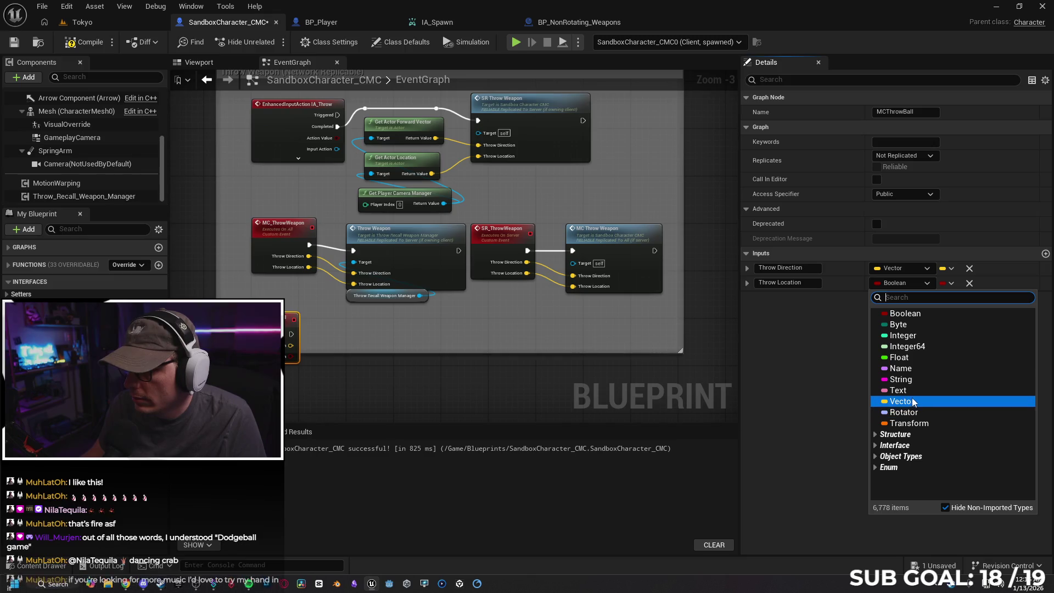
click(844, 405)
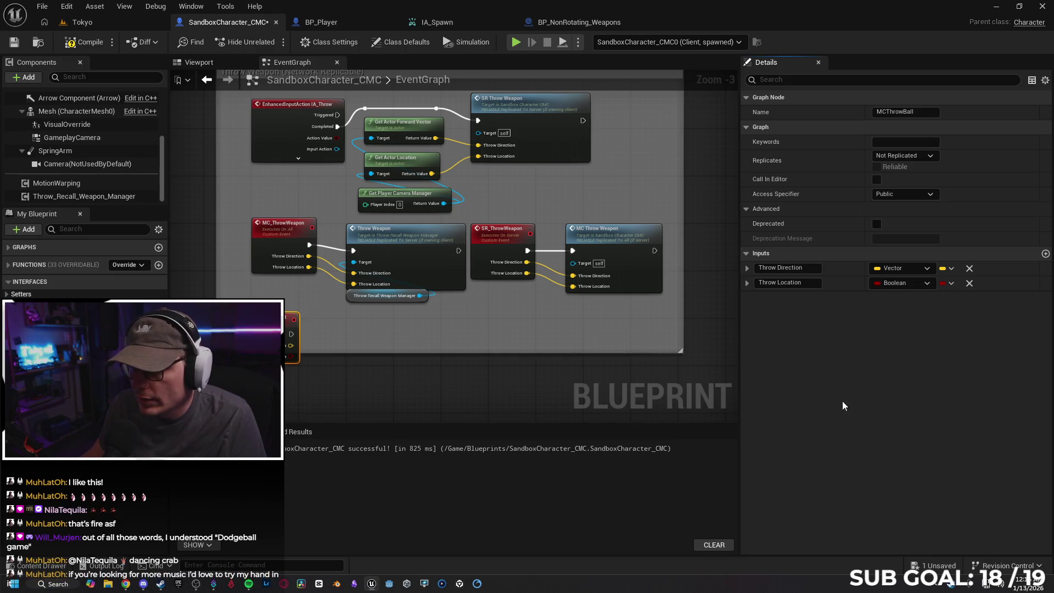
Step: Duplicate the MCThrowBall event and place the copy below SR_ThrowWeapon
right_click(289, 337)
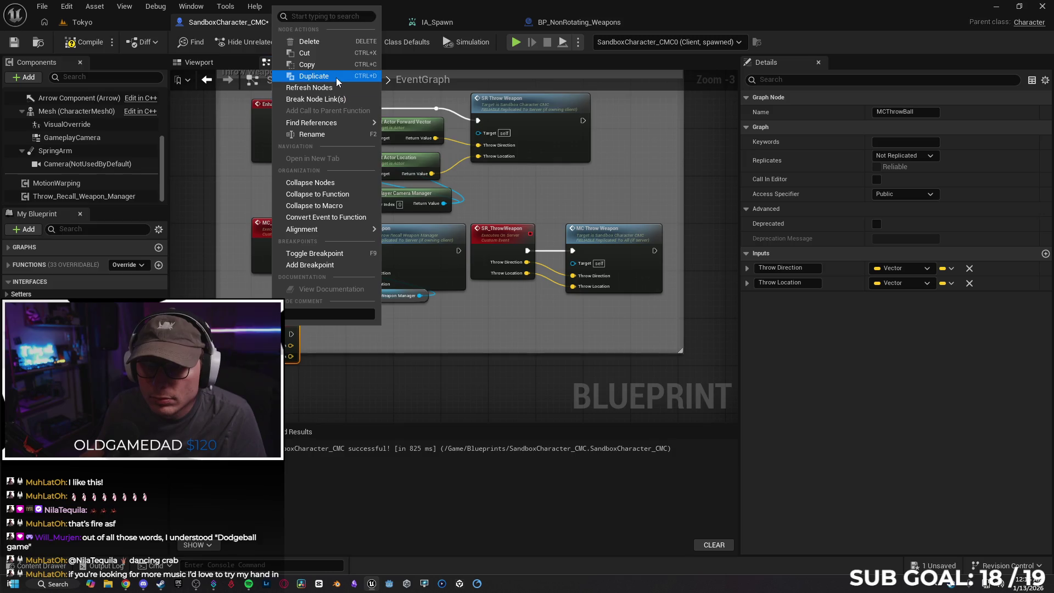
click(336, 78)
drag(302, 333, 515, 319)
Step: Rename the duplicated event to SRThrowBall
click(916, 113)
text(SR)
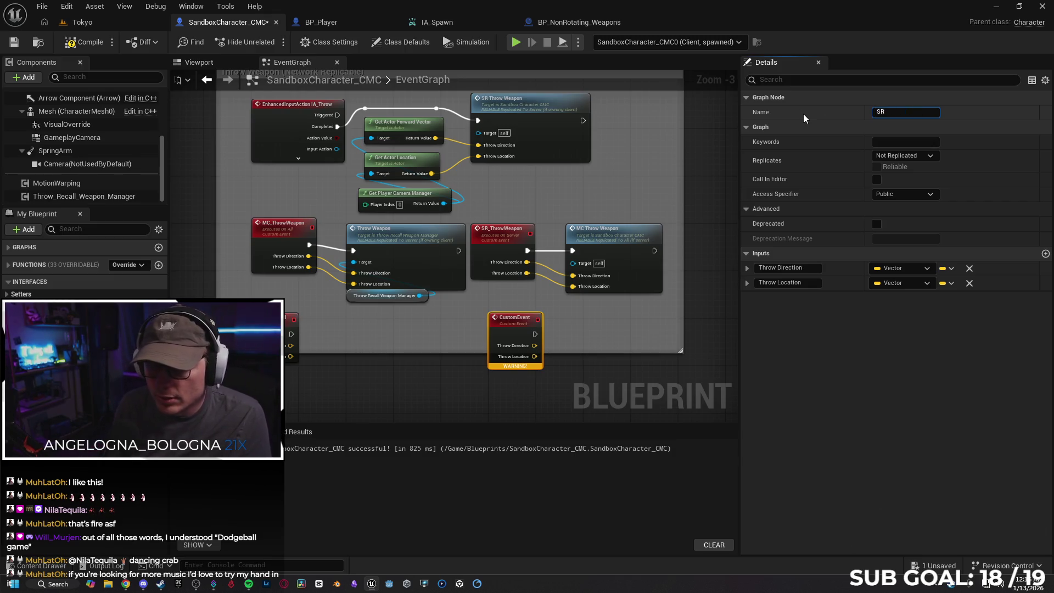
text(Throw)
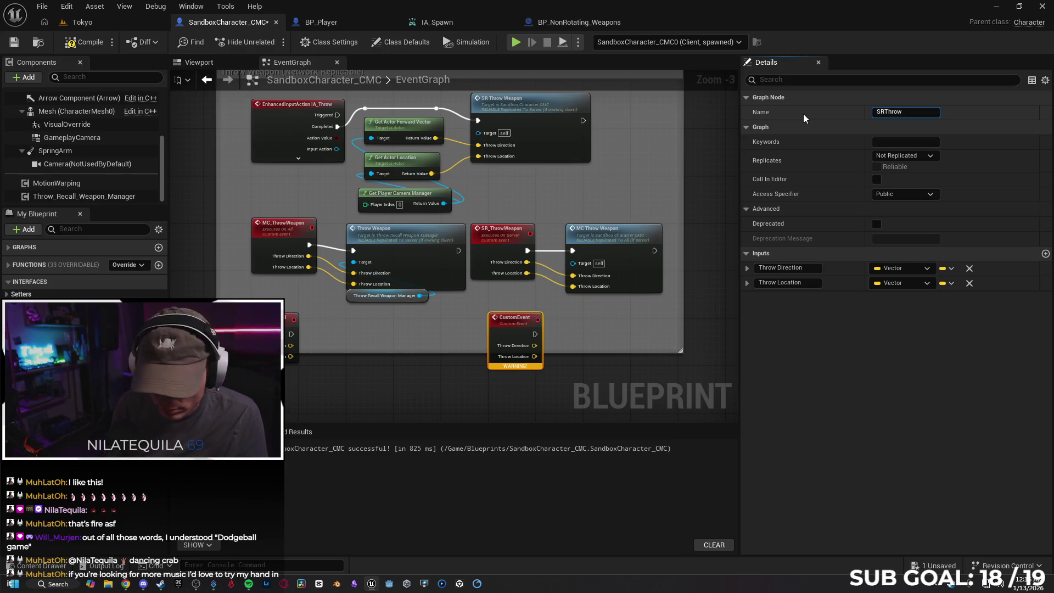
text(Ball)
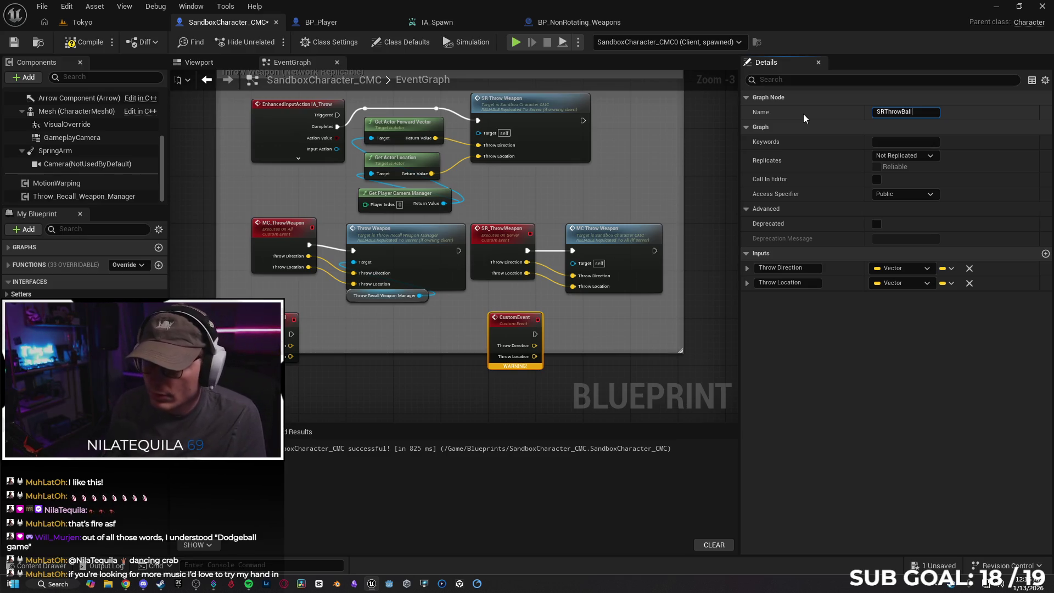
key(Return)
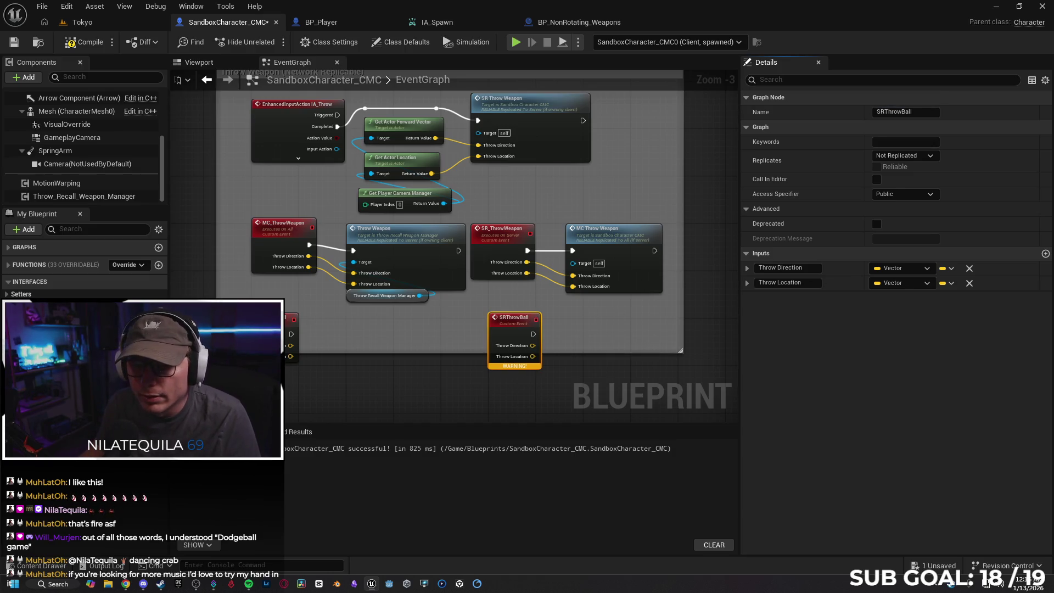
Step: Set MCThrowBall's replication to Multicast, matching MC_ThrowWeapon
click(278, 244)
click(290, 329)
click(905, 155)
click(897, 170)
key(ctrl+z)
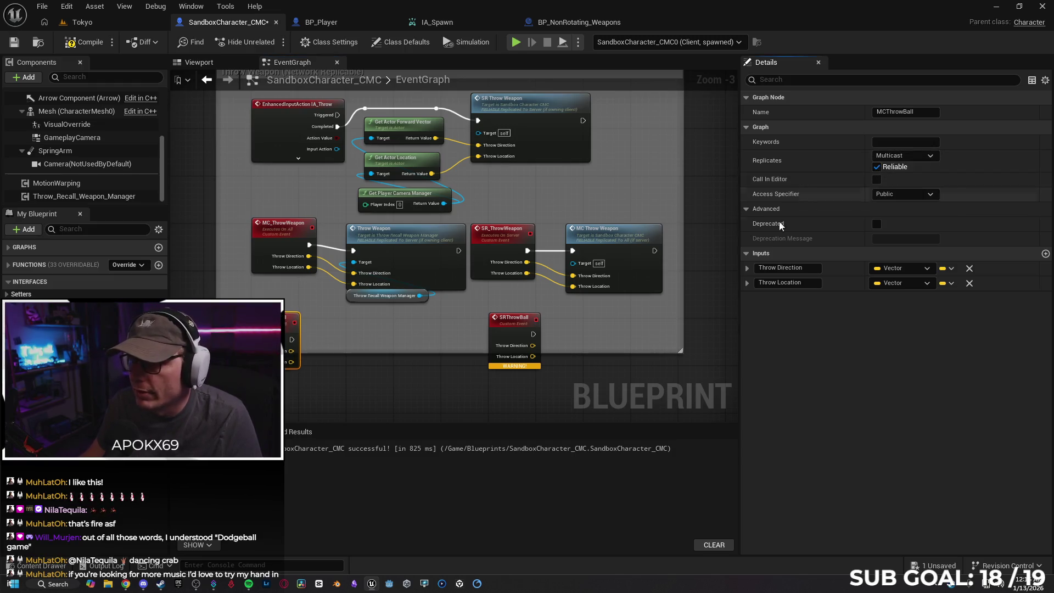
Step: Make SRThrowBall a reliable Run on Server event
click(516, 324)
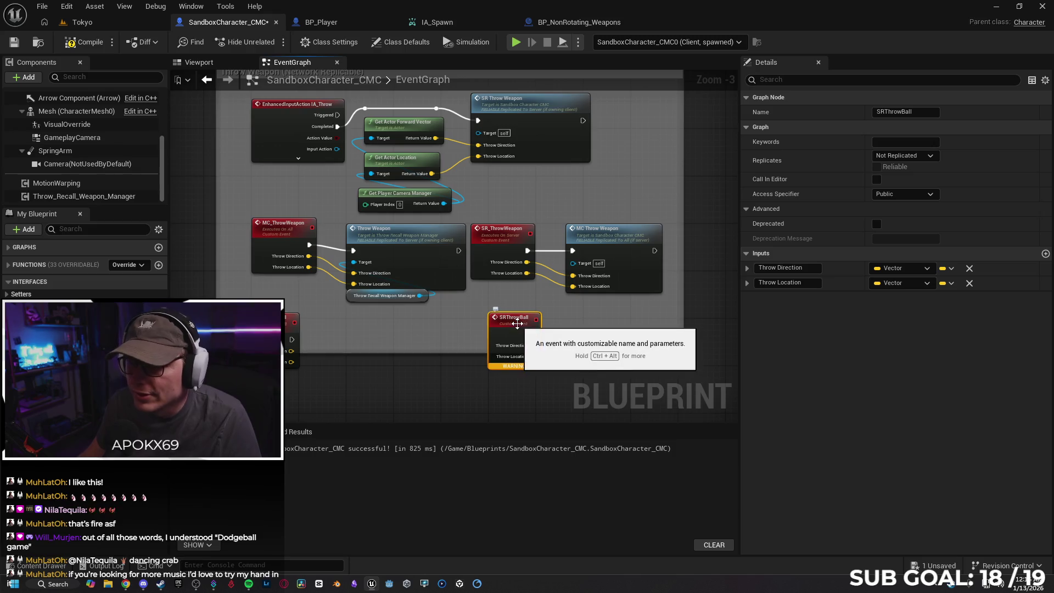
click(920, 156)
click(922, 196)
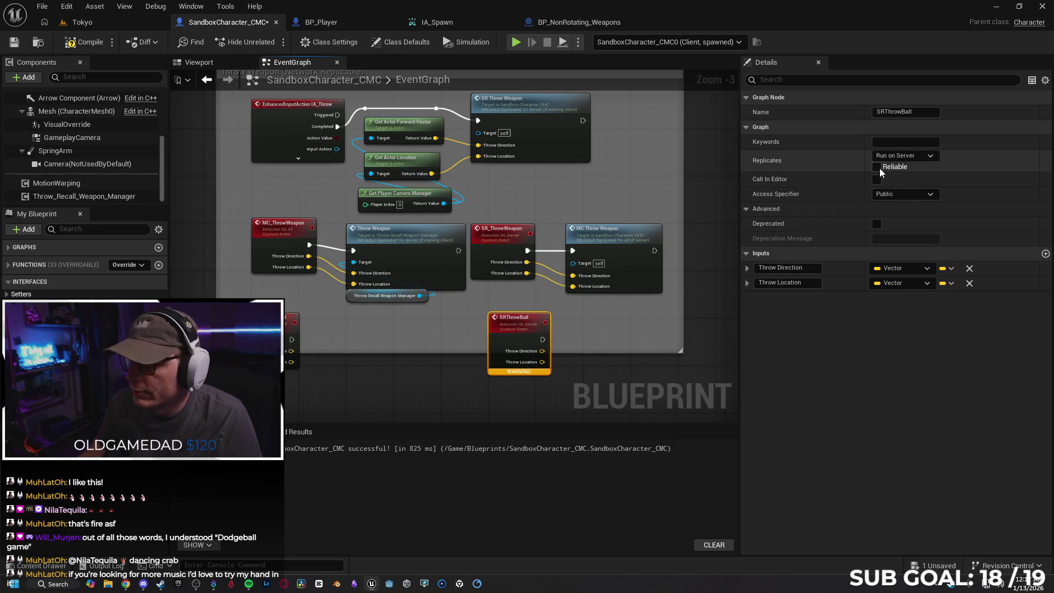
click(877, 168)
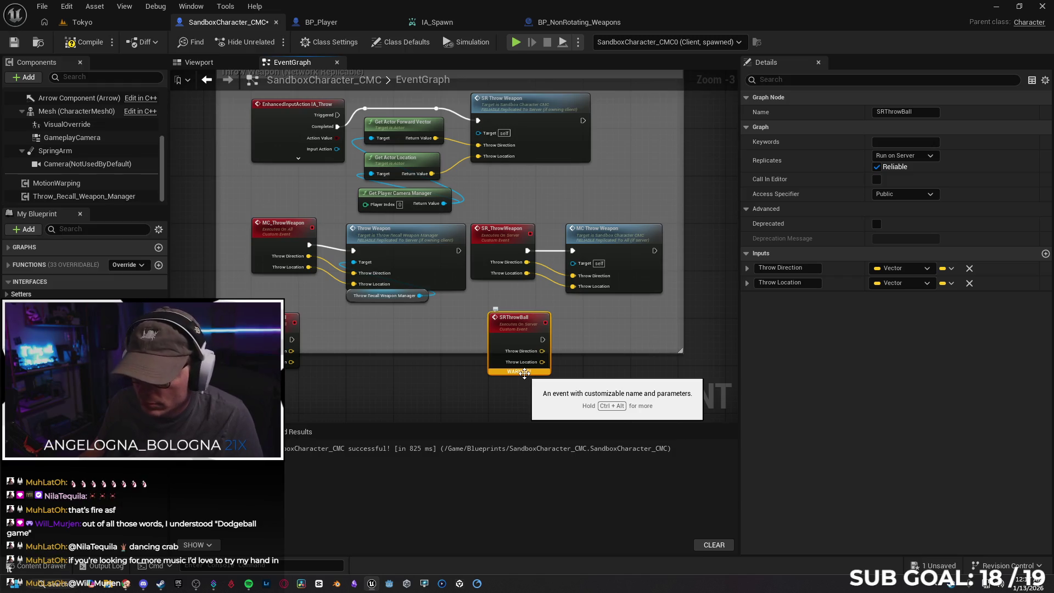
Step: Run Refresh Nodes on the SRThrowBall event to clear its warning
key(ctrl+alt)
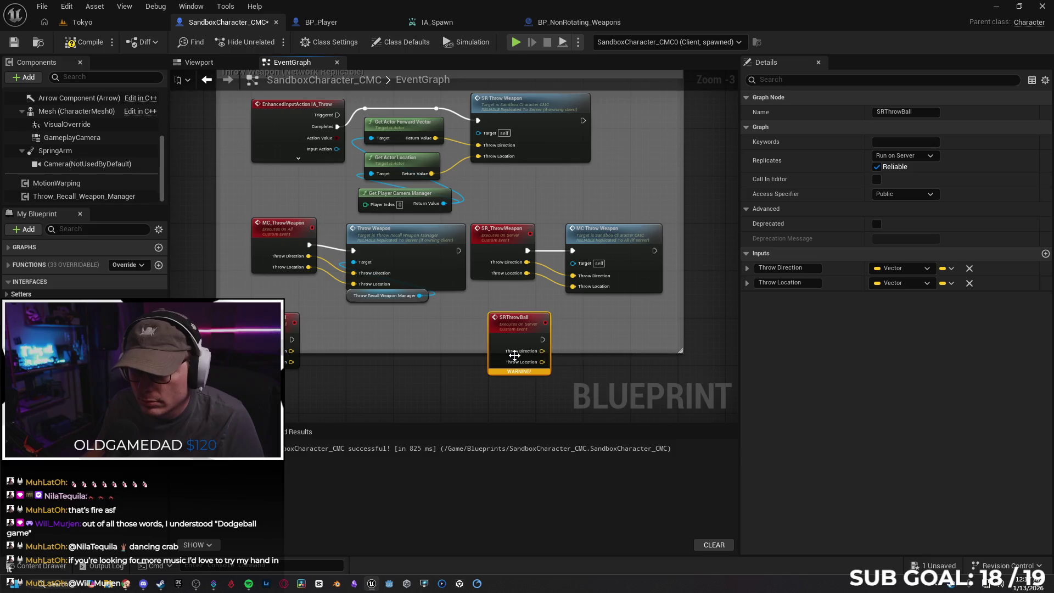
right_click(520, 336)
click(558, 99)
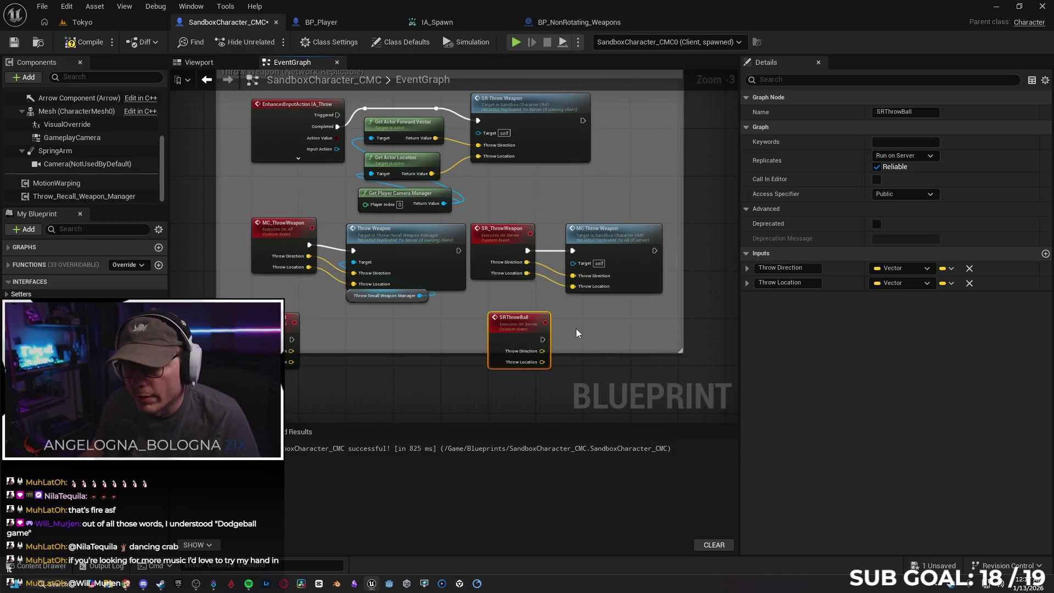
drag(588, 331, 608, 336)
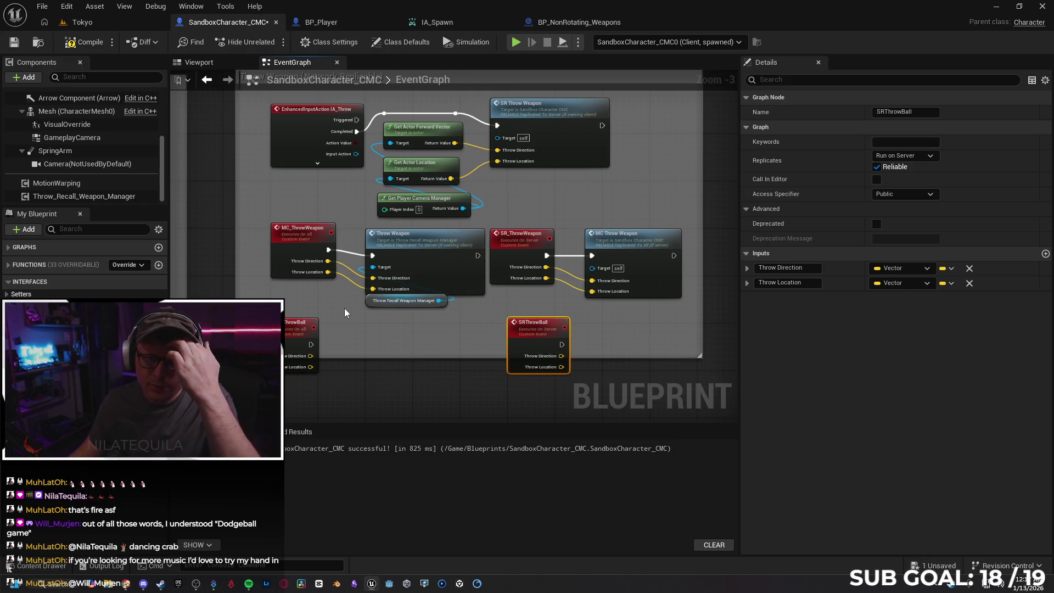
Step: Replace IA_Throw with a fresh one from the Content Drawer, wiring Completed to the reroute
click(310, 146)
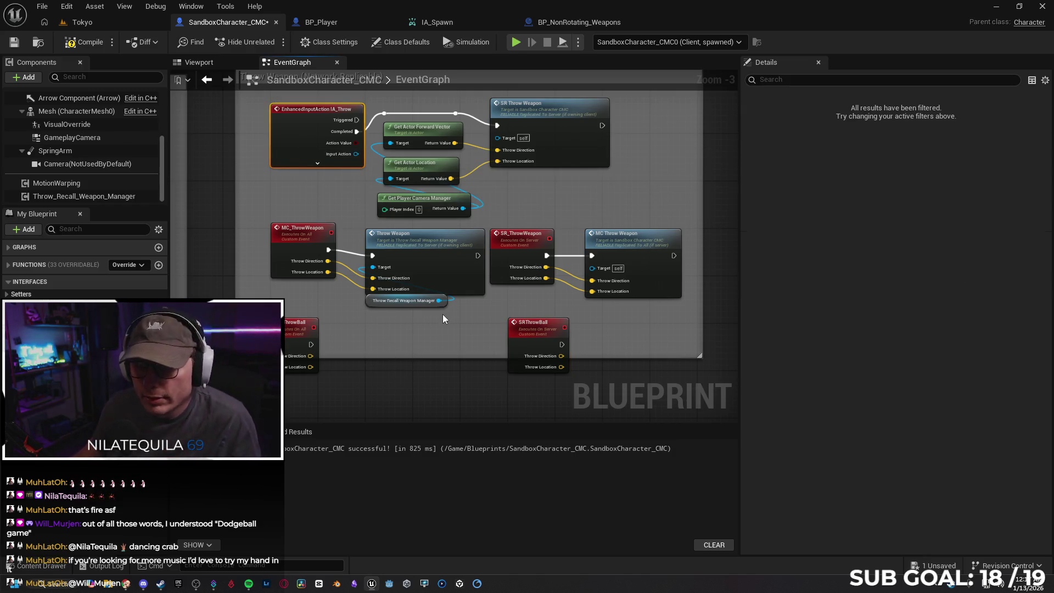
key(Delete)
click(62, 564)
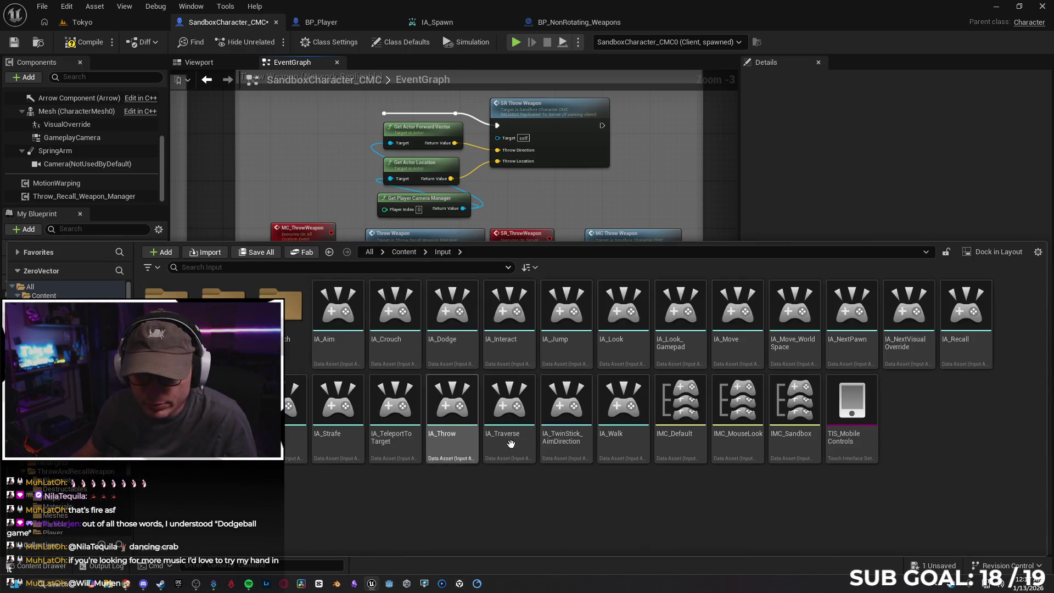
mouse_move(452, 417)
mouse_down()
mouse_move(306, 138)
mouse_move(315, 121)
mouse_move(291, 110)
mouse_up()
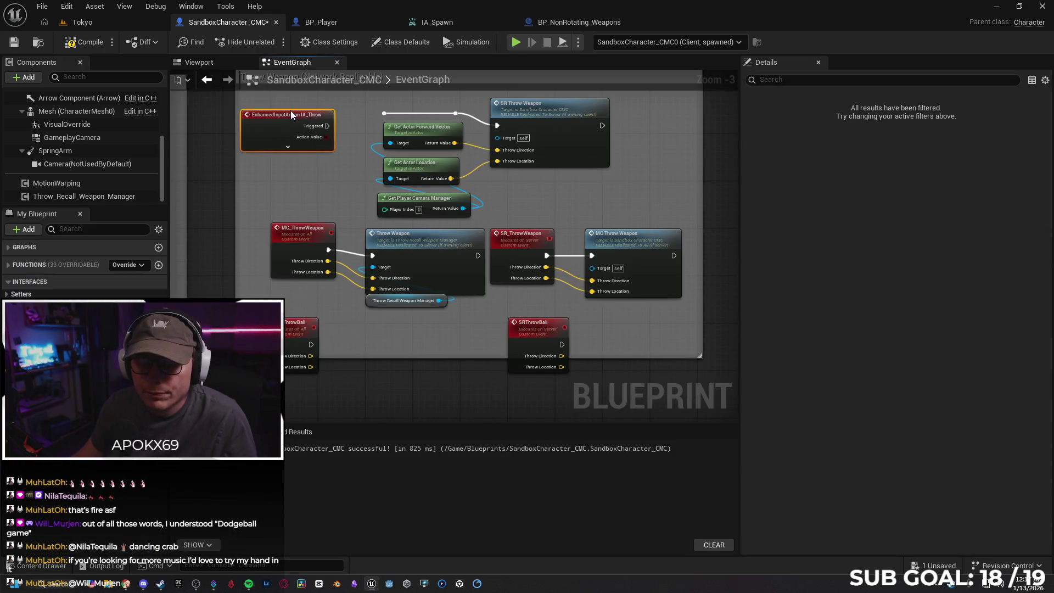
click(288, 147)
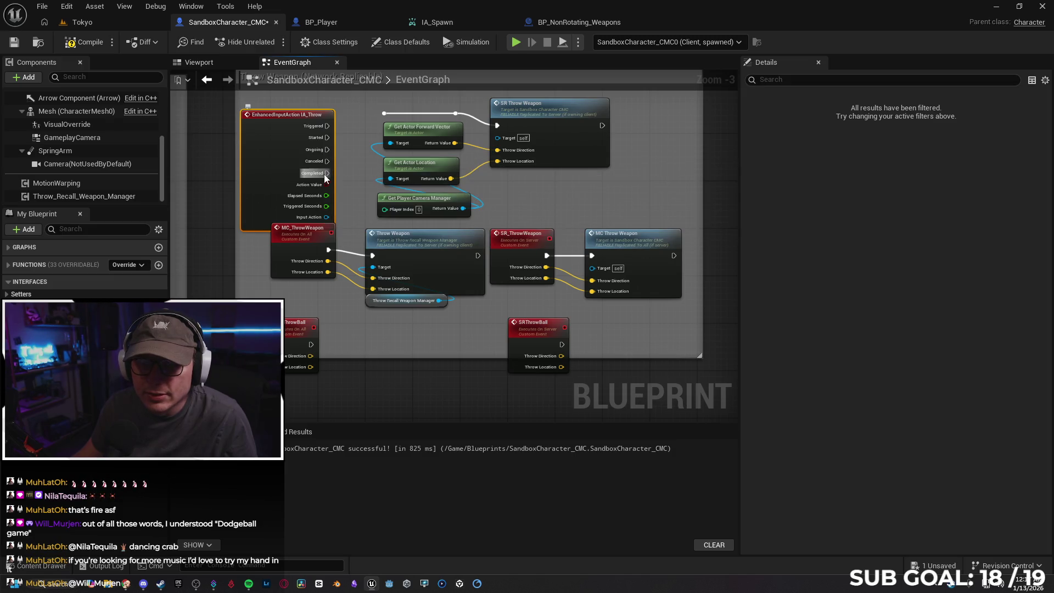
drag(328, 173, 384, 114)
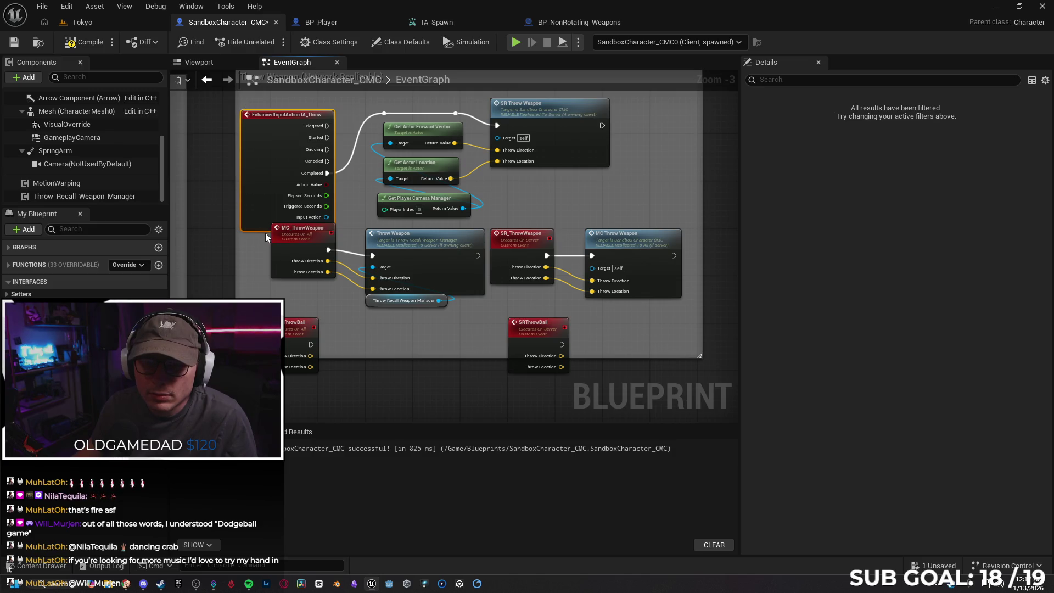
drag(296, 230, 296, 207)
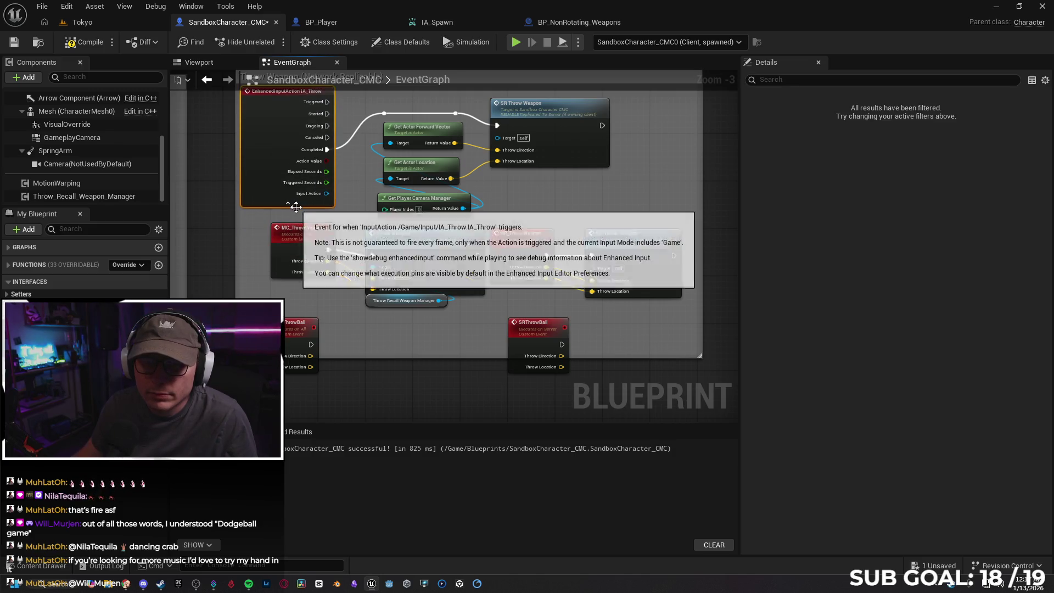
click(287, 203)
drag(289, 97, 295, 113)
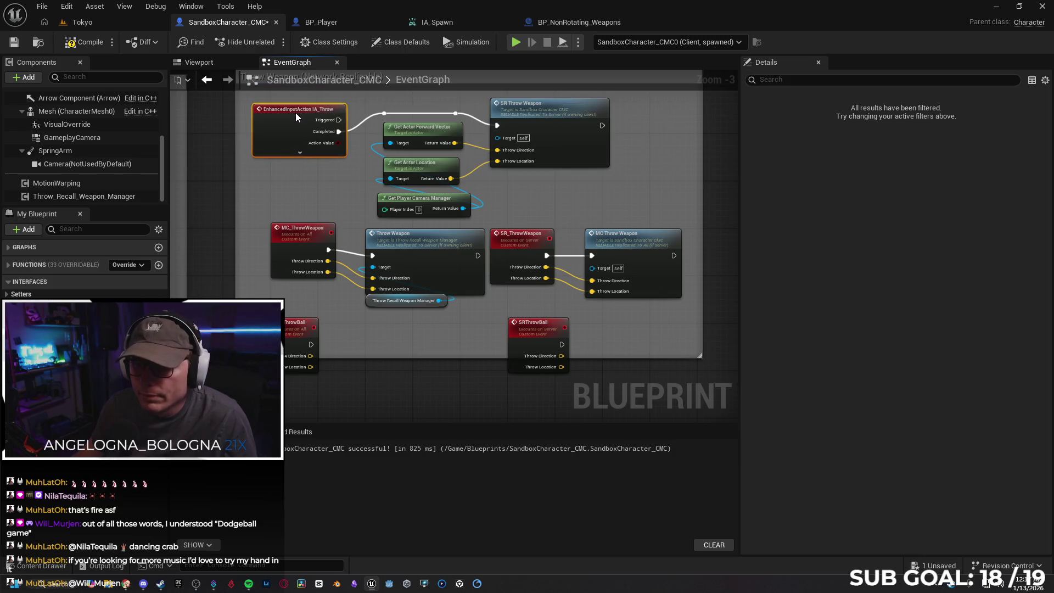
Step: Delete the SR Throw Weapon call, leaving the reroute free for a new call
click(553, 116)
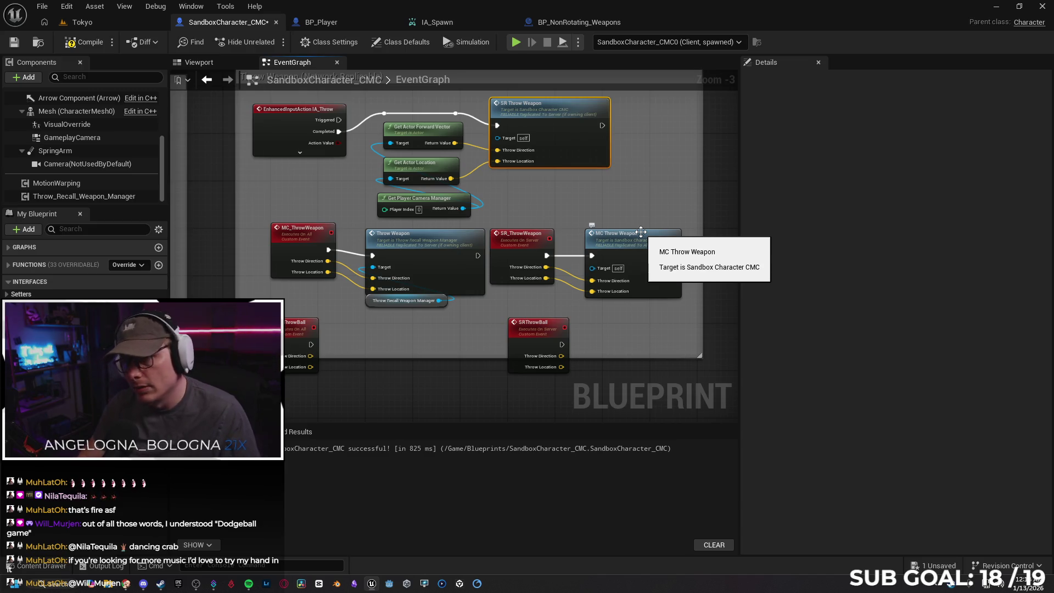
key(Delete)
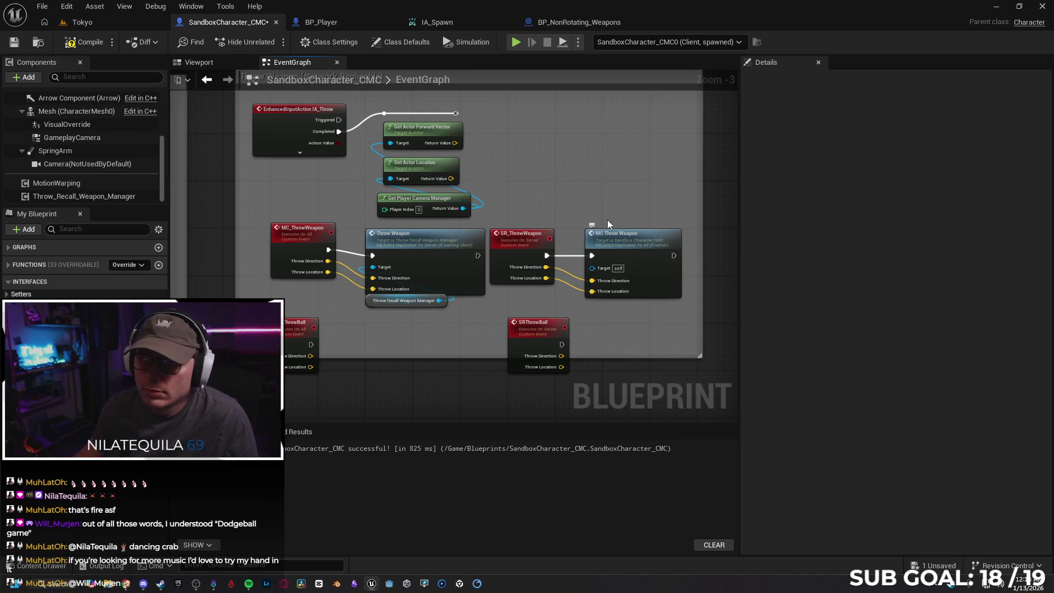
drag(456, 113, 508, 116)
text(sr throw)
key(Return)
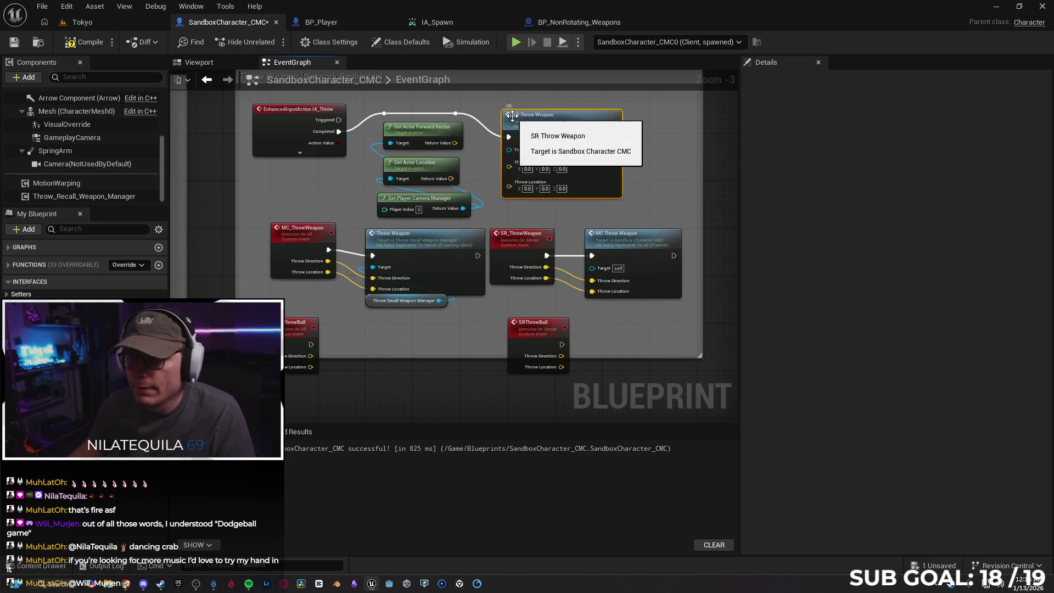
key(Delete)
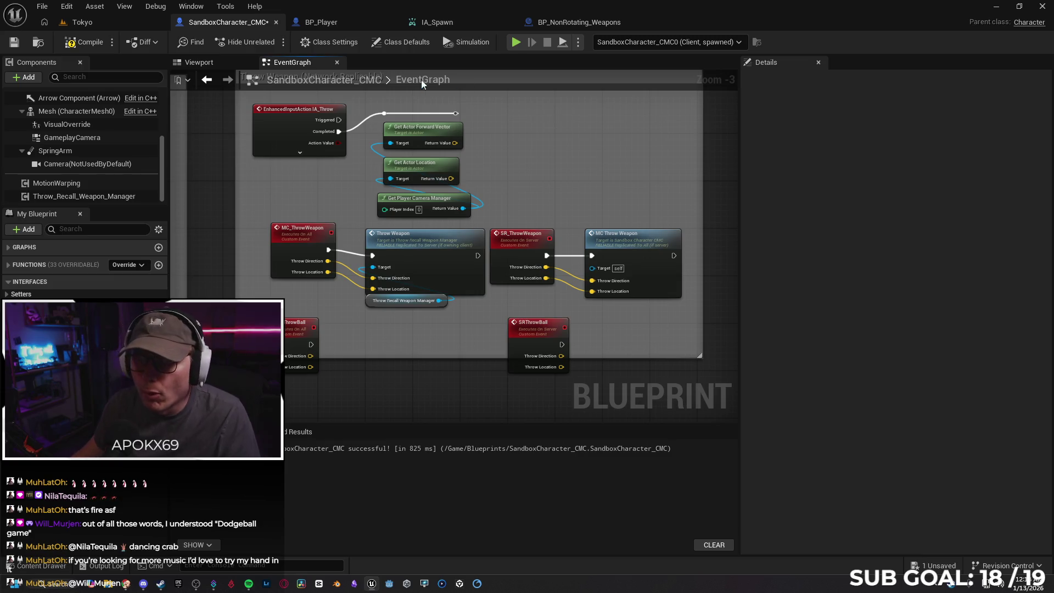
drag(455, 114, 525, 107)
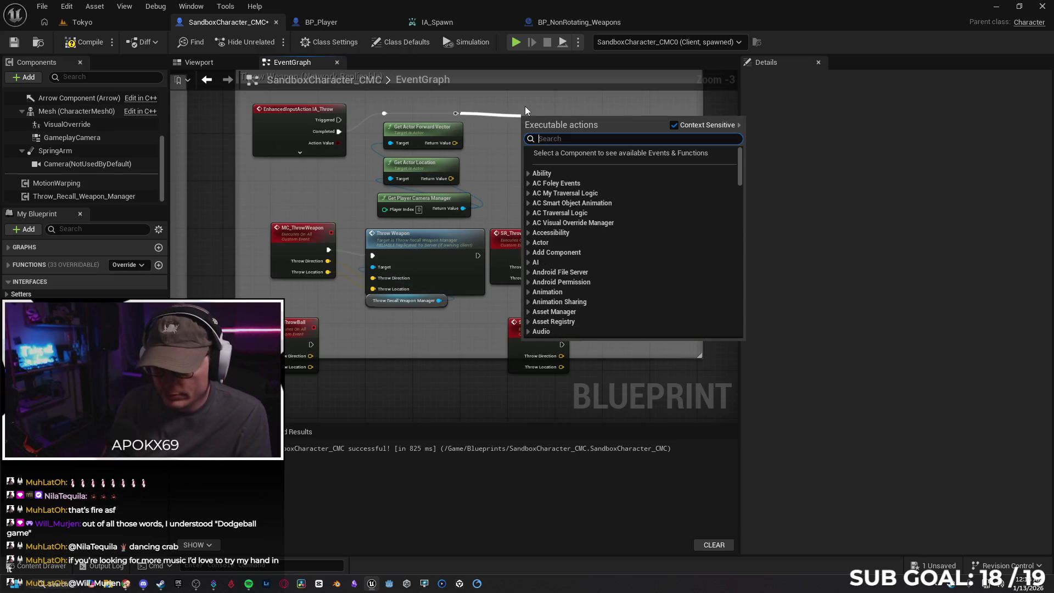
Step: Add an SRThrowBall call fed by the actor's forward vector and actor location
text(throw)
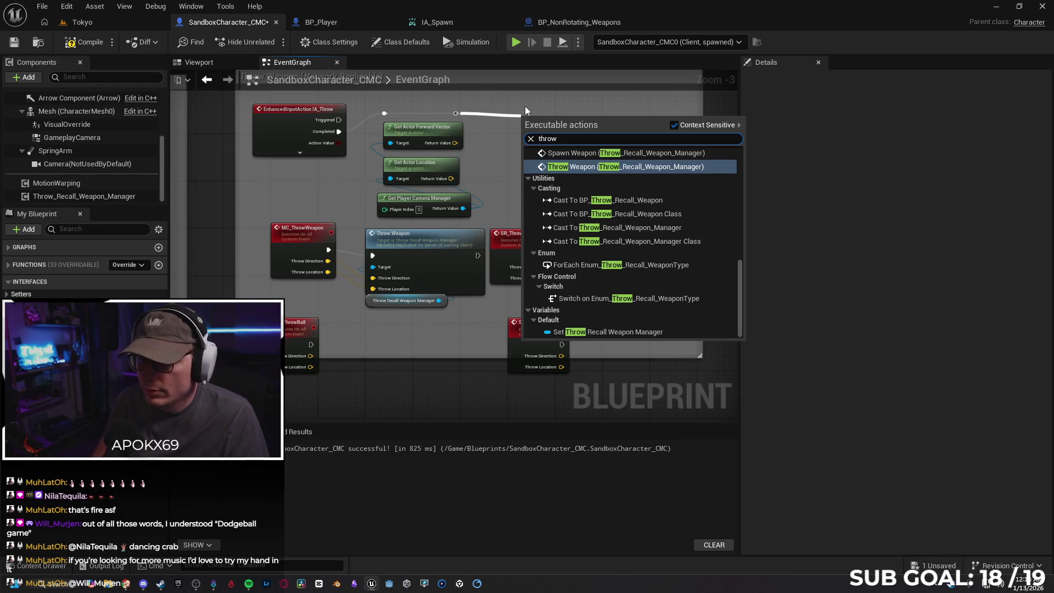
text( mc)
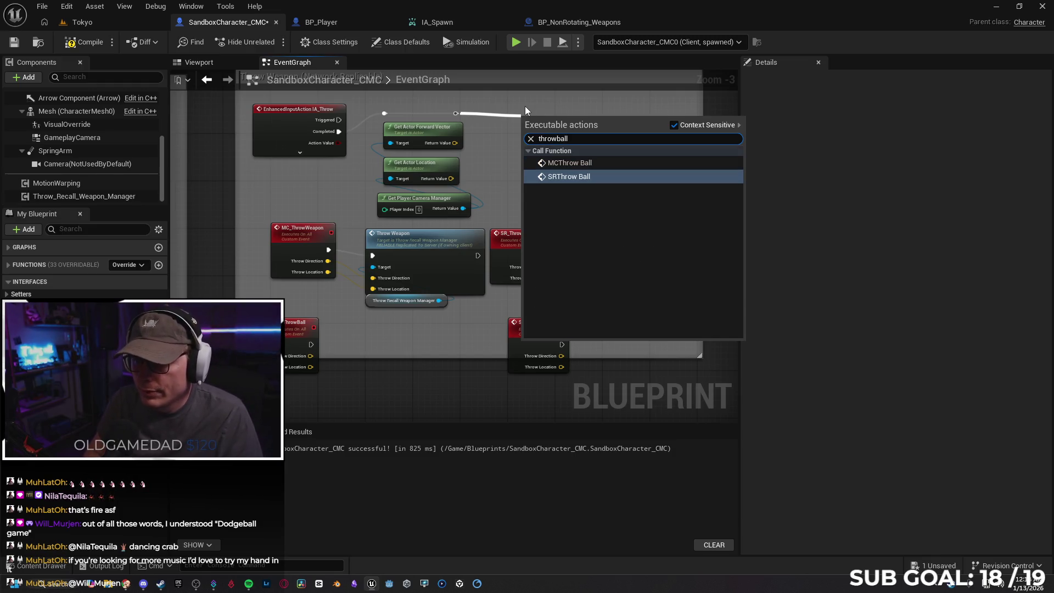
key(Return)
drag(592, 128, 574, 111)
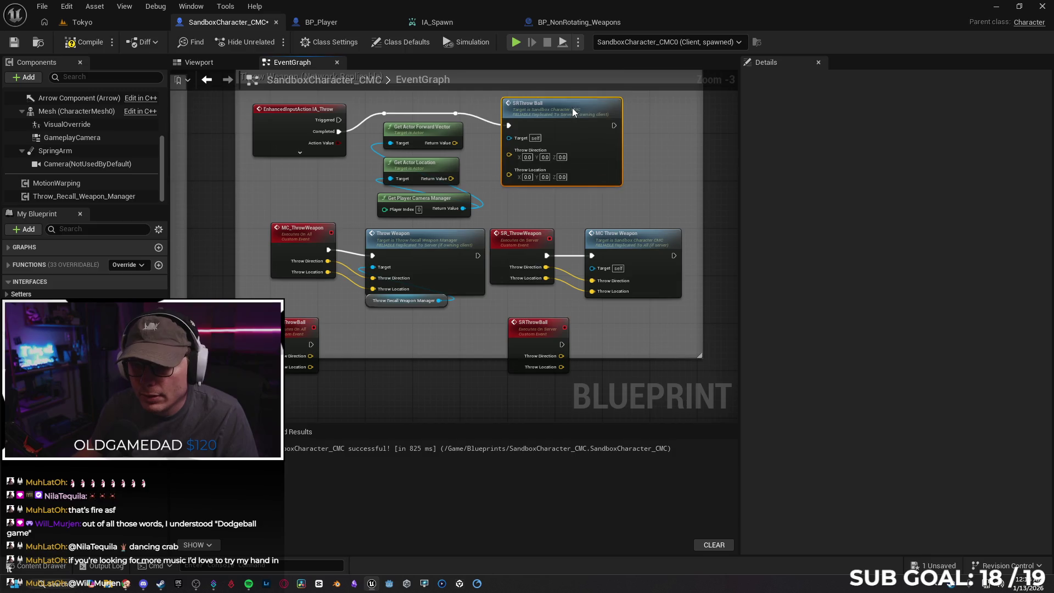
drag(454, 143, 509, 154)
drag(450, 178, 509, 162)
drag(582, 117, 571, 110)
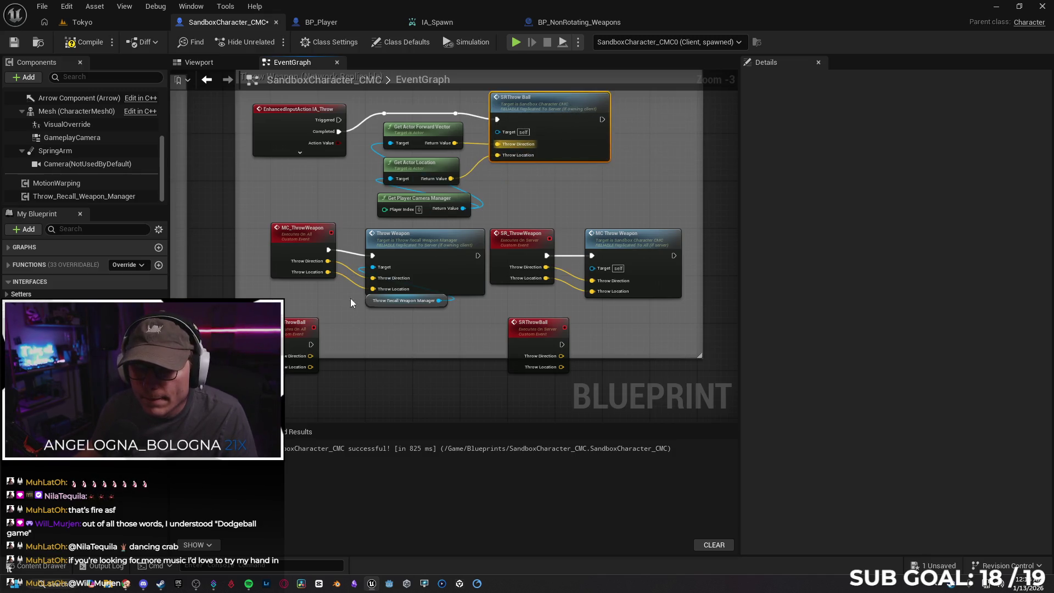
mouse_move(306, 328)
mouse_down()
mouse_move(278, 249)
mouse_move(248, 232)
mouse_up()
Step: Delete MC_ThrowWeapon and wire MCThrowBall's Throw Direction and Throw Location into Throw Weapon
click(309, 236)
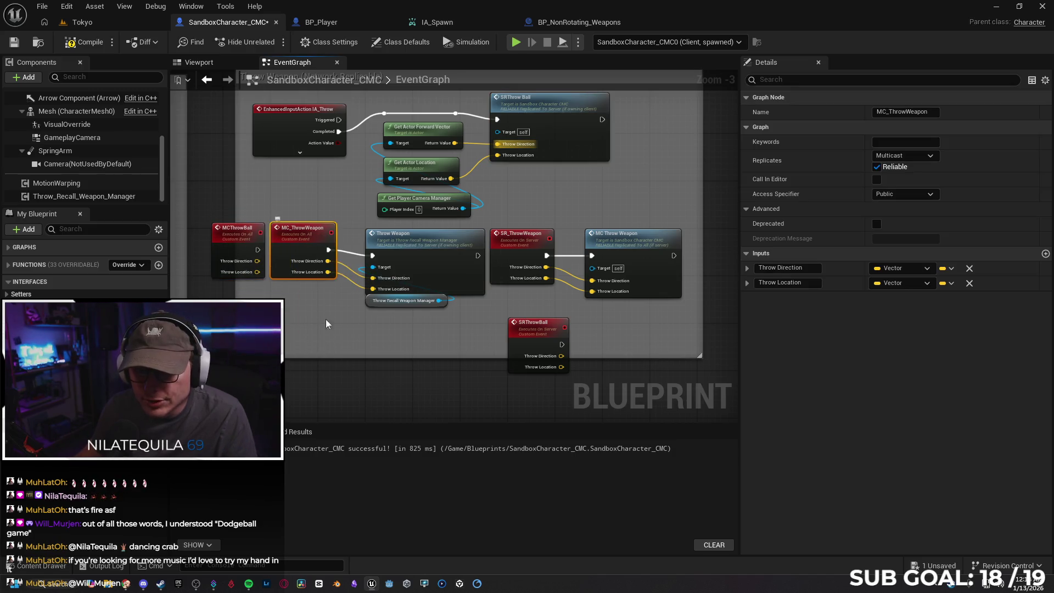
key(Delete)
drag(236, 227, 283, 227)
drag(305, 261, 372, 283)
drag(305, 272, 373, 291)
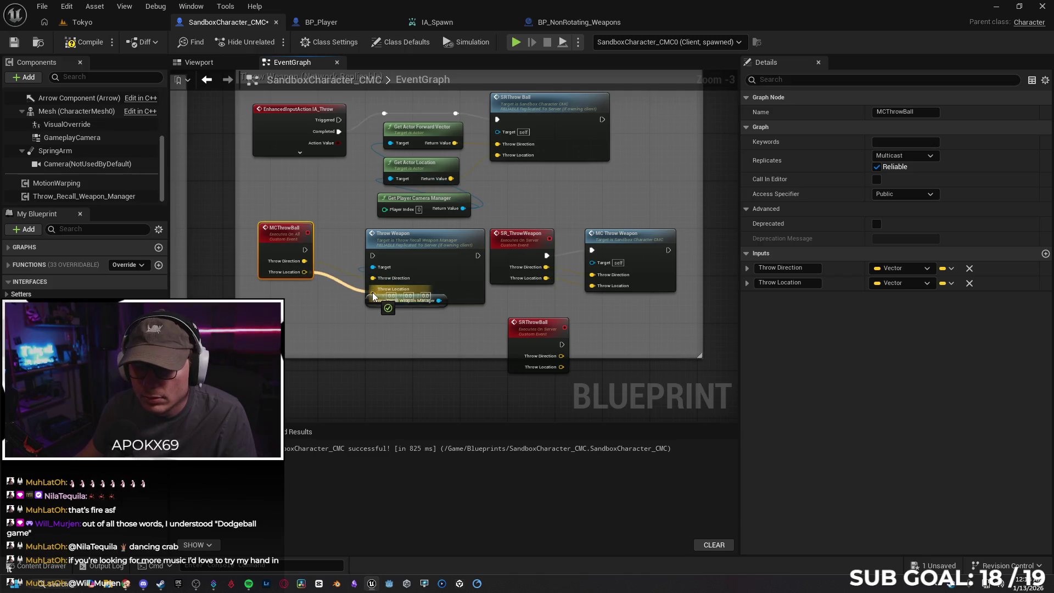
drag(292, 236, 310, 254)
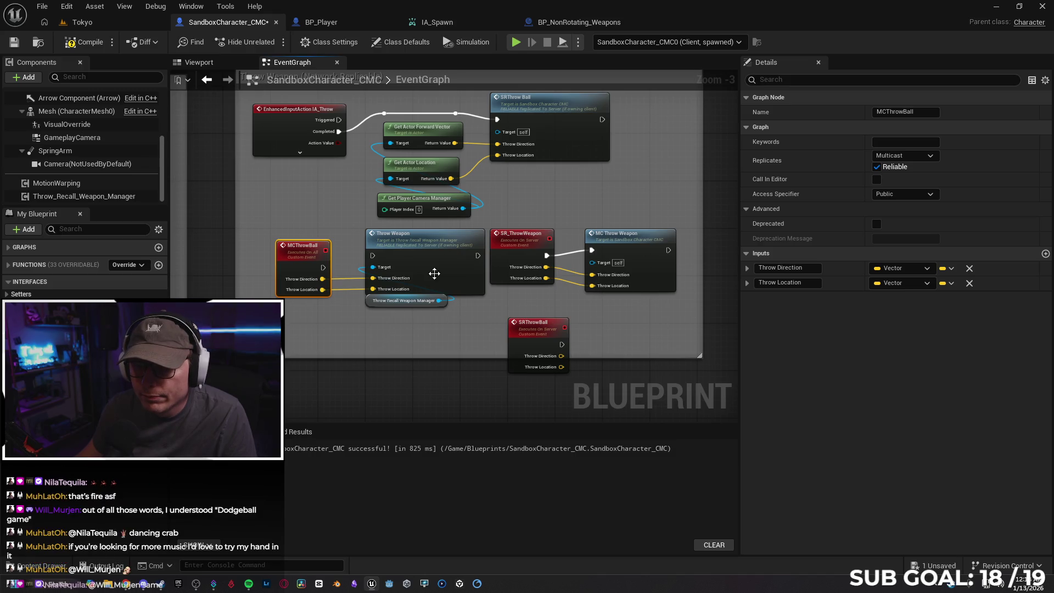
drag(438, 345, 391, 344)
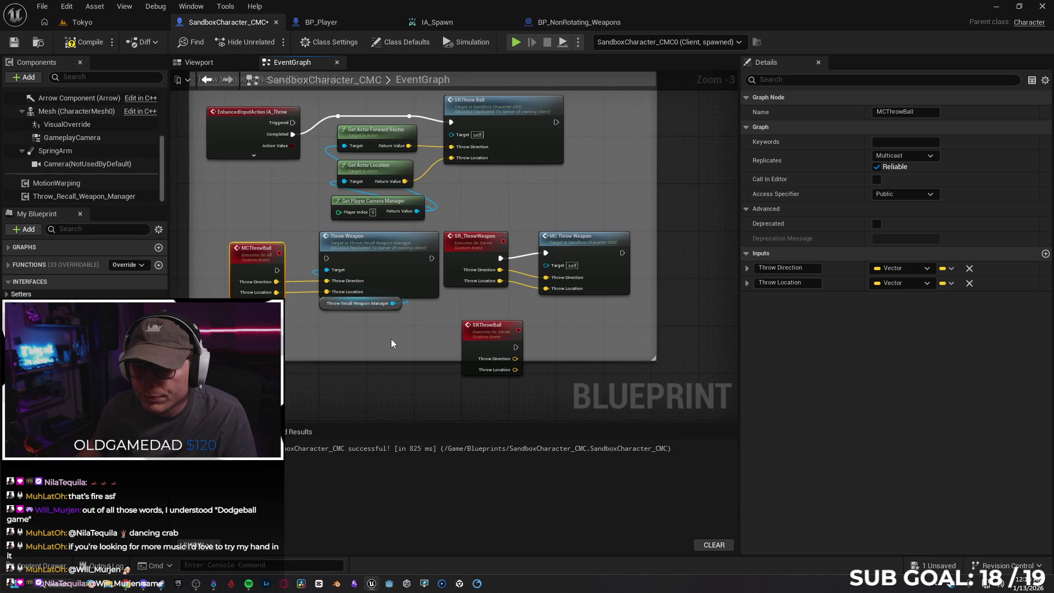
click(374, 246)
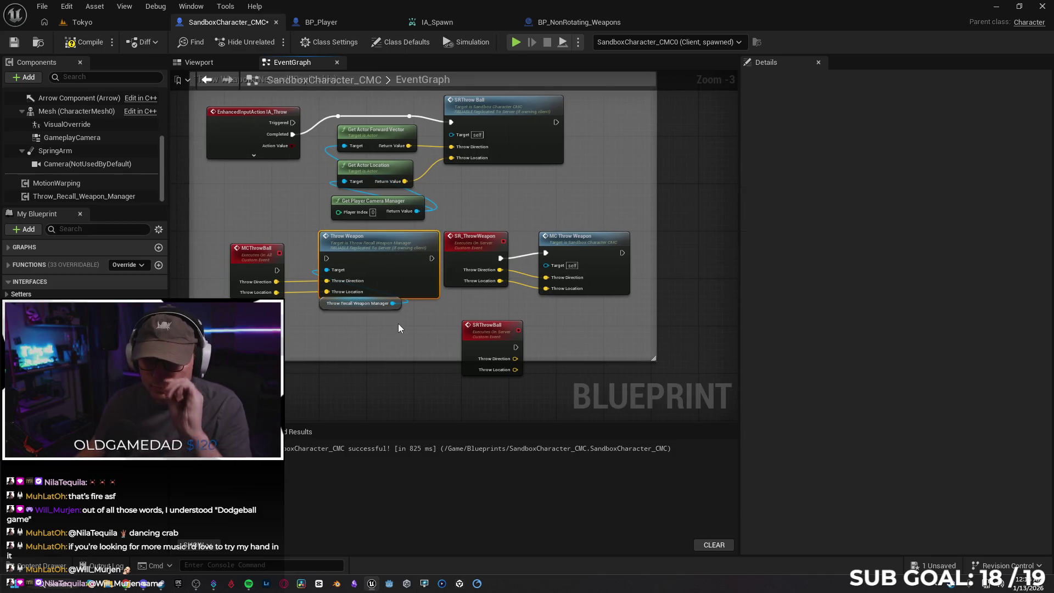
click(463, 245)
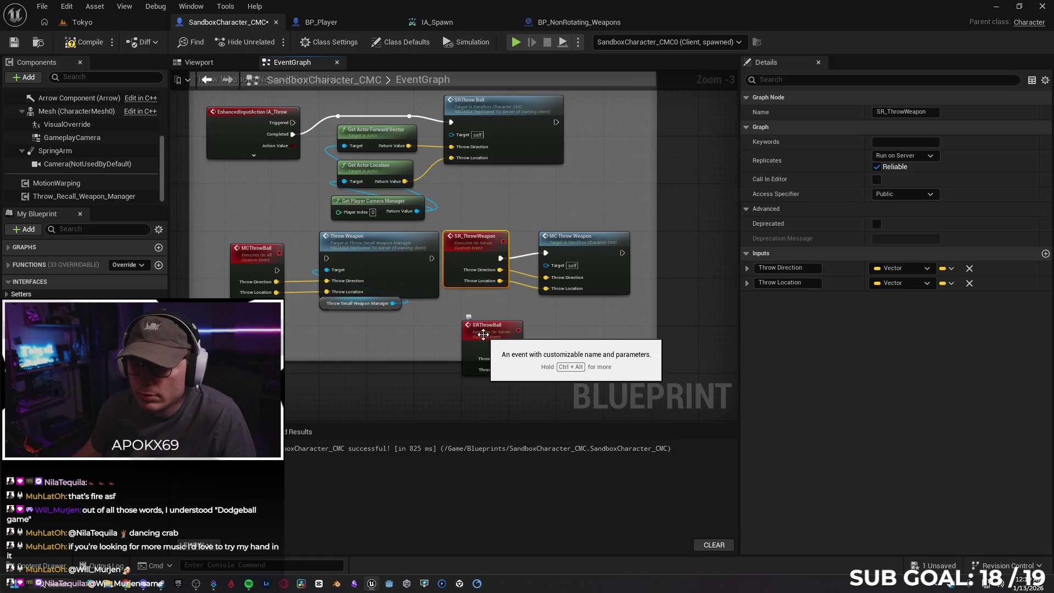
Step: Have SRThrowBall call MCThrowBall with both throw inputs, deleting the old SR_ThrowWeapon and MC Throw Weapon nodes
drag(515, 347, 553, 355)
text(mcthrow)
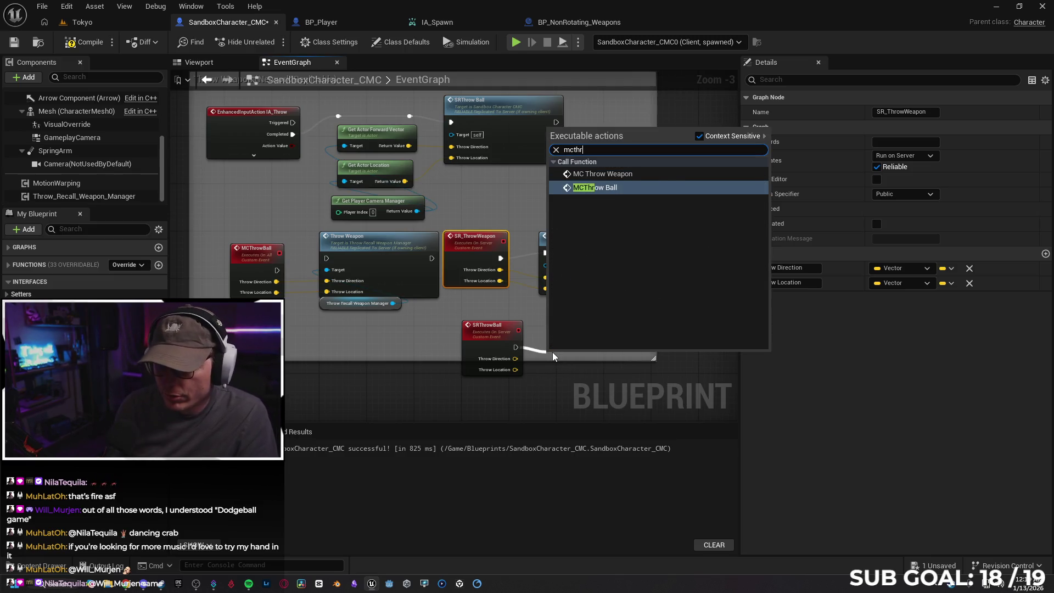
key(Return)
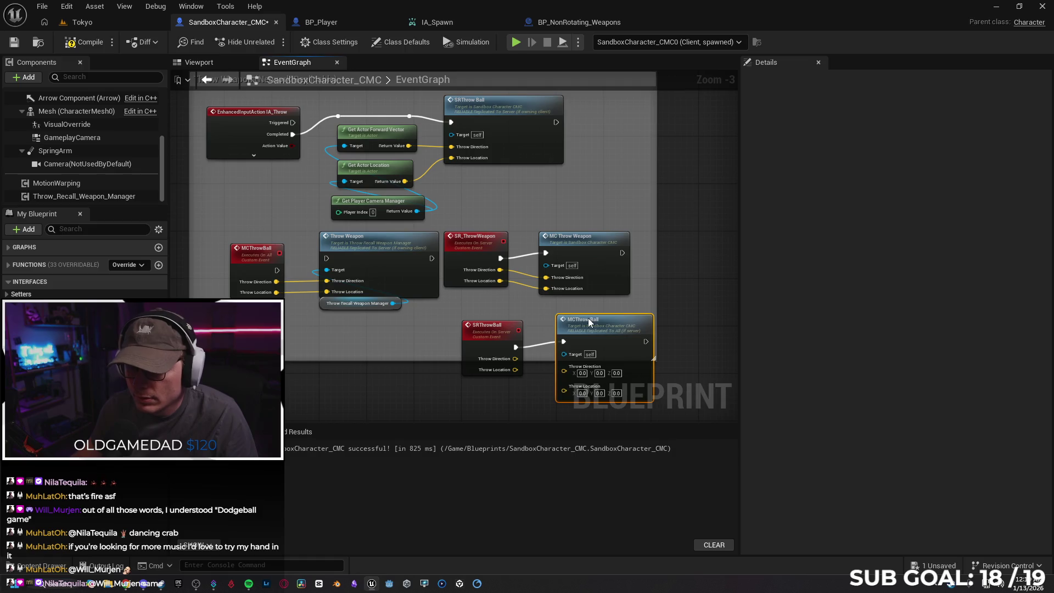
mouse_move(515, 358)
mouse_down()
mouse_move(563, 371)
mouse_move(562, 382)
mouse_up()
mouse_move(471, 198)
mouse_down()
mouse_move(602, 272)
mouse_move(601, 283)
mouse_up()
key(Delete)
mouse_move(491, 258)
mouse_down()
mouse_move(545, 346)
mouse_move(562, 347)
mouse_move(582, 251)
mouse_up()
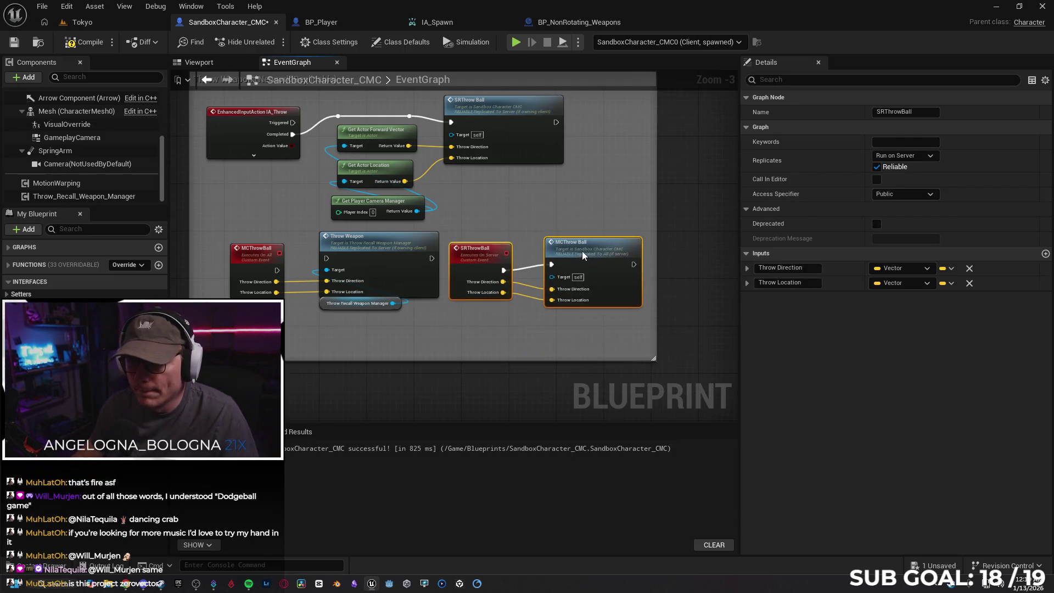
click(543, 322)
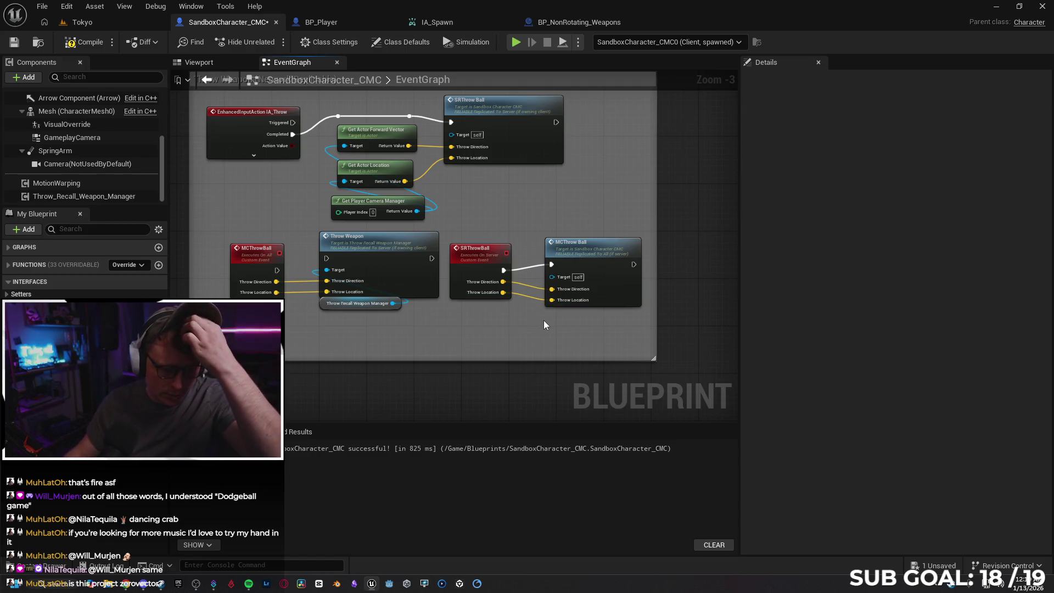
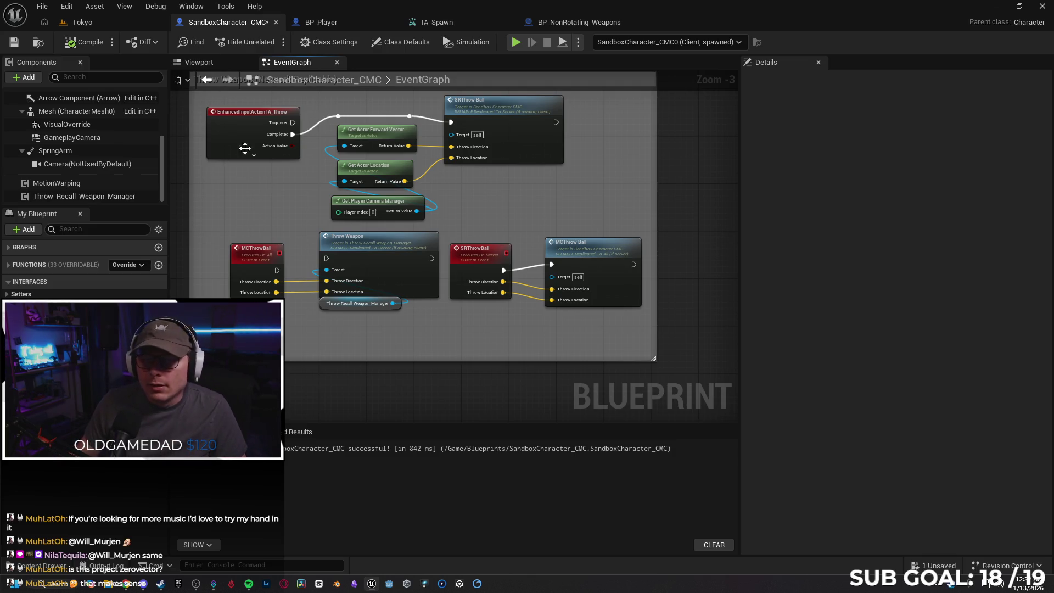
Step: Frame the Throw Weapon nodes, start a play session, throw twice with E, then stop with Esc
drag(269, 205, 461, 239)
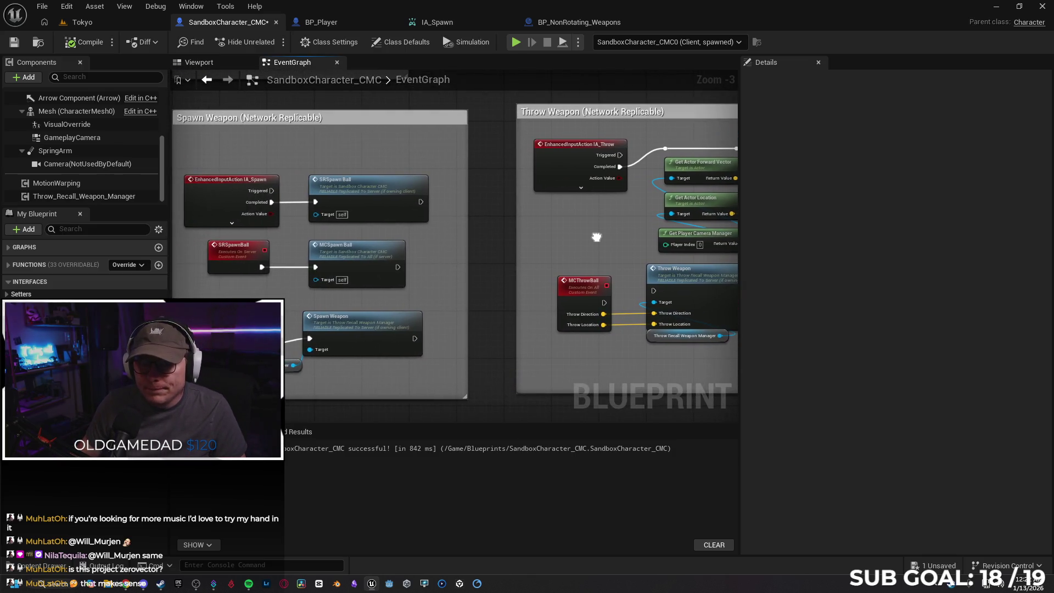
drag(595, 237, 427, 211)
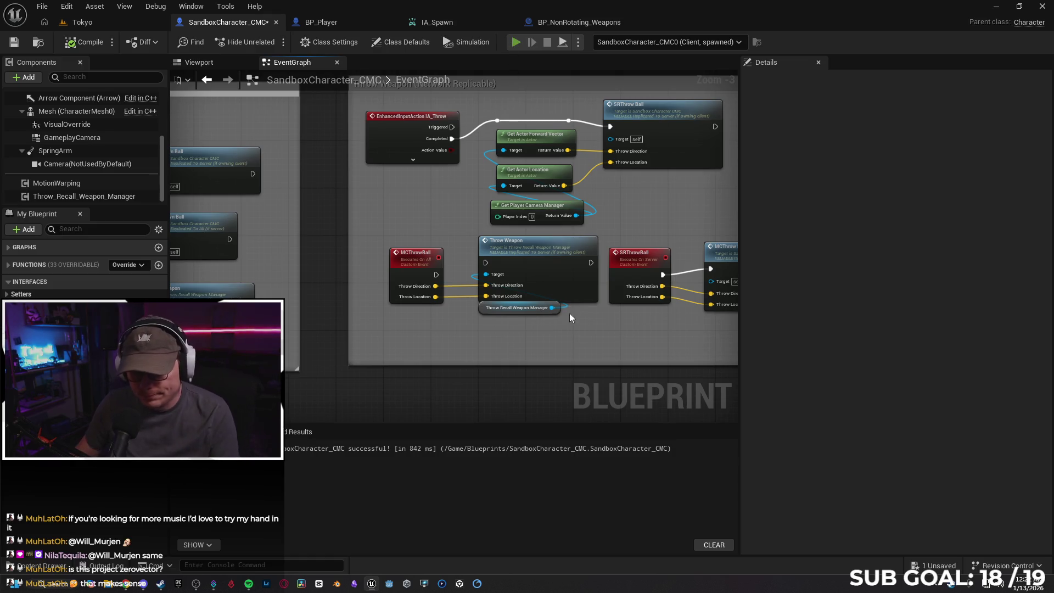
key(alt+p)
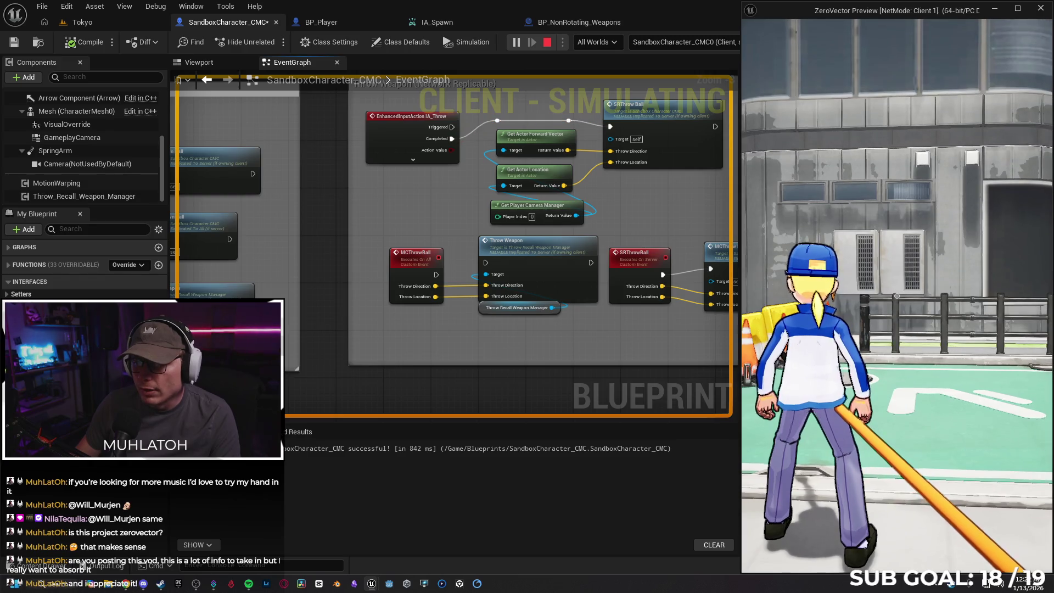
key(e)
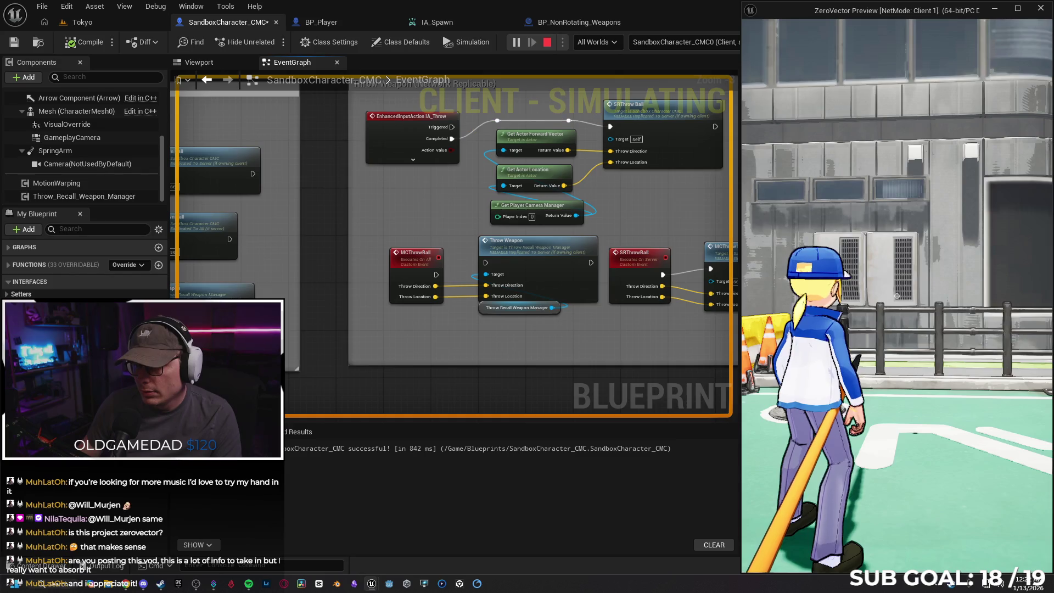
key(e)
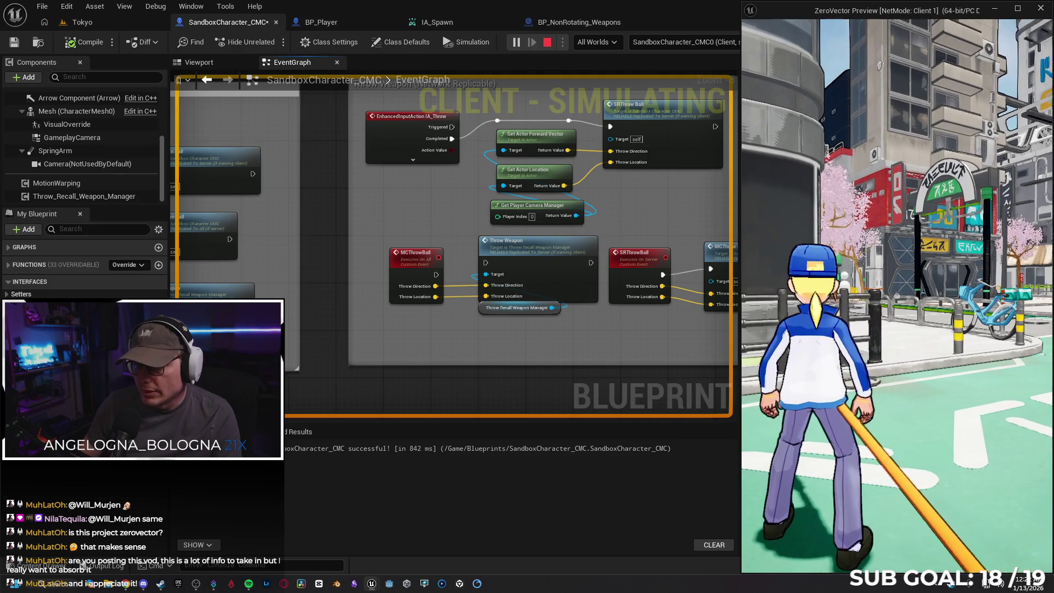
key(Escape)
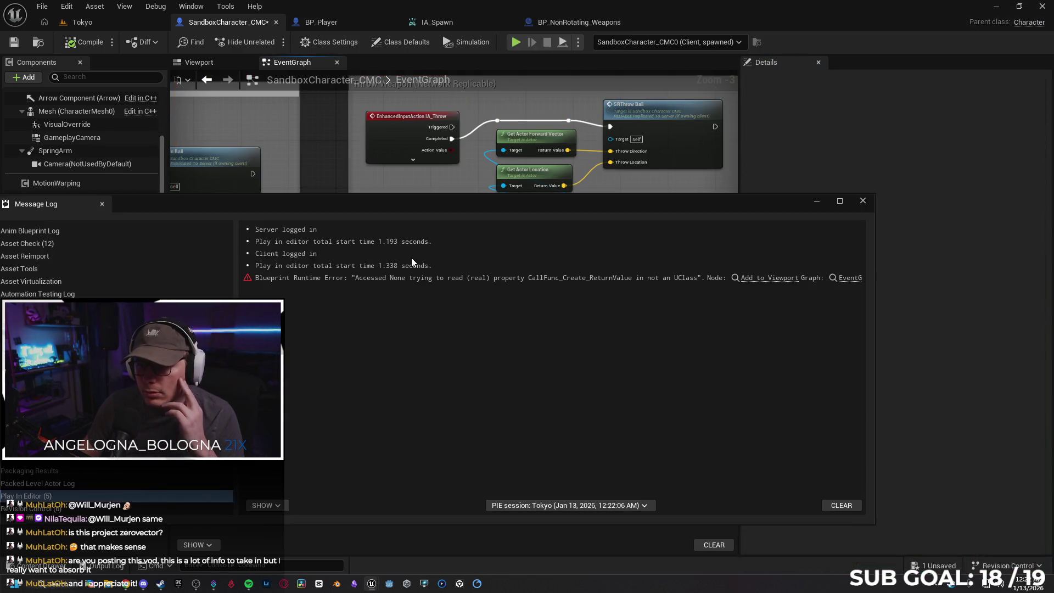
Step: Close the Message Log and check the Replicates settings of the MCThrowBall and SRThrowBall events
click(499, 254)
click(863, 200)
click(423, 266)
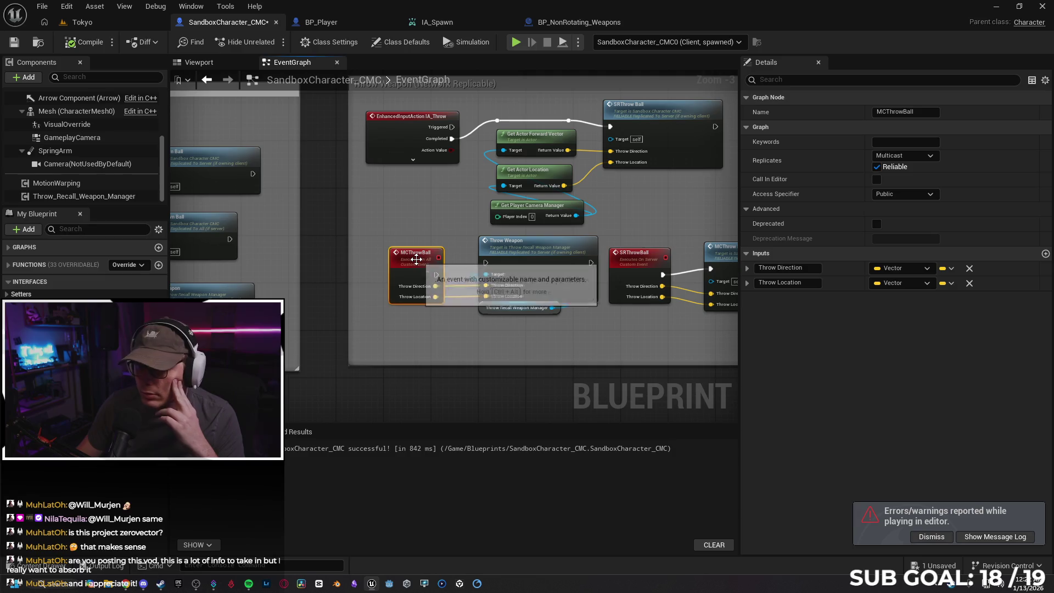
click(631, 267)
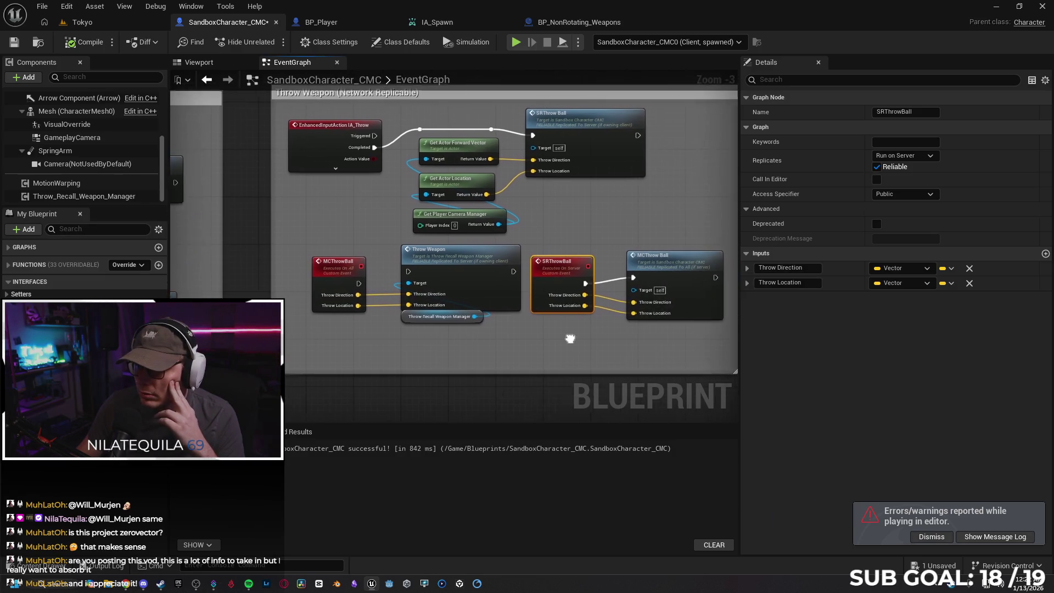
drag(557, 335, 550, 335)
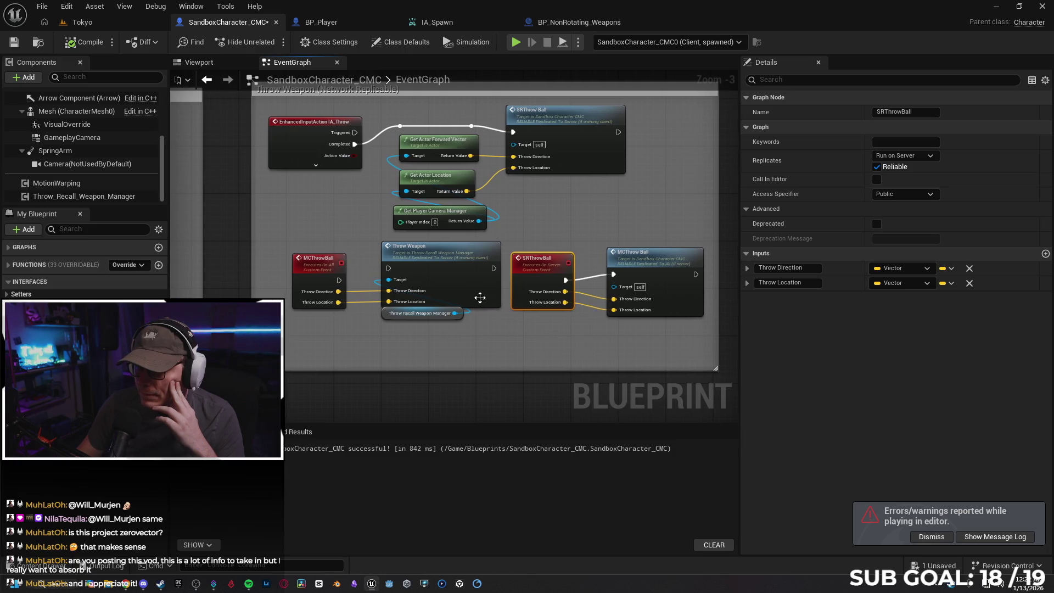
click(562, 146)
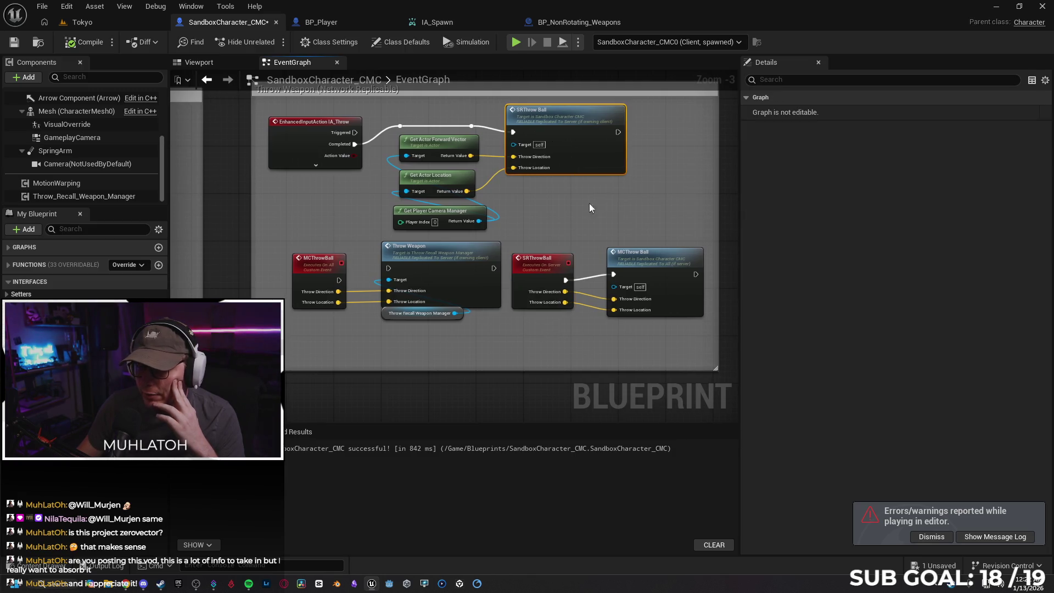
click(425, 127)
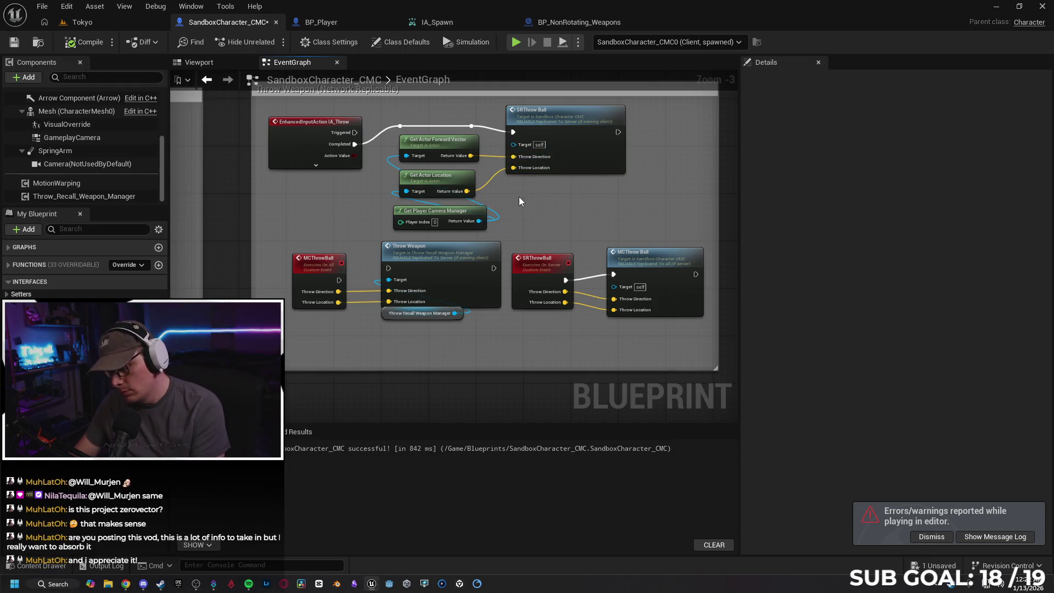
Step: Replace IA_Throw's Completed wire with a Triggered wire into SRThrow Ball's exec input
alt+click(435, 128)
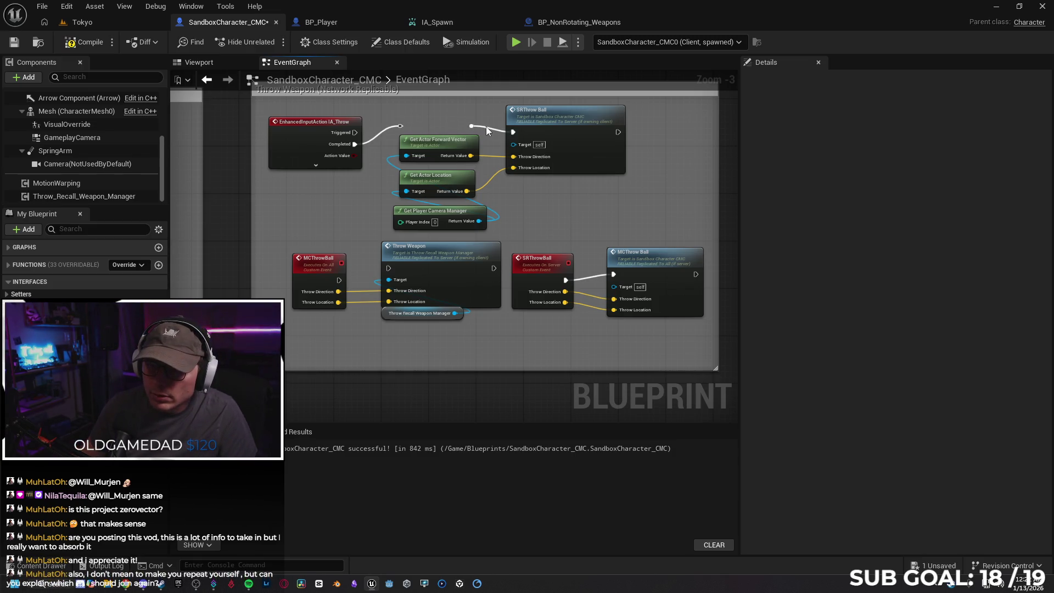
alt+click(383, 132)
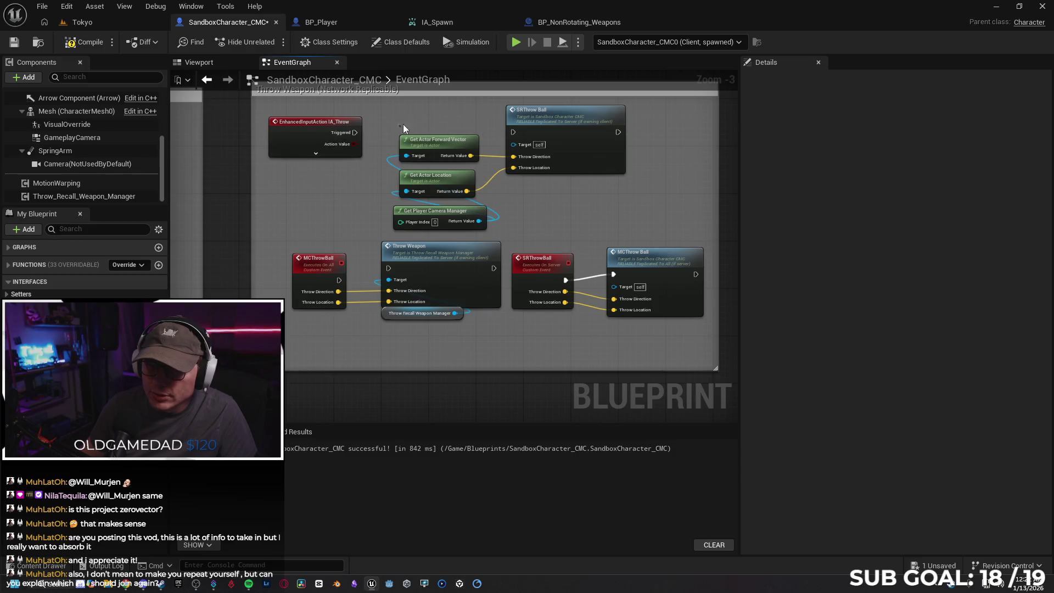
click(328, 153)
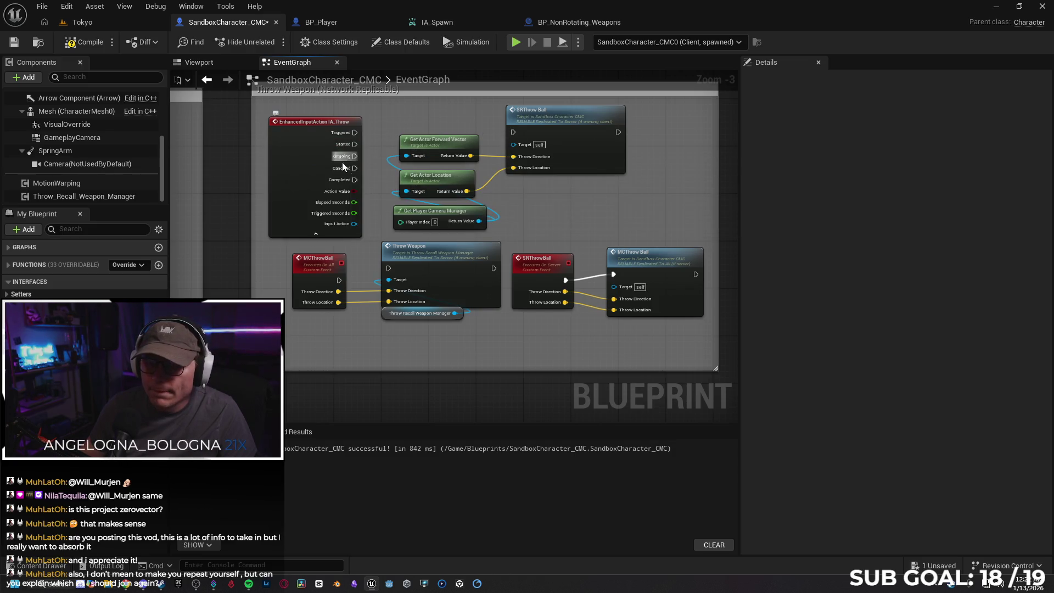
drag(354, 132, 513, 133)
Step: Compile the blueprint, refresh the SRThrow Ball node, and start another play session
click(316, 233)
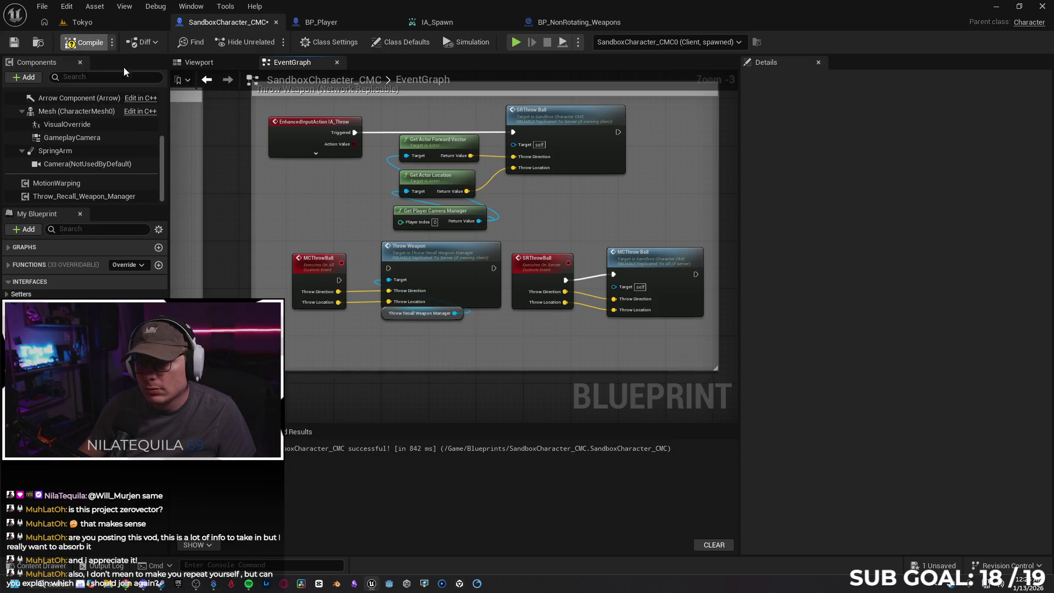
right_click(567, 139)
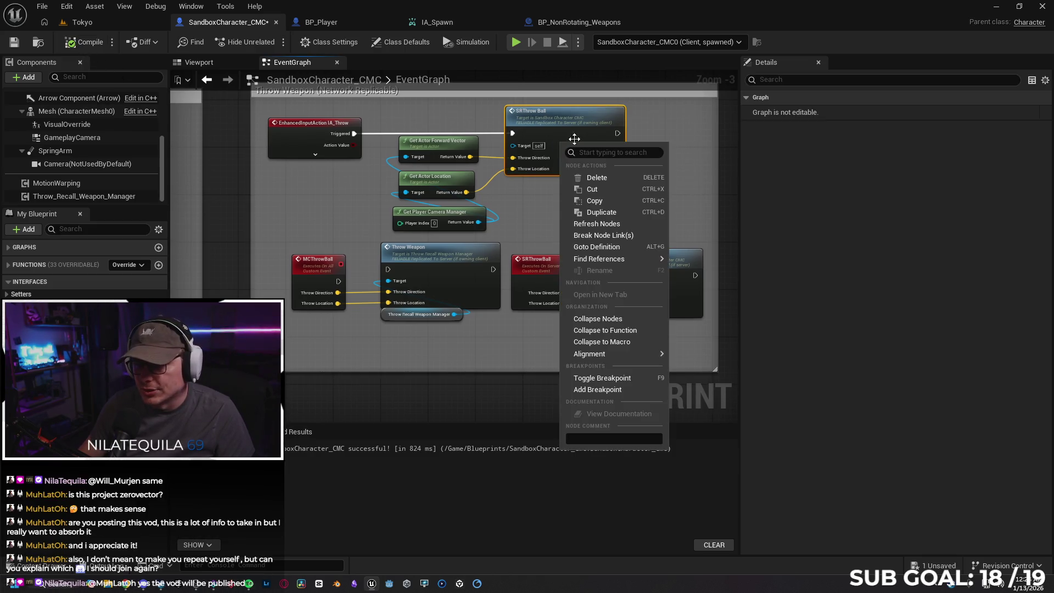
click(620, 224)
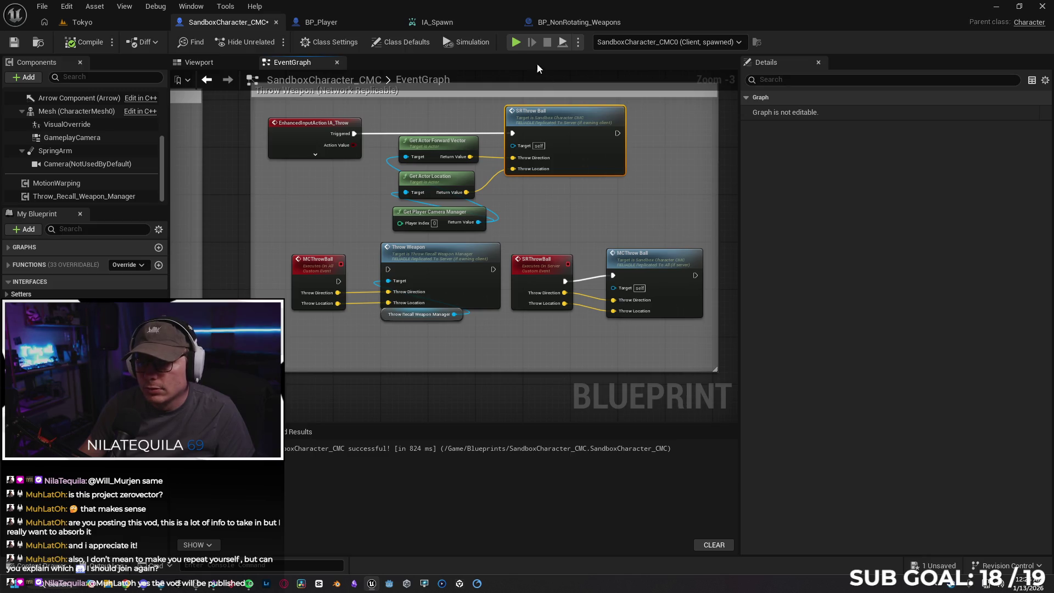
key(alt+p)
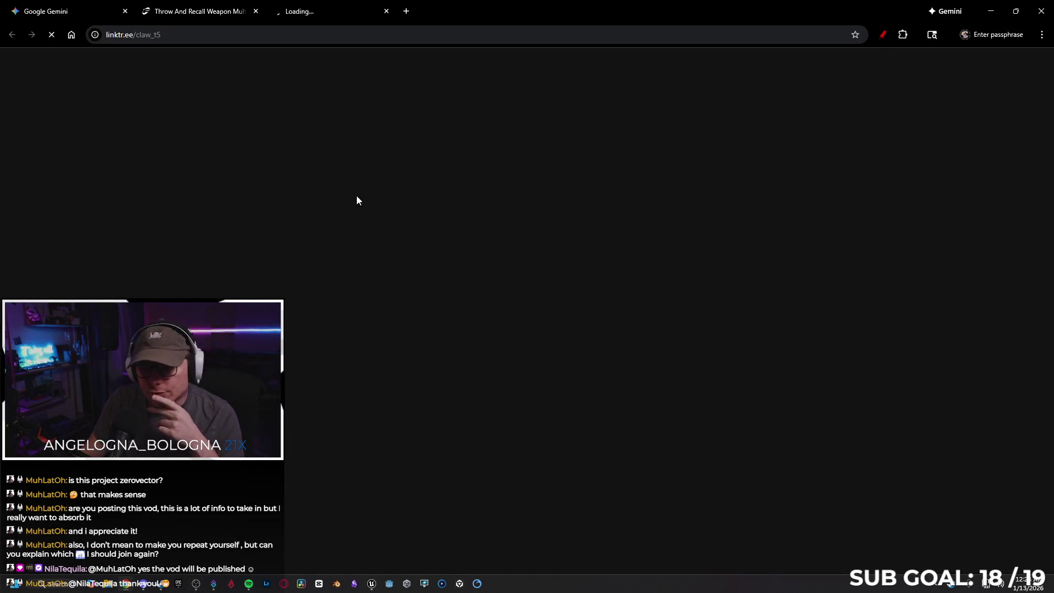
Step: Scroll through the Linktree link cards in Chrome, then switch back to the editor
scroll(488, 275, down, 3)
scroll(488, 276, down, 3)
scroll(637, 188, up, 1)
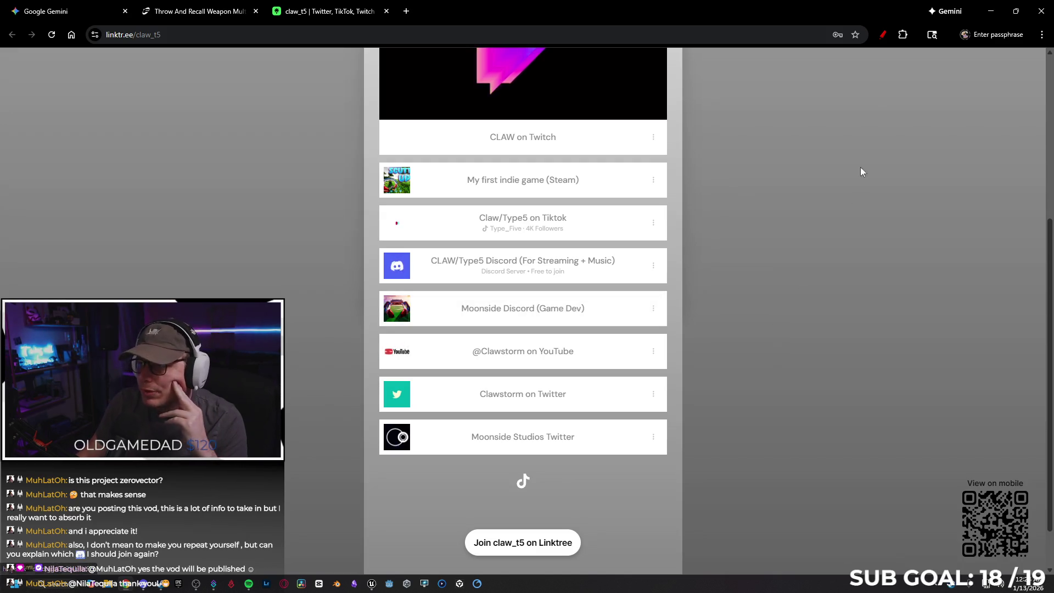
key(alt+Tab)
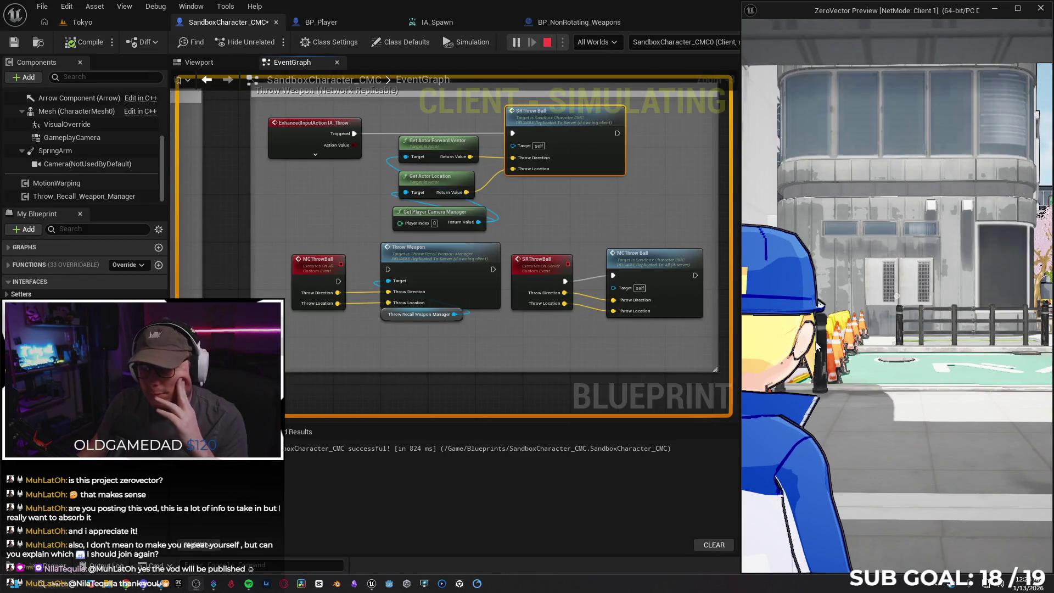
Step: Run the character with W and D in the client preview to test throwing, then leave the preview
click(879, 275)
key(w)
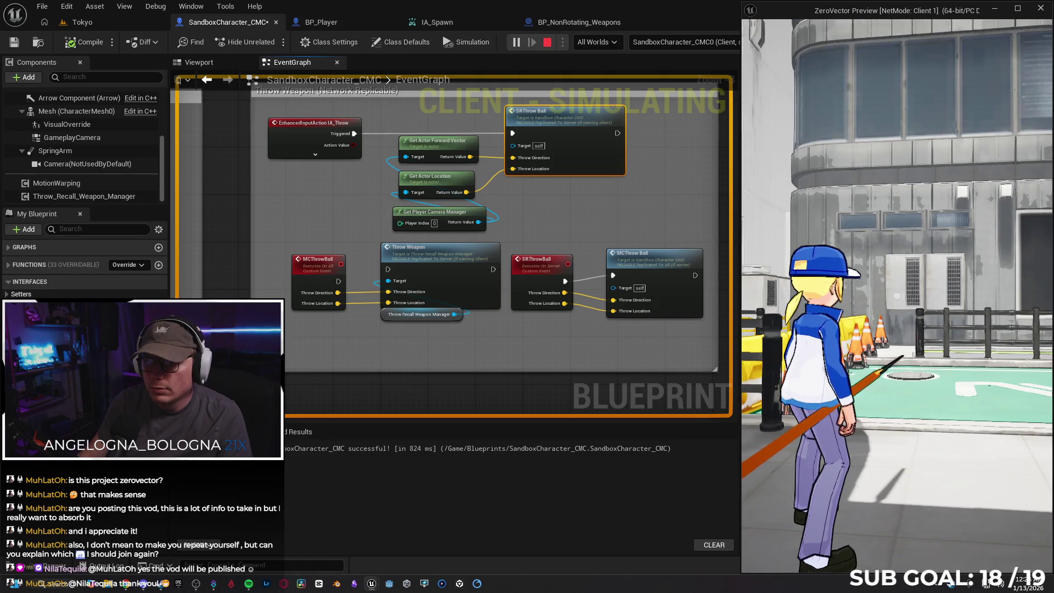
key(d)
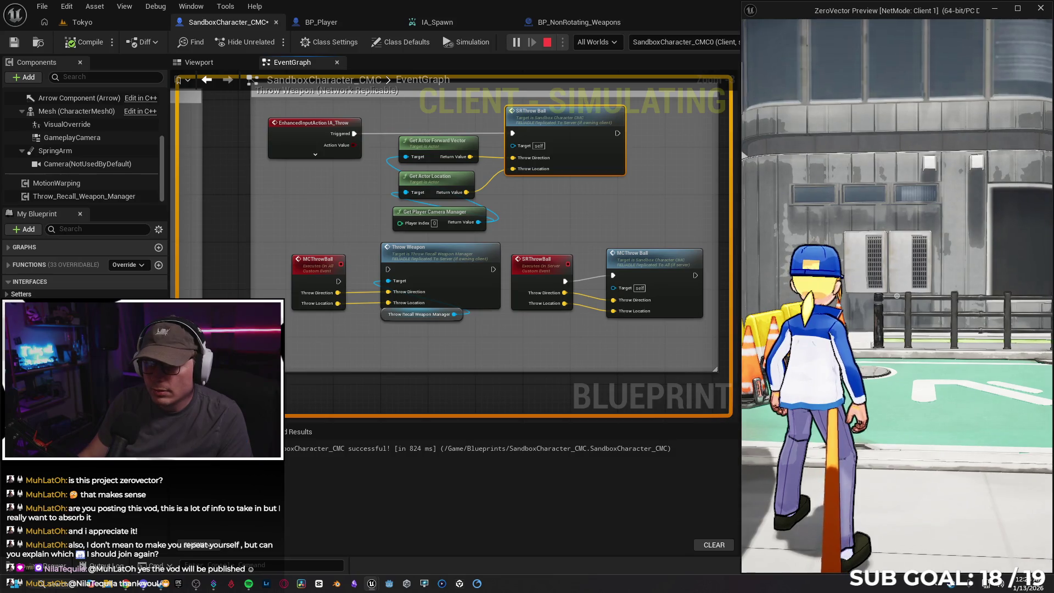
key(alt+Tab)
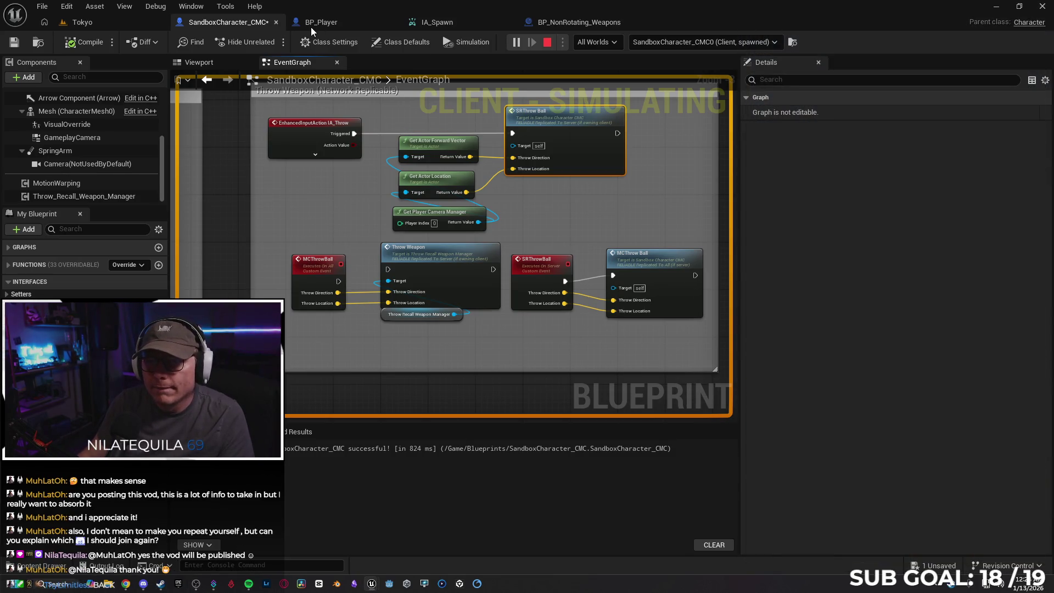
click(311, 23)
Step: Dismiss the error log, frame BP_Player's Throw Weapon graph, then return to SandboxCharacter_CMC
click(862, 201)
scroll(486, 131, up, 2)
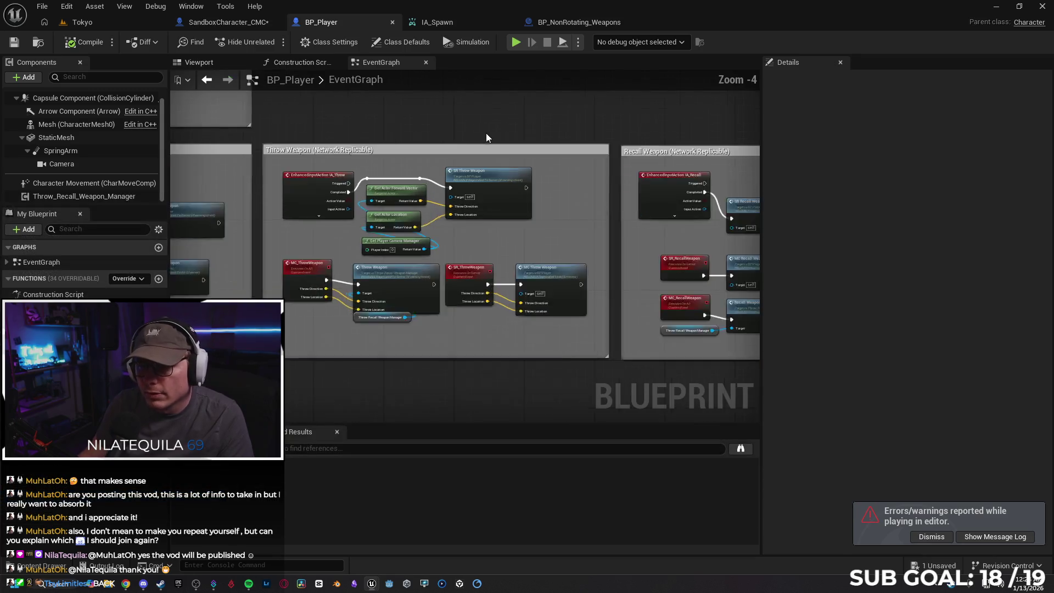
mouse_move(549, 132)
mouse_down()
mouse_move(604, 120)
mouse_move(608, 108)
mouse_move(571, 103)
mouse_up()
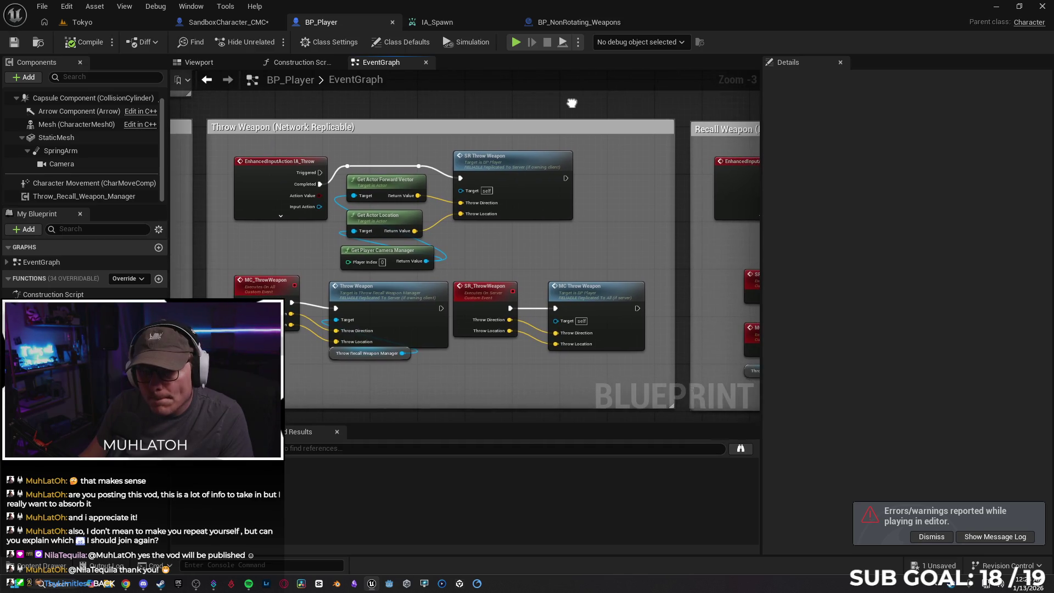
click(223, 22)
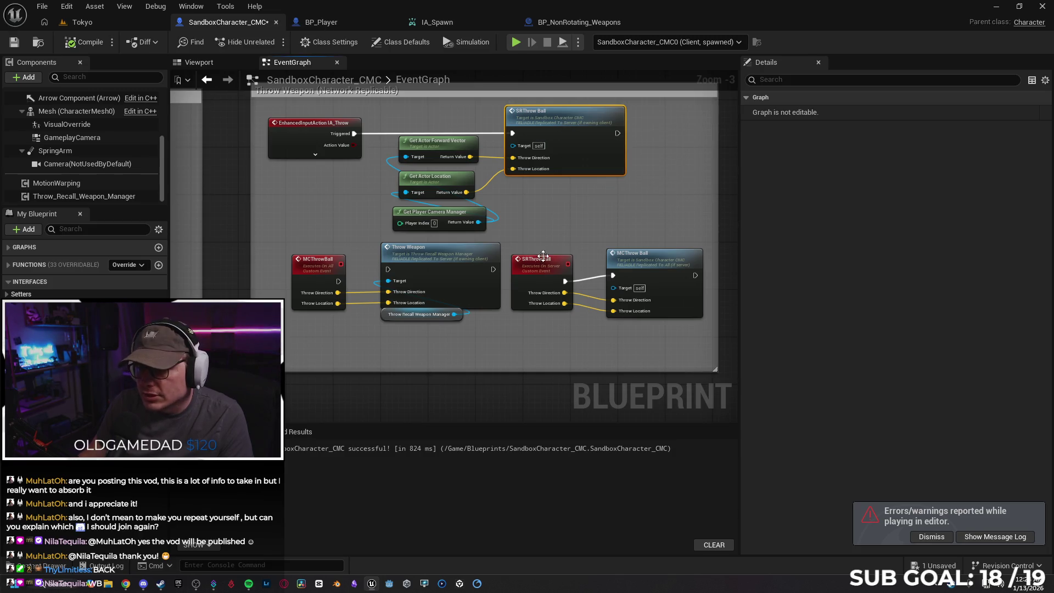
Step: Inspect the SRThrowBall event and call node, and search actions for 'srthrow' without adding anything
click(537, 273)
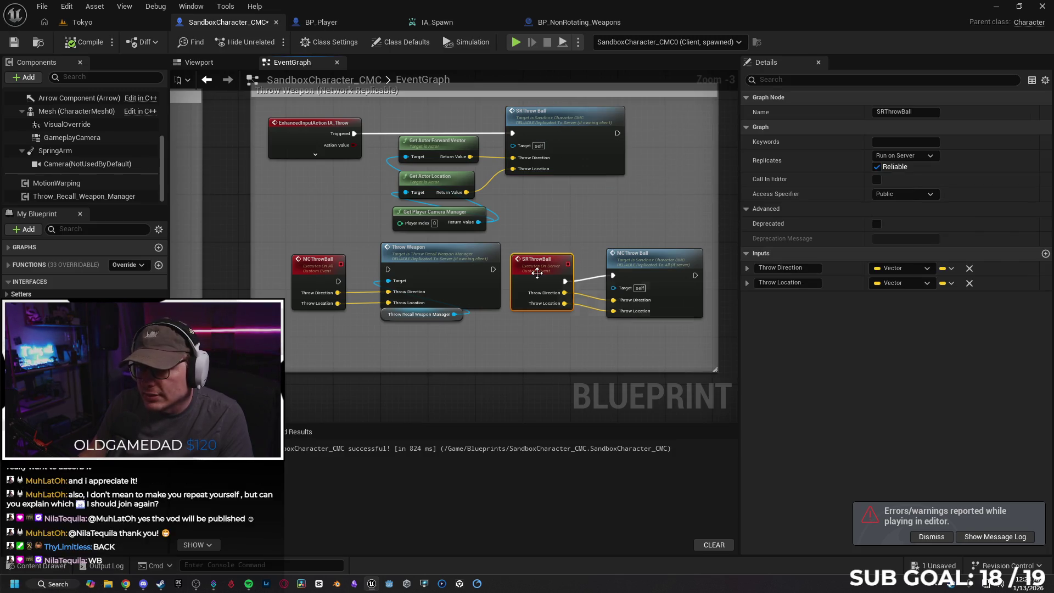
click(566, 128)
scroll(566, 128, up, 1)
scroll(560, 165, down, 1)
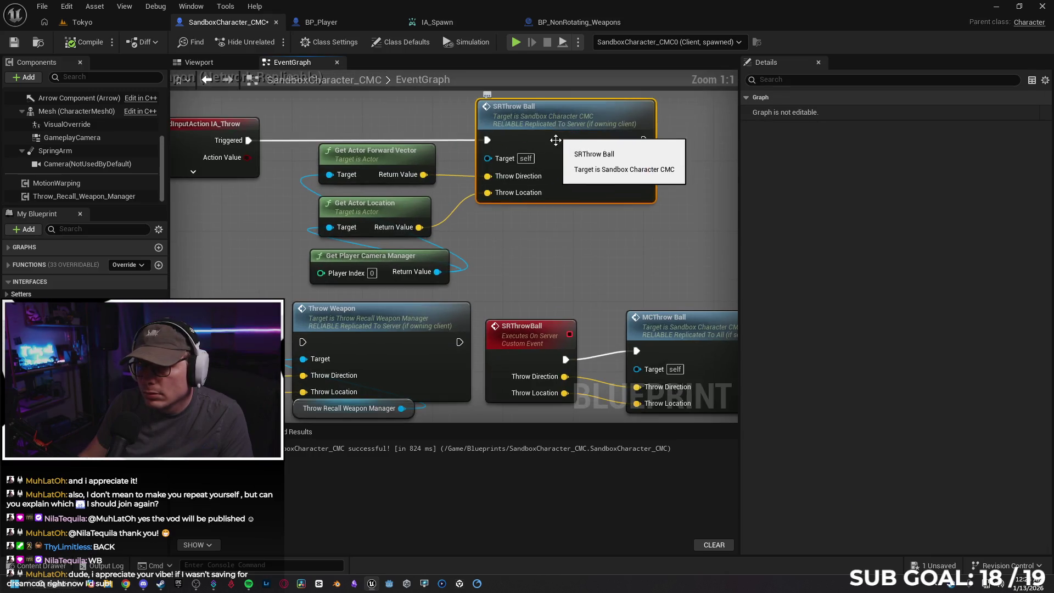
click(547, 268)
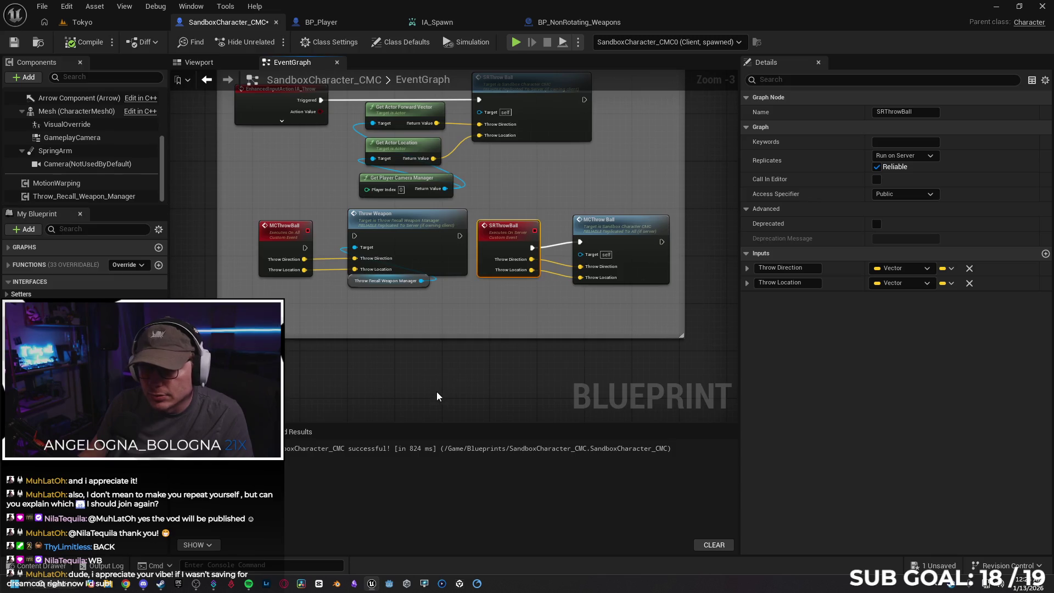
right_click(437, 391)
text(srthrow)
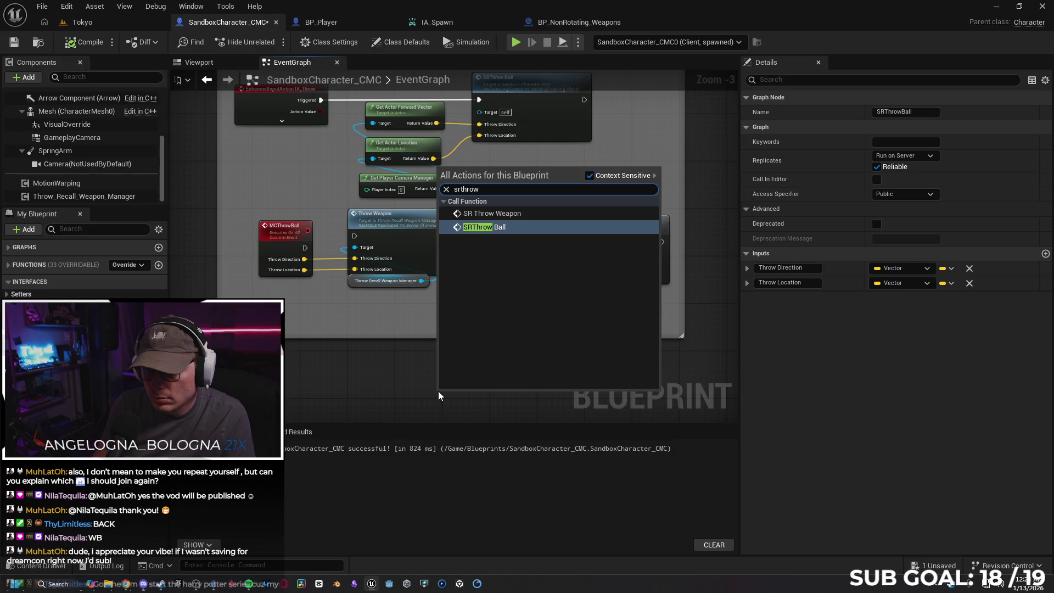
click(348, 363)
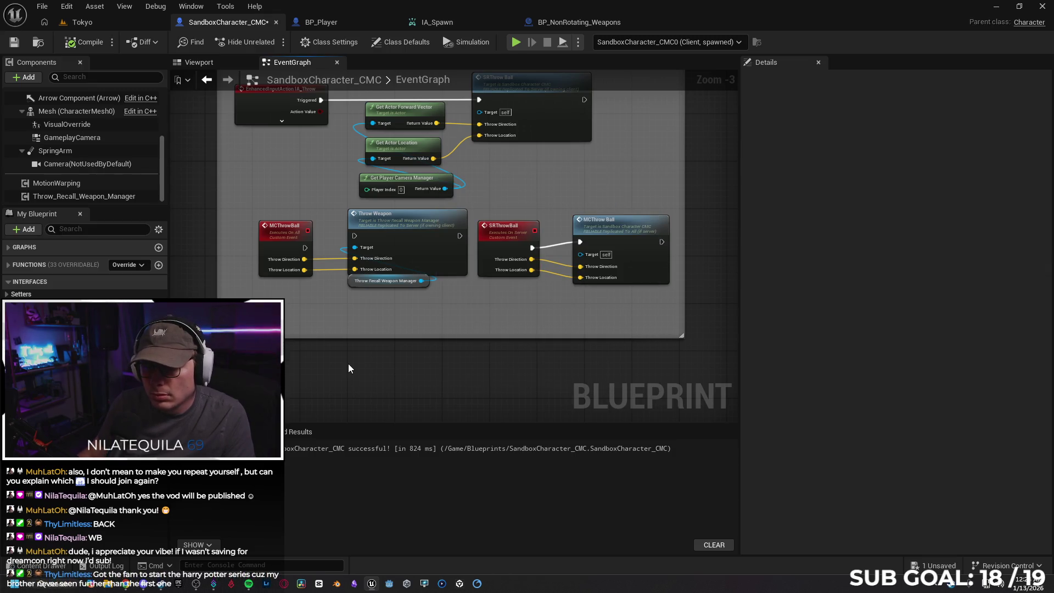
mouse_move(346, 365)
mouse_down()
mouse_move(636, 380)
mouse_move(746, 369)
mouse_move(439, 365)
mouse_move(572, 347)
mouse_move(526, 317)
mouse_up()
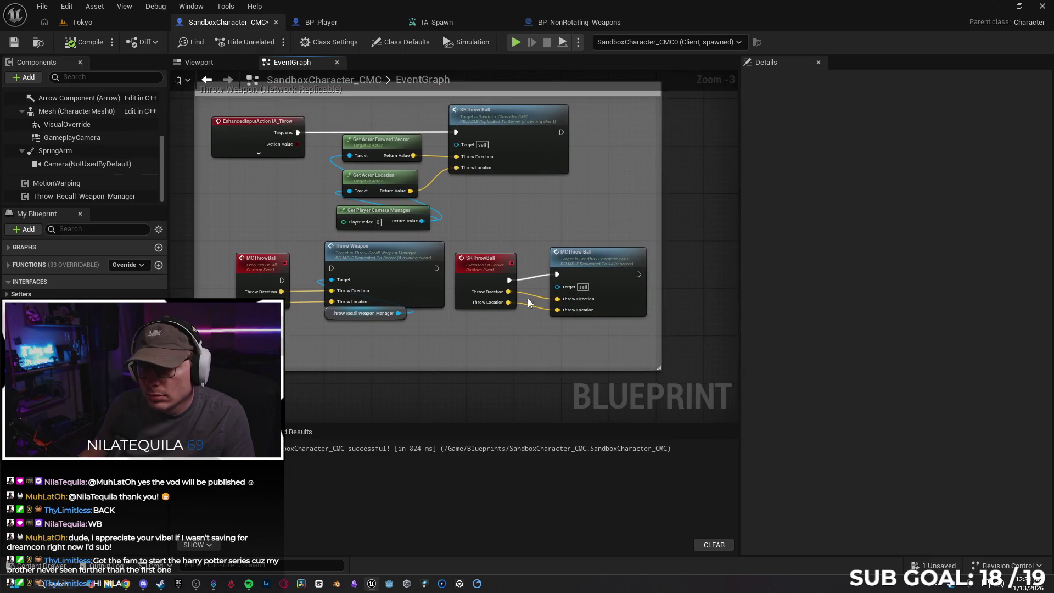
Step: Delete the SRThrow Ball call node and the SRThrowBall custom event
click(512, 133)
key(Delete)
click(488, 270)
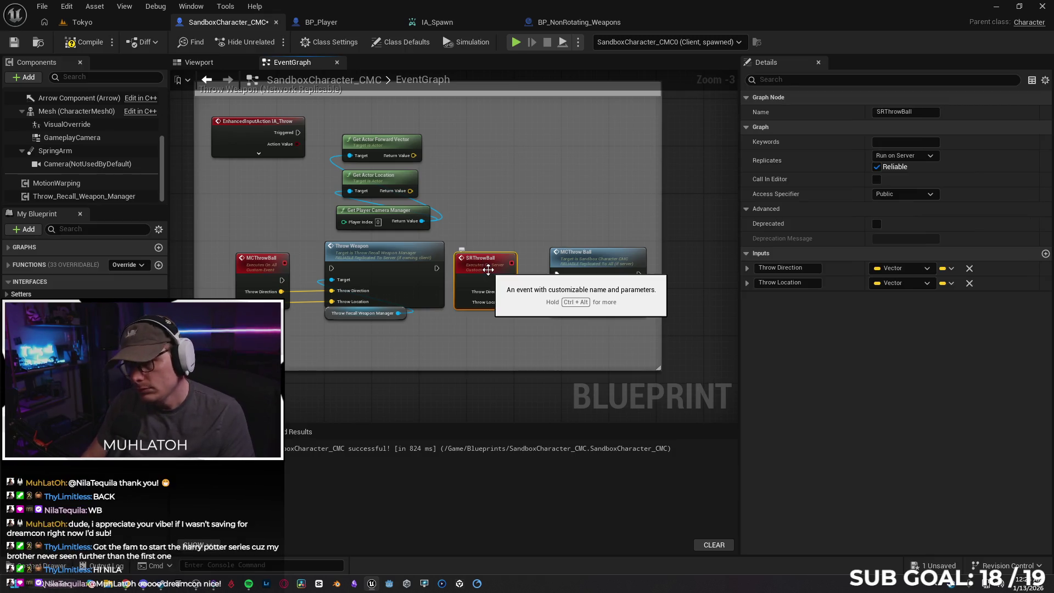
key(Delete)
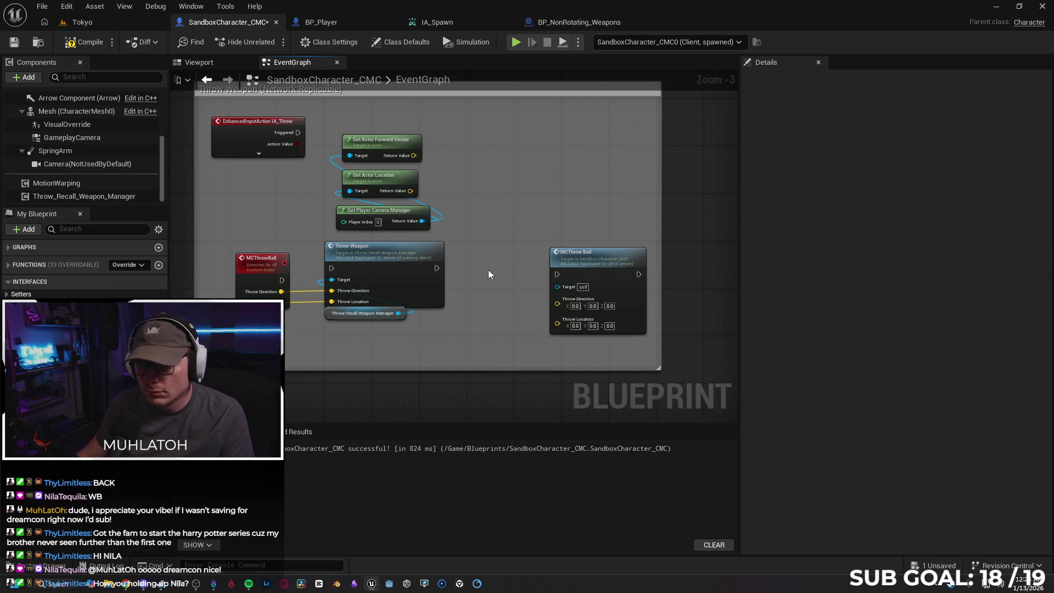
Step: Add a custom event named SRThrowBall and call it from IA_Throw's Triggered pin
right_click(480, 191)
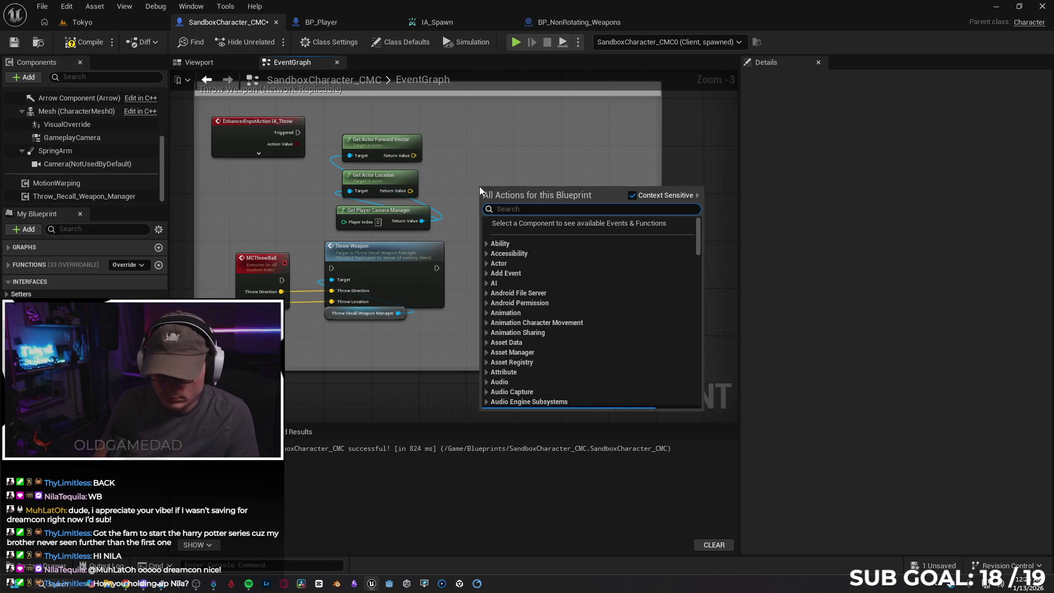
text(custom)
key(Return)
text(SRThrow)
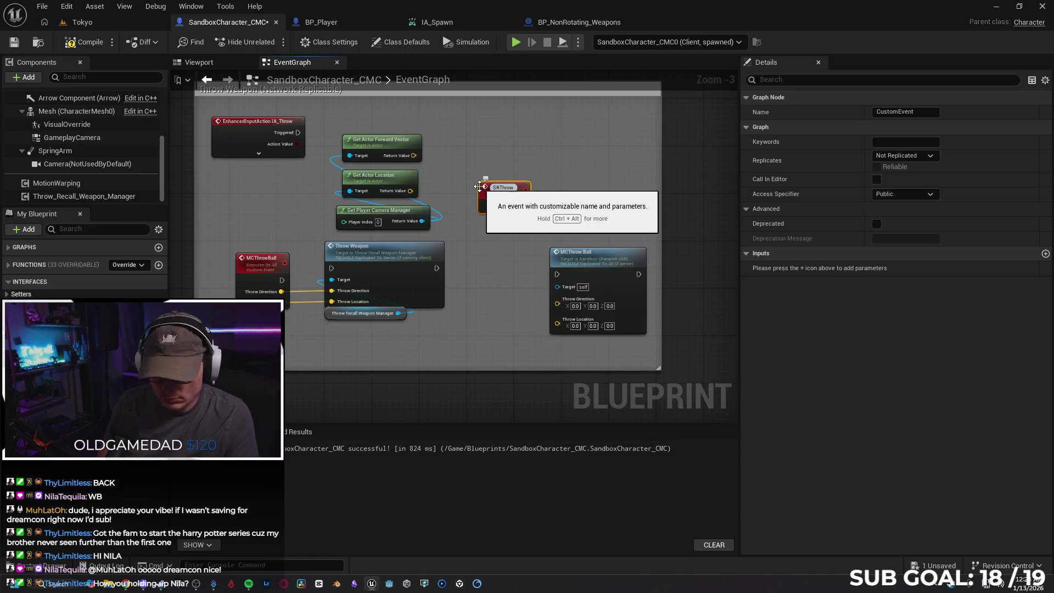
text(Ball)
key(Return)
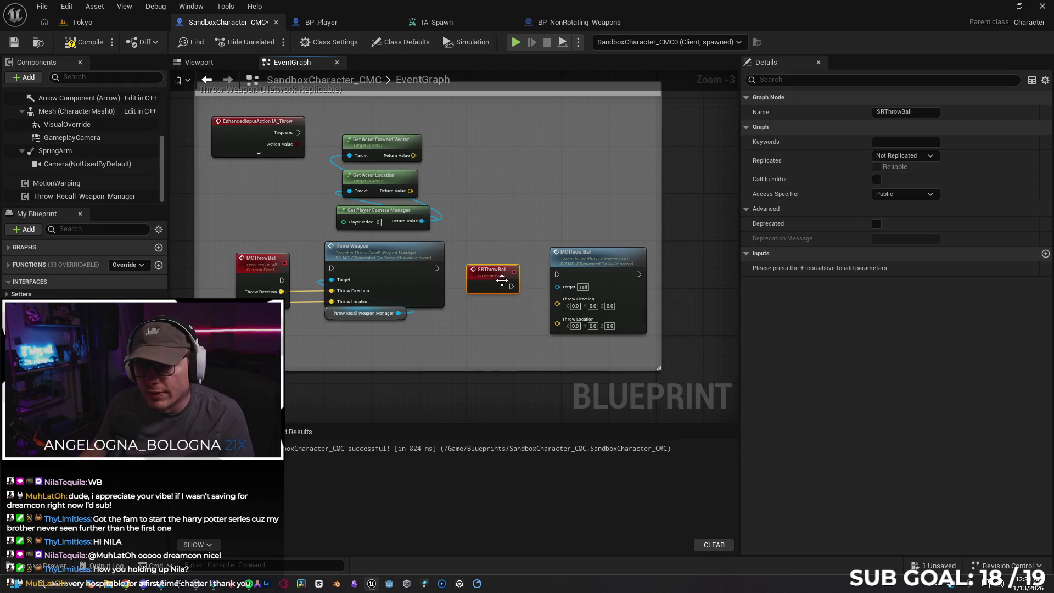
drag(298, 133, 468, 133)
text(srth)
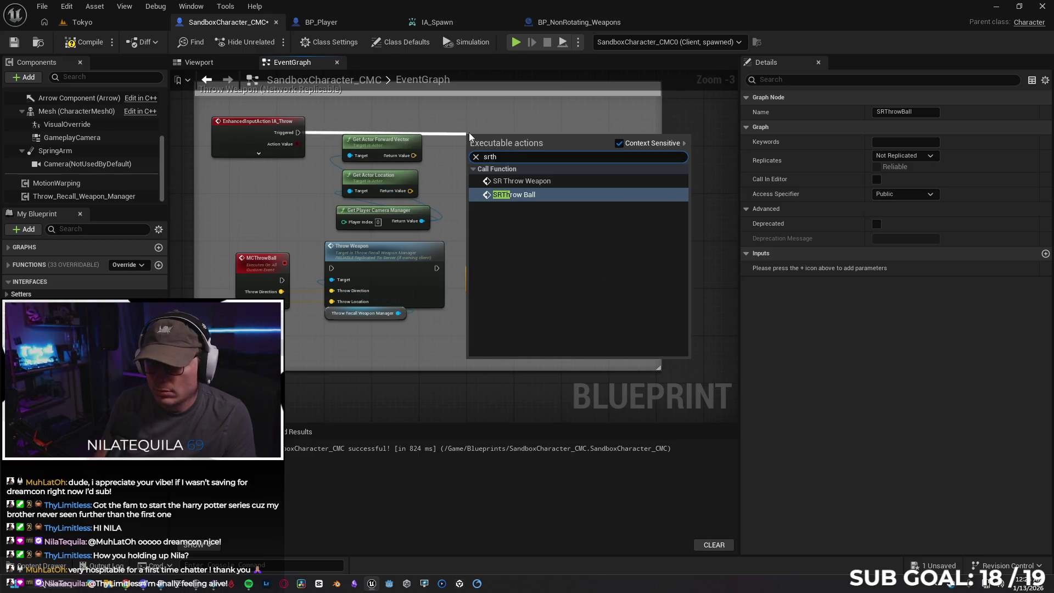
key(Return)
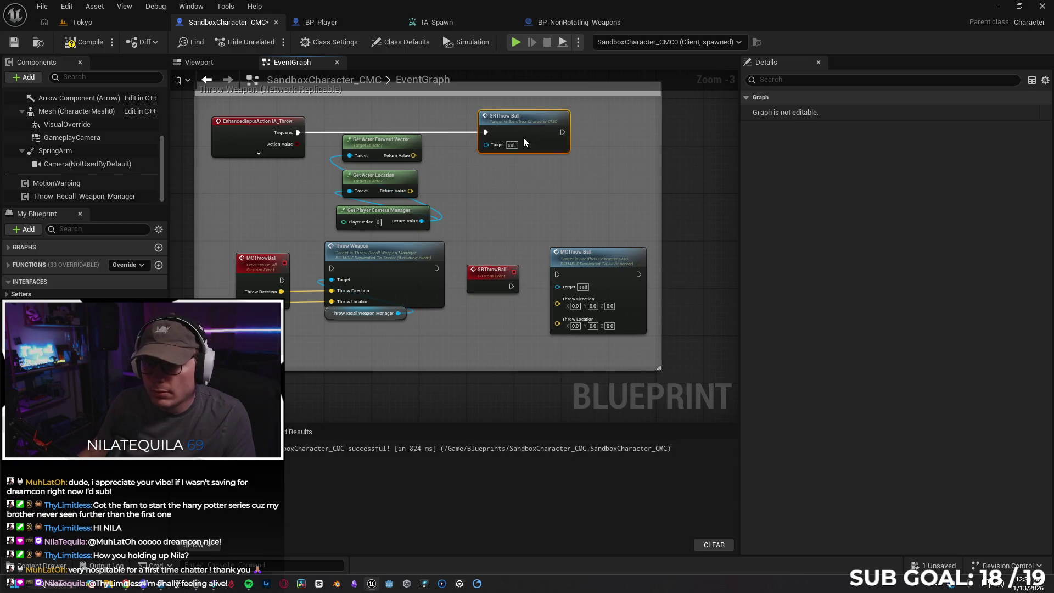
Step: Give the SRThrowBall event two vector inputs named Throw Direction and Throw Location
click(494, 282)
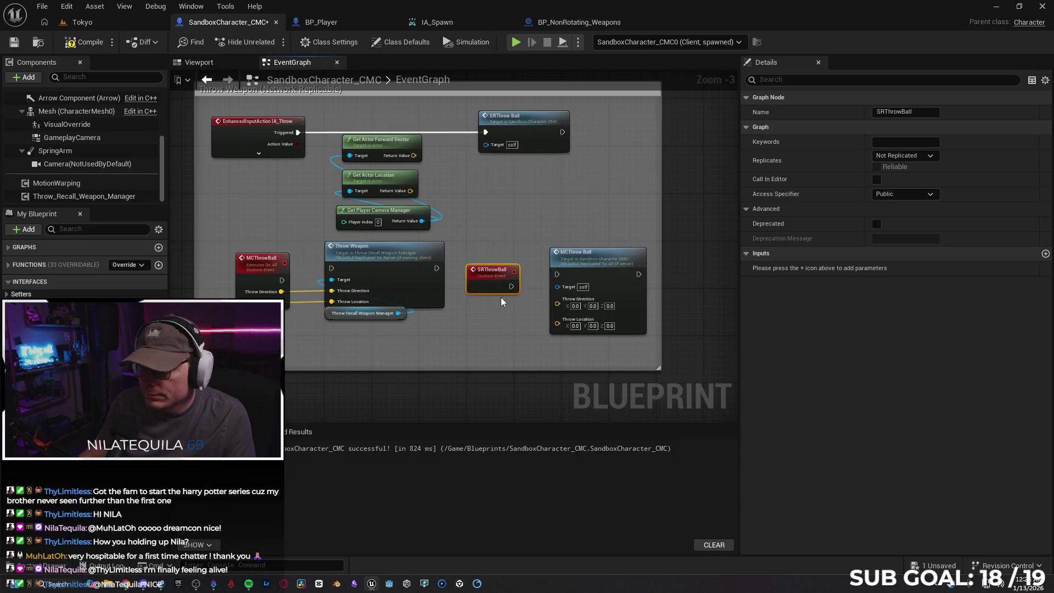
click(1045, 255)
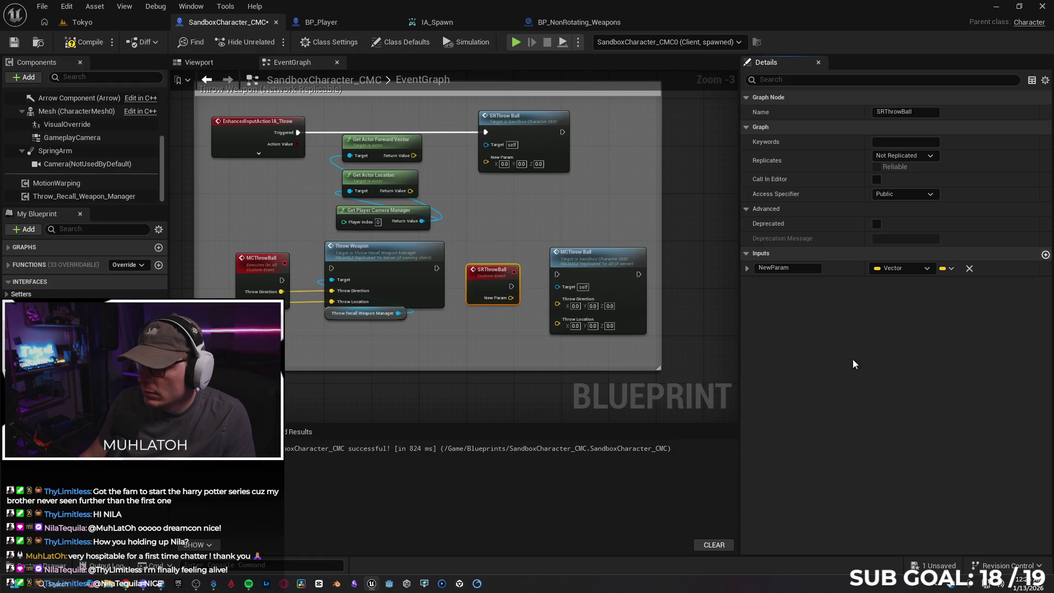
click(1045, 254)
click(777, 268)
text(T)
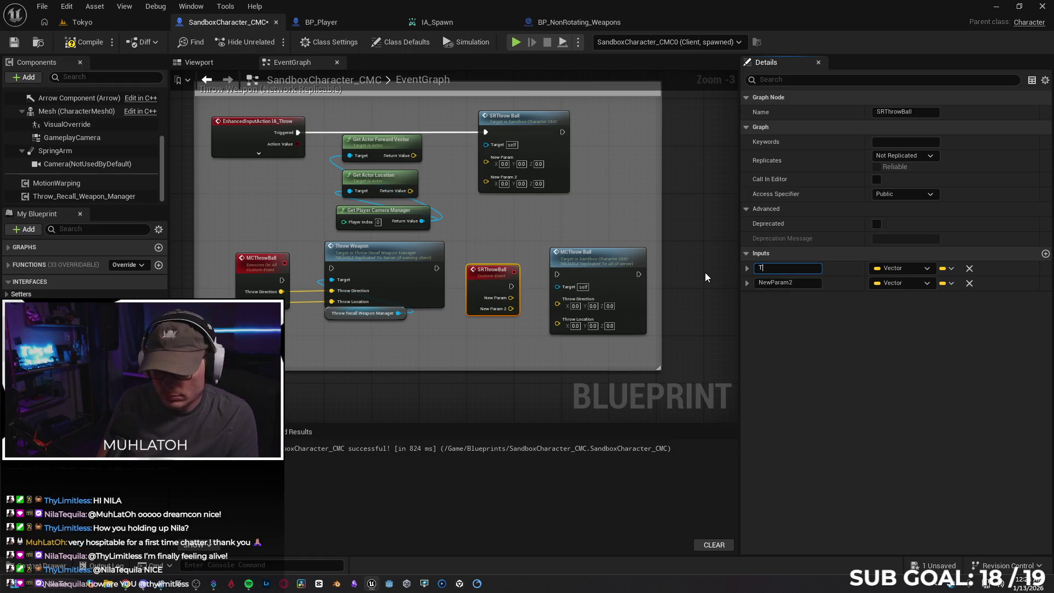
text(hrow Direction)
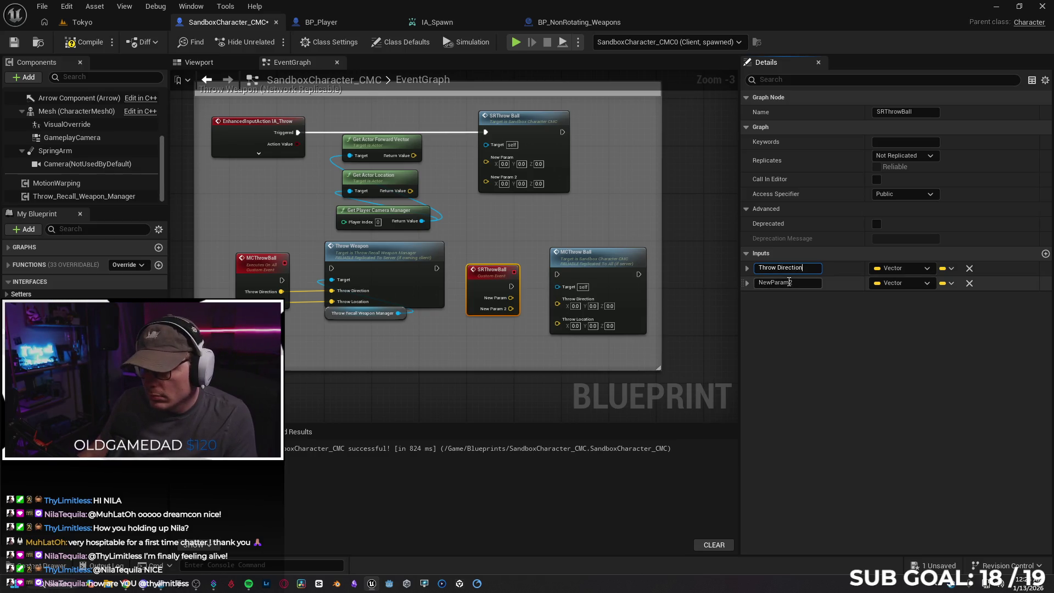
click(806, 283)
text(Throw Locarti)
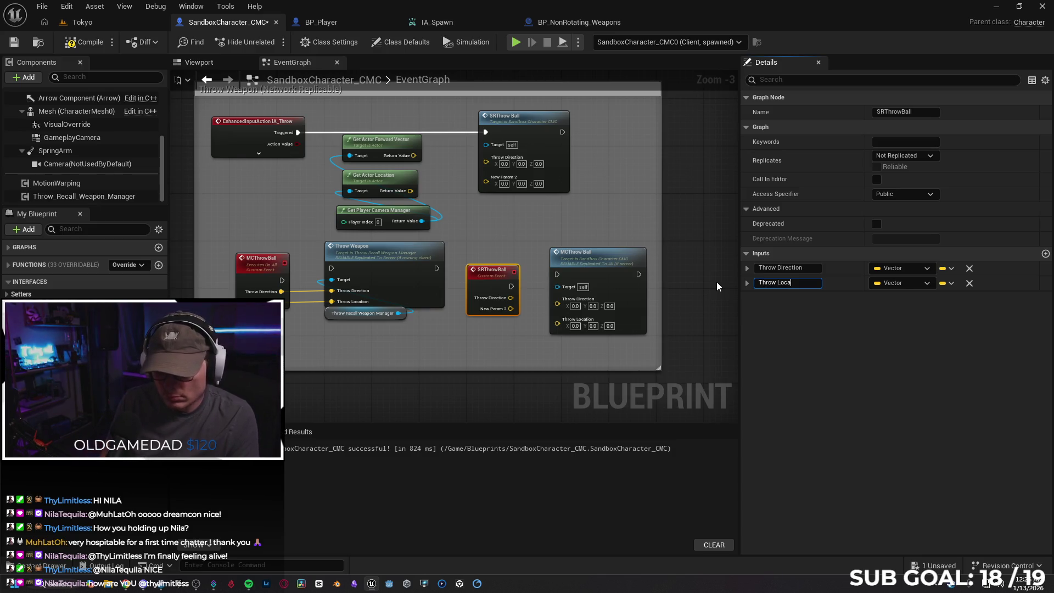
key(BackSpace)
key(BackSpace)
key(BackSpace)
text(tion)
key(Return)
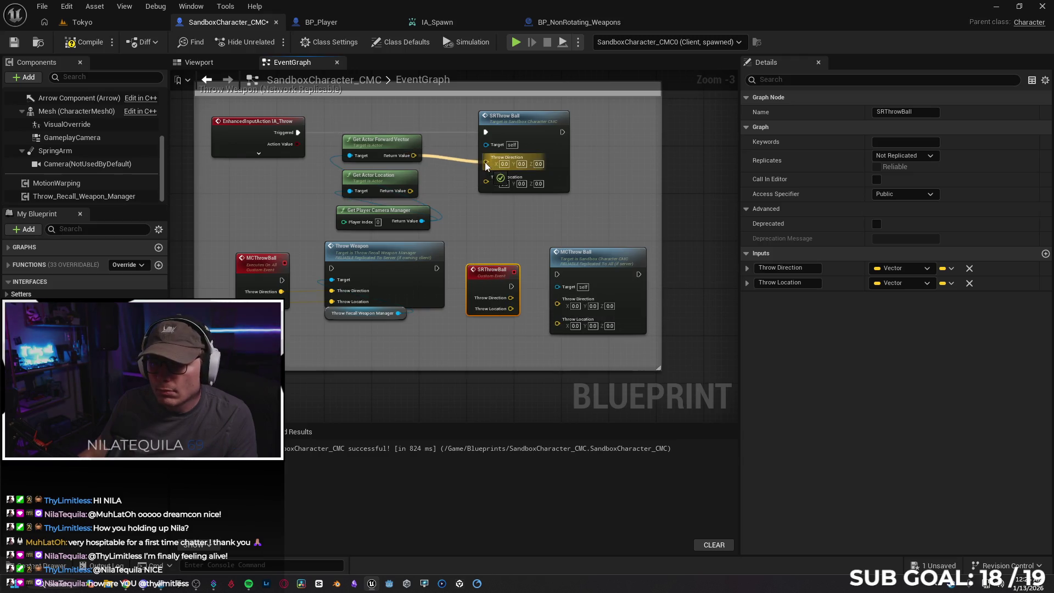
Step: Wire forward vector and actor location into the call, SRThrowBall into MCThrowBall, then compile and save
drag(485, 162, 486, 164)
mouse_move(410, 190)
mouse_down()
mouse_move(469, 190)
mouse_move(486, 168)
mouse_up()
mouse_move(512, 286)
mouse_down()
mouse_move(497, 275)
mouse_move(536, 278)
mouse_move(558, 311)
mouse_up()
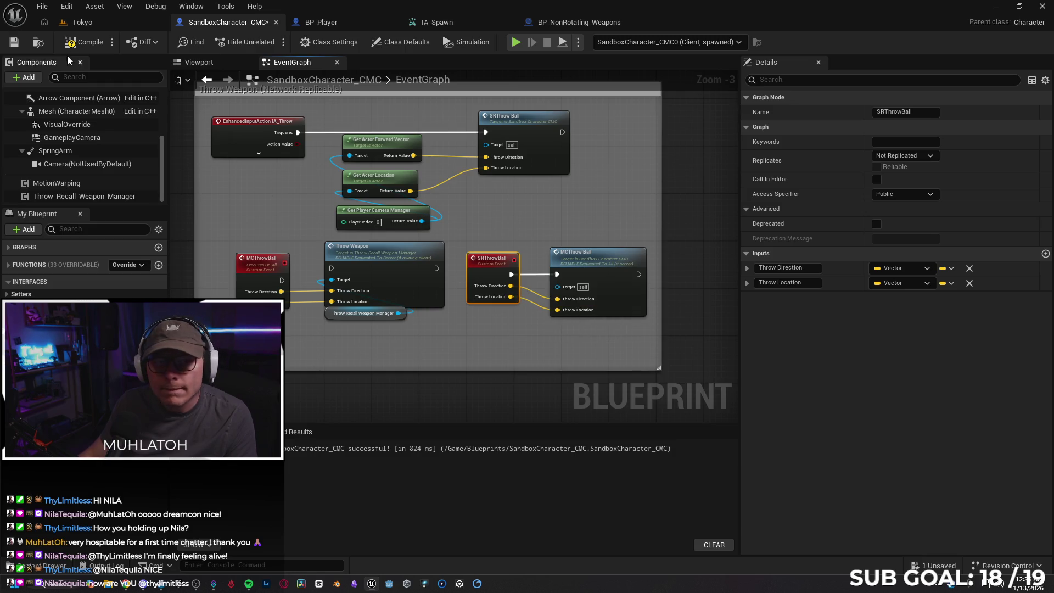
click(21, 42)
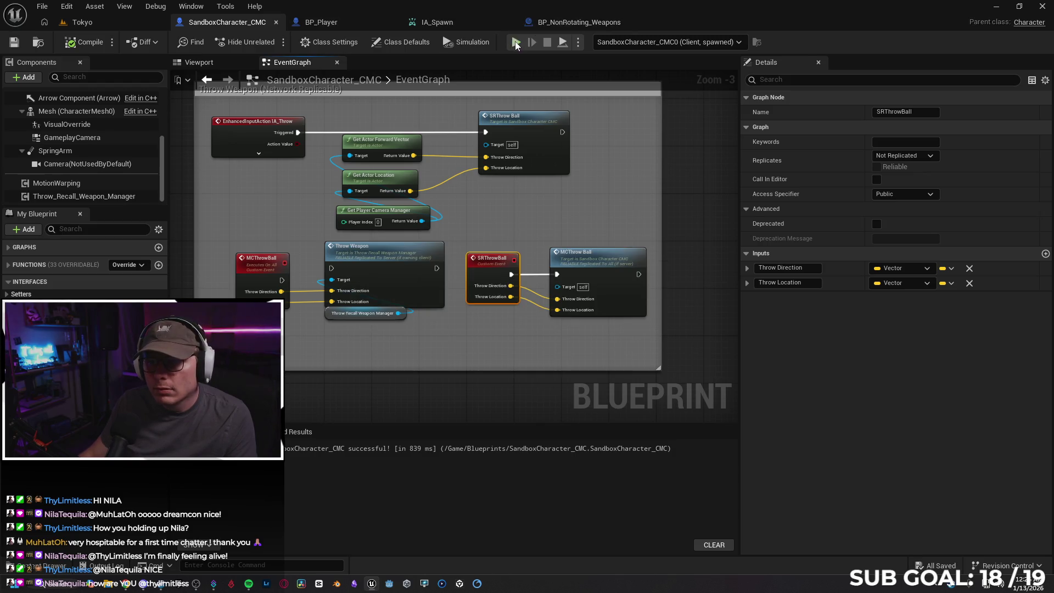
Step: Start a Play In Editor session, take control of the client character, then stop with Escape
key(alt+p)
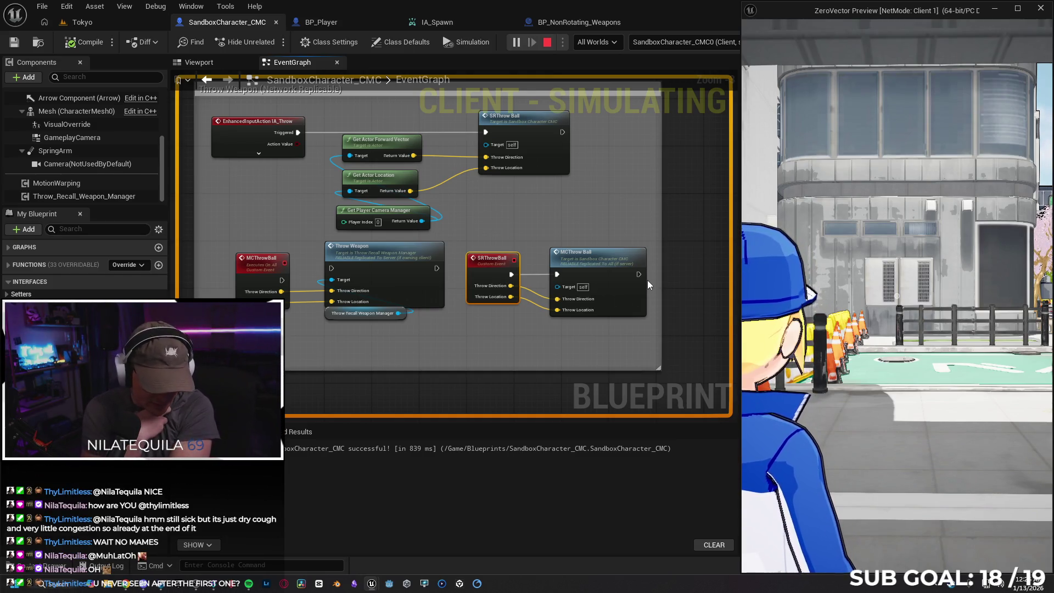
click(759, 243)
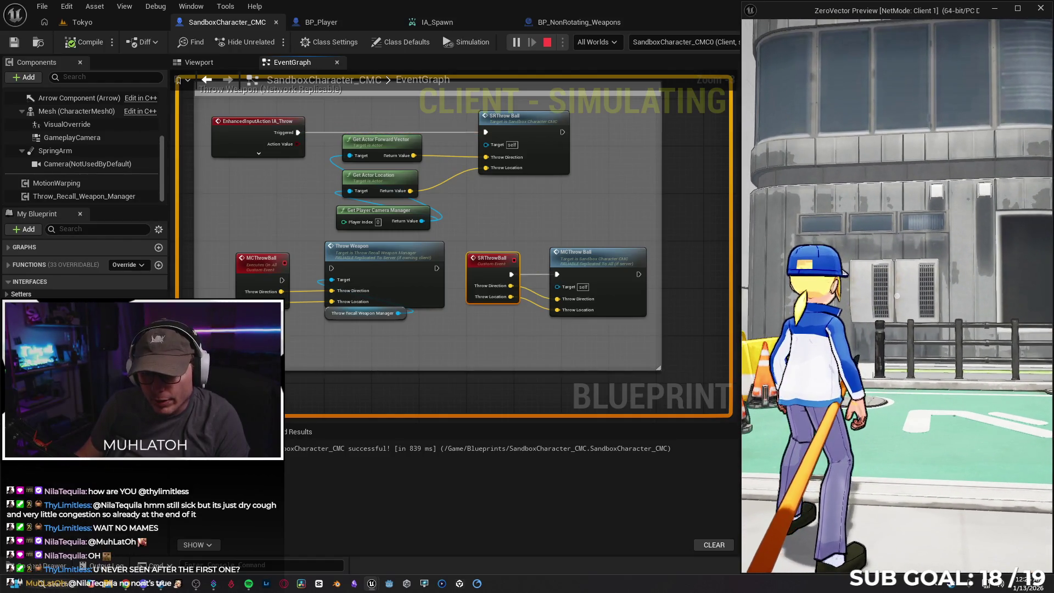
key(Escape)
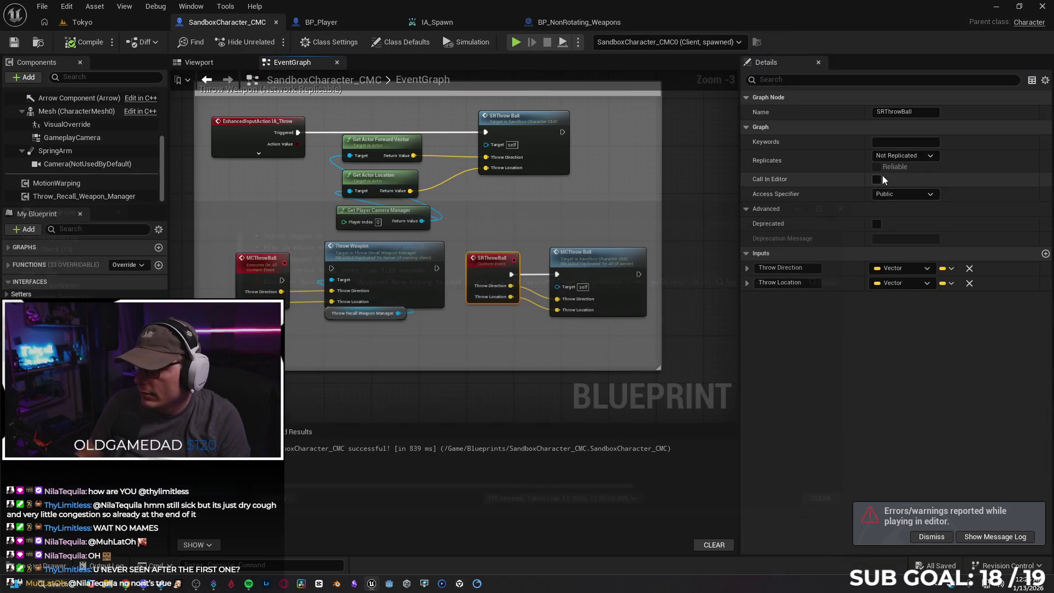
Step: Set SRThrowBall's Replicates to Run on Server and tick Reliable
click(894, 156)
click(871, 171)
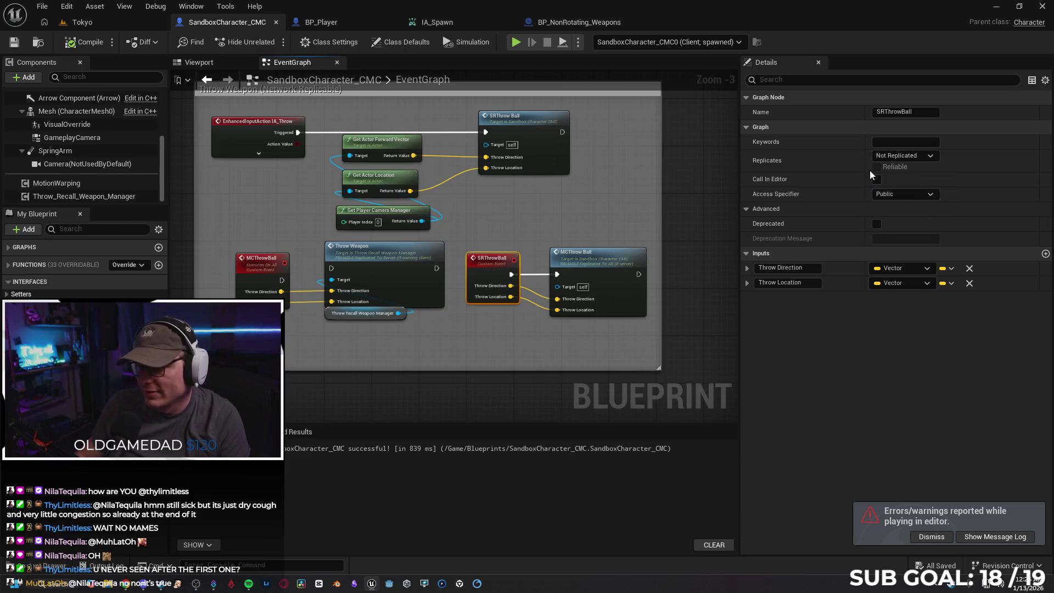
click(877, 166)
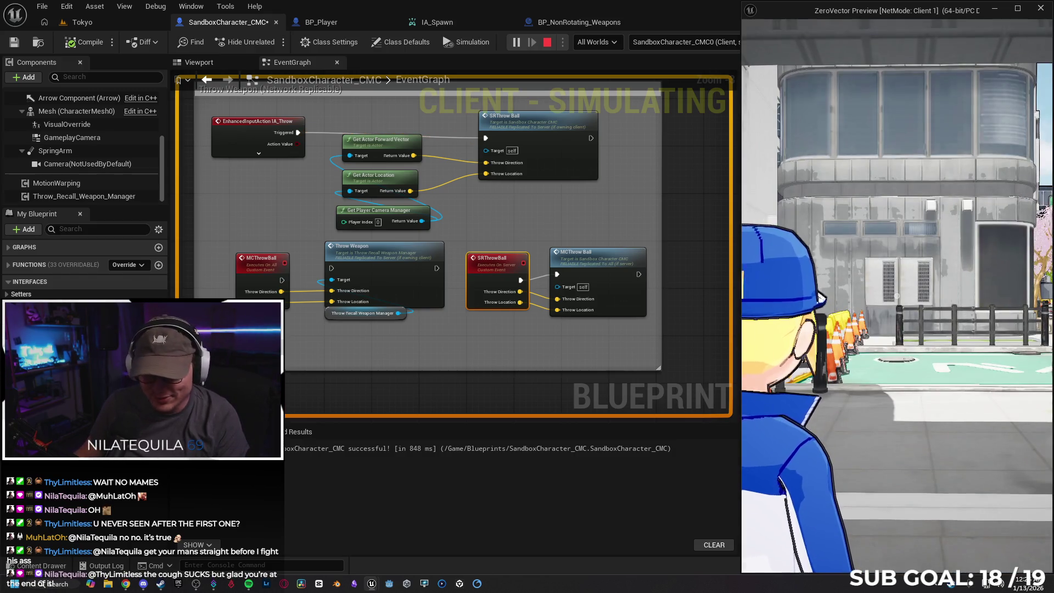
Step: Playtest by walking with W and D, throwing with E, then stop the session
key(w)
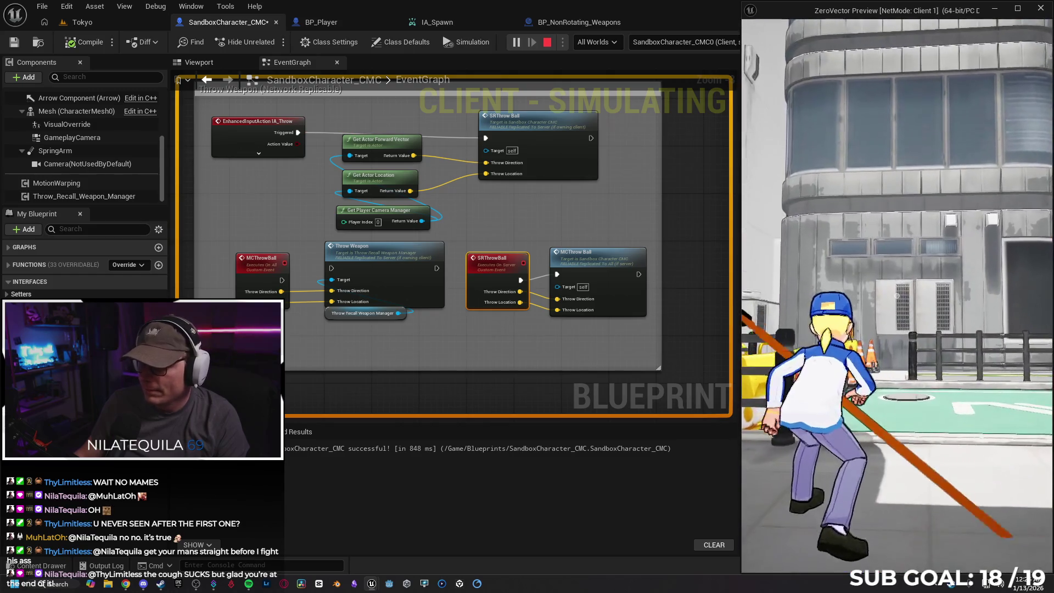
key(w)
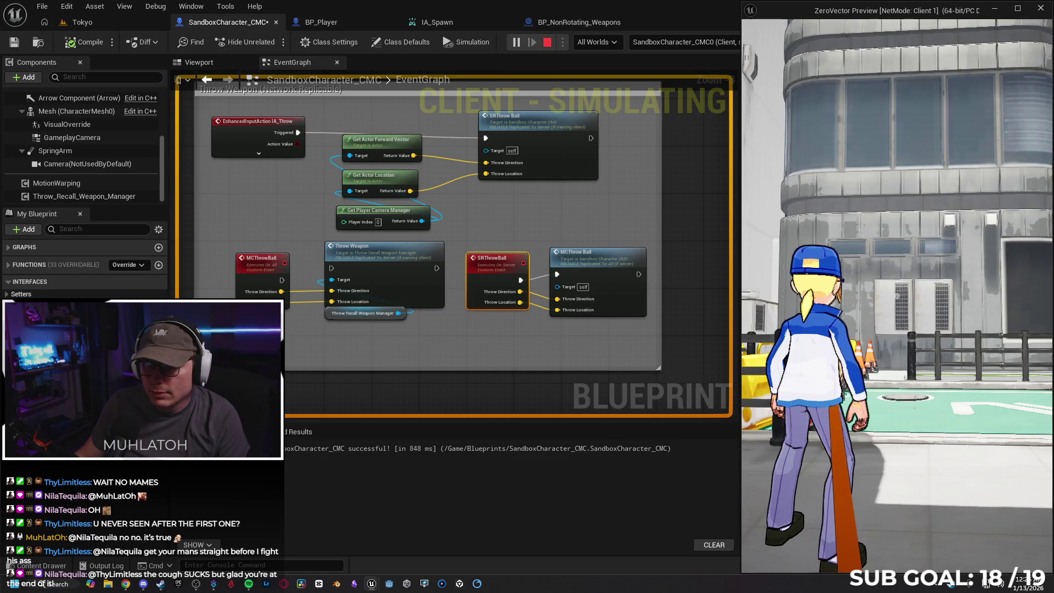
key(d)
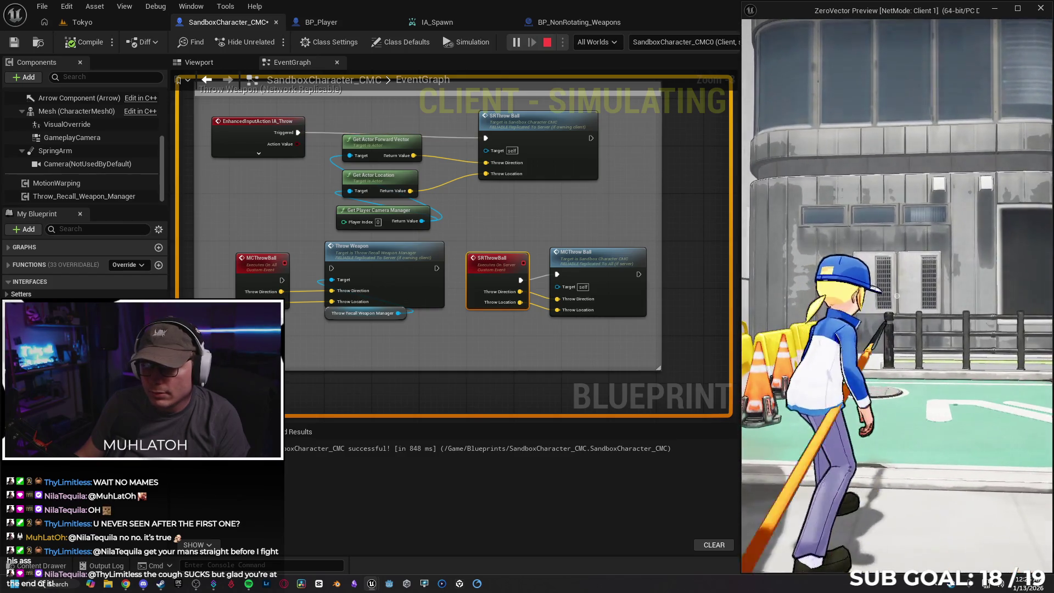
key(e)
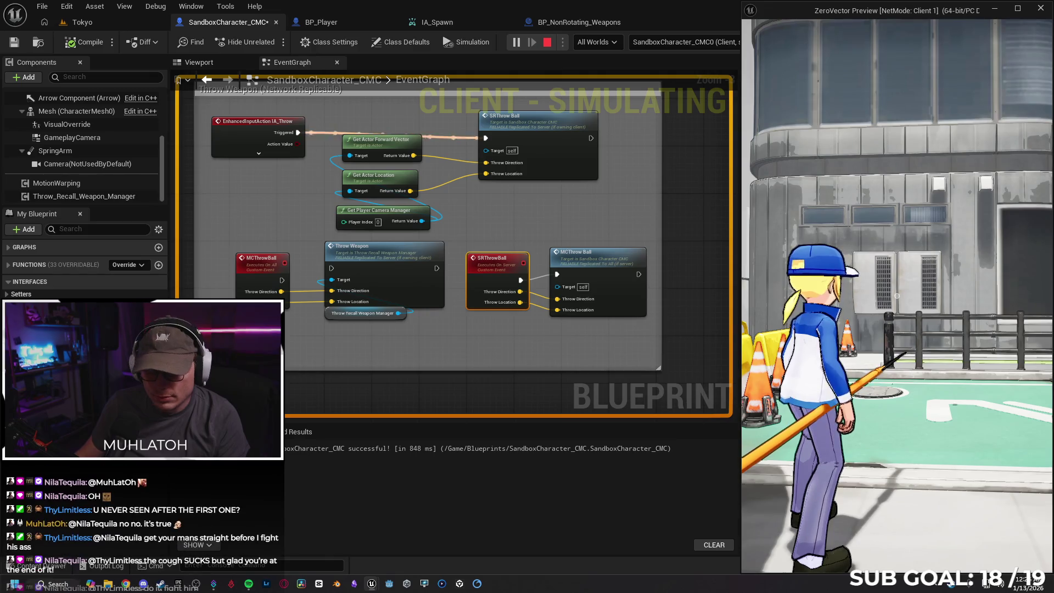
key(alt+Tab)
key(Escape)
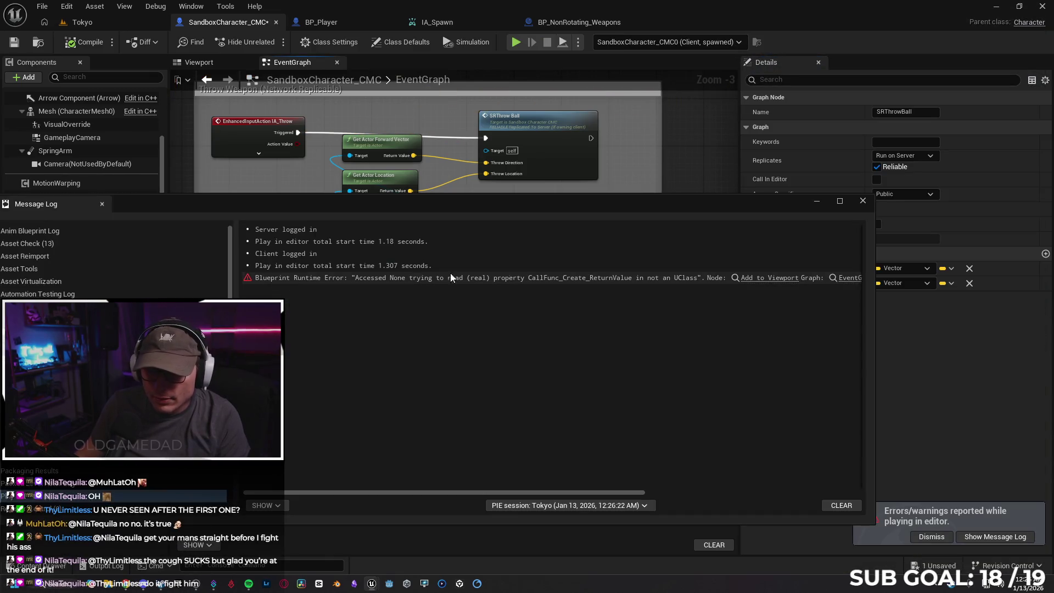
Step: Close the Message Log, wire MCThrowBall into the Throw Weapon call, and recompile the blueprint
click(863, 205)
mouse_move(282, 280)
mouse_down()
mouse_move(307, 302)
mouse_move(357, 297)
mouse_move(333, 269)
mouse_up()
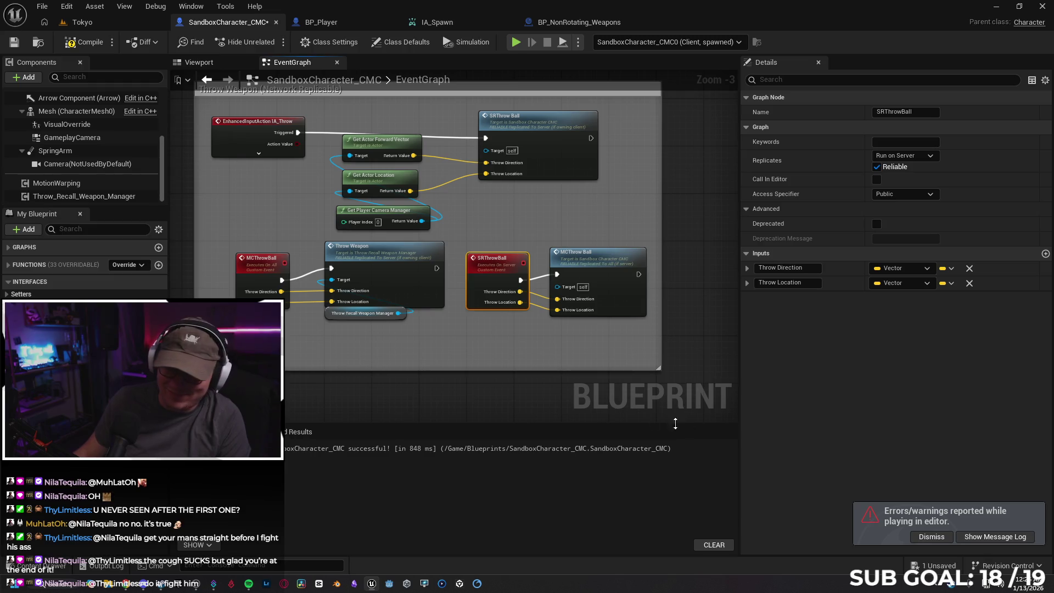
click(83, 43)
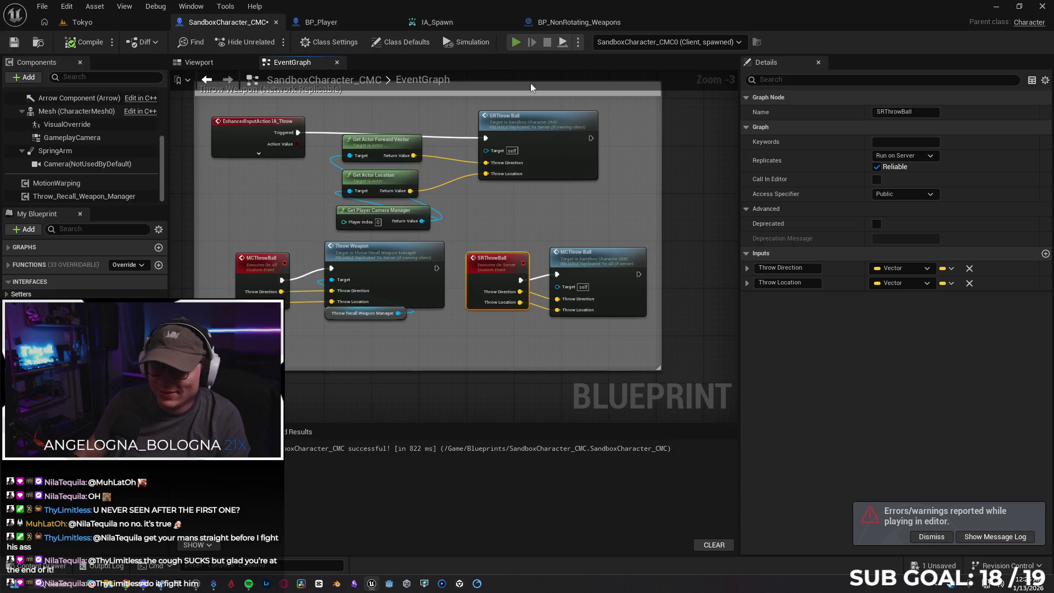
Step: Playtest by throwing the spear, recalling it, and throwing it again toward the building, then stop
key(alt+p)
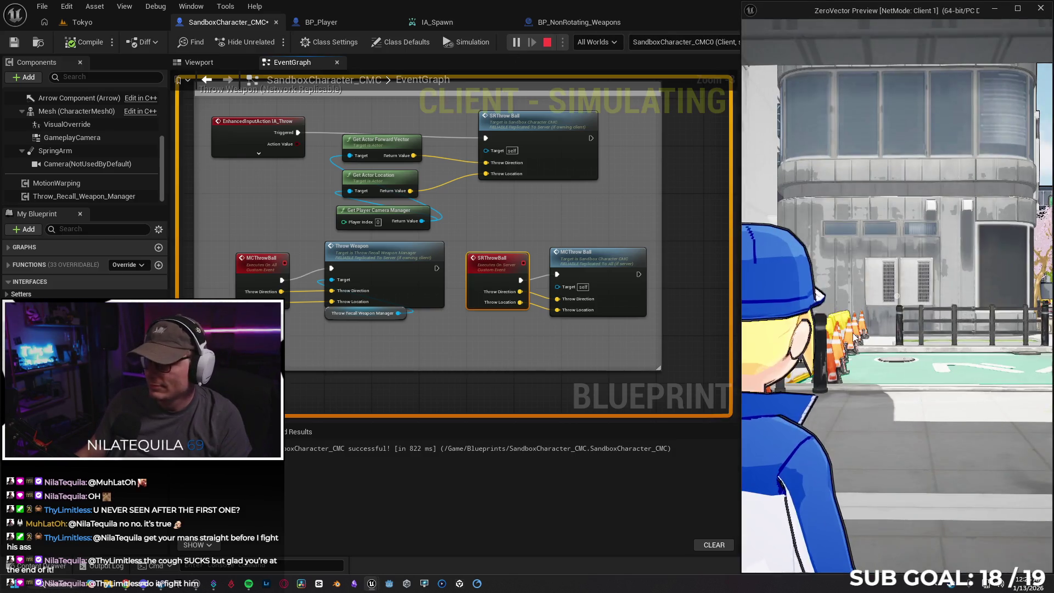
key(e)
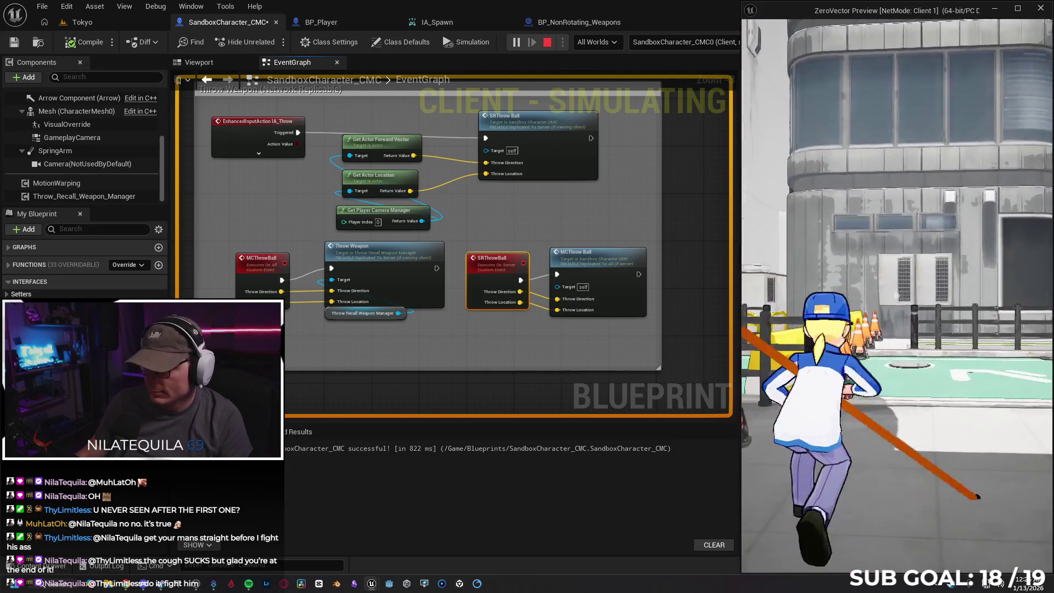
key(e)
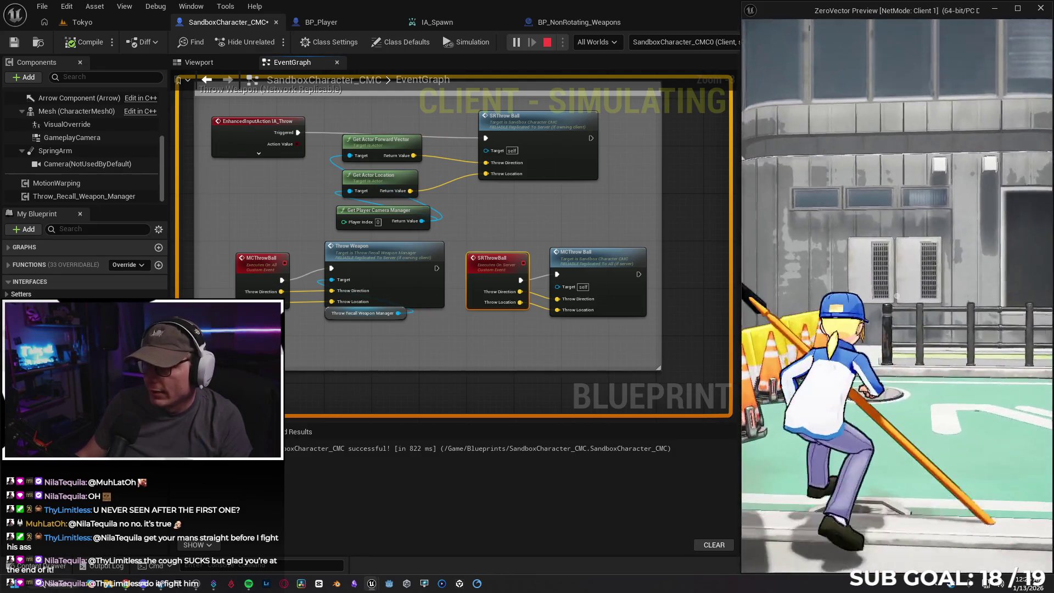
key(w)
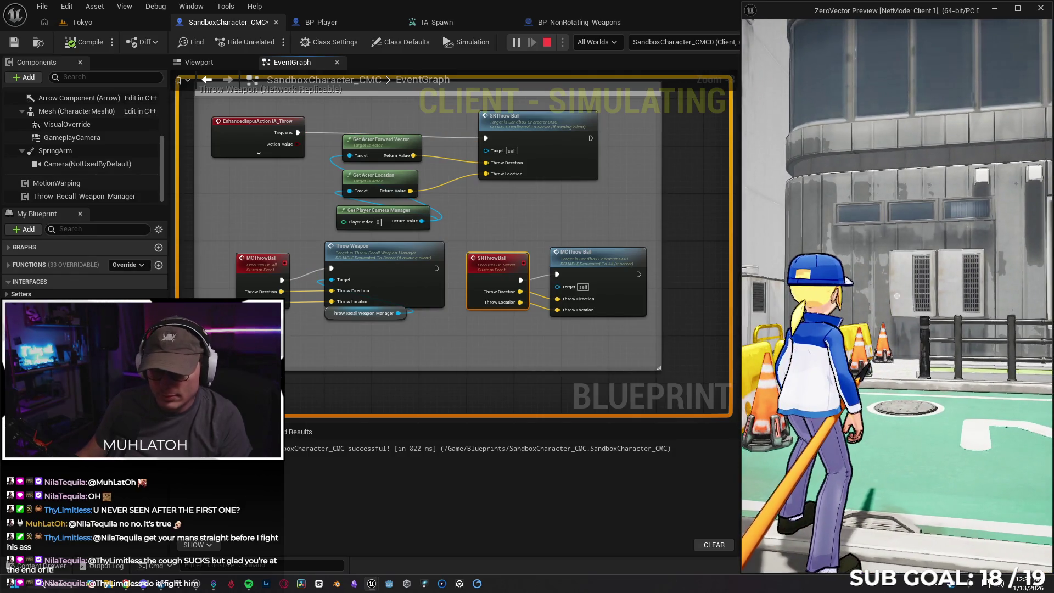
key(e)
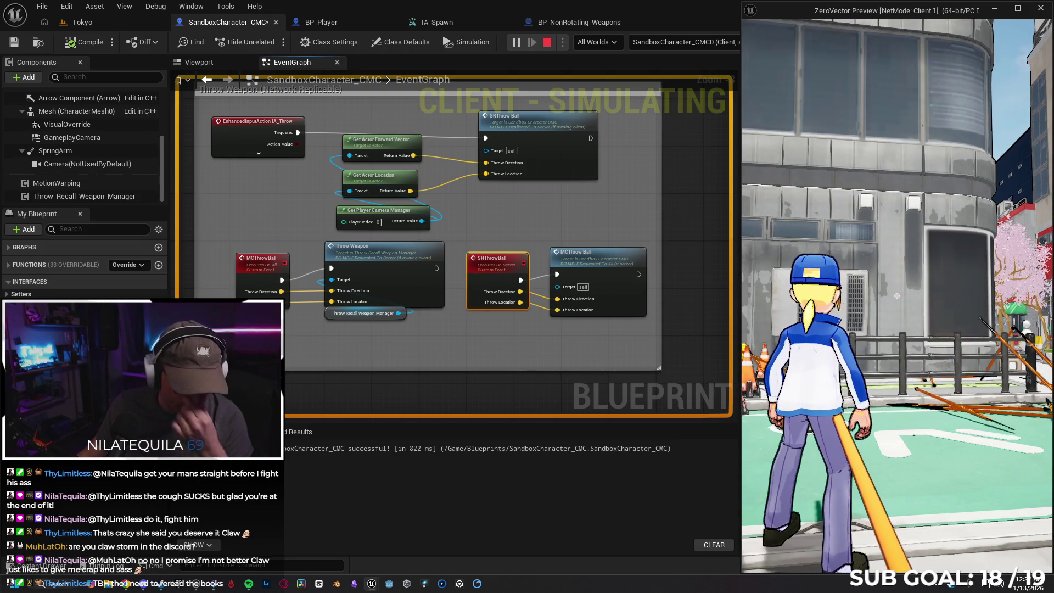
key(Escape)
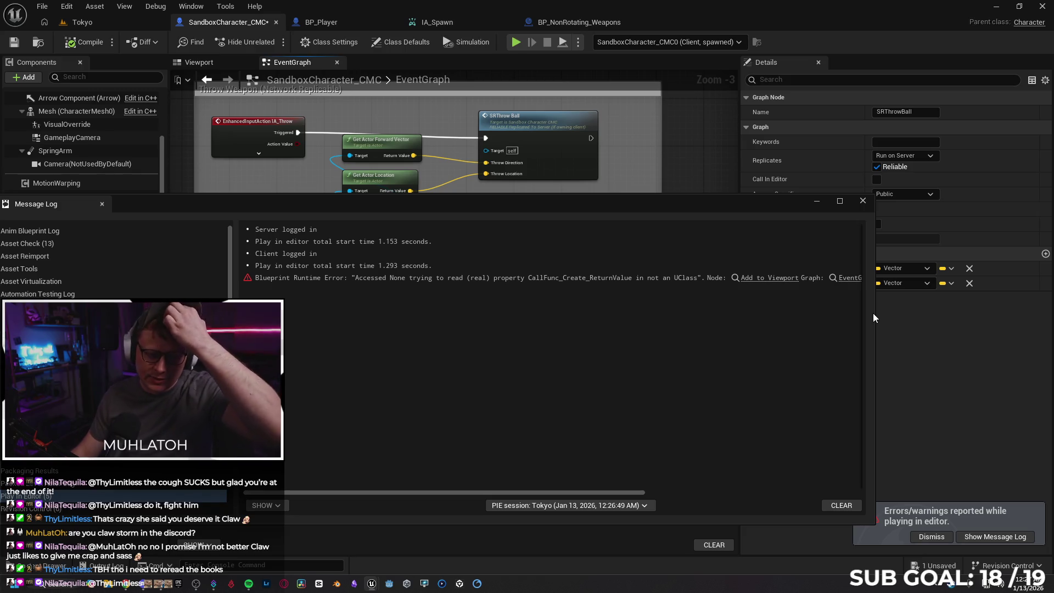
Step: Dismiss the Message Log and zoom out on the Throw Weapon graph with nothing selected
click(863, 201)
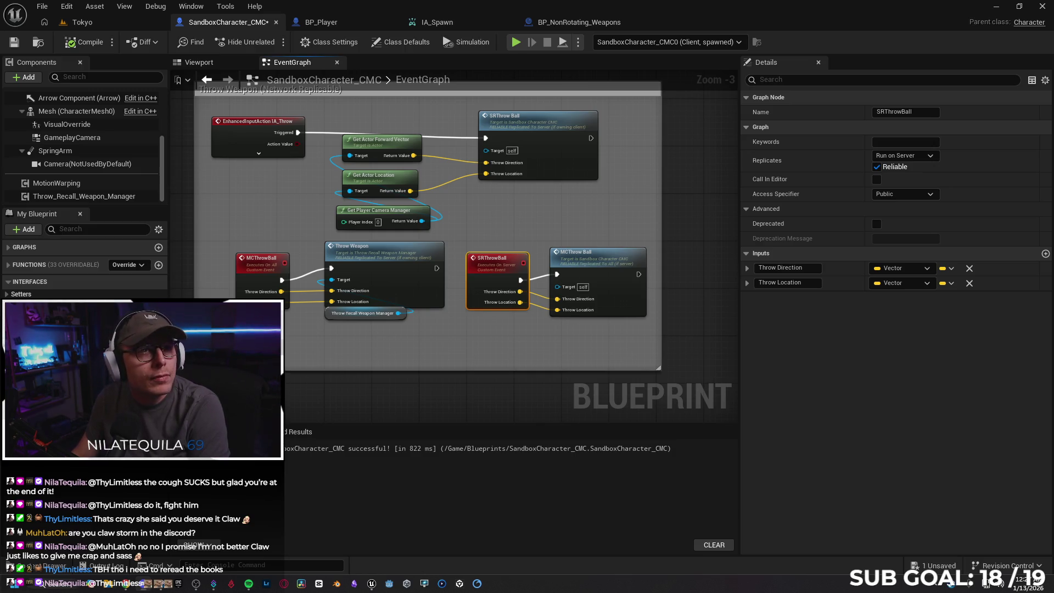
click(681, 371)
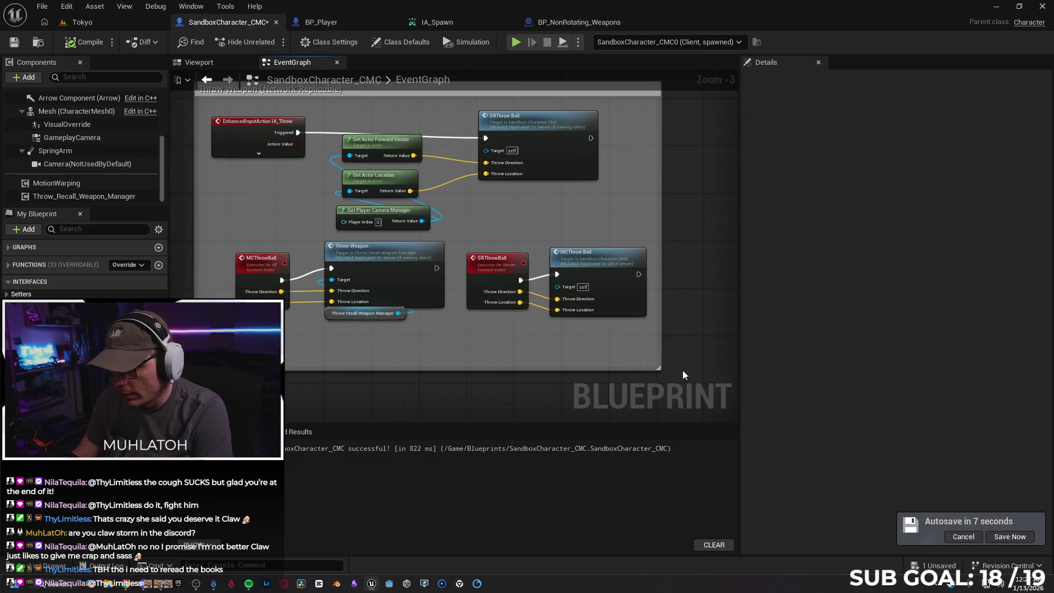
scroll(577, 372, down, 1)
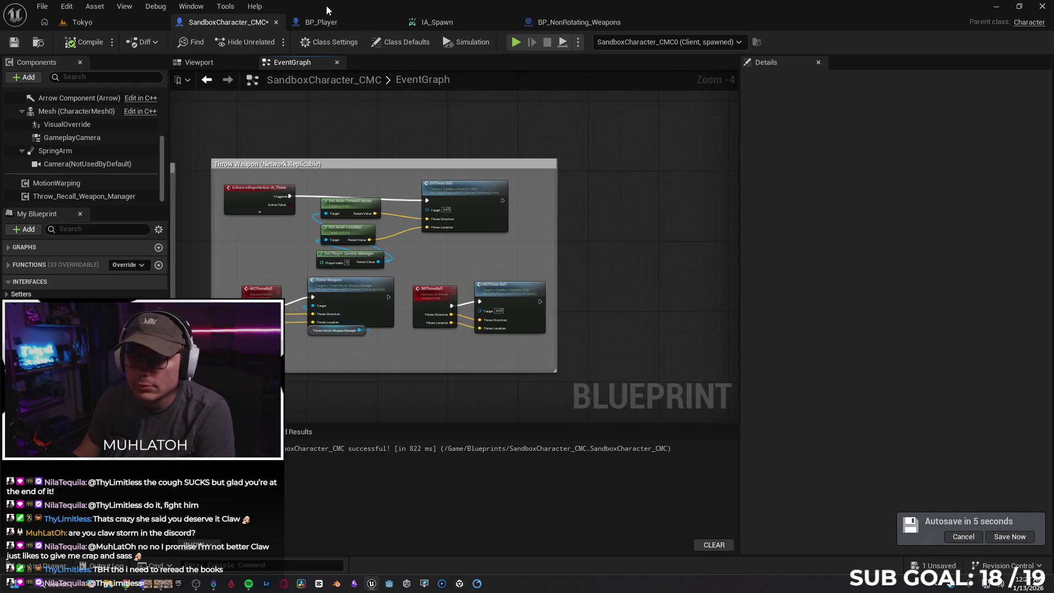
Step: In BP_Player, select the Recall Weapon comment group and all its nodes for copying
click(322, 22)
mouse_move(448, 101)
mouse_down()
mouse_move(493, 105)
mouse_move(363, 113)
mouse_up()
scroll(419, 106, up, 1)
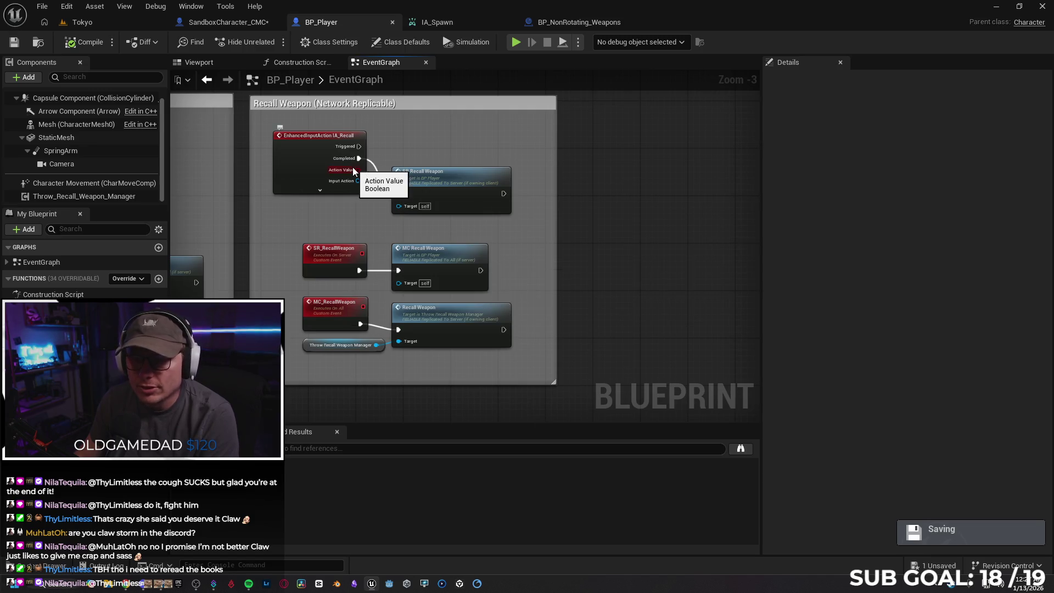
mouse_move(601, 278)
mouse_down()
mouse_move(621, 263)
mouse_move(614, 287)
mouse_up()
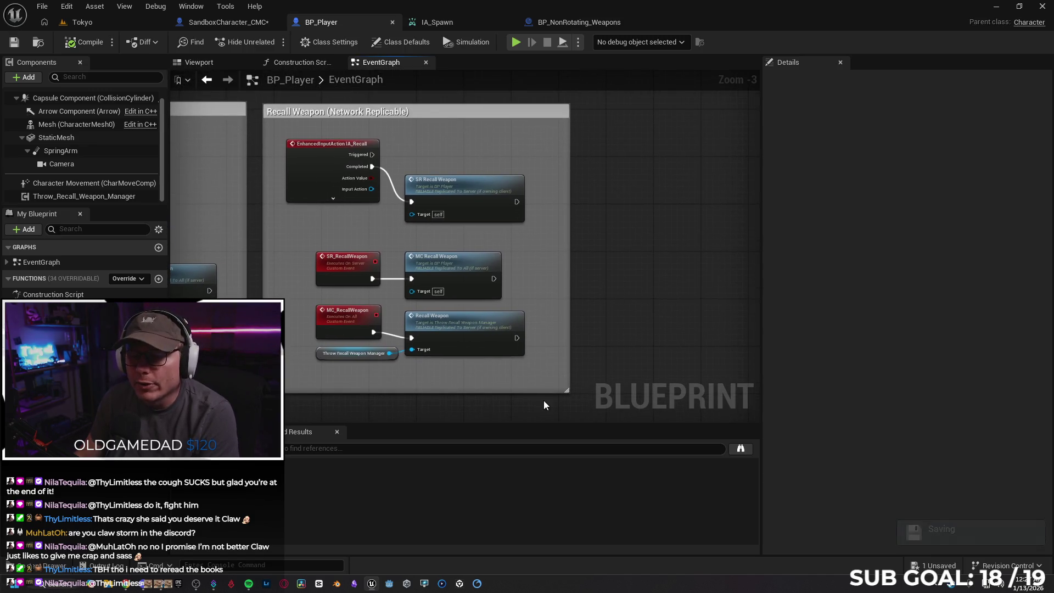
mouse_move(515, 405)
mouse_down()
mouse_move(356, 164)
mouse_move(302, 106)
mouse_up()
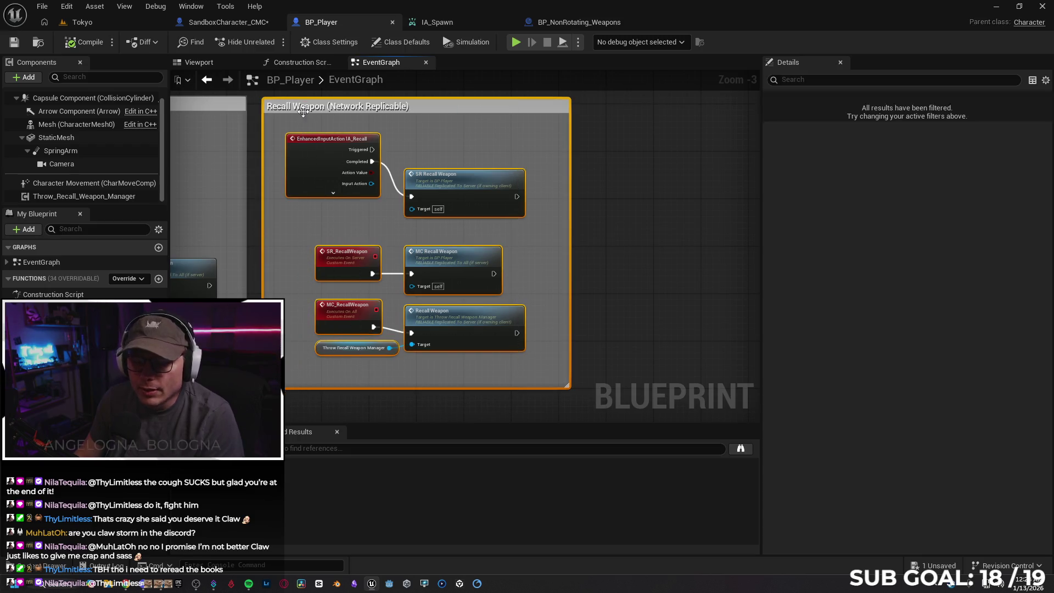
Step: Back in SandboxCharacter_CMC, check the SR_ThrowWeapon event's settings and clear the selection
click(228, 26)
scroll(640, 223, down, 4)
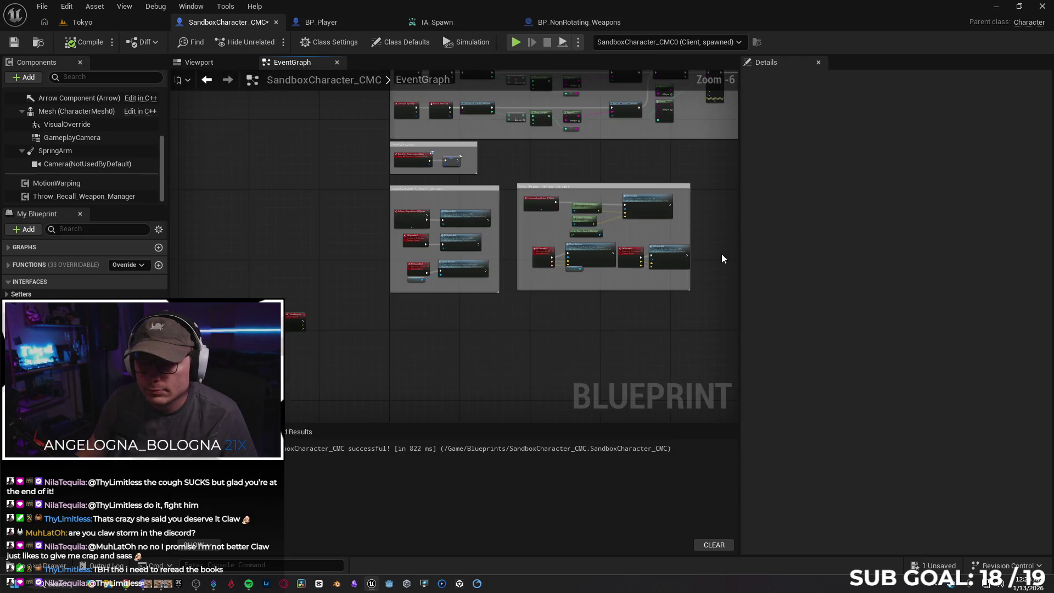
click(294, 323)
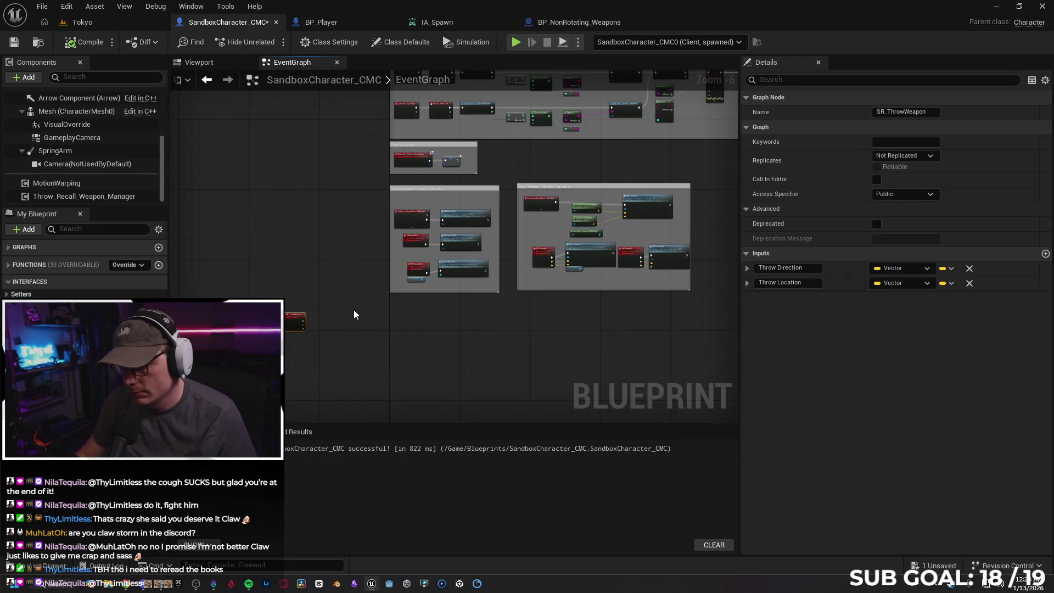
scroll(303, 343, up, 3)
scroll(368, 320, down, 2)
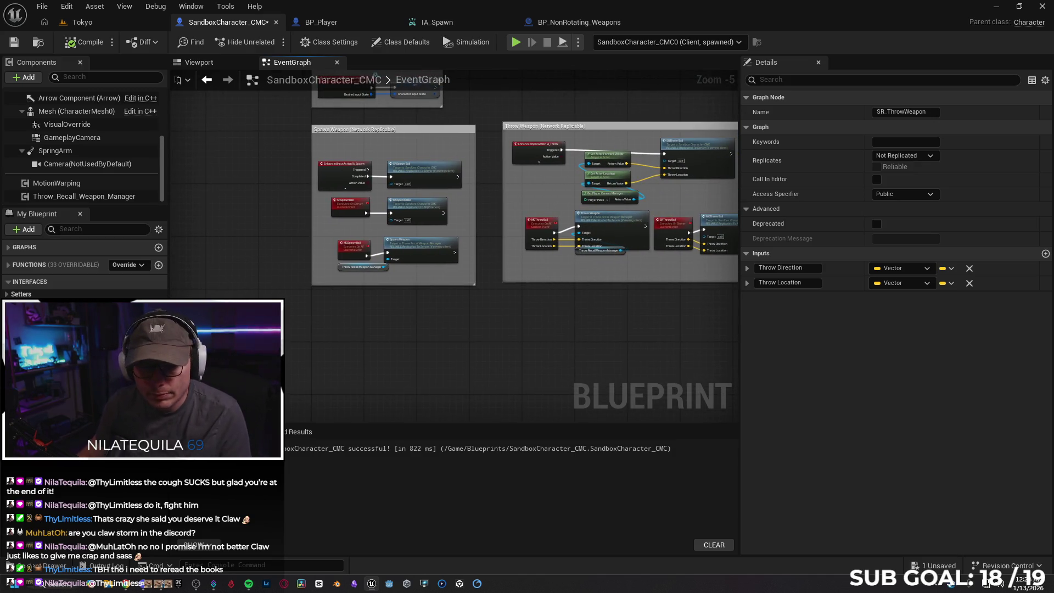
click(615, 308)
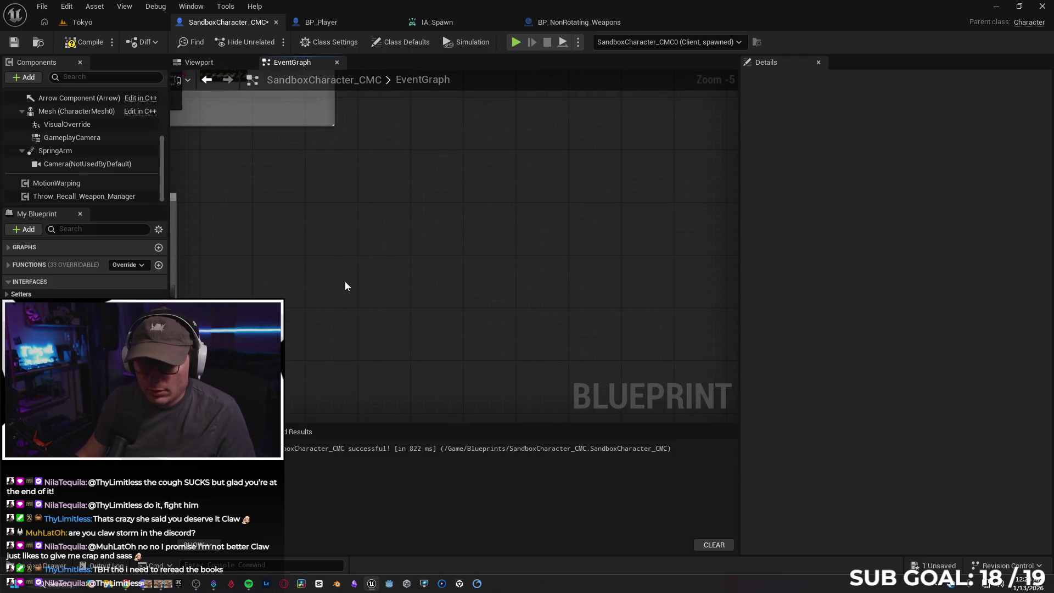
Step: Paste the Recall Weapon group, creating matching functions for SR_RecallWeapon and MC_RecallWeapon
key(ctrl+v)
click(574, 242)
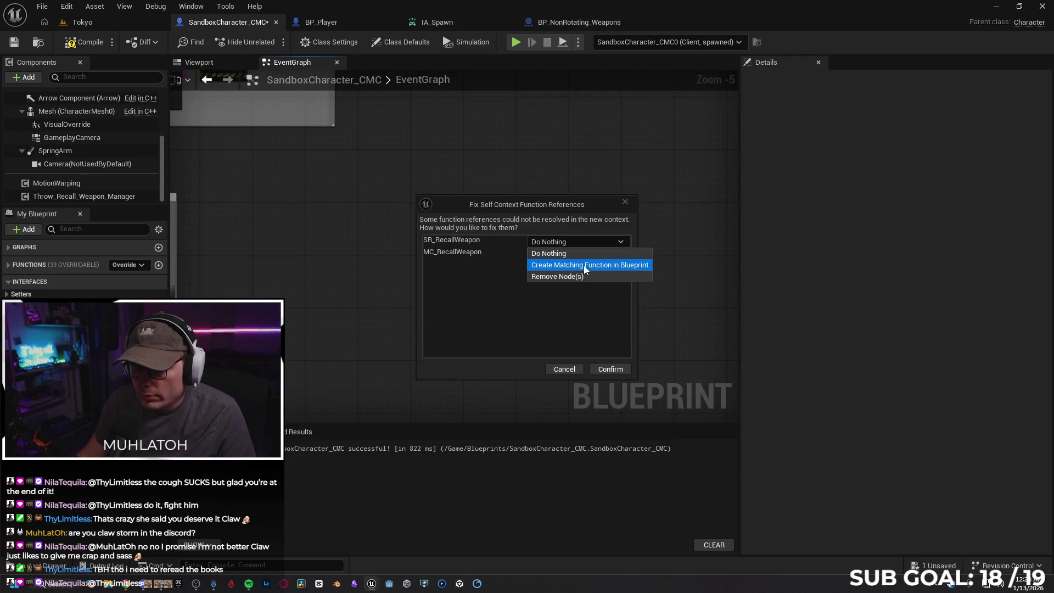
click(585, 266)
click(572, 253)
click(572, 276)
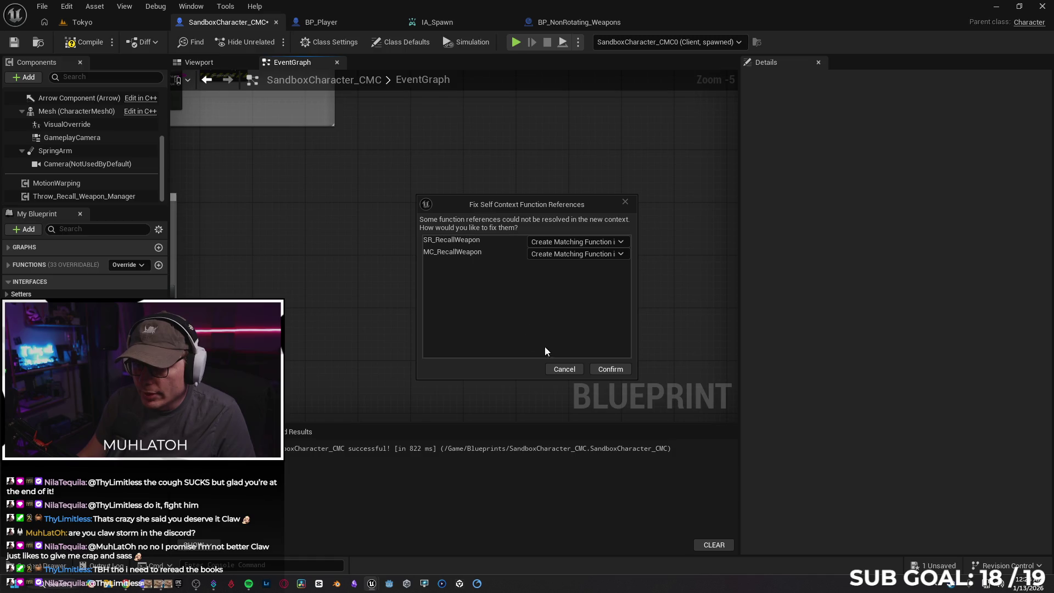
click(604, 369)
Step: Replace the pasted IA_Recall node with one dragged from the Content Drawer
mouse_move(515, 192)
mouse_down()
mouse_move(437, 164)
mouse_move(428, 178)
mouse_up()
scroll(587, 199, up, 2)
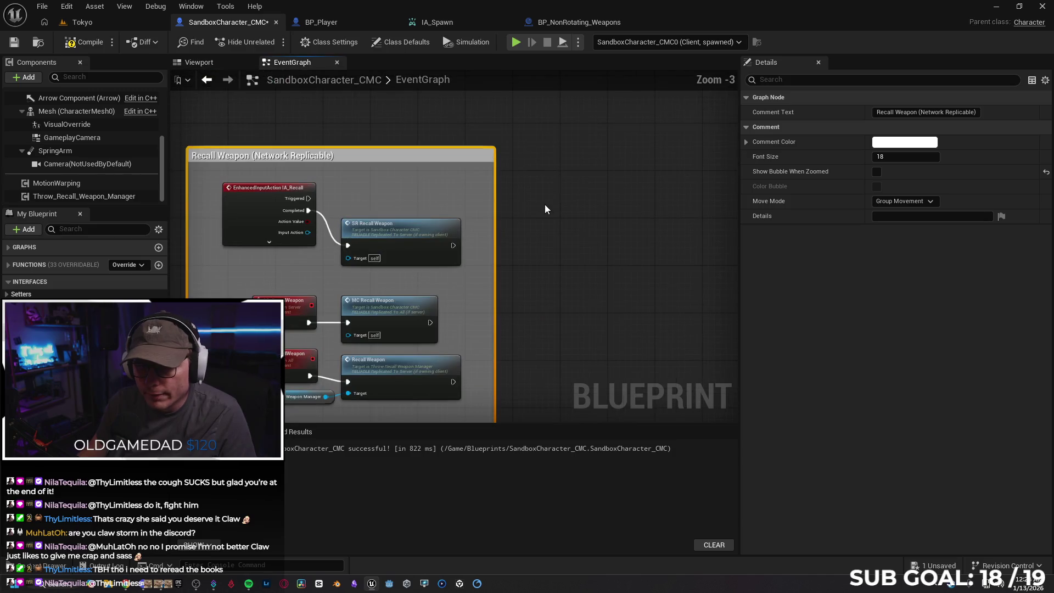
click(336, 184)
key(Delete)
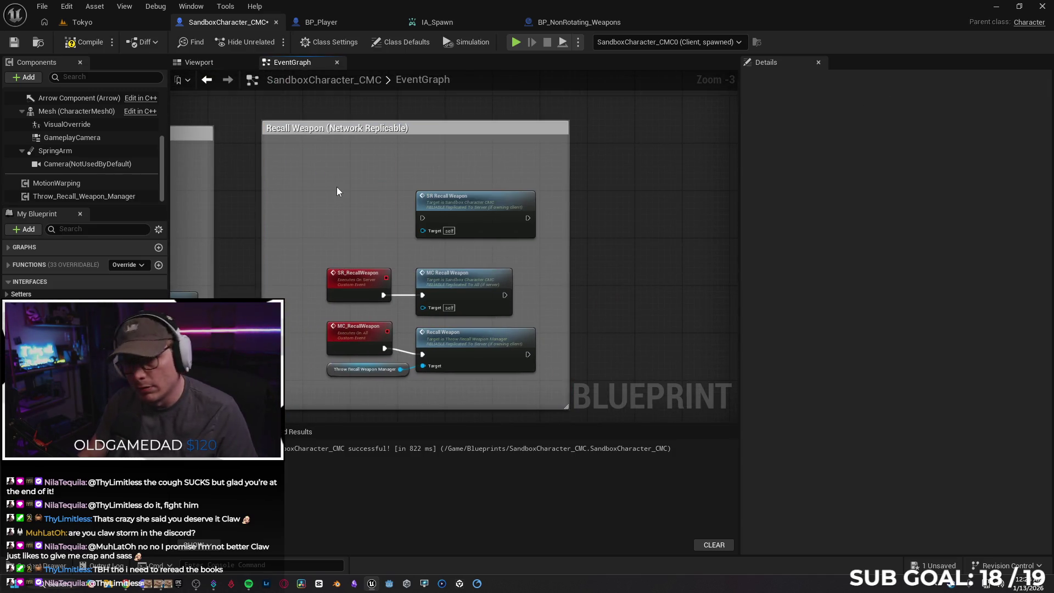
click(49, 566)
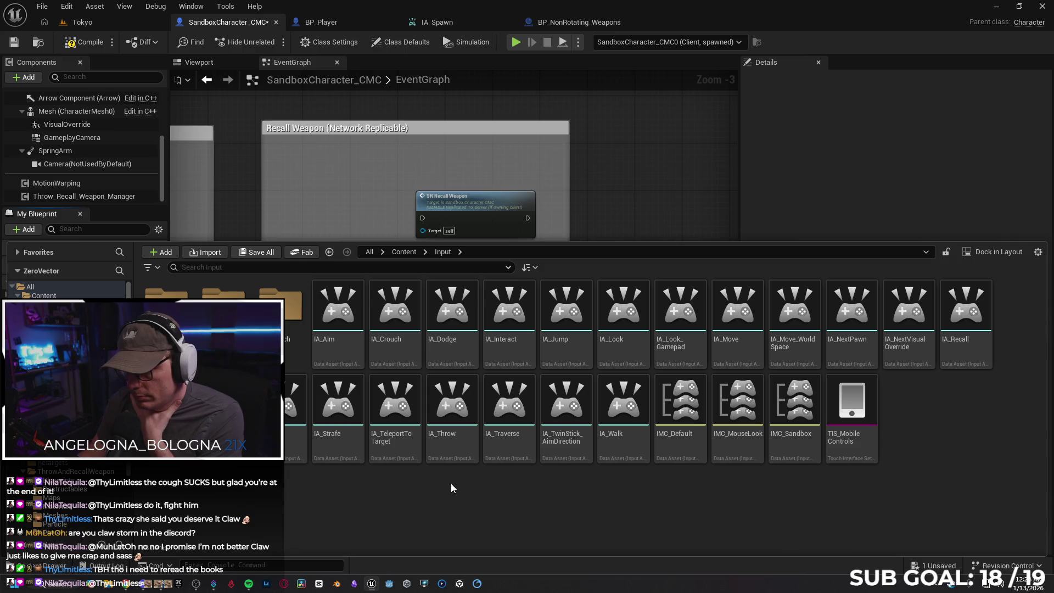
mouse_move(966, 307)
mouse_down()
mouse_move(340, 198)
mouse_move(296, 173)
mouse_move(334, 191)
mouse_up()
click(325, 215)
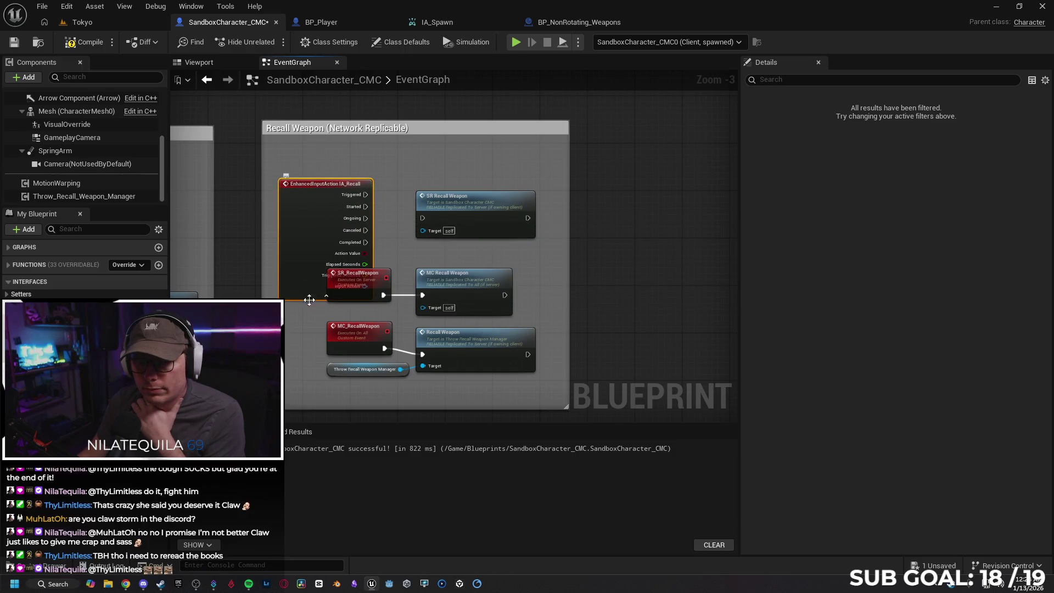
click(306, 296)
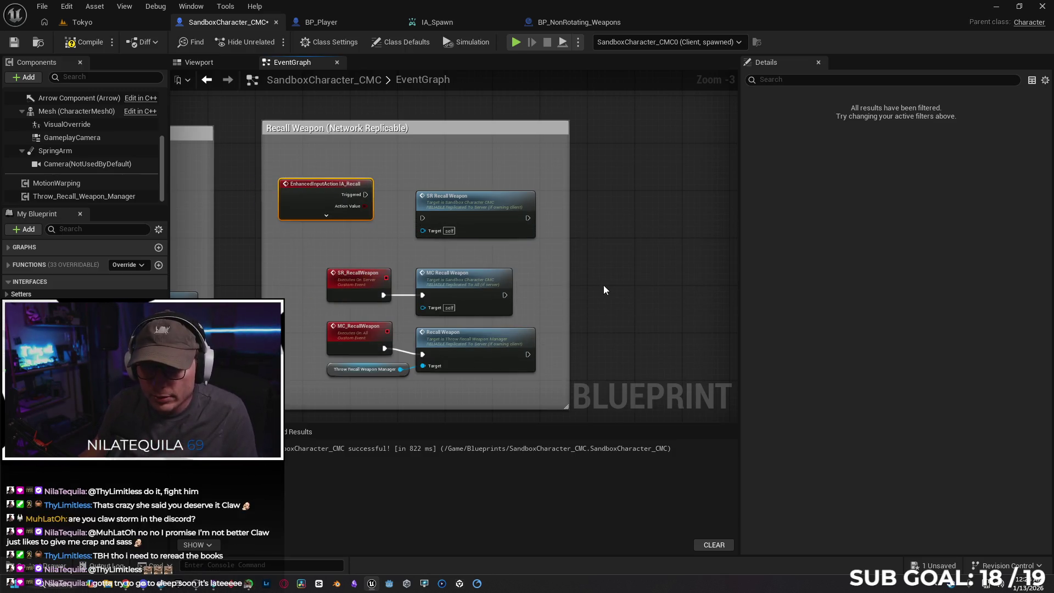
key(ctrl+z)
key(ctrl+z)
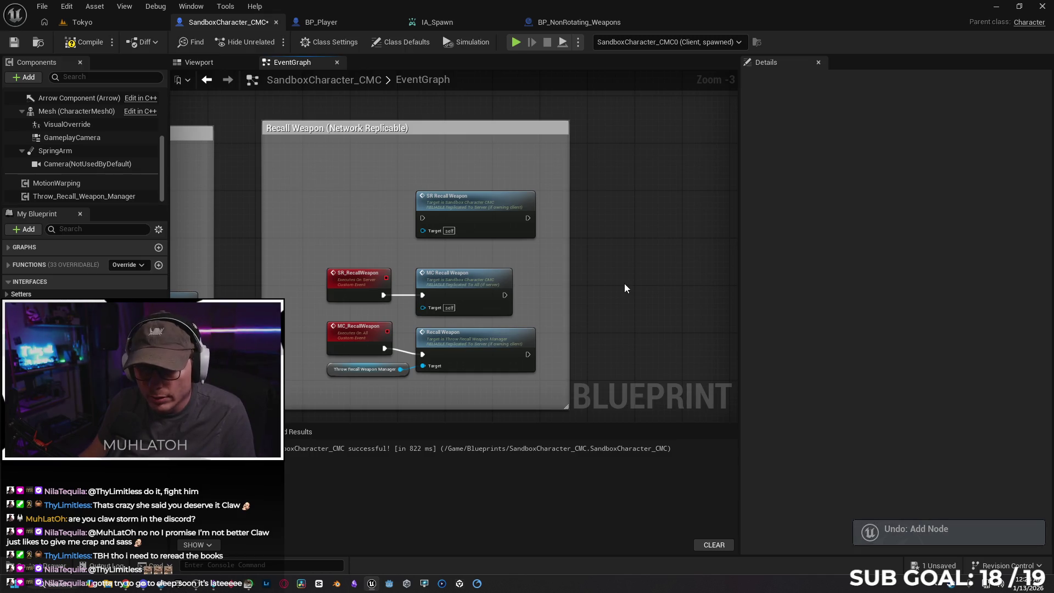
key(ctrl+y)
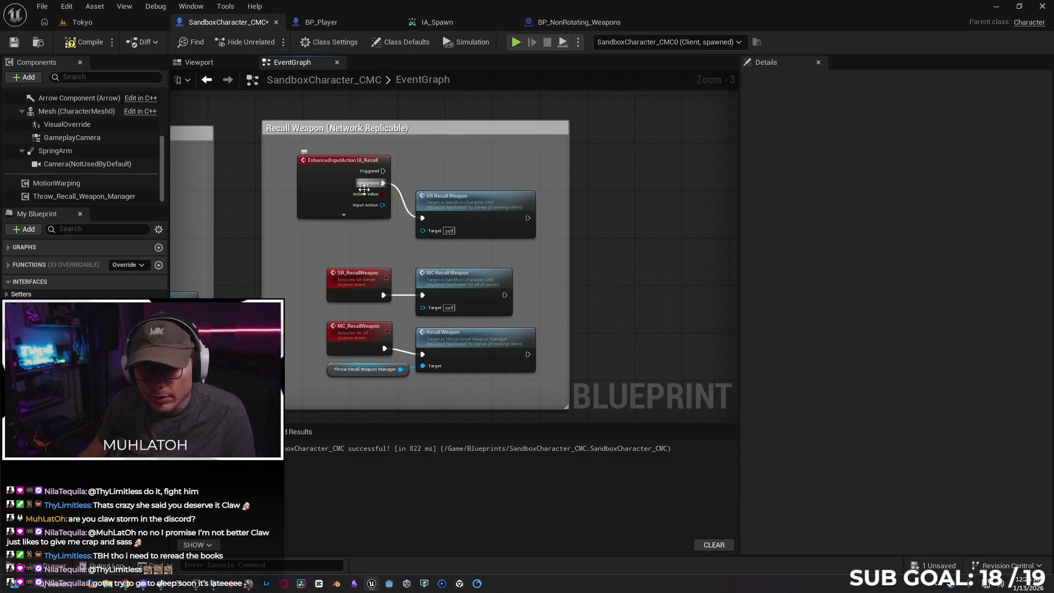
Step: Delete that IA_Recall node and place a fresh IA_Recall node in the Recall Weapon group
drag(318, 245, 342, 256)
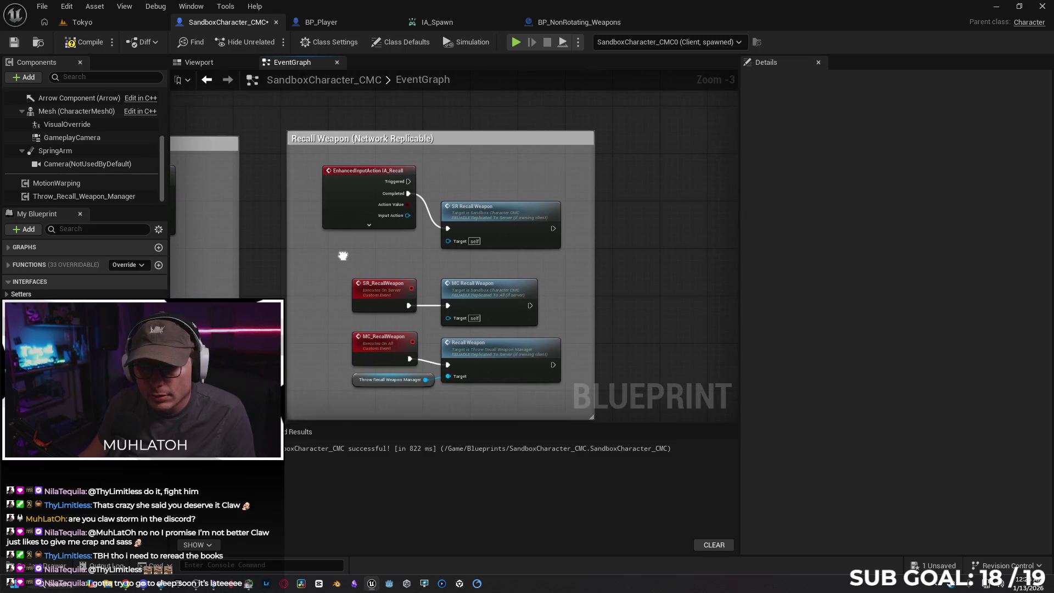
click(361, 208)
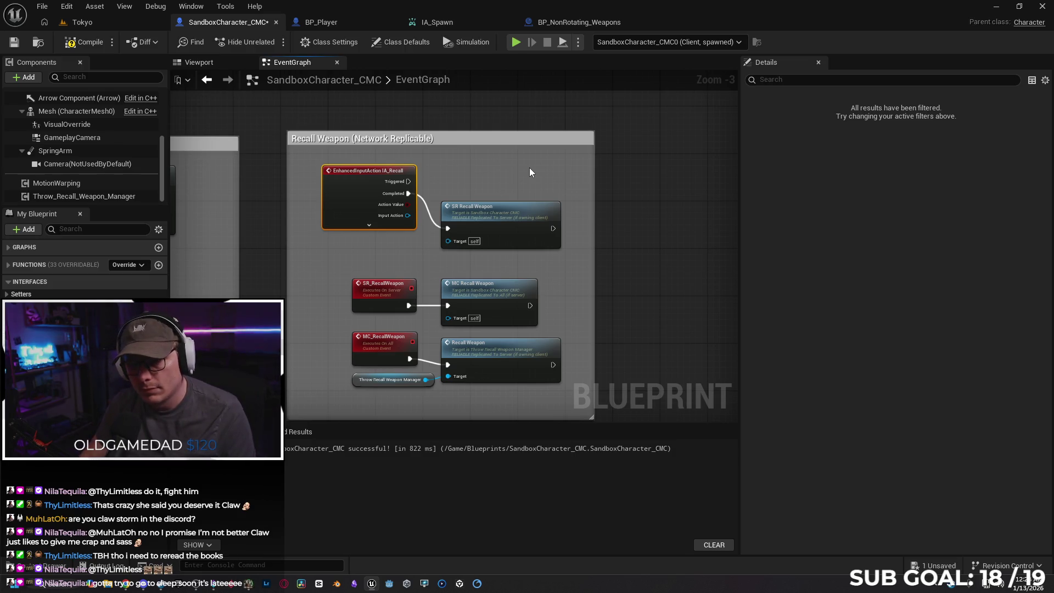
key(Delete)
key(ctrl+space)
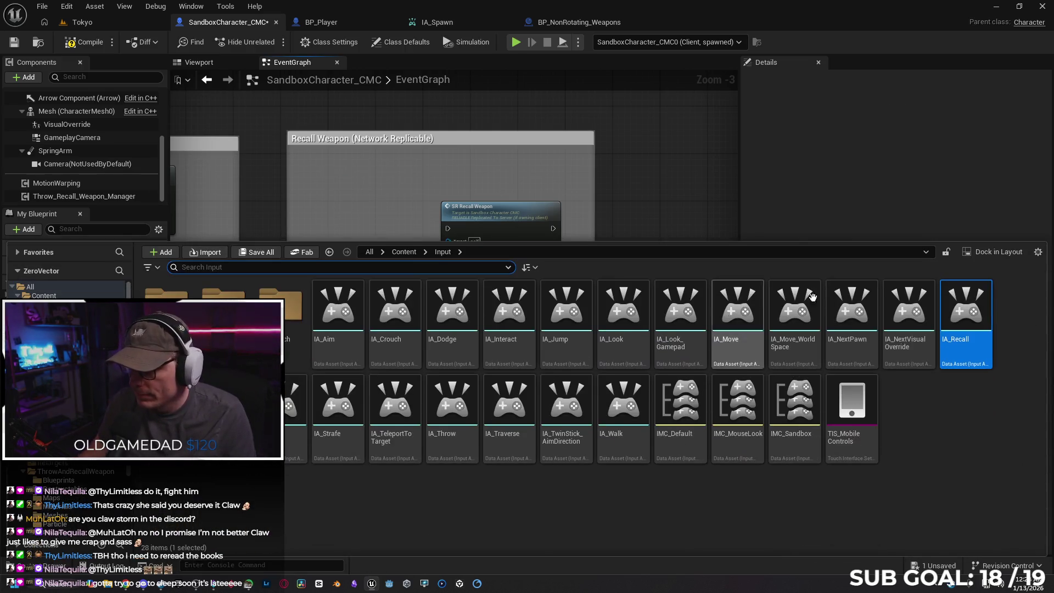
drag(964, 308, 348, 174)
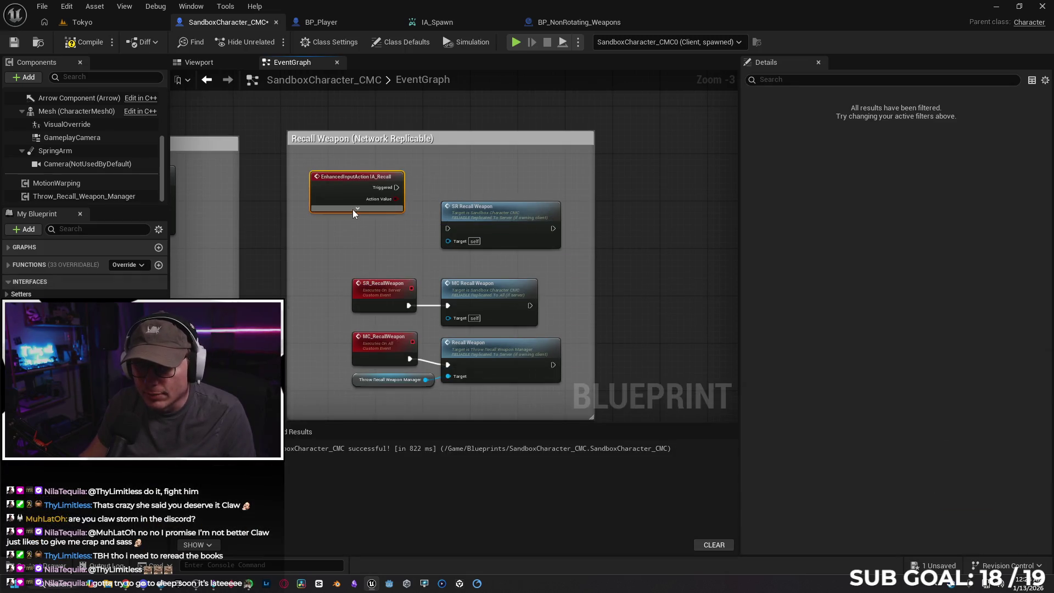
click(354, 209)
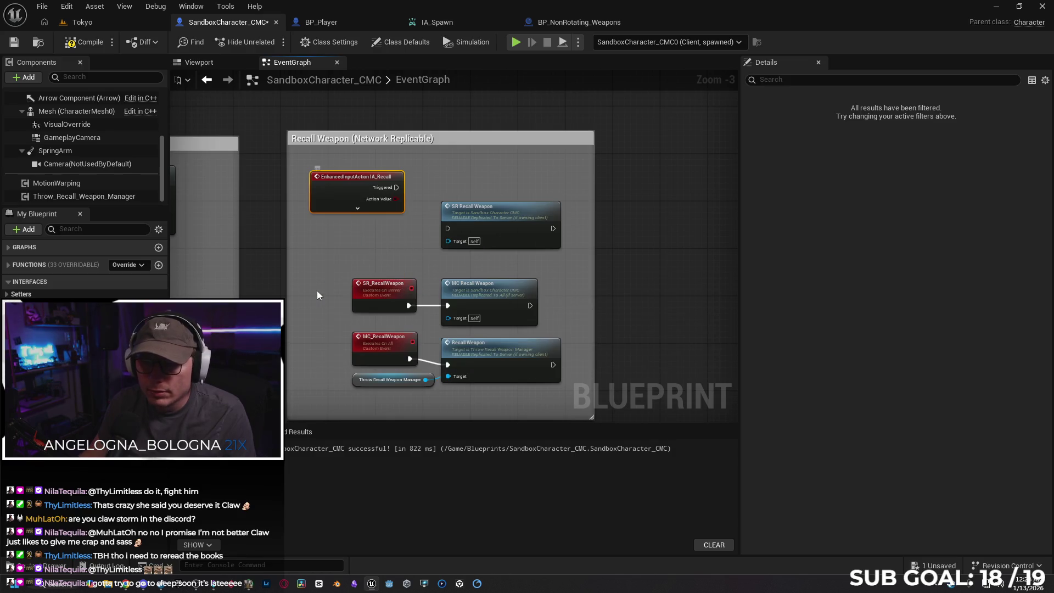
key(ctrl+z)
Step: Add a custom event named SRRecallBall to the event graph
right_click(578, 203)
text(custom)
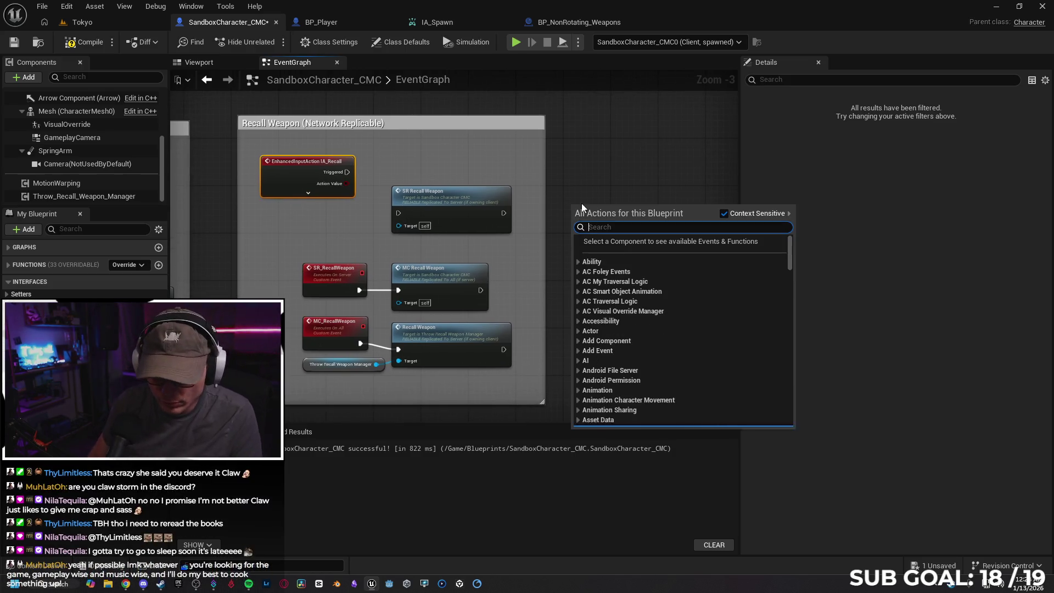
key(Return)
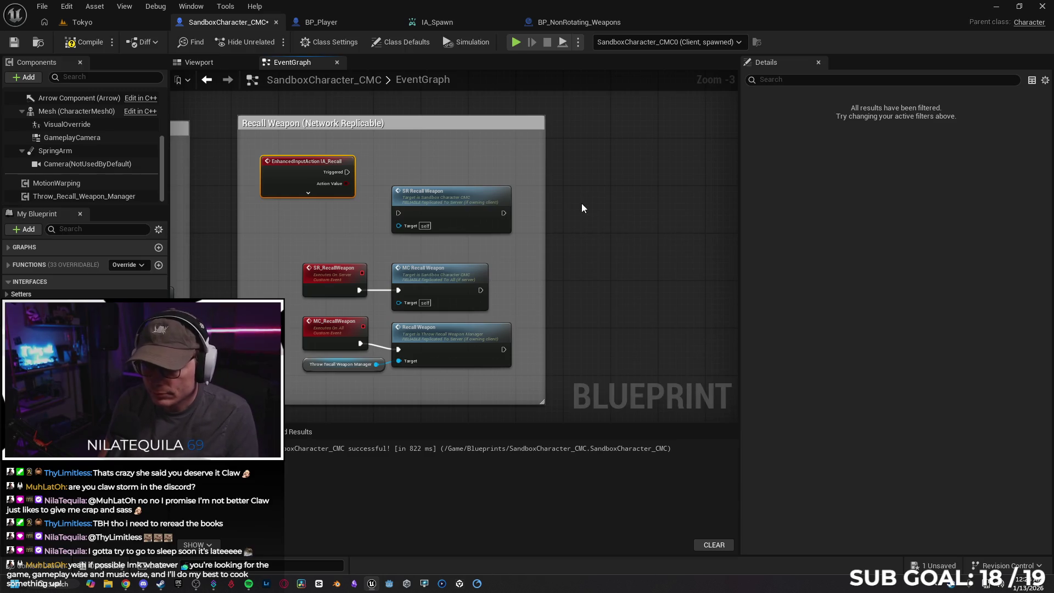
text(M)
text(a)
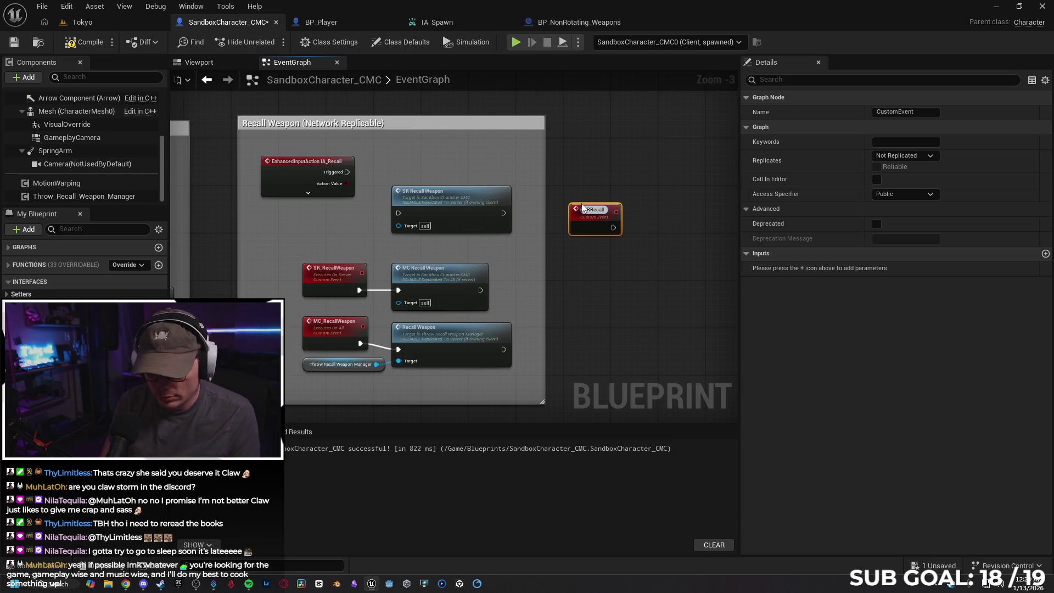
text(all)
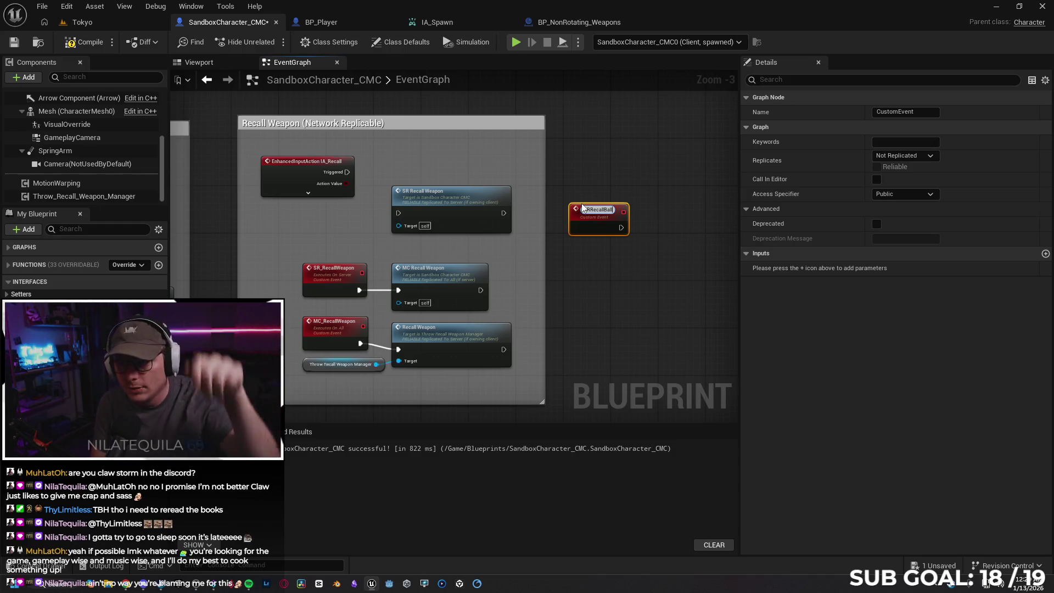
key(Return)
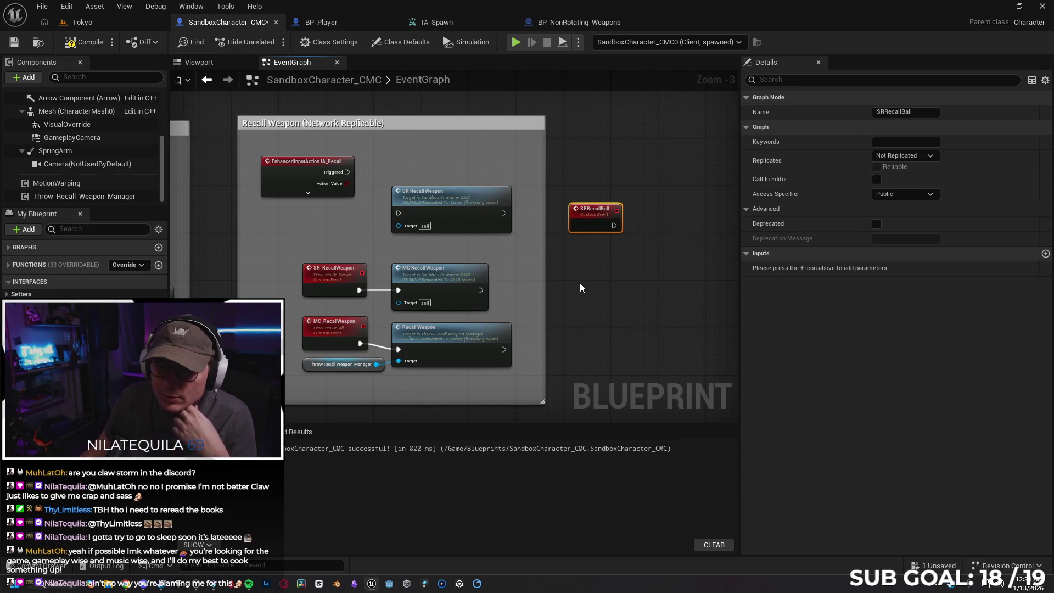
Step: Add a second custom event named MCRecallBall below SRRecallBall
right_click(579, 283)
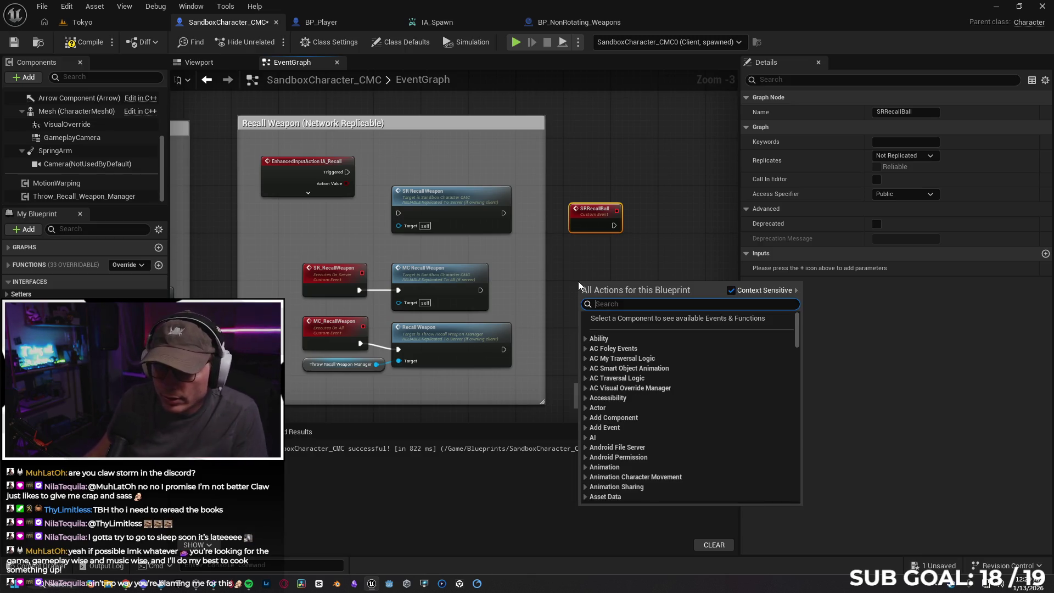
text(recall)
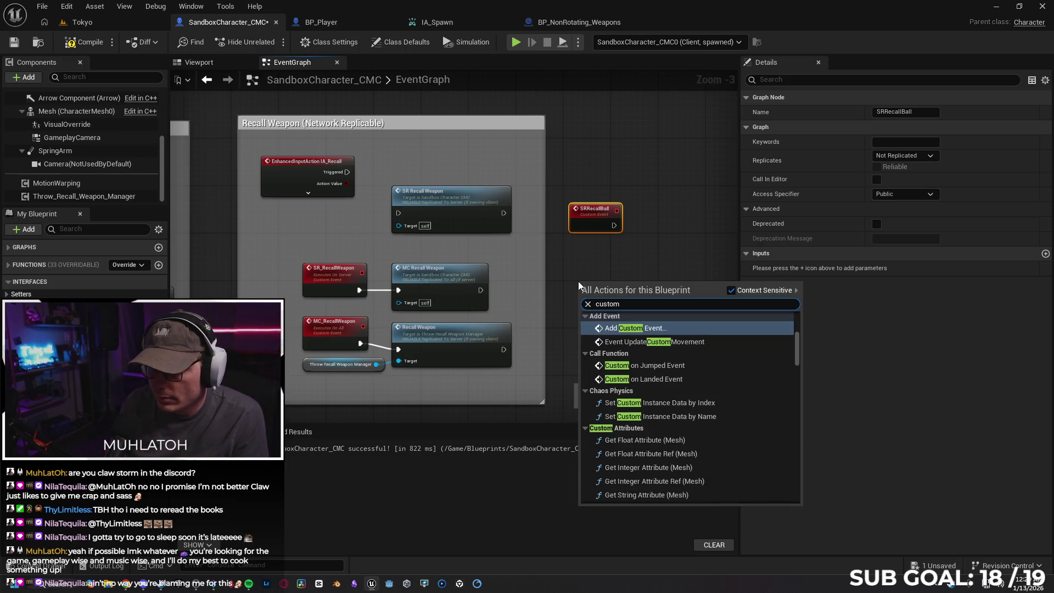
key(Escape)
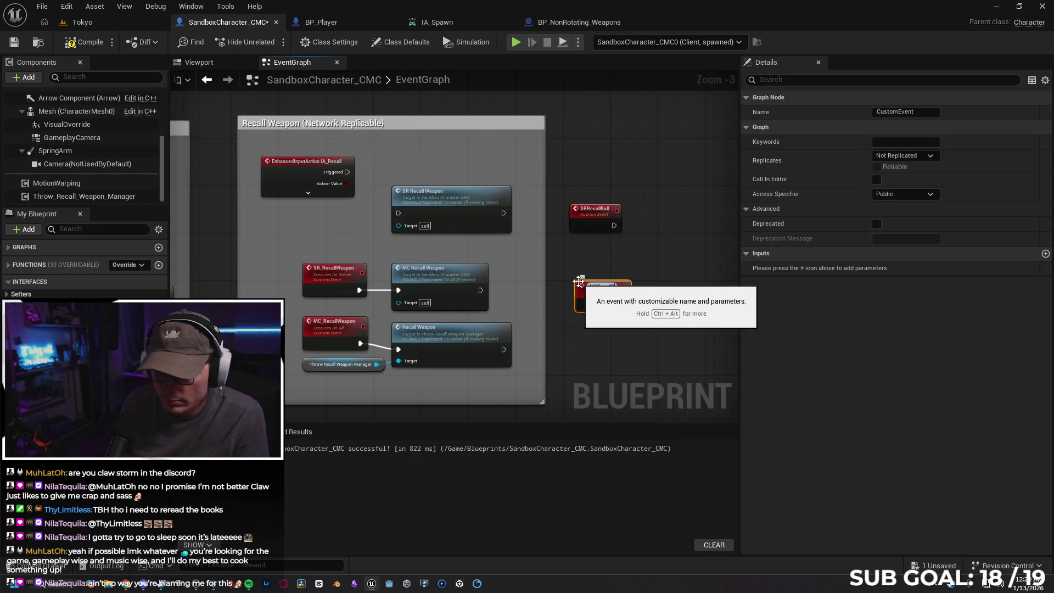
key(Return)
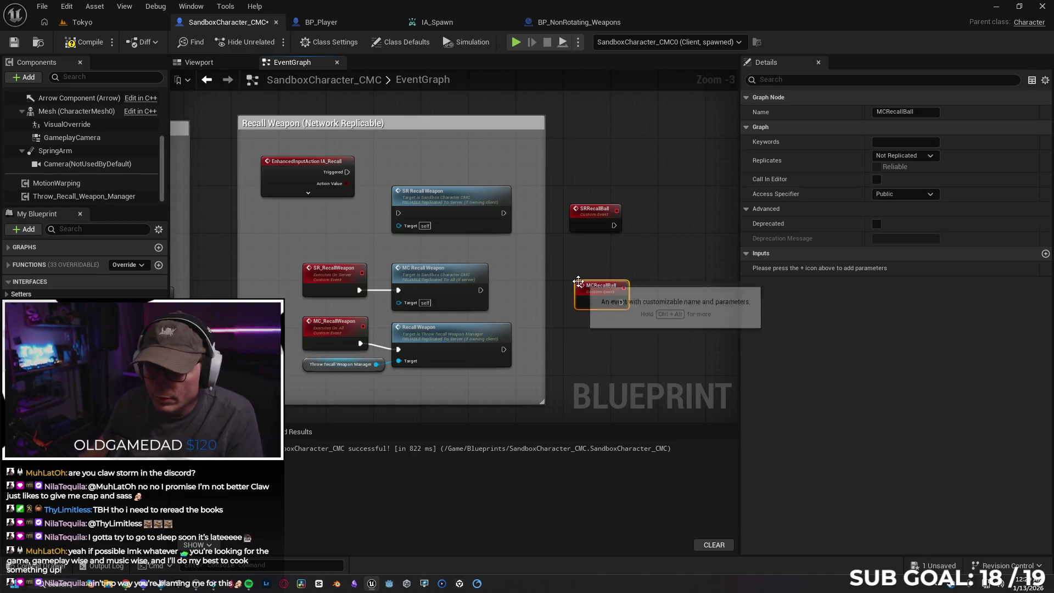
drag(587, 358, 582, 356)
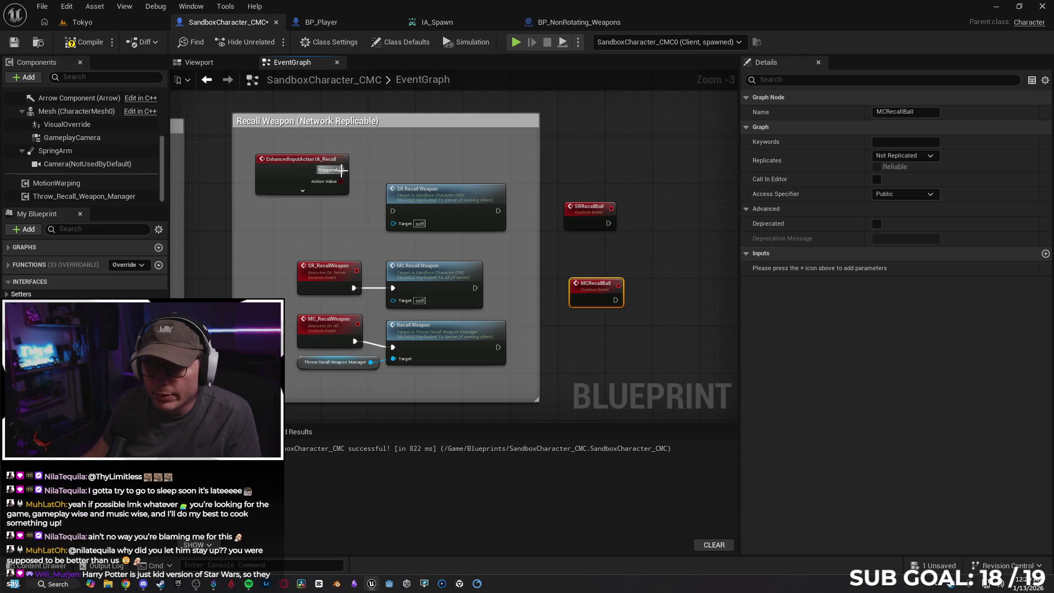
Step: Wire IA_Recall Completed to an SRRecall Ball call and delete the old SR Recall Weapon call
click(302, 190)
drag(341, 222, 397, 163)
text(sr)
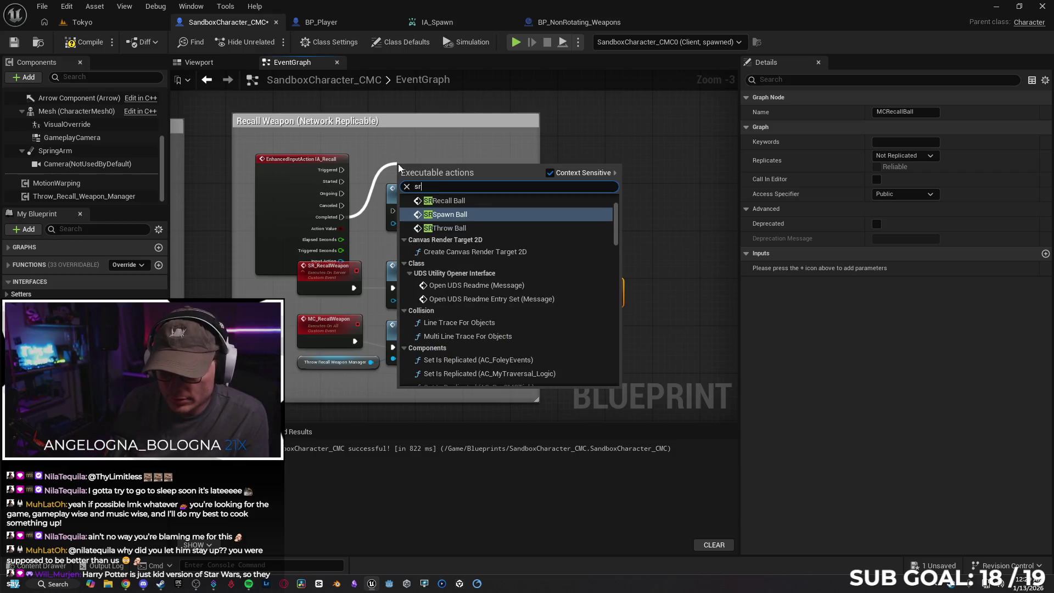
text(reca)
key(Return)
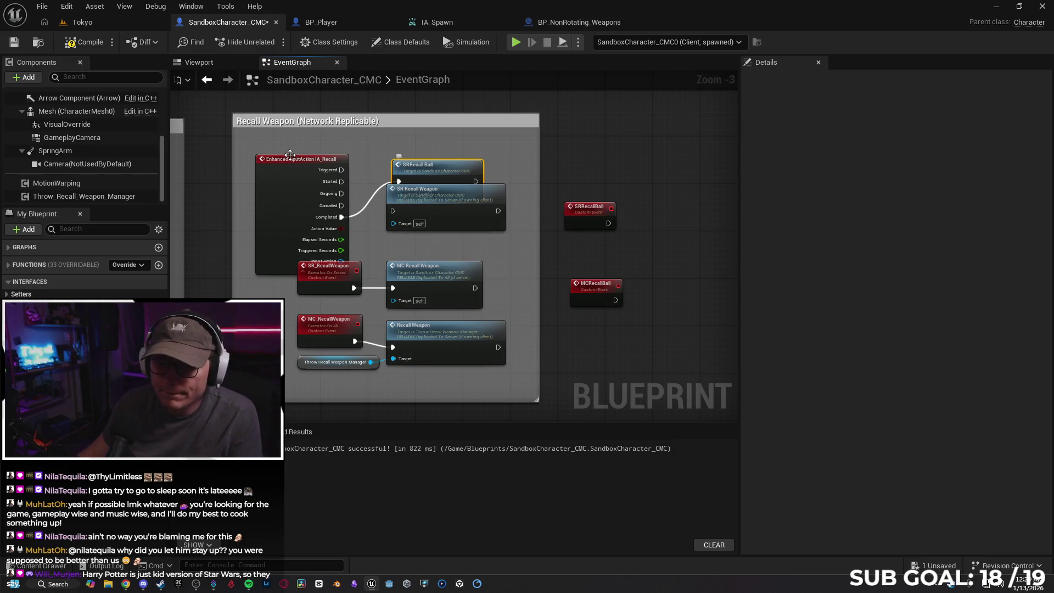
click(279, 272)
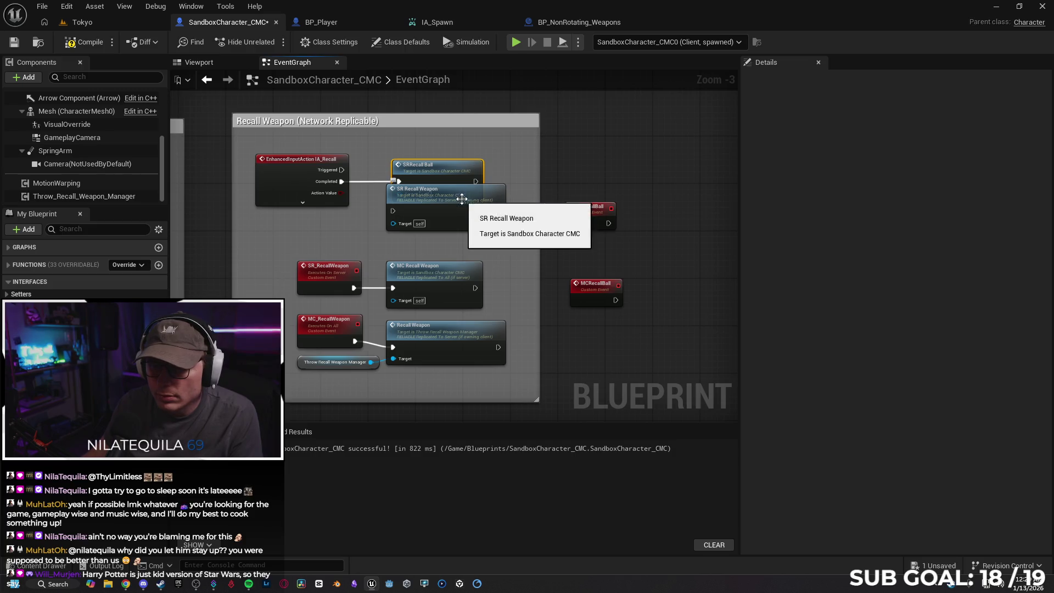
click(455, 212)
key(Delete)
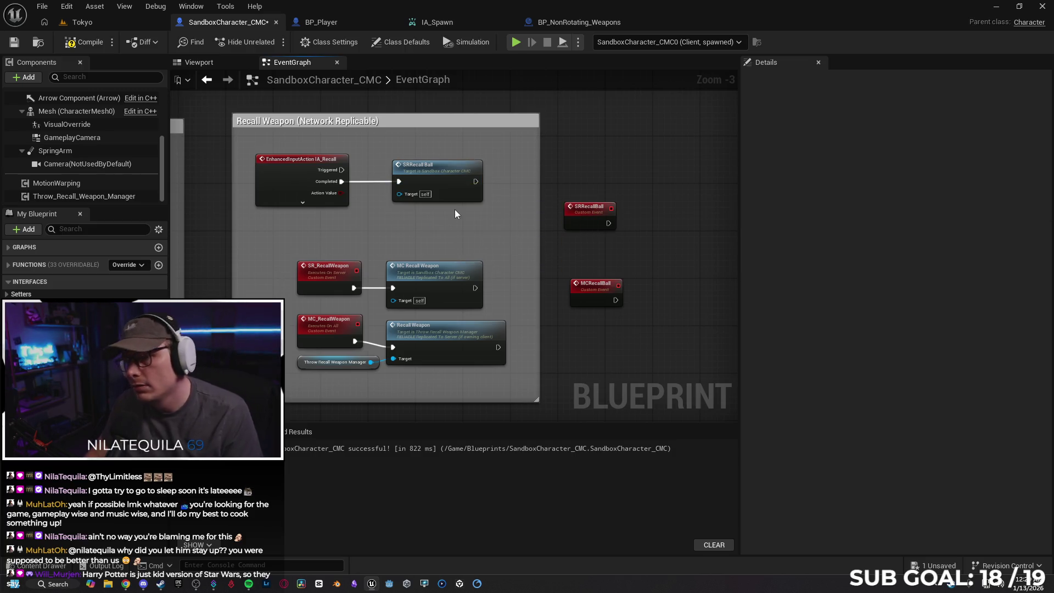
Step: Set SRRecallBall to Run on Server, Reliable, and move it into the Recall Weapon box
click(587, 218)
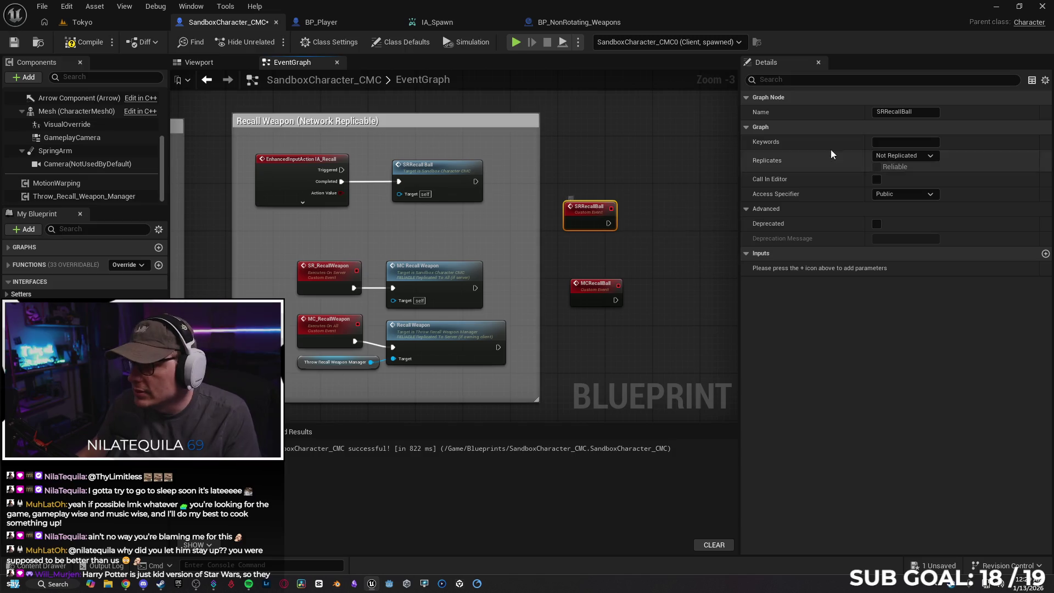
click(898, 157)
click(916, 196)
click(881, 166)
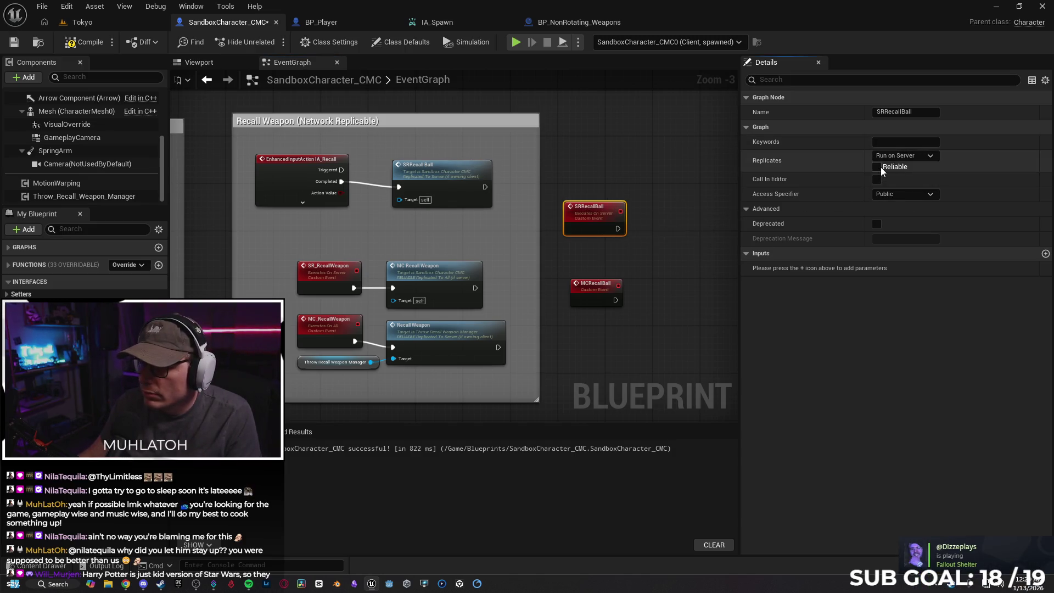
click(327, 272)
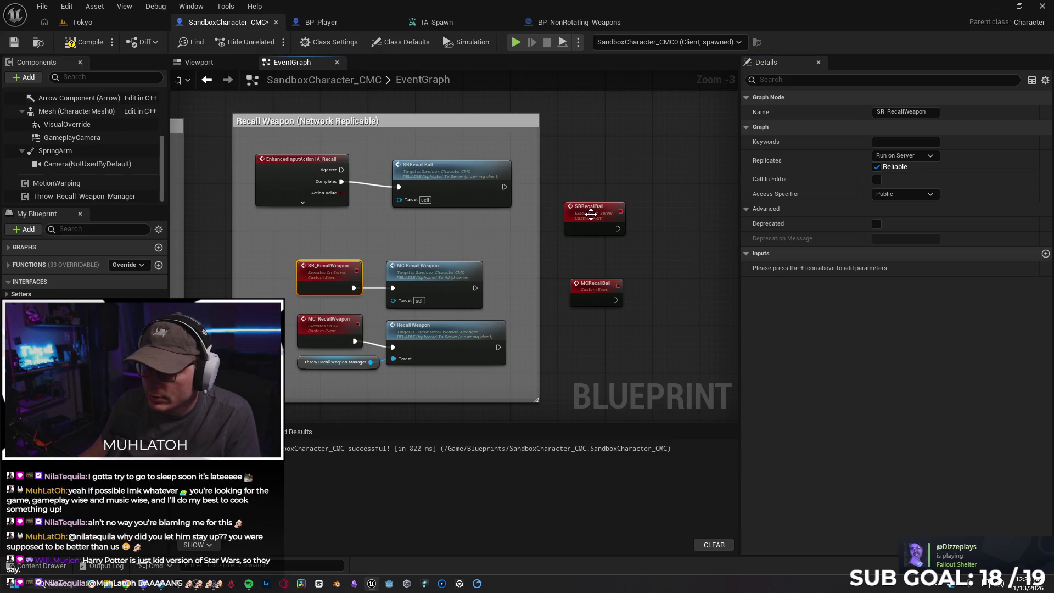
mouse_move(583, 220)
mouse_down()
mouse_move(280, 243)
mouse_move(318, 232)
mouse_up()
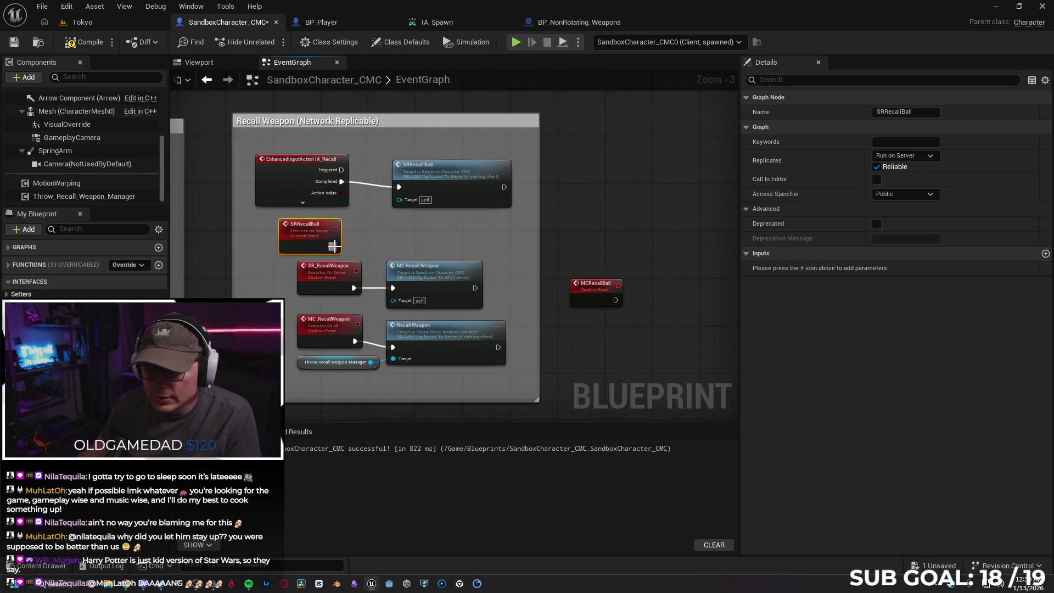
Step: Set MCRecallBall's replication to Multicast and make it Reliable
click(583, 279)
click(903, 157)
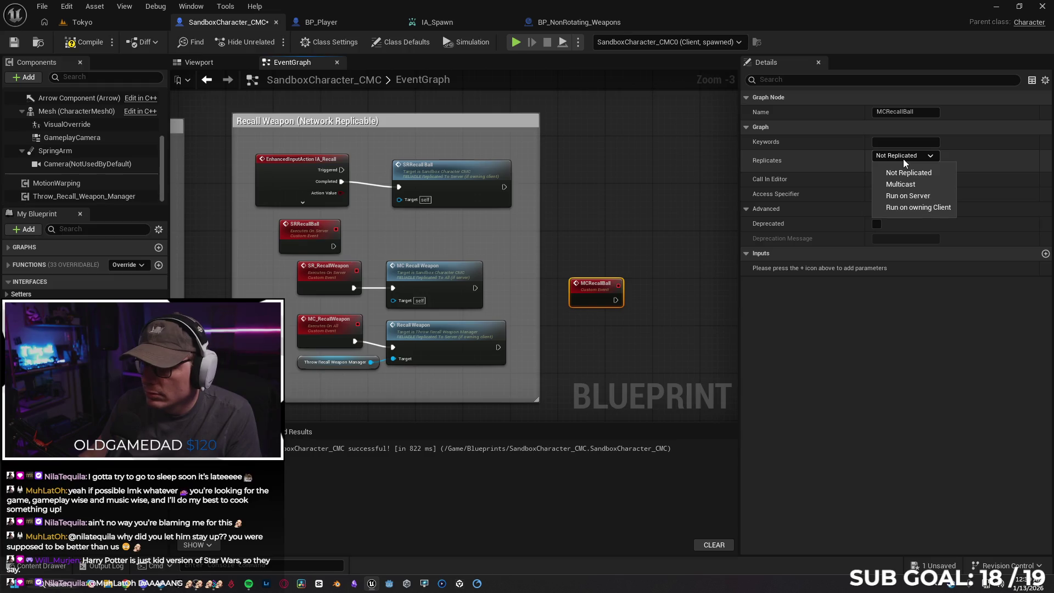
click(916, 183)
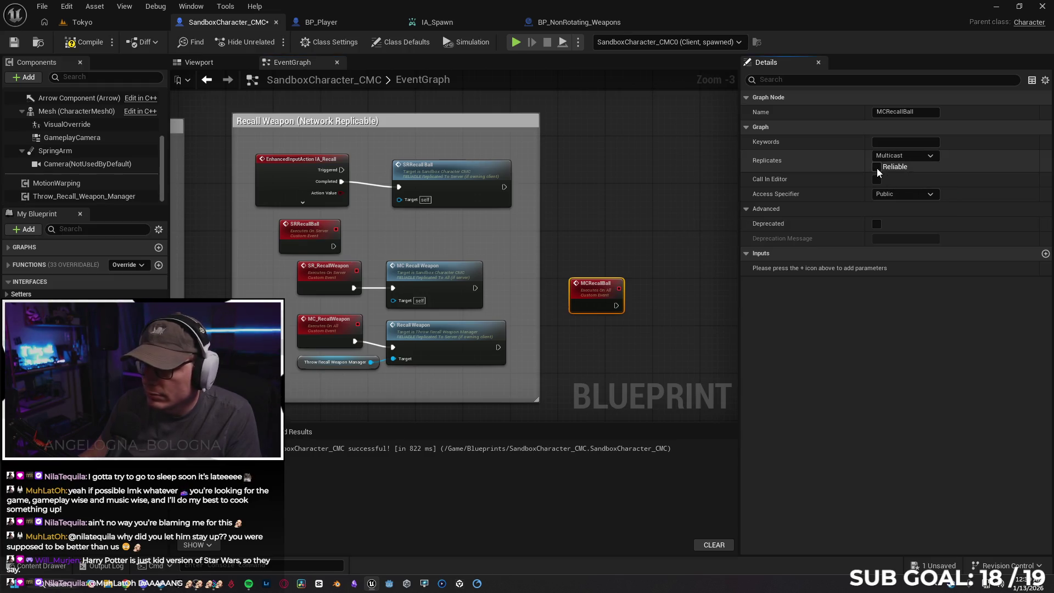
click(651, 268)
Step: Call MCRecall Ball from SRRecallBall and delete the old SR_RecallWeapon event
mouse_move(333, 246)
mouse_down()
mouse_move(423, 240)
mouse_move(406, 242)
mouse_up()
text(mc)
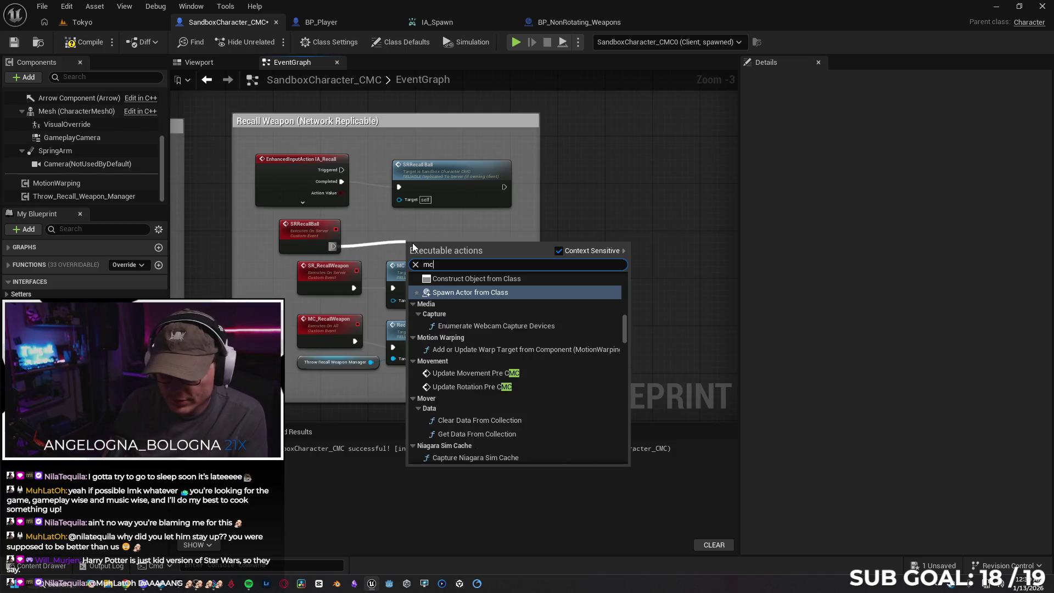
text(recall)
key(Return)
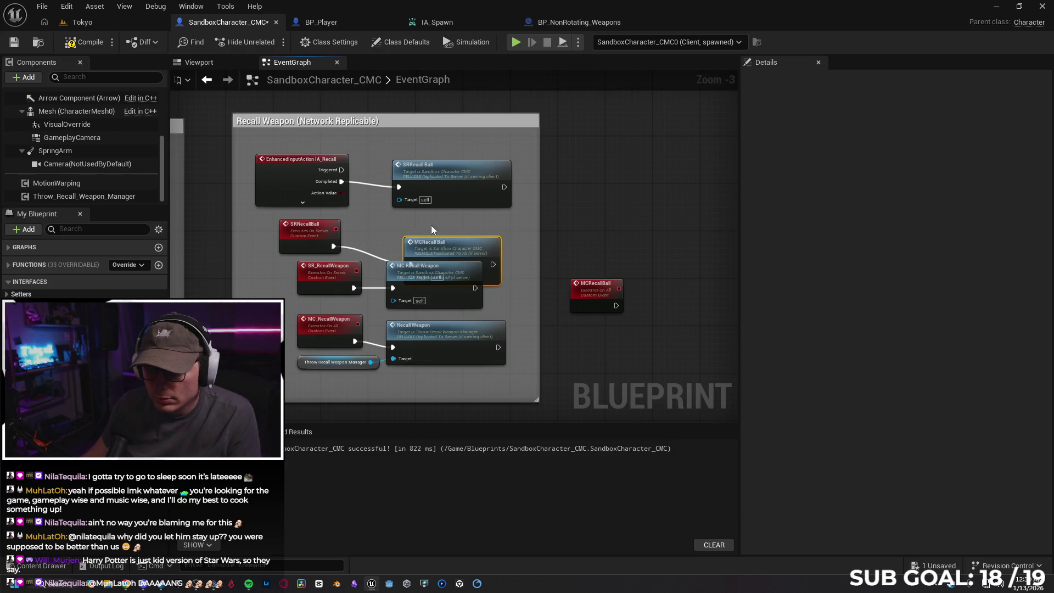
drag(450, 242, 430, 222)
click(502, 306)
click(320, 278)
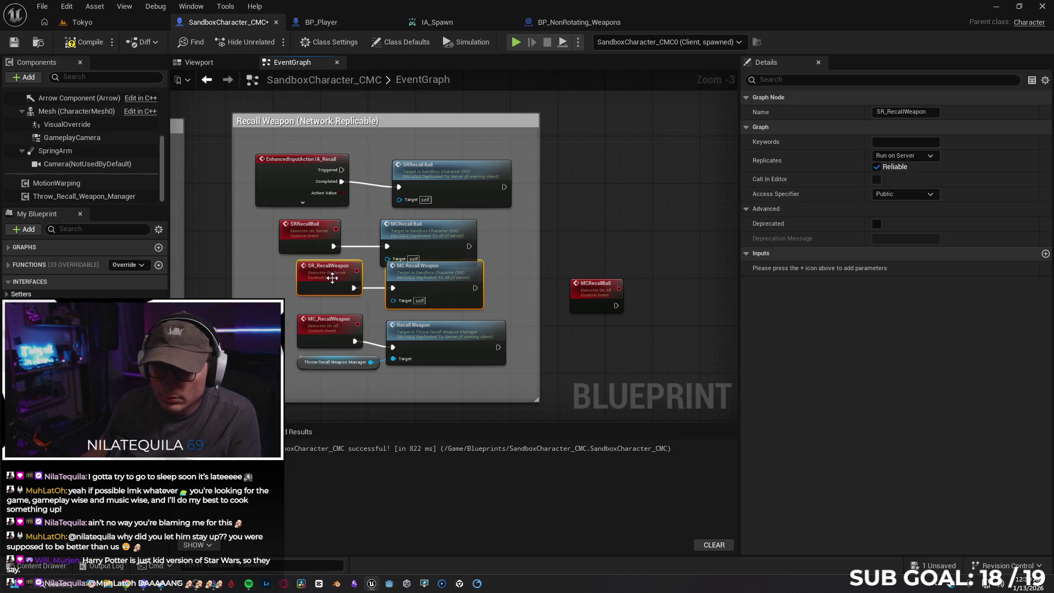
key(Delete)
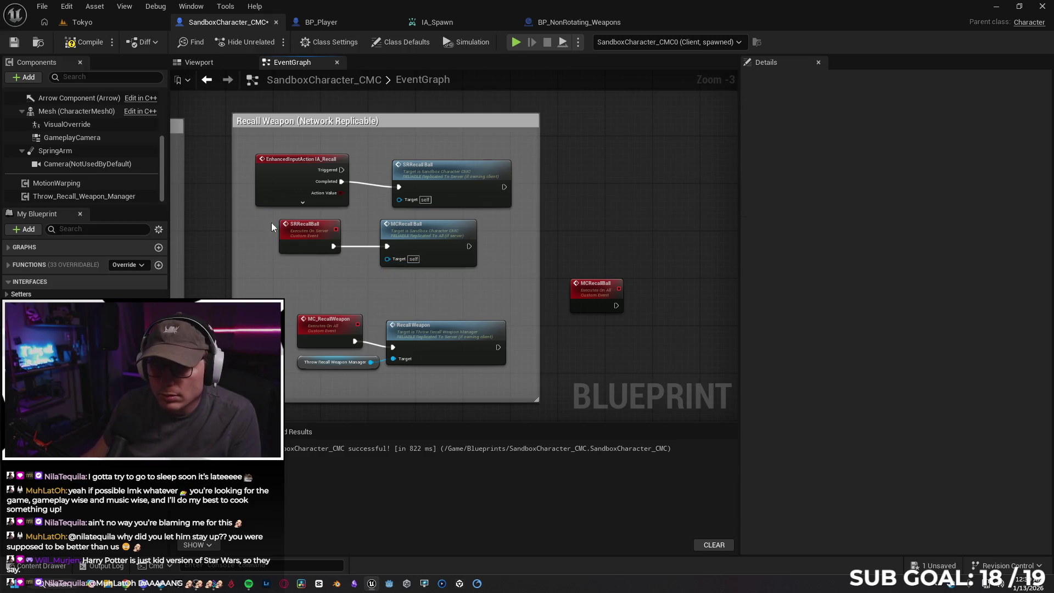
Step: Move MCRecallBall into the box, delete MC_RecallWeapon, and connect MCRecallBall to Recall Weapon
drag(604, 302, 302, 281)
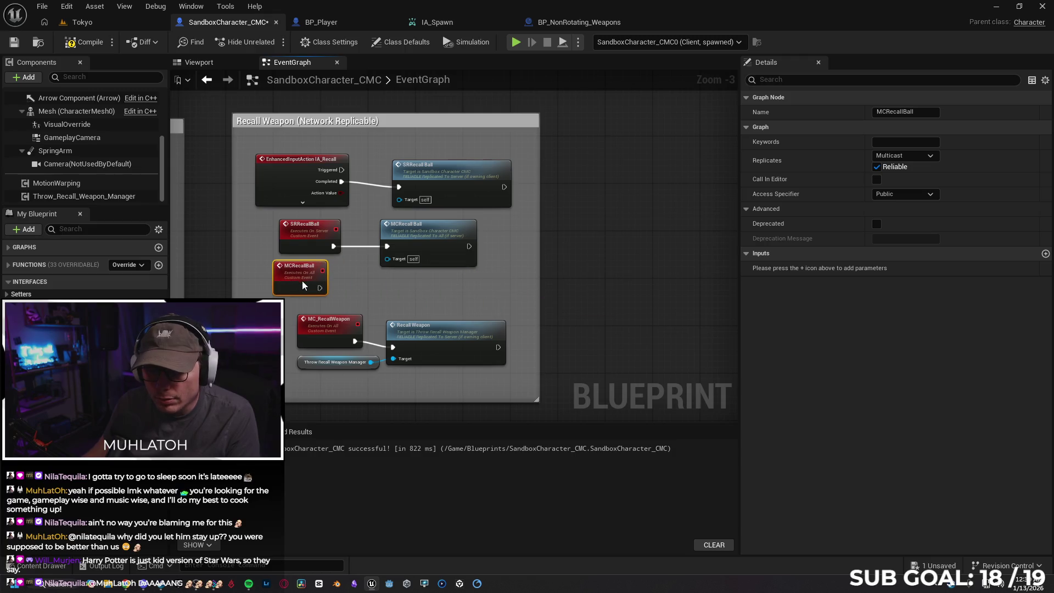
click(320, 336)
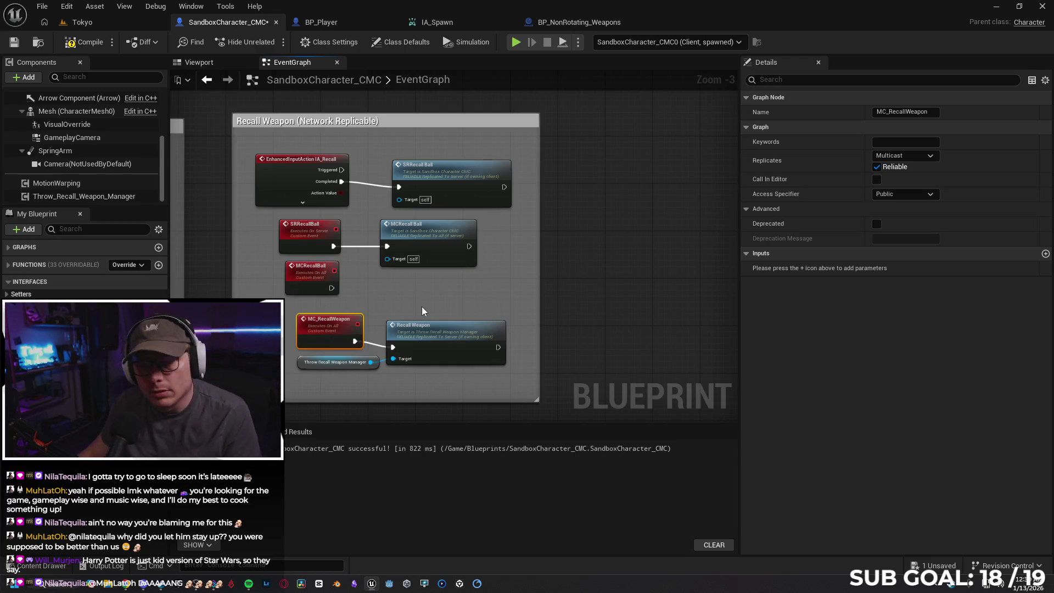
key(Delete)
mouse_move(320, 277)
mouse_down()
mouse_move(320, 319)
mouse_move(393, 347)
mouse_up()
Step: Rearrange the recall nodes so the SRRecall Ball and MCRecall Ball calls line up
drag(260, 132, 482, 258)
drag(450, 187, 450, 223)
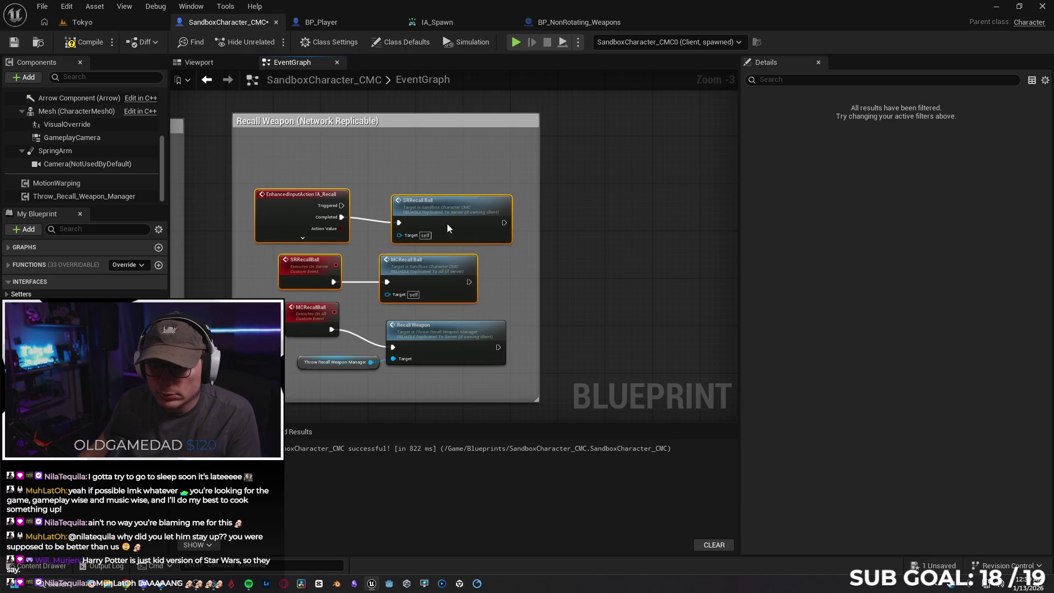
drag(433, 273, 446, 273)
mouse_move(456, 225)
mouse_down()
mouse_move(444, 219)
mouse_move(456, 225)
mouse_up()
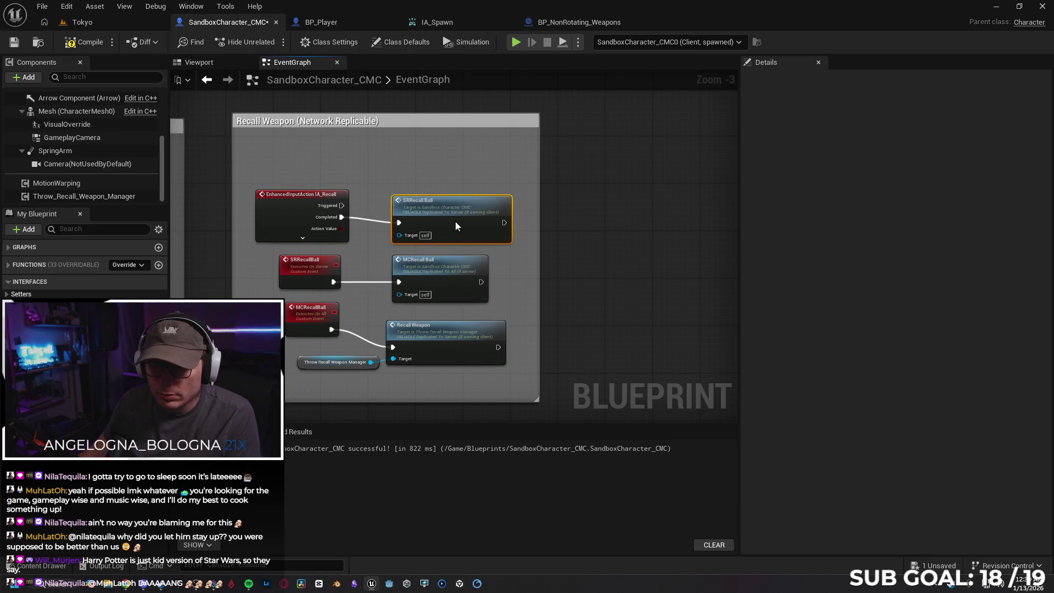
Step: Compile, run a client playtest of the recall, stop it, and close the resulting error log
click(83, 42)
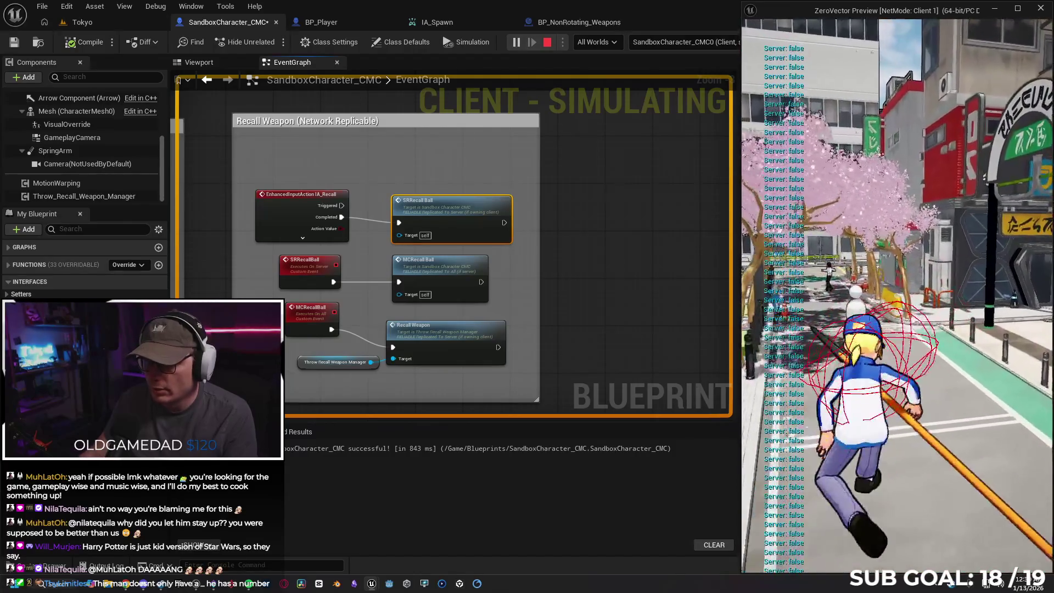
click(564, 229)
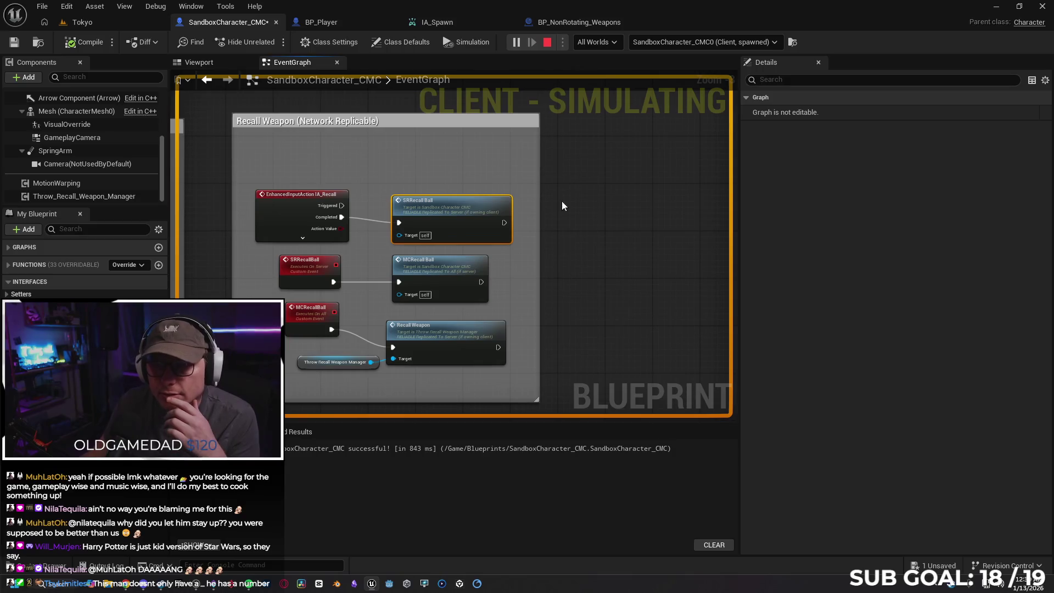
click(345, 24)
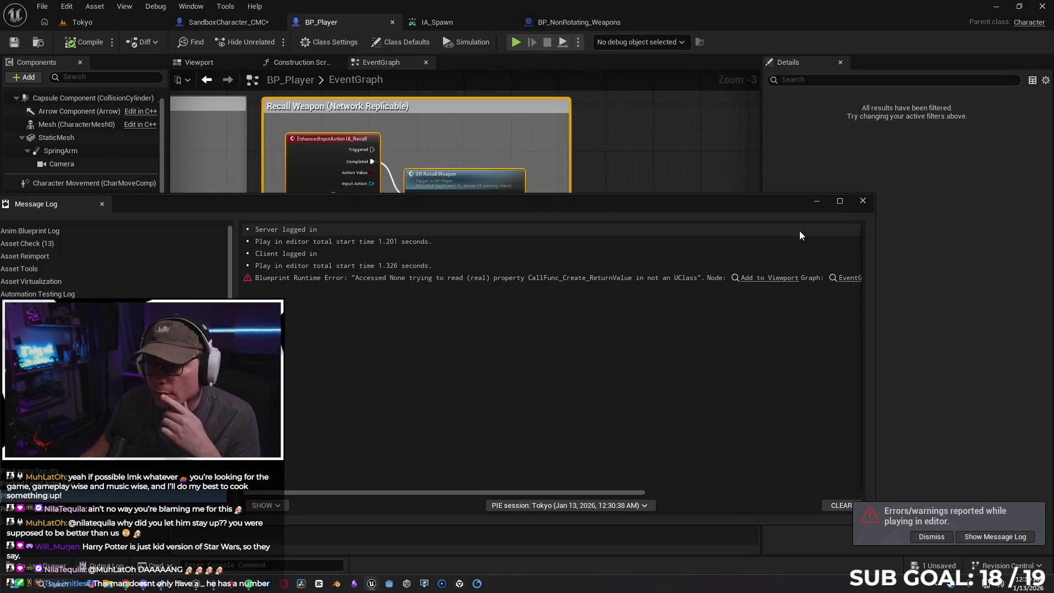
click(862, 201)
Step: View BP_Player's Aim and Spawn Weapon groups, then open BP_NonRotating_Weapons' Trace Hit Object graph
scroll(630, 258, down, 2)
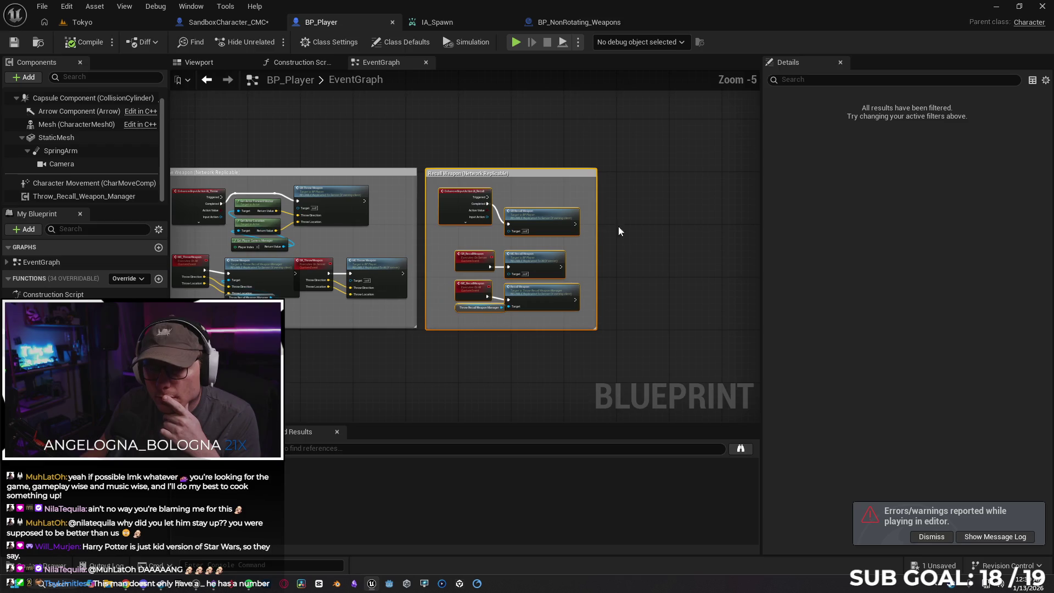
drag(382, 85, 556, 106)
mouse_move(263, 143)
mouse_down()
mouse_move(426, 229)
mouse_move(432, 292)
mouse_move(403, 247)
mouse_move(428, 278)
mouse_move(349, 223)
mouse_up()
click(561, 24)
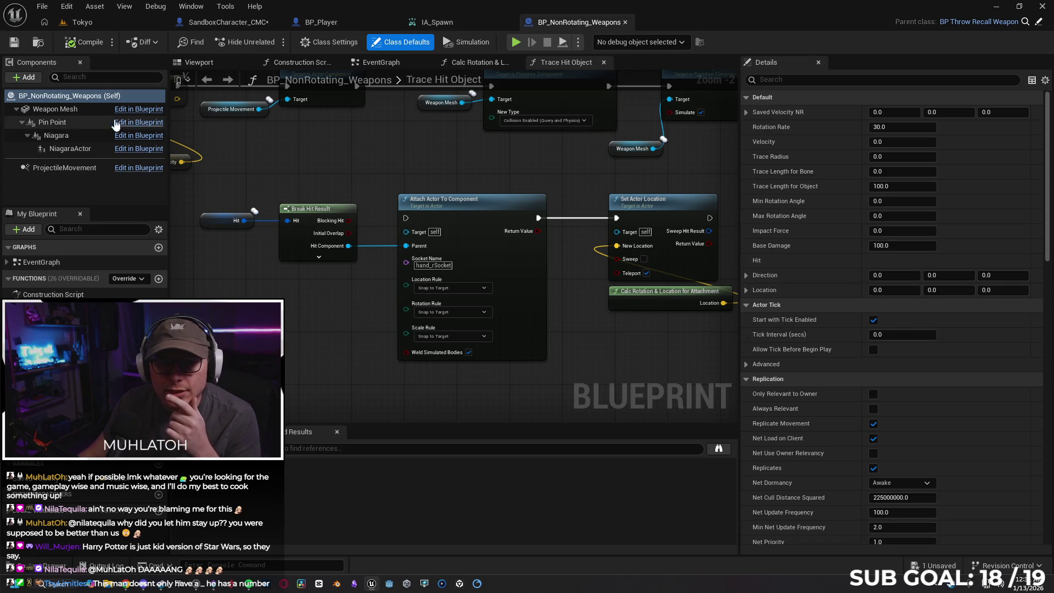
click(90, 96)
Step: Review the Trace Hit Object logic from its start, then return to BP_Player's EventGraph
scroll(373, 181, down, 1)
mouse_move(368, 162)
mouse_down()
mouse_move(411, 219)
mouse_move(463, 237)
mouse_move(632, 248)
mouse_up()
drag(444, 295, 506, 300)
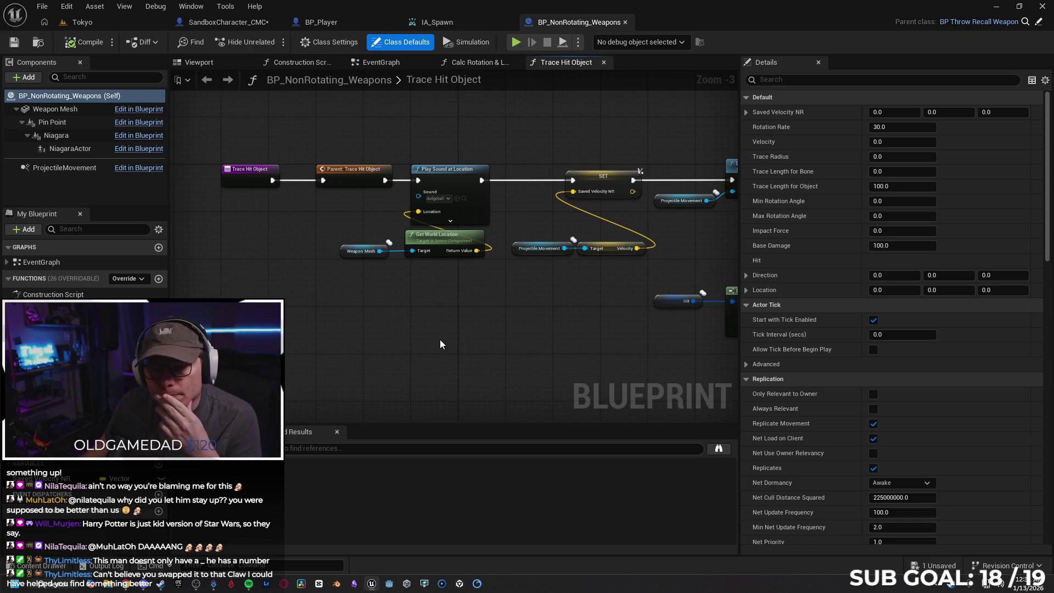
drag(460, 322, 448, 312)
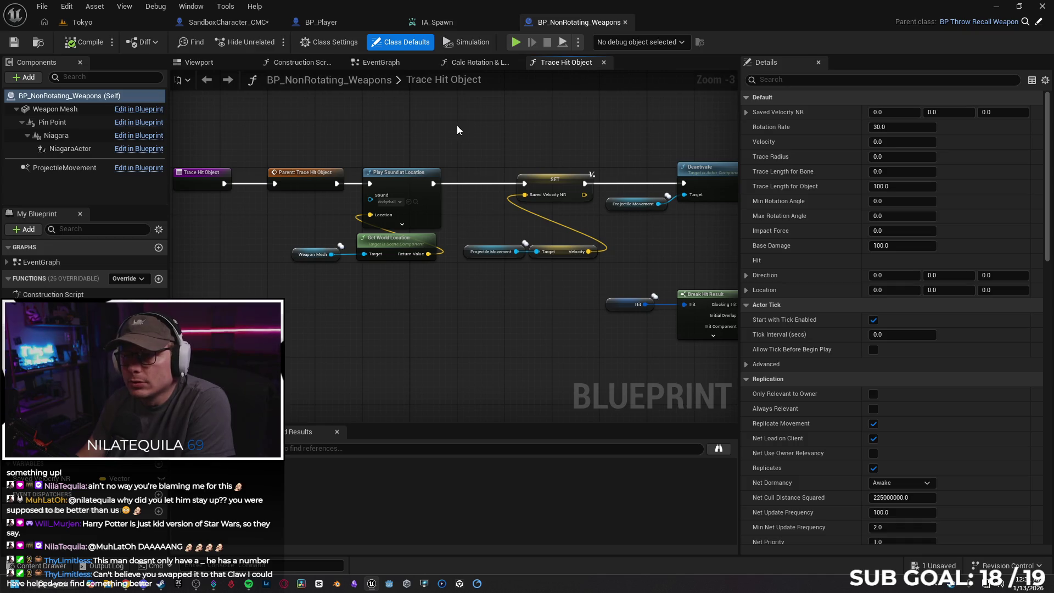
click(330, 24)
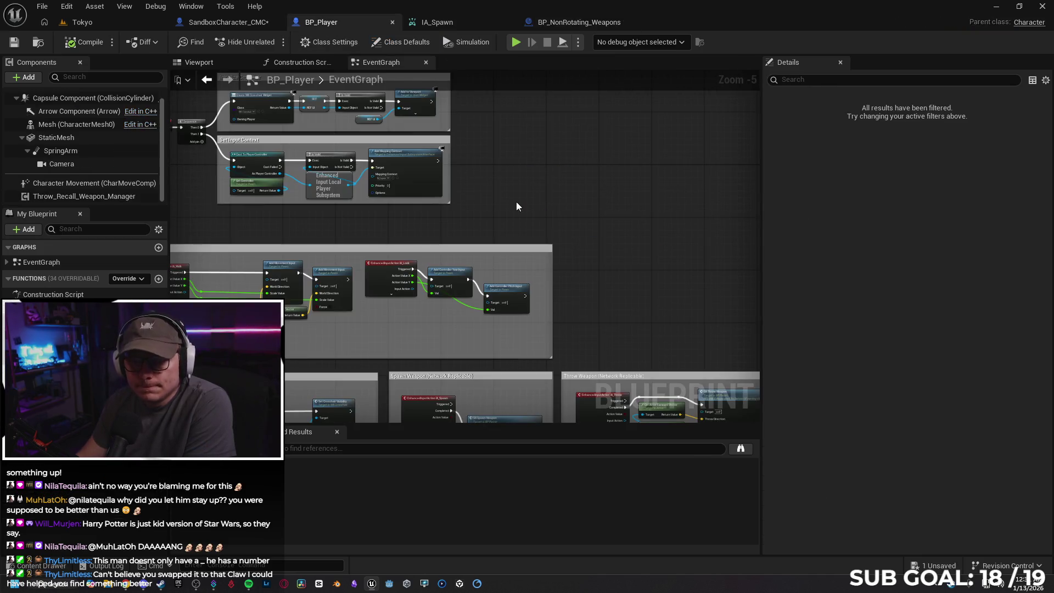
Step: Locate BP_Player's Spawn Weapon call and jump to its event in Throw_Recall_Weapon_Manager
scroll(393, 250, up, 2)
drag(393, 250, 479, 256)
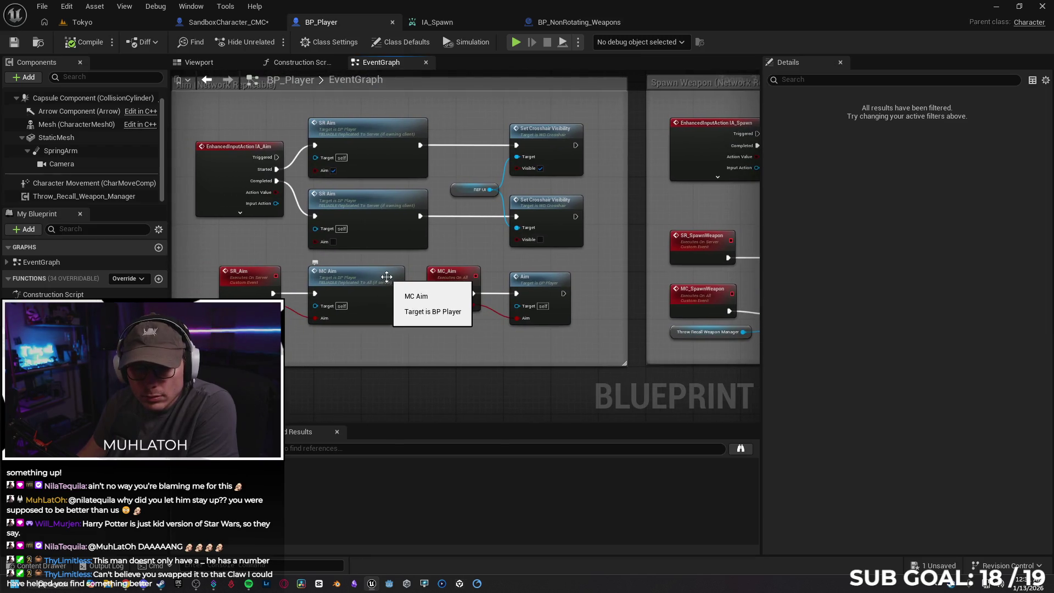
drag(434, 342, 408, 335)
scroll(408, 335, down, 1)
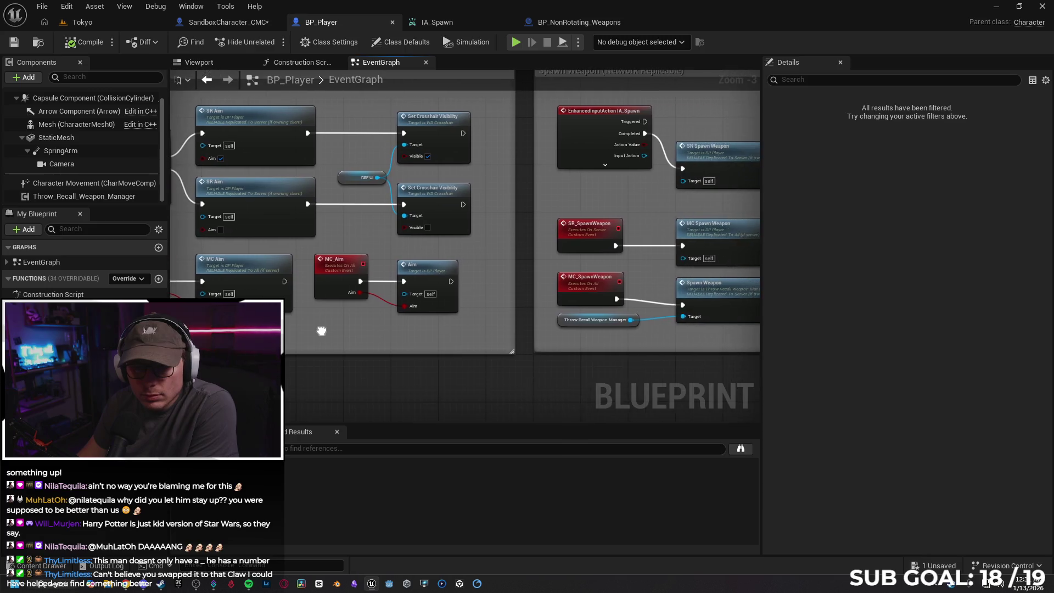
scroll(452, 357, up, 1)
drag(552, 341, 420, 327)
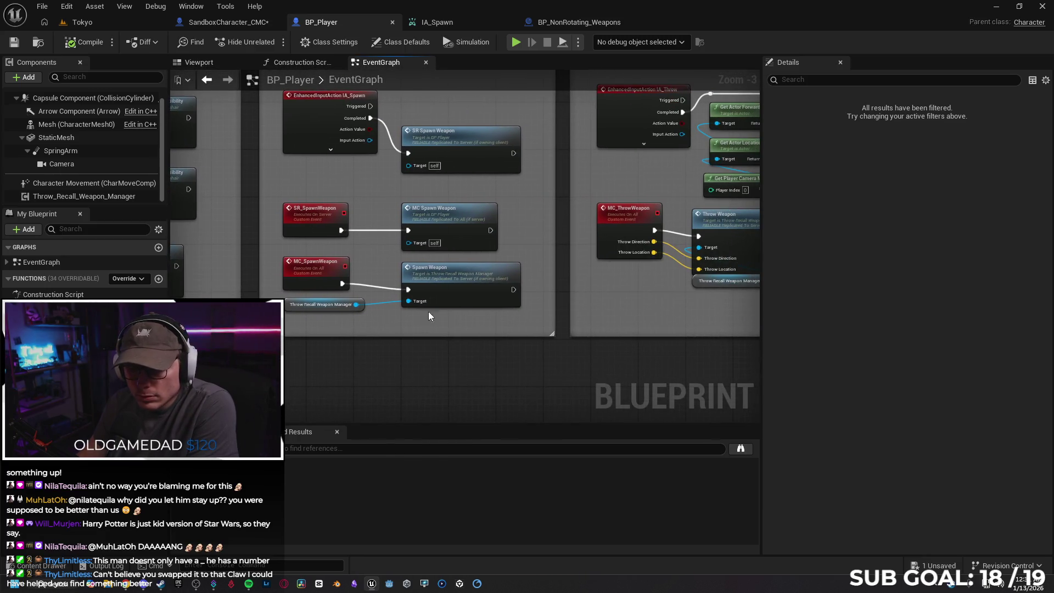
click(466, 276)
double_click(466, 275)
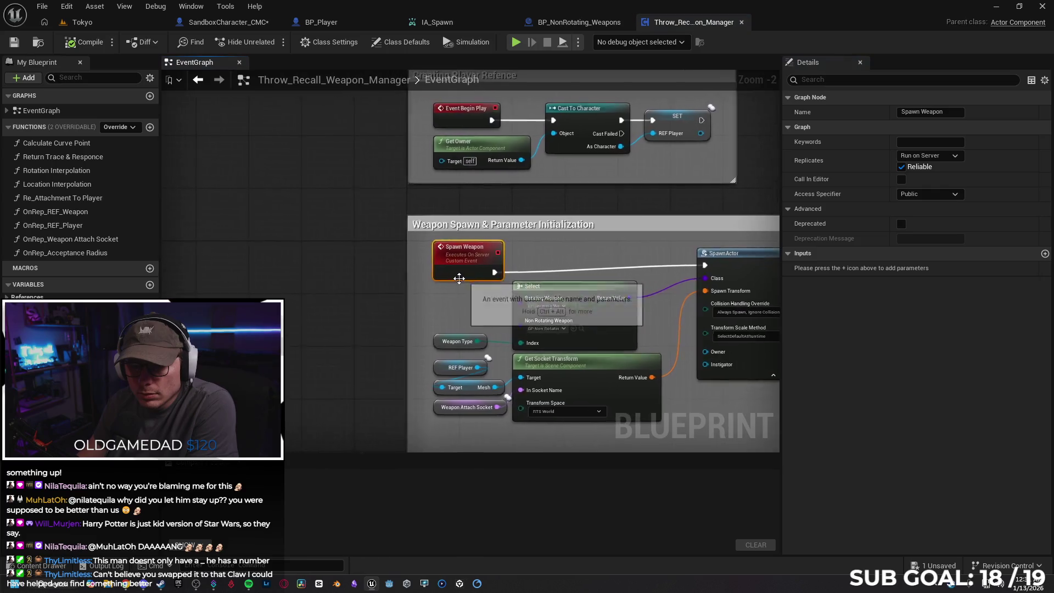
Step: Set the Spawn Weapon event to Not Replicated and compile the weapon manager
drag(469, 304, 367, 265)
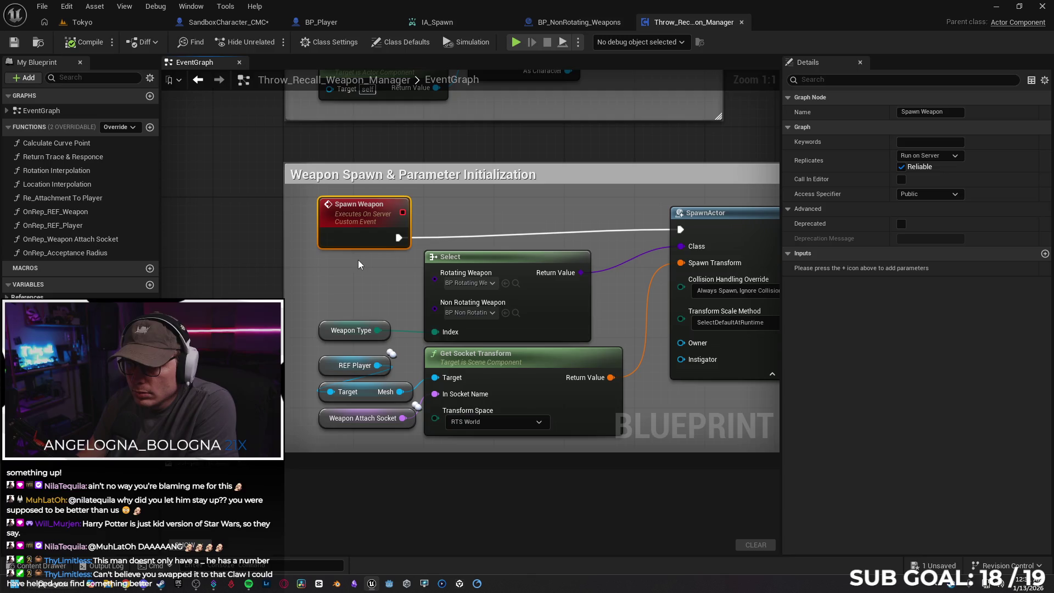
scroll(358, 261, down, 1)
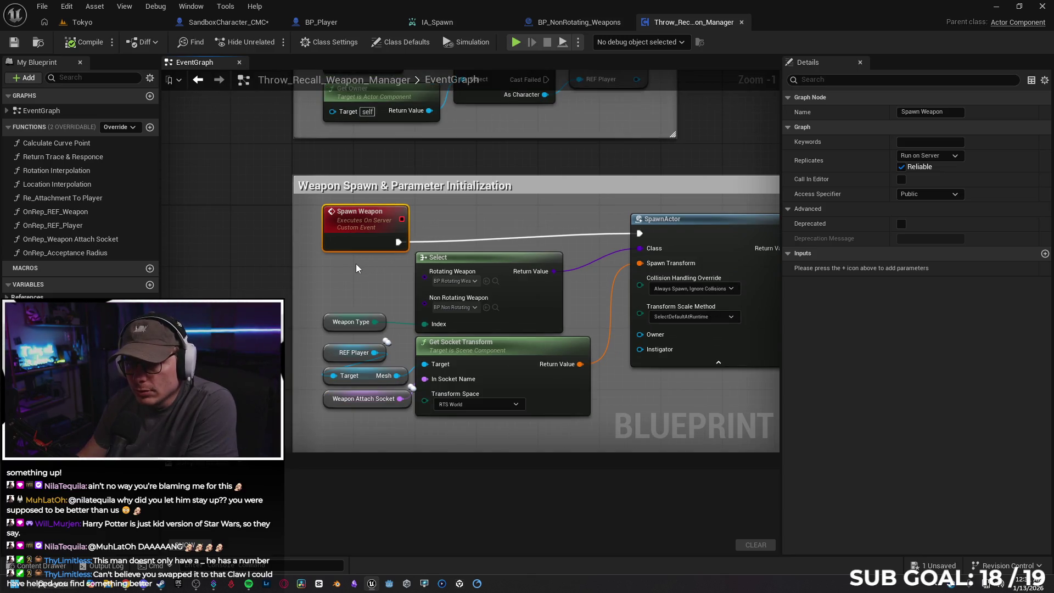
scroll(355, 263, down, 1)
click(914, 157)
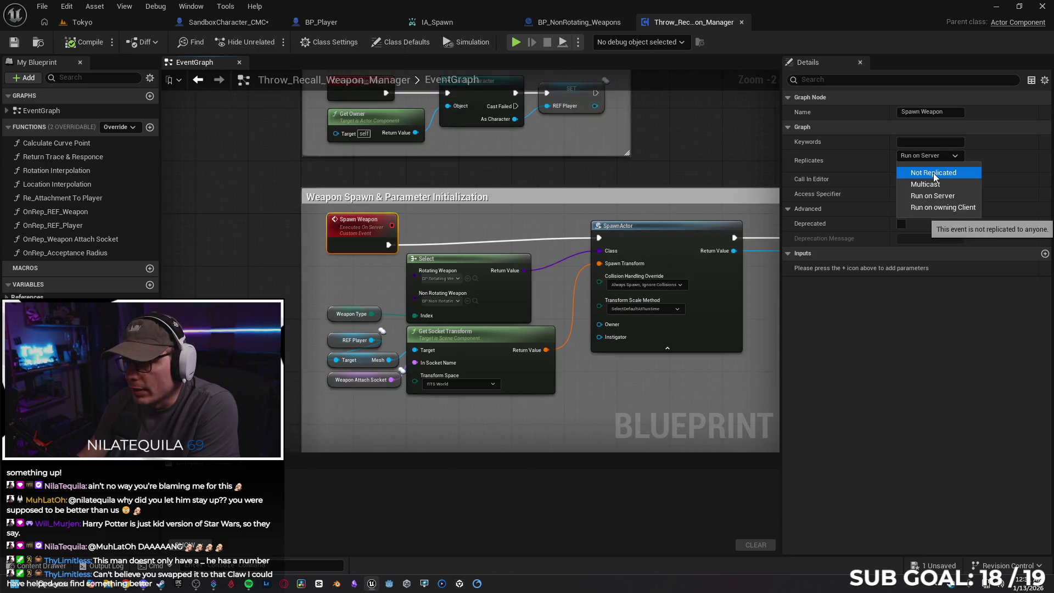
click(933, 172)
click(85, 42)
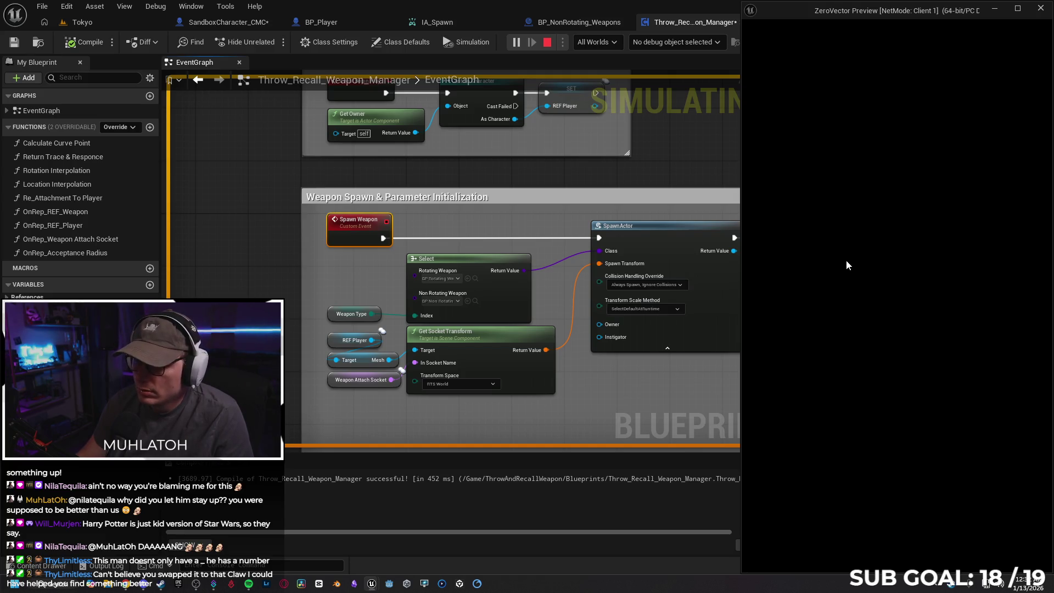
Step: Playtest throwing and recalling the spear, then stop the session
key(e)
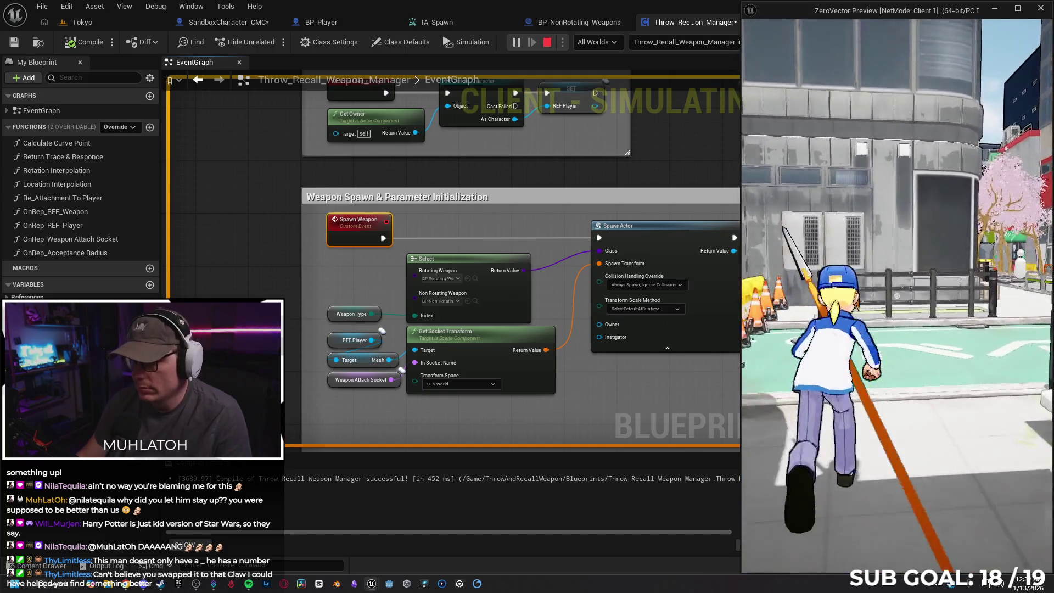
key(e)
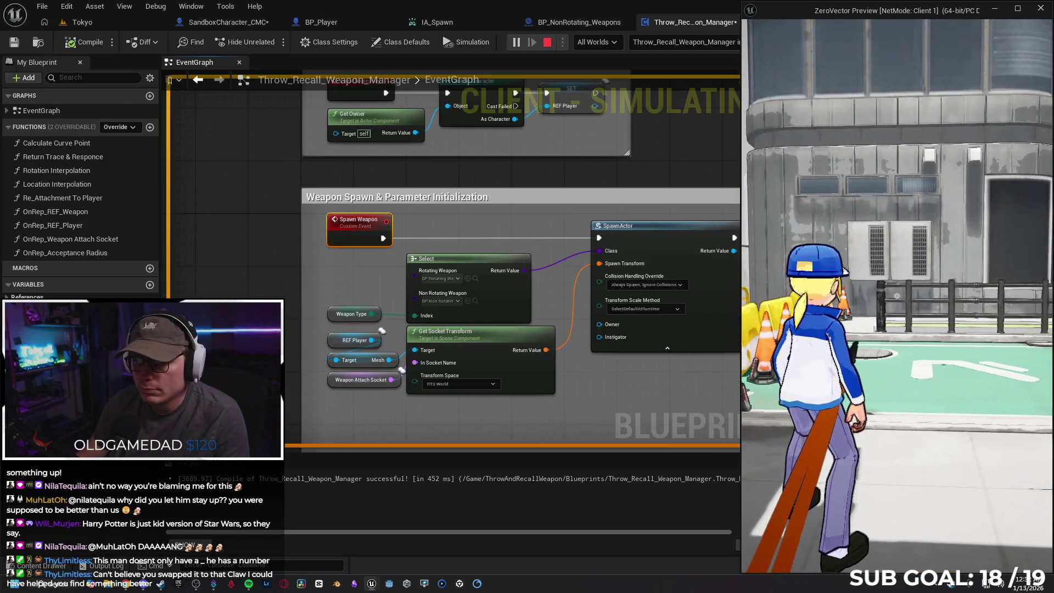
key(Escape)
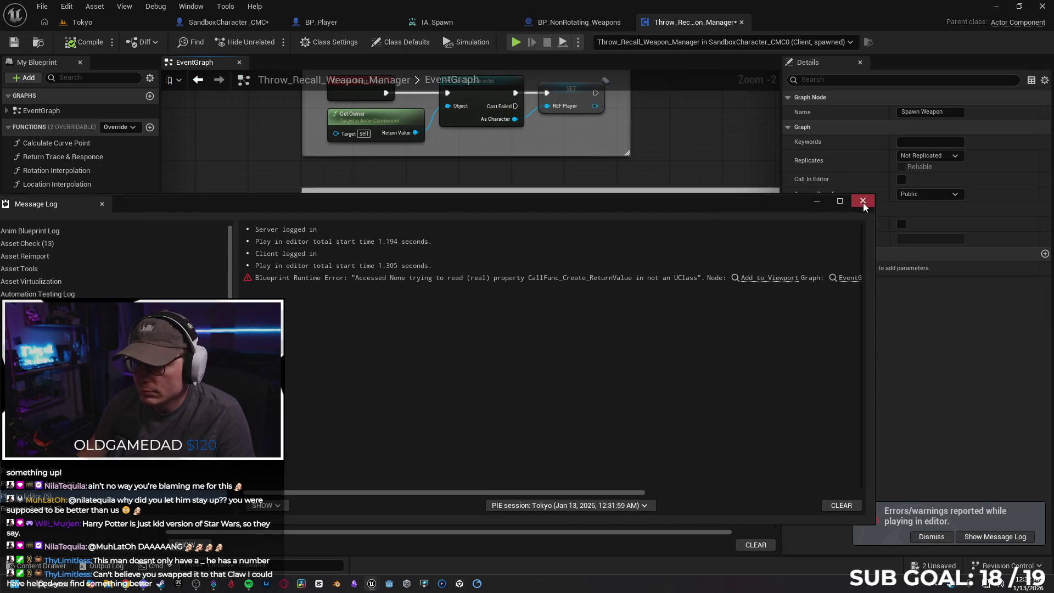
Step: Set the Throw Weapon and Recall Weapon events to Not Replicated
click(863, 200)
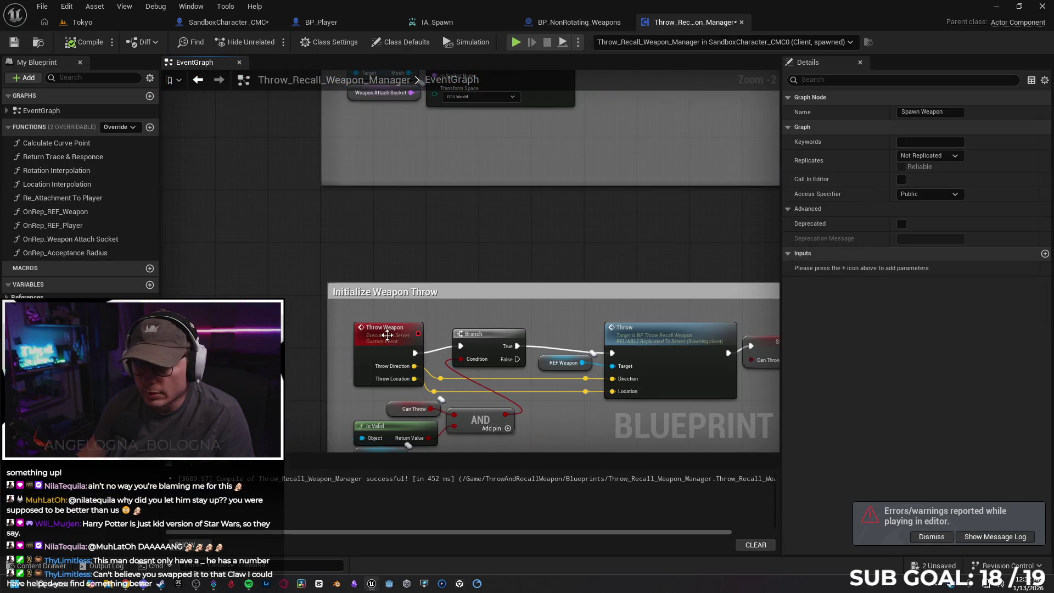
click(387, 335)
click(928, 156)
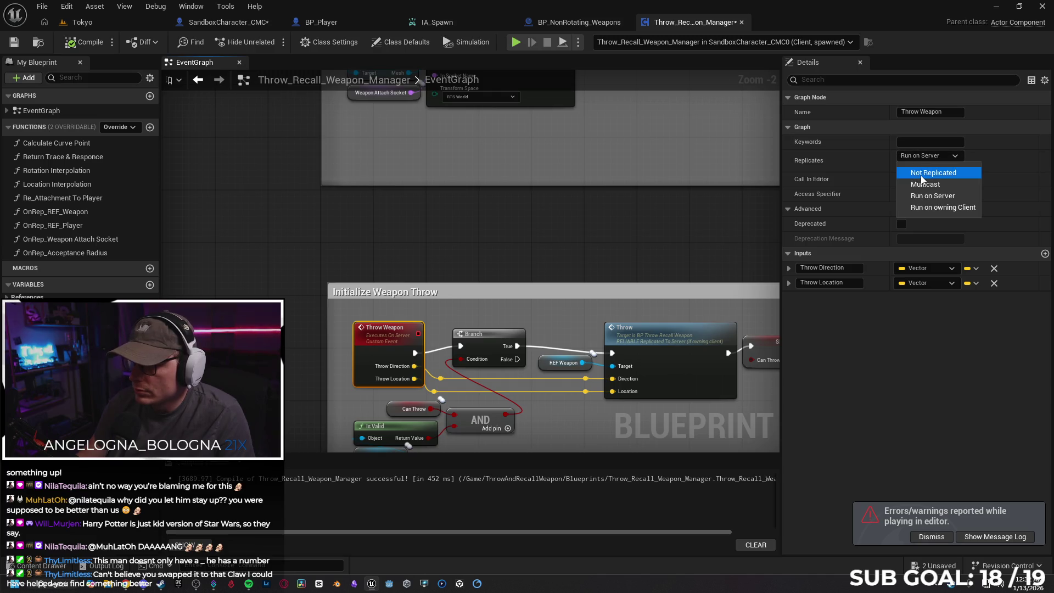
click(921, 175)
scroll(537, 235, down, 5)
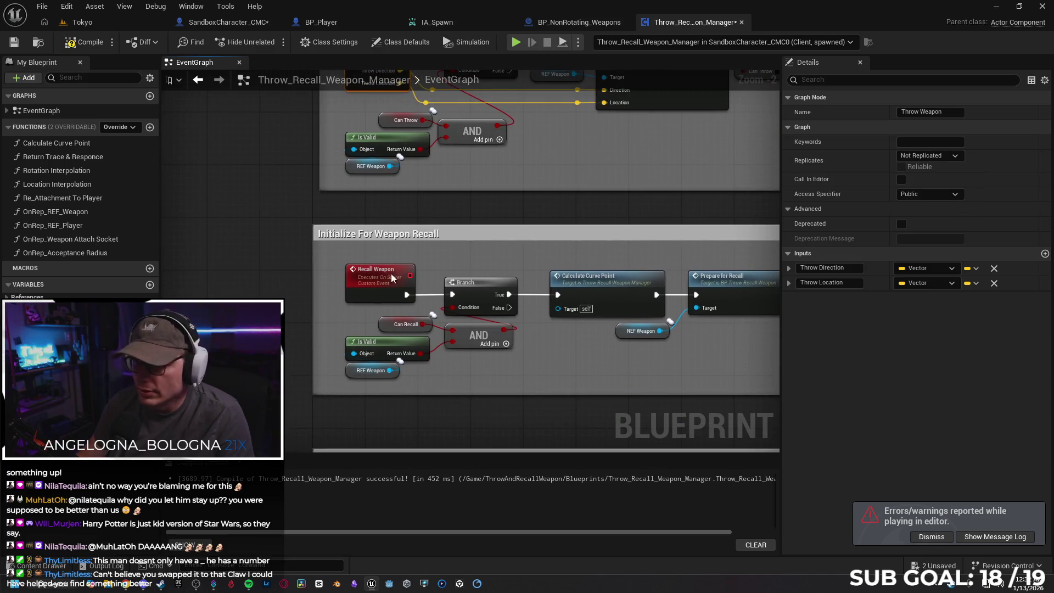
click(393, 278)
click(934, 156)
click(921, 174)
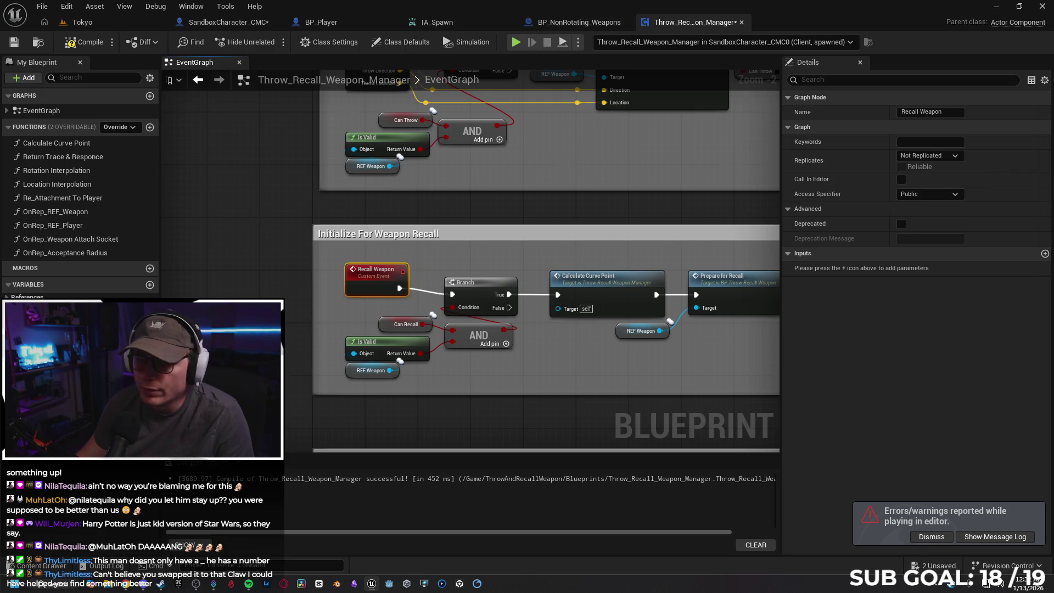
Step: Set Open Return Gate and Close Return Gate to Not Replicated and recompile the manager
scroll(546, 261, down, 5)
click(362, 336)
click(911, 159)
click(920, 173)
click(366, 368)
click(928, 158)
click(920, 174)
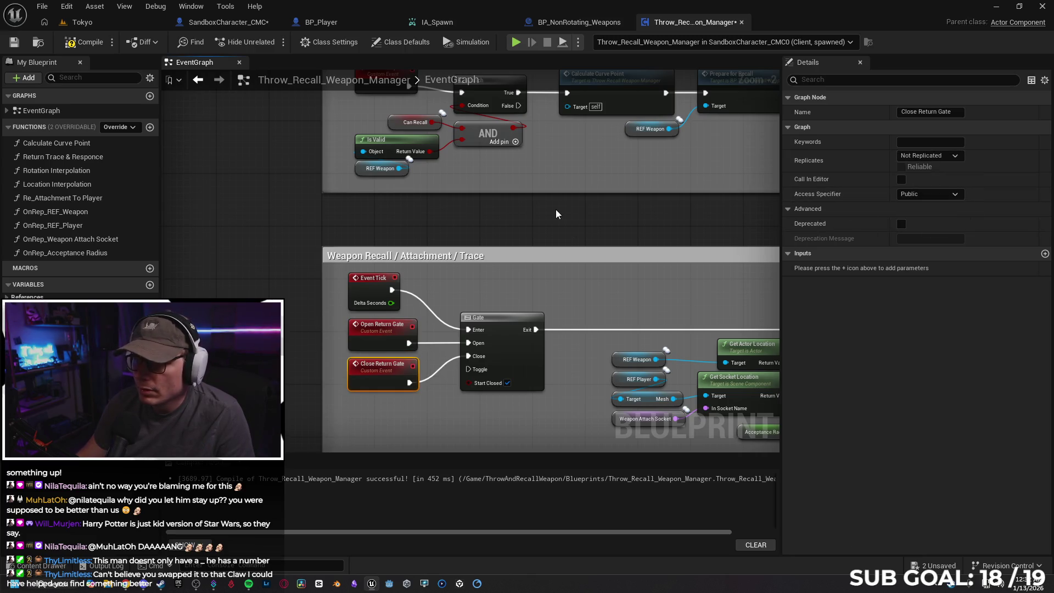
click(82, 43)
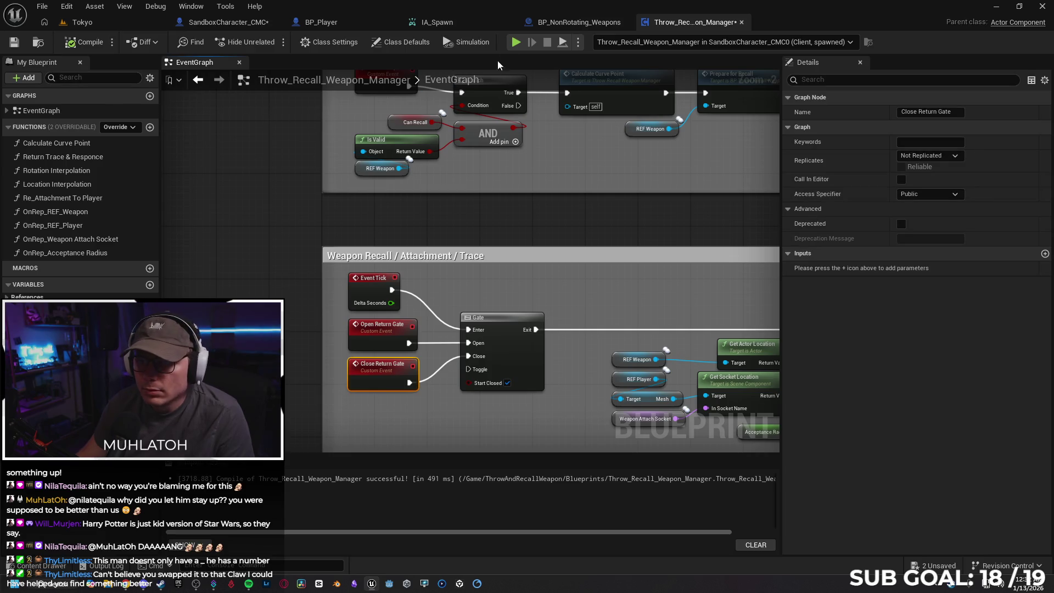
key(alt+p)
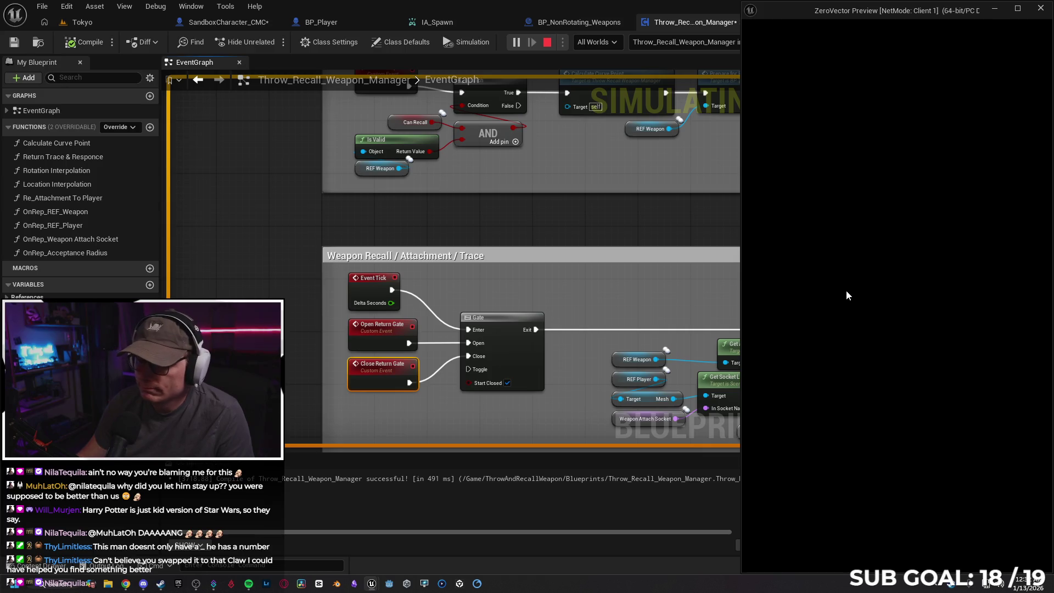
Step: Throw the spear toward the street, recall it, throw it into the ground, then stop play
key(w)
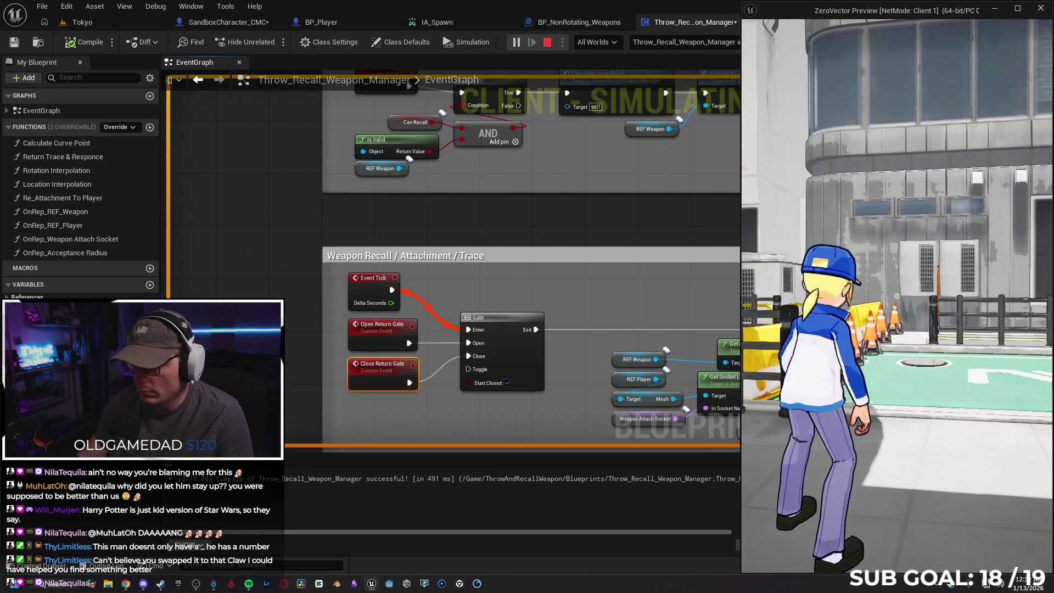
click(897, 296)
key(w)
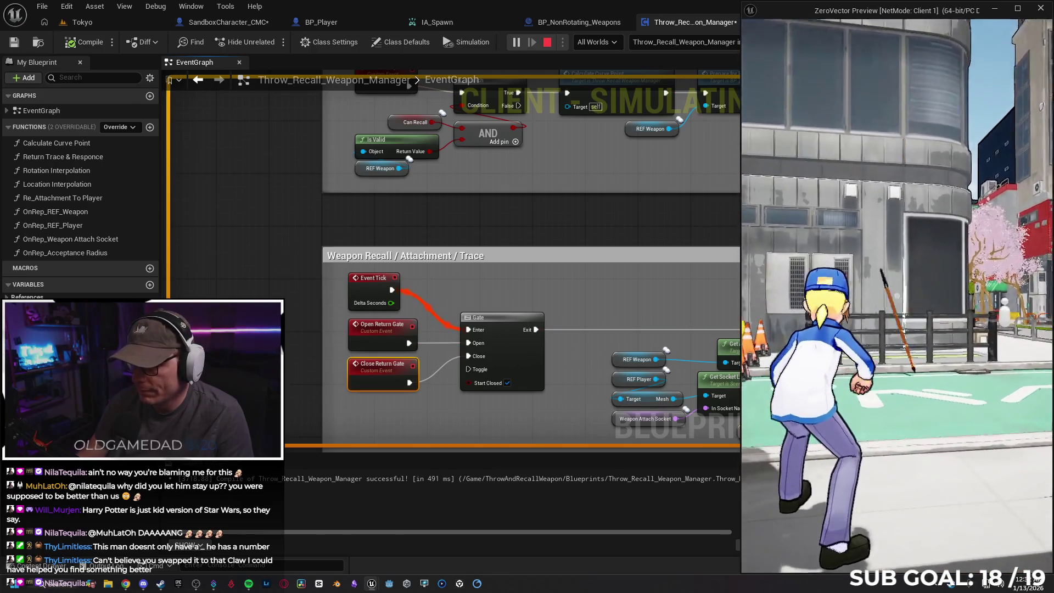
key(w)
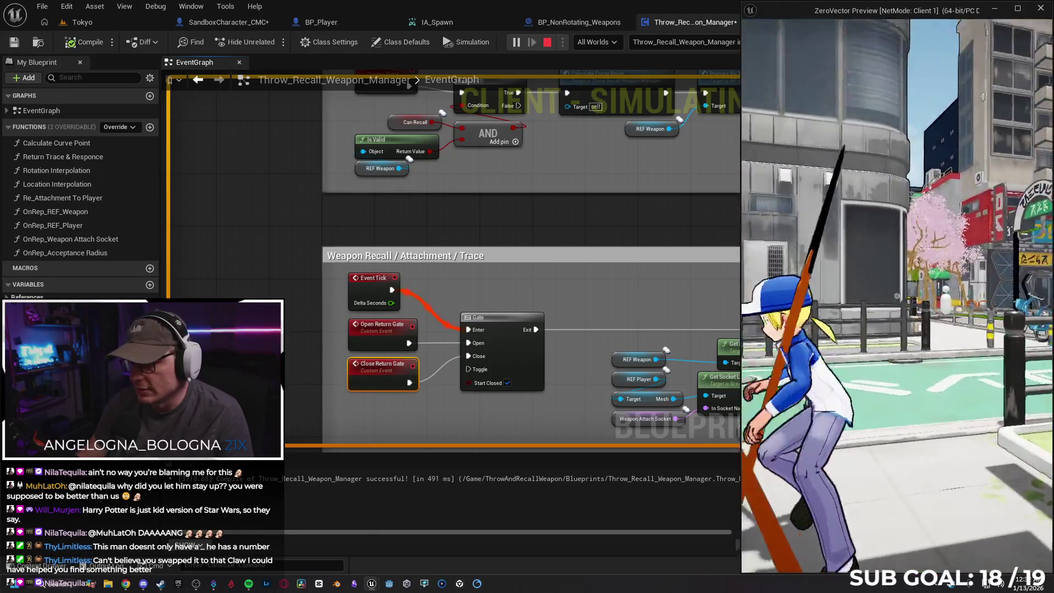
key(r)
key(w)
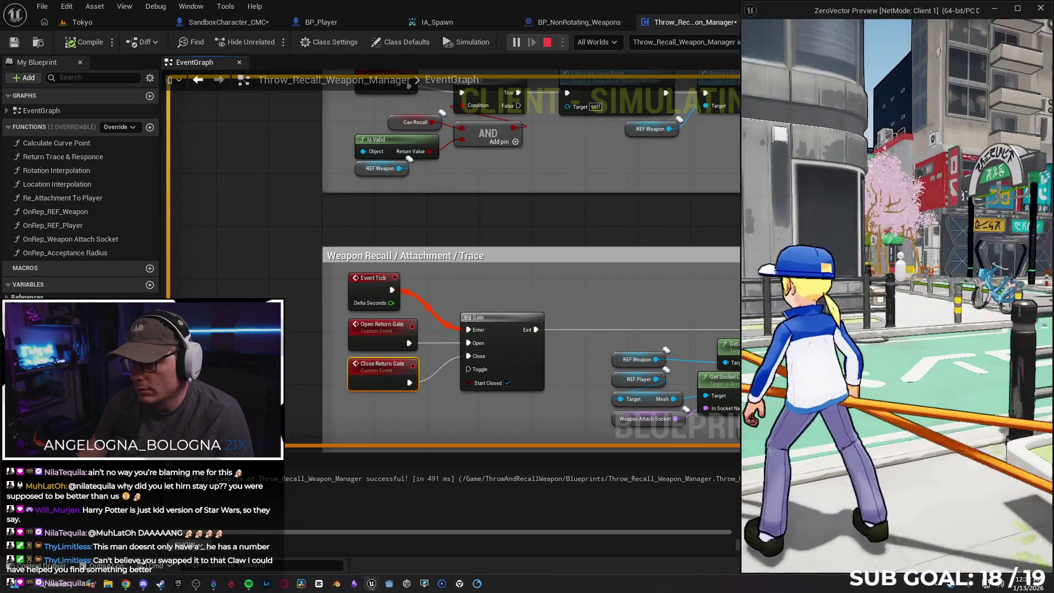
key(r)
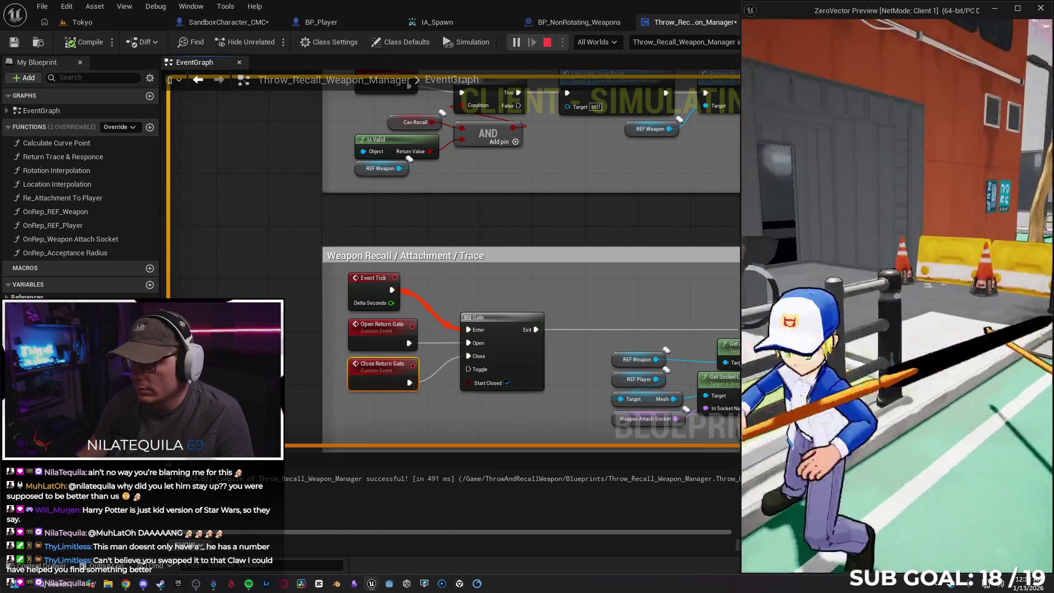
key(r)
key(r)
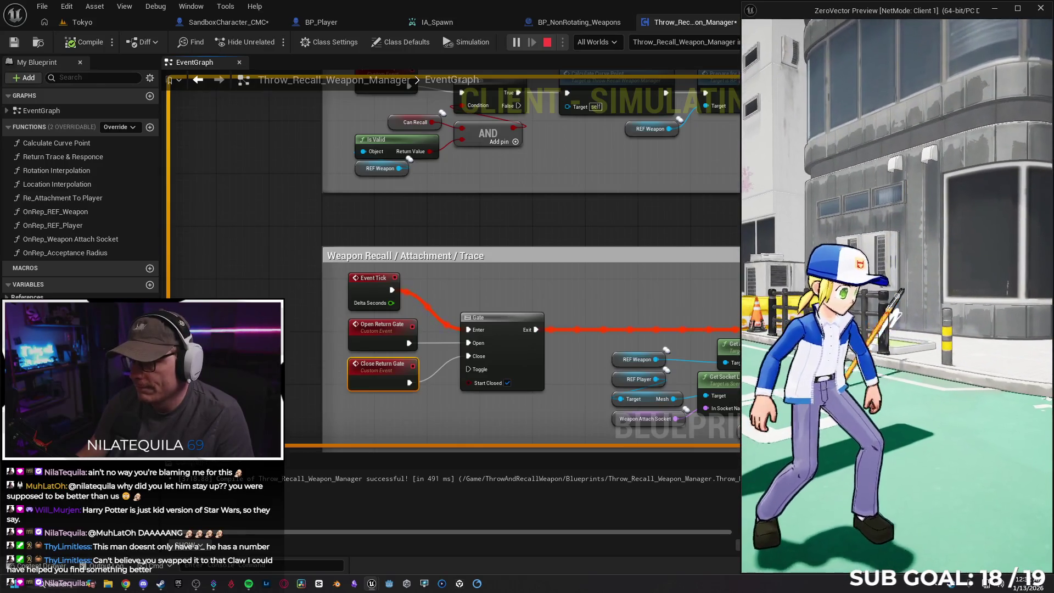
key(alt+Tab)
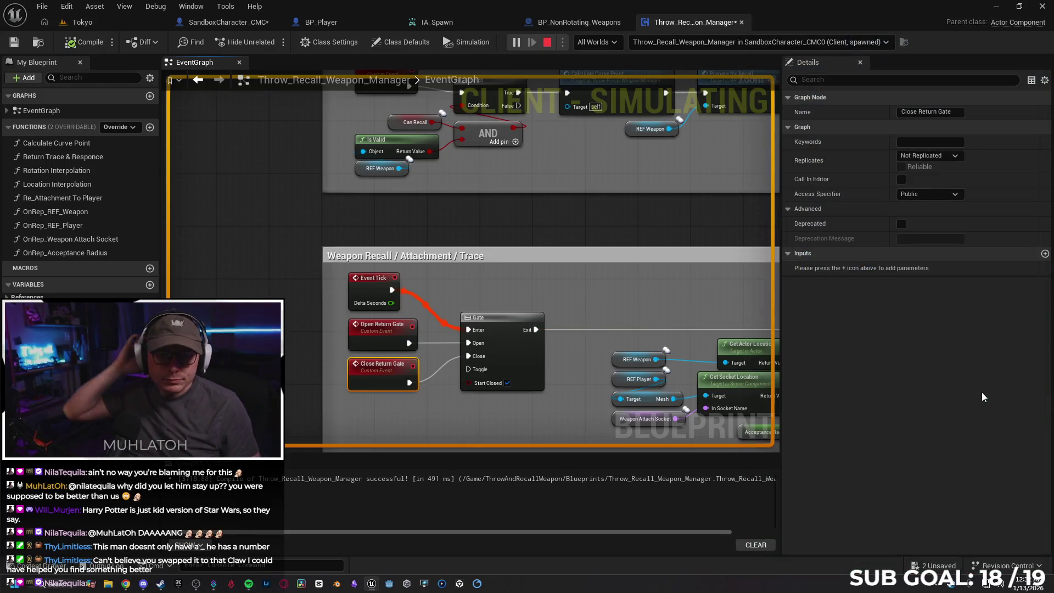
key(Escape)
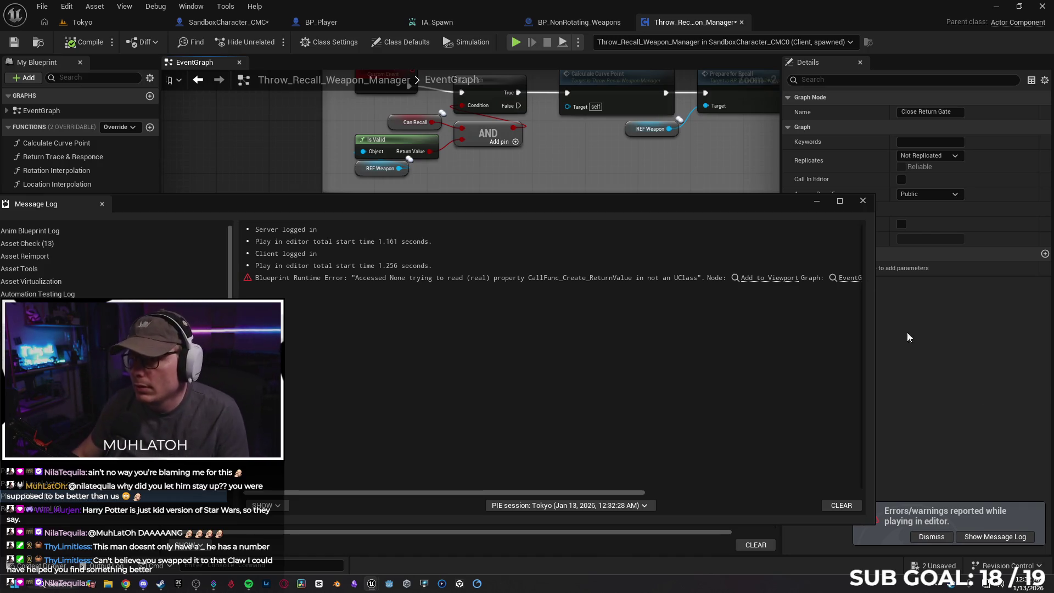
Step: Set the SandboxCharacter_CMC weapon manager's weapon type to Non Rotating Weapon, then compile and save
click(863, 200)
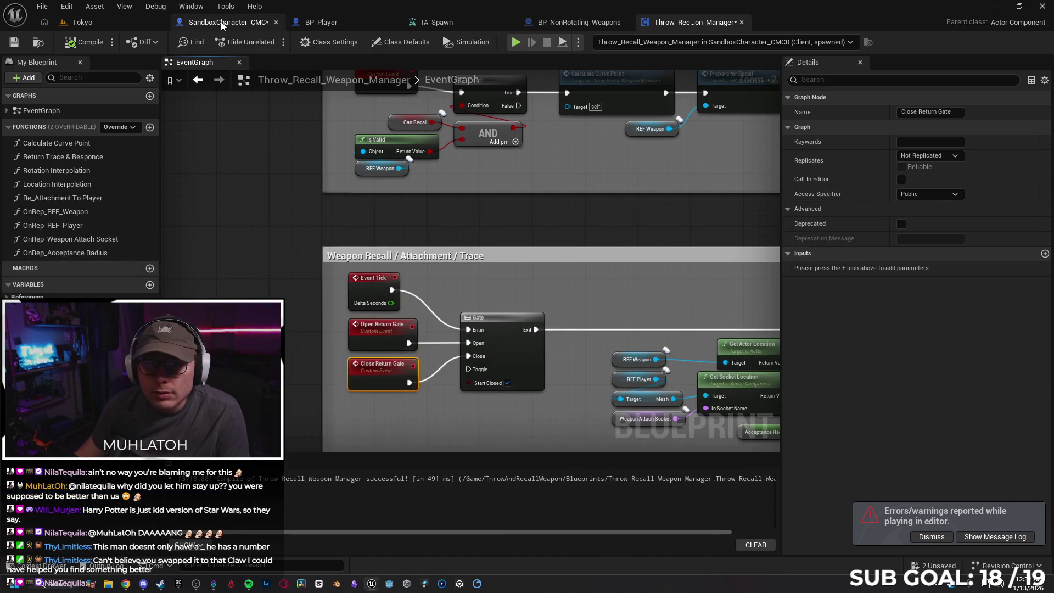
click(220, 21)
click(78, 197)
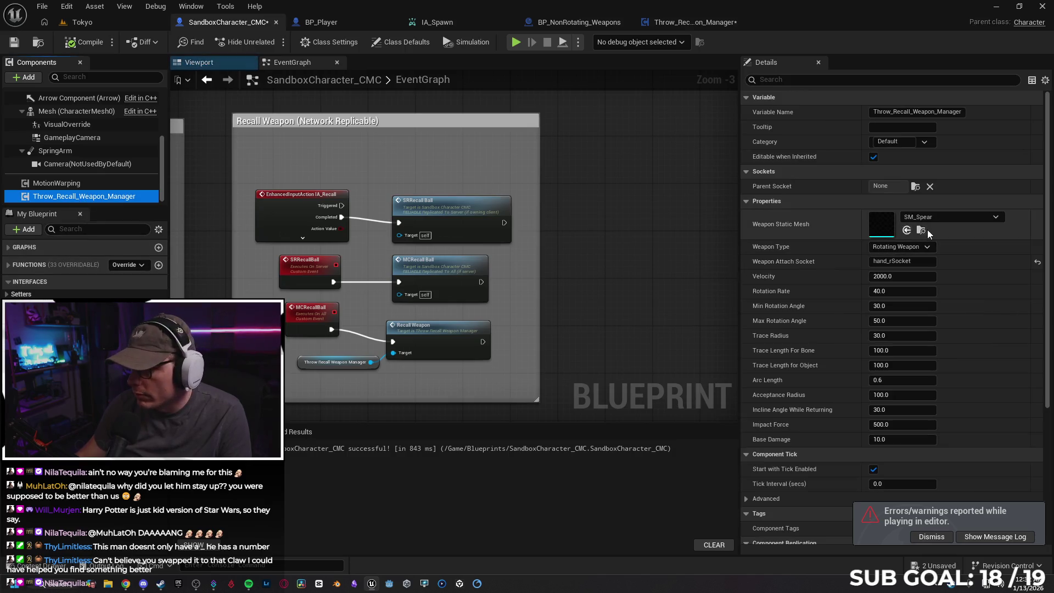
click(903, 246)
click(914, 268)
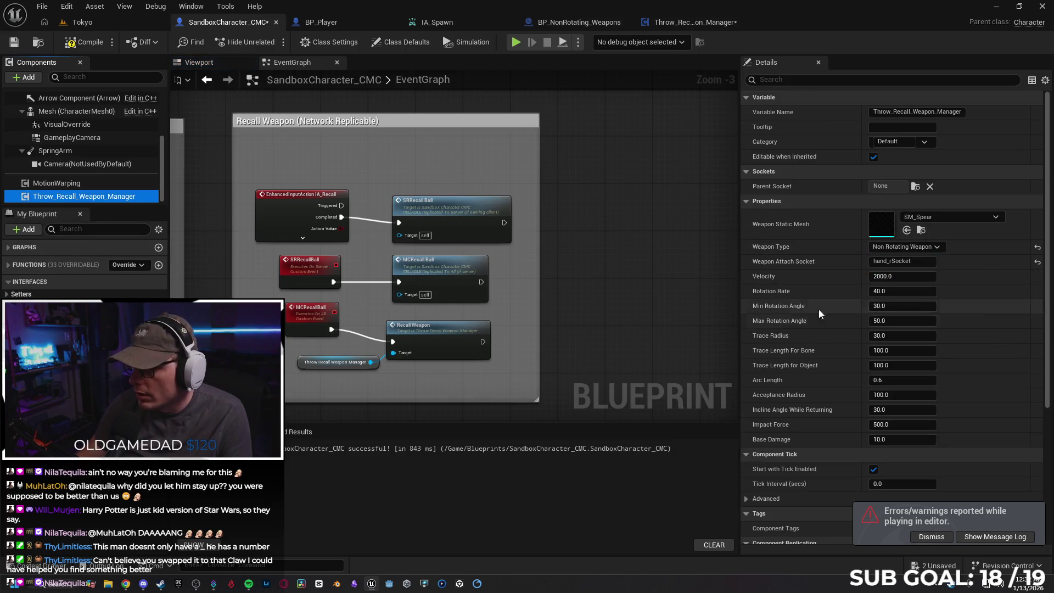
click(77, 44)
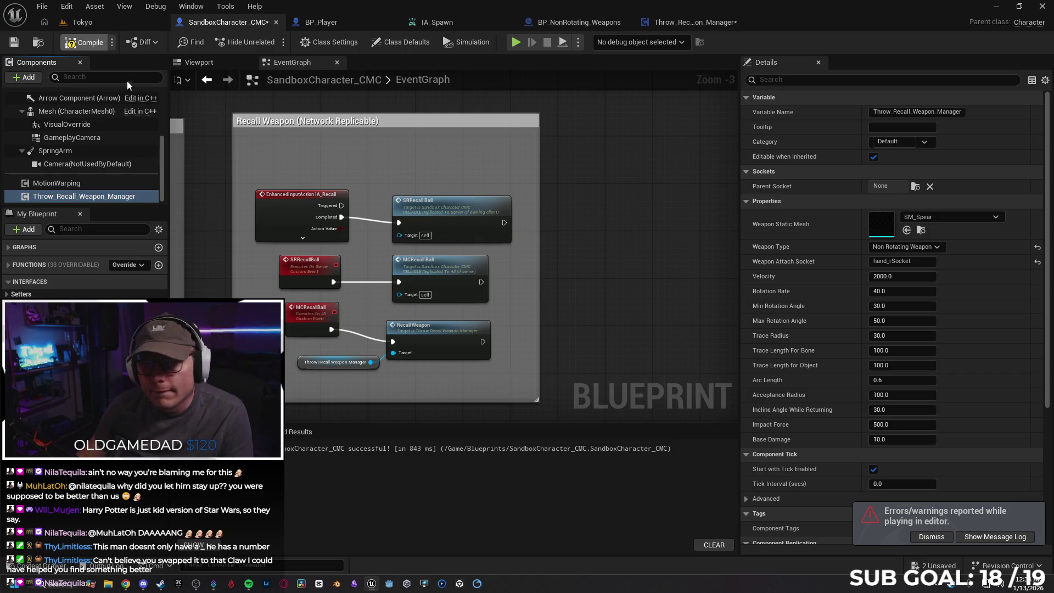
click(14, 42)
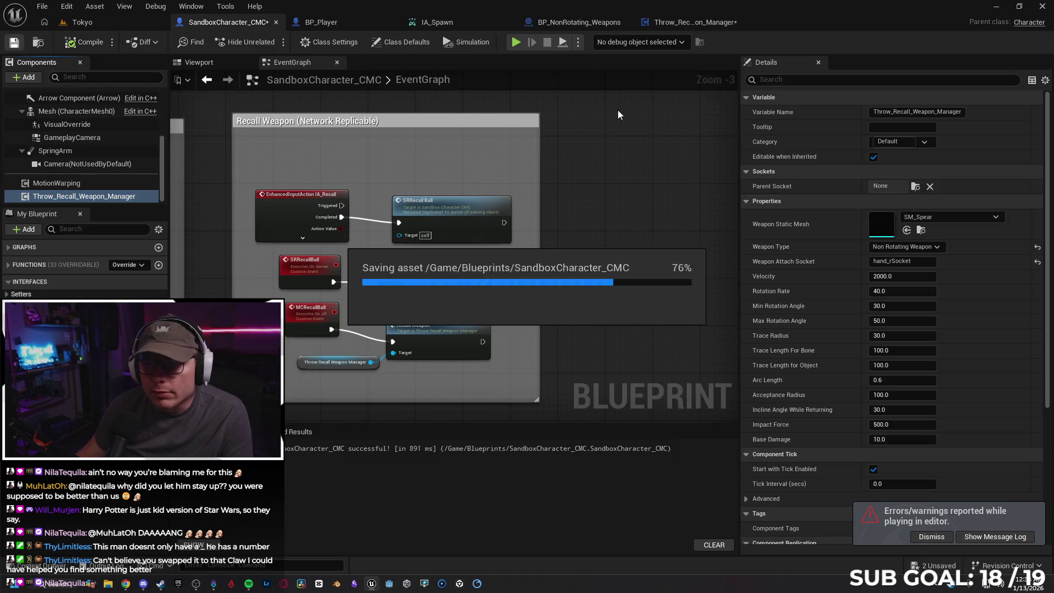
Step: Playtest running down the street and recalling the thrown spear, then stop the session
click(516, 43)
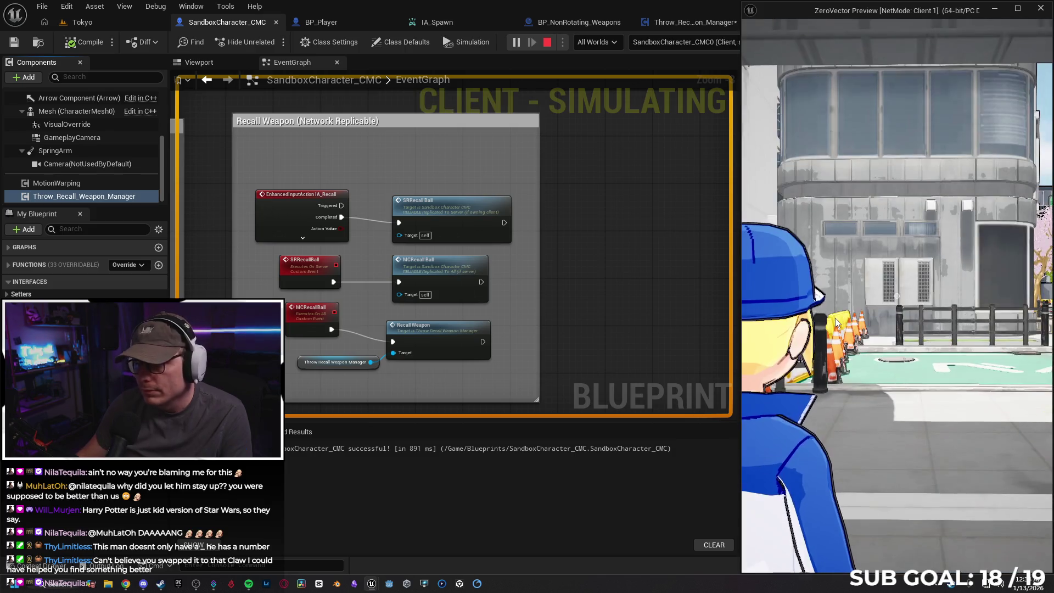
key(w)
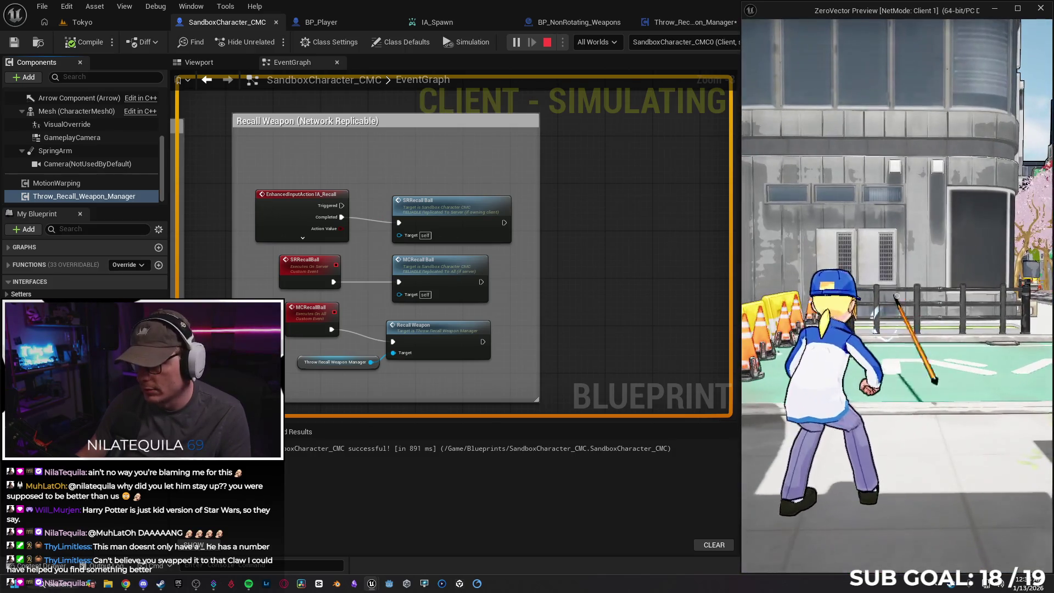
key(w)
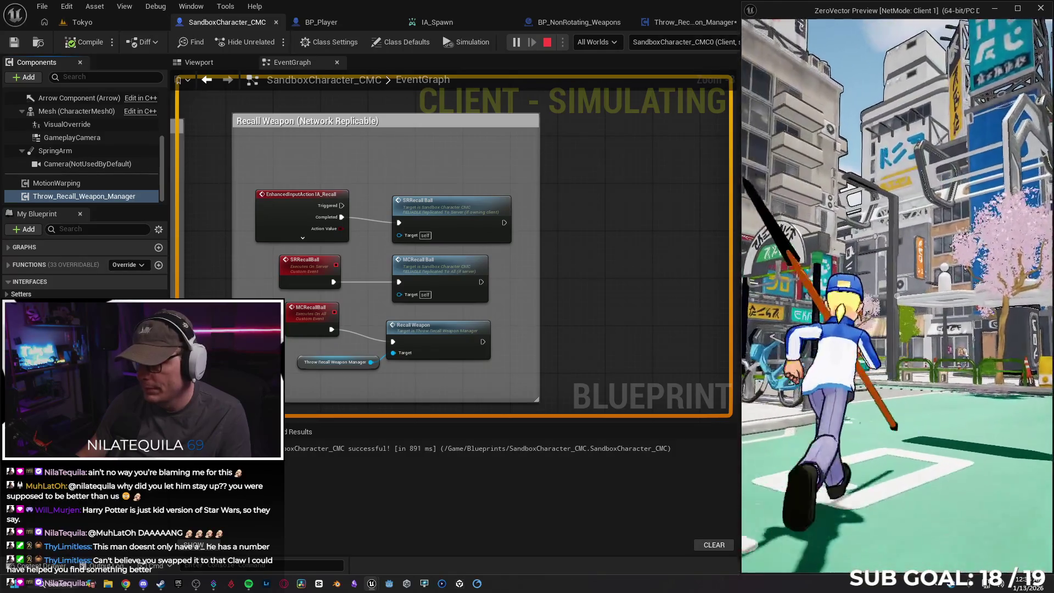
key(w)
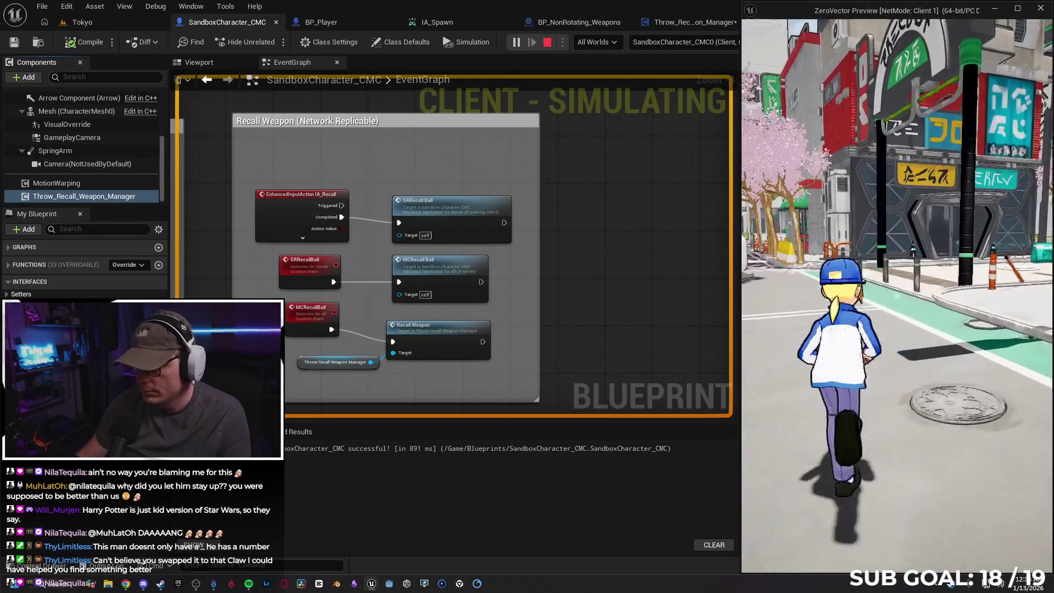
key(w)
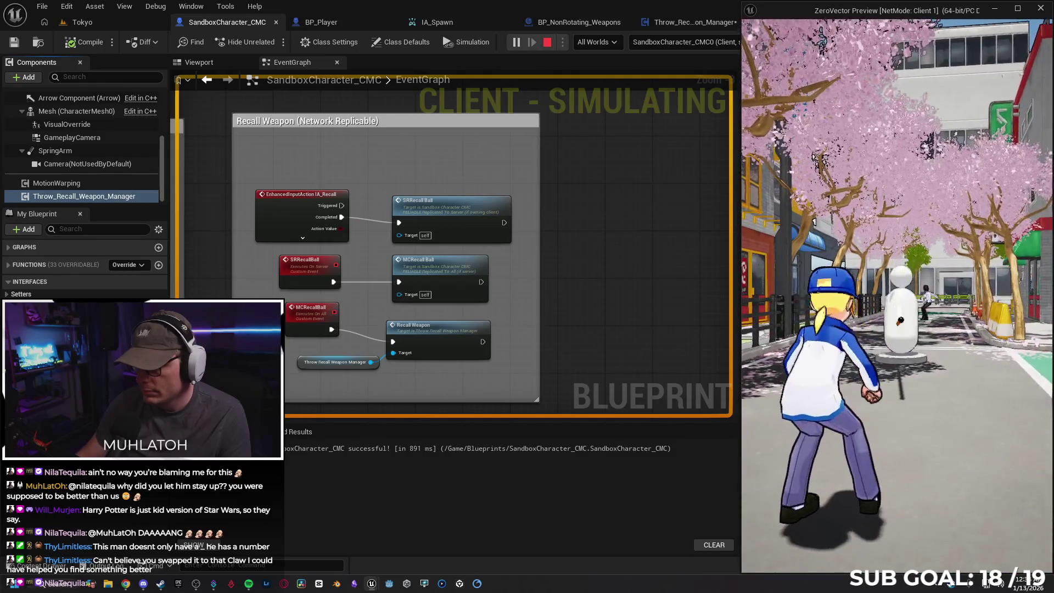
key(r)
key(w)
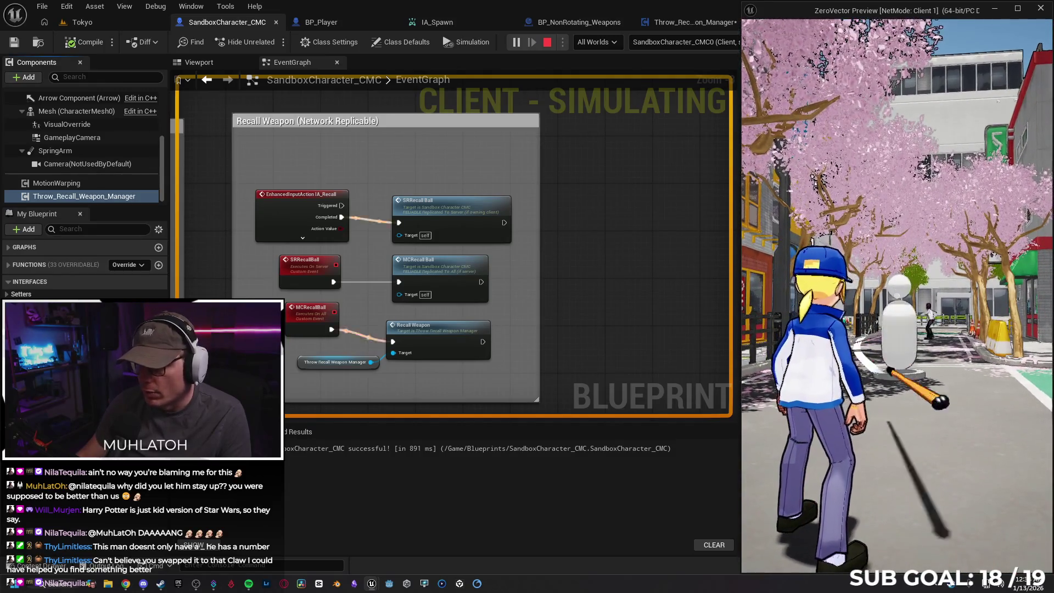
key(Escape)
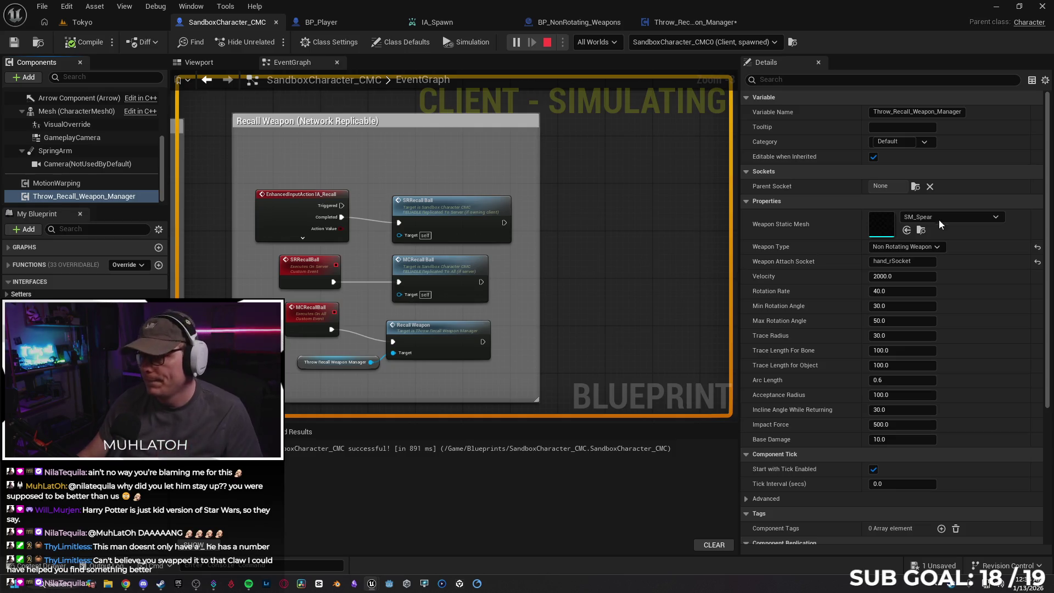
Step: Search the Weapon Static Mesh picker for 'ball', then clear the filter
click(863, 201)
click(958, 217)
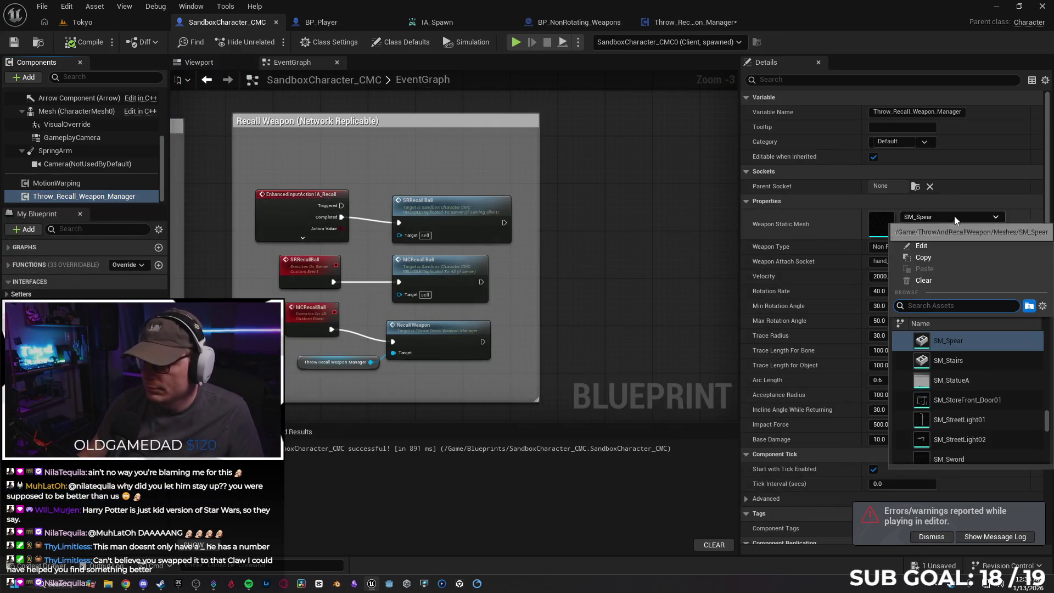
text(ball)
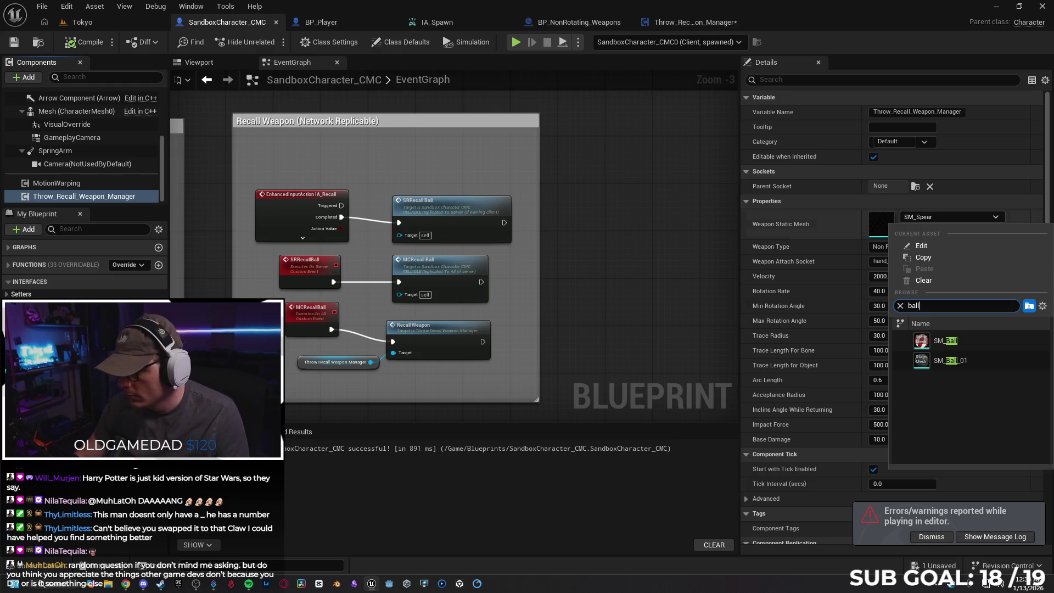
click(900, 306)
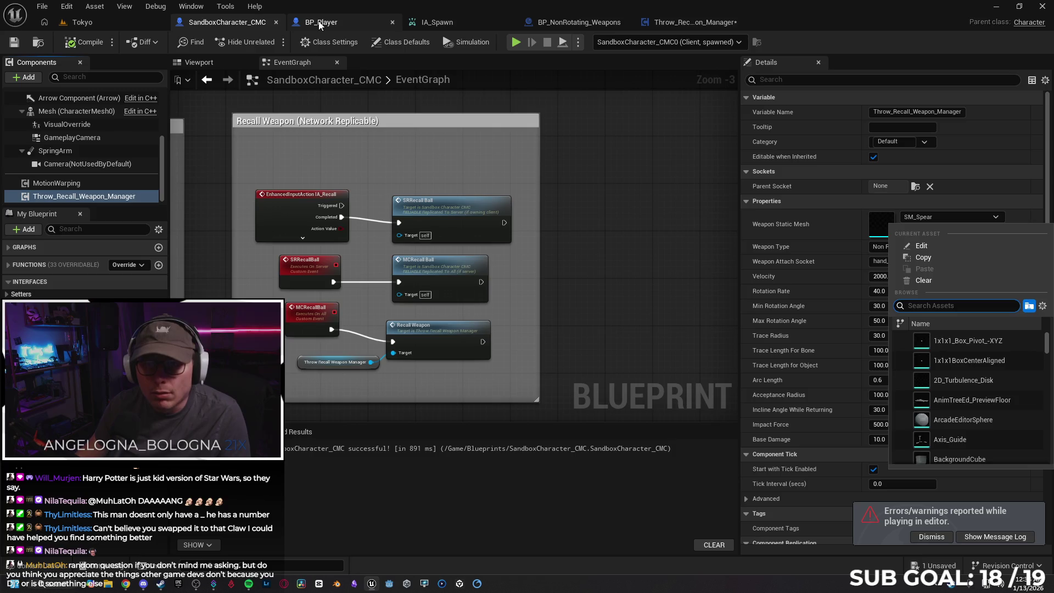
Step: Close the BP_Player, IA_Spawn and BP_NonRotating_Weapons editors and save Throw_Recall_Weapon_Manager
click(320, 23)
click(47, 573)
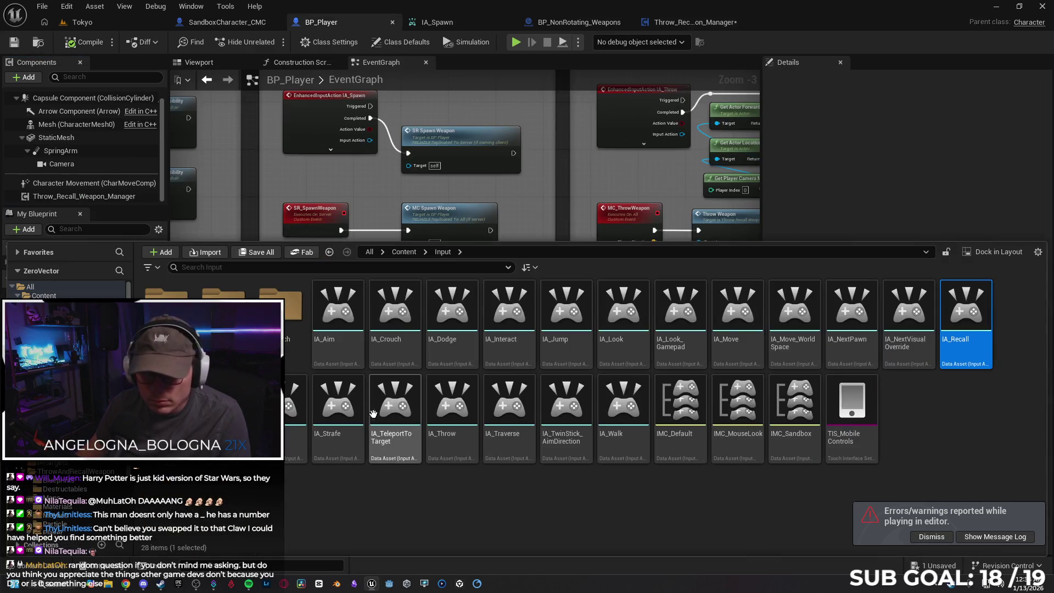
click(220, 24)
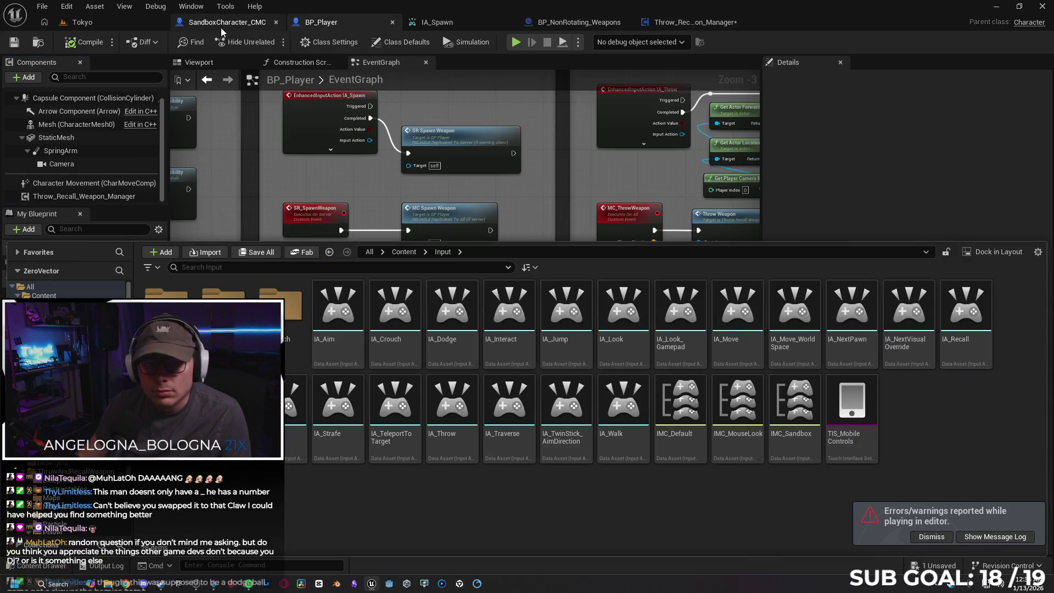
click(318, 25)
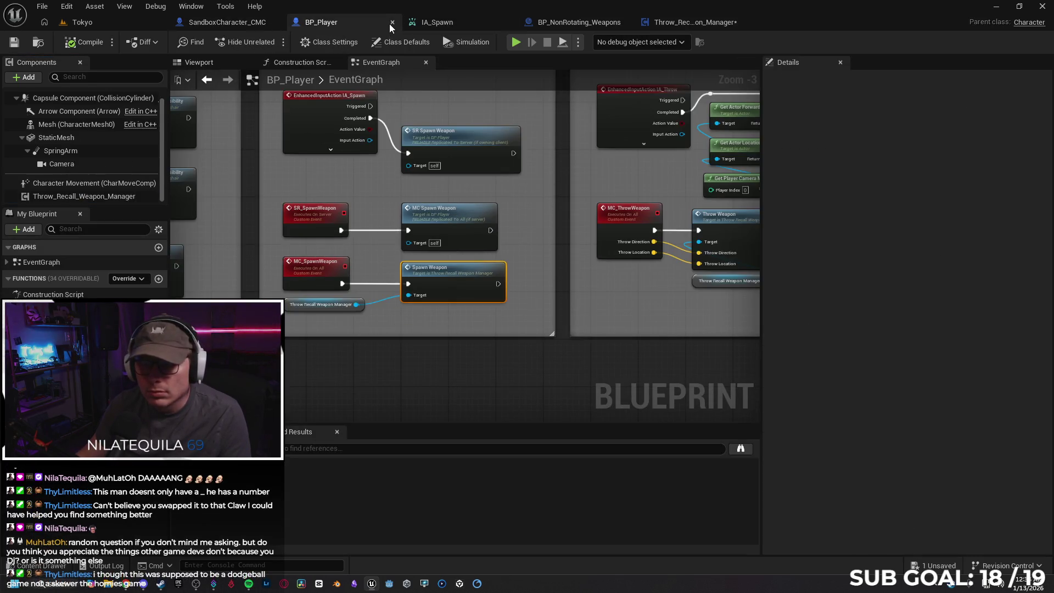
click(391, 23)
click(392, 22)
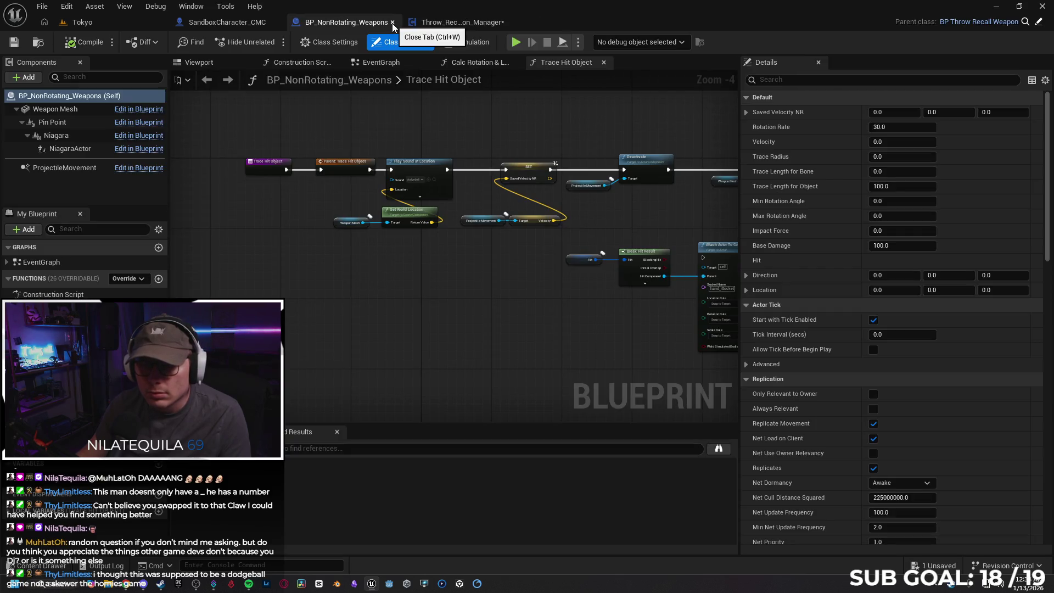
click(392, 23)
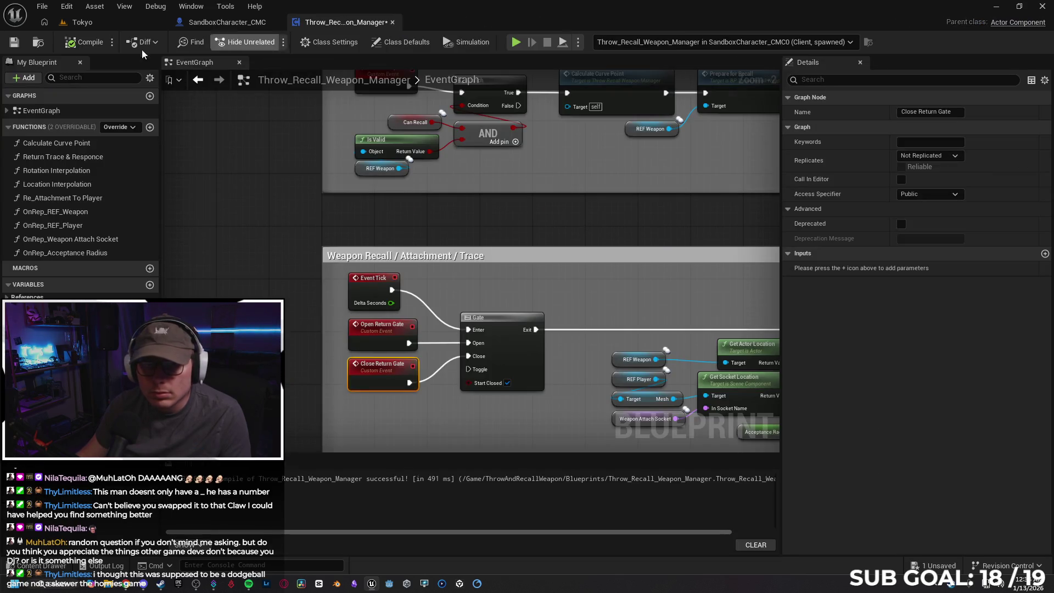
click(14, 43)
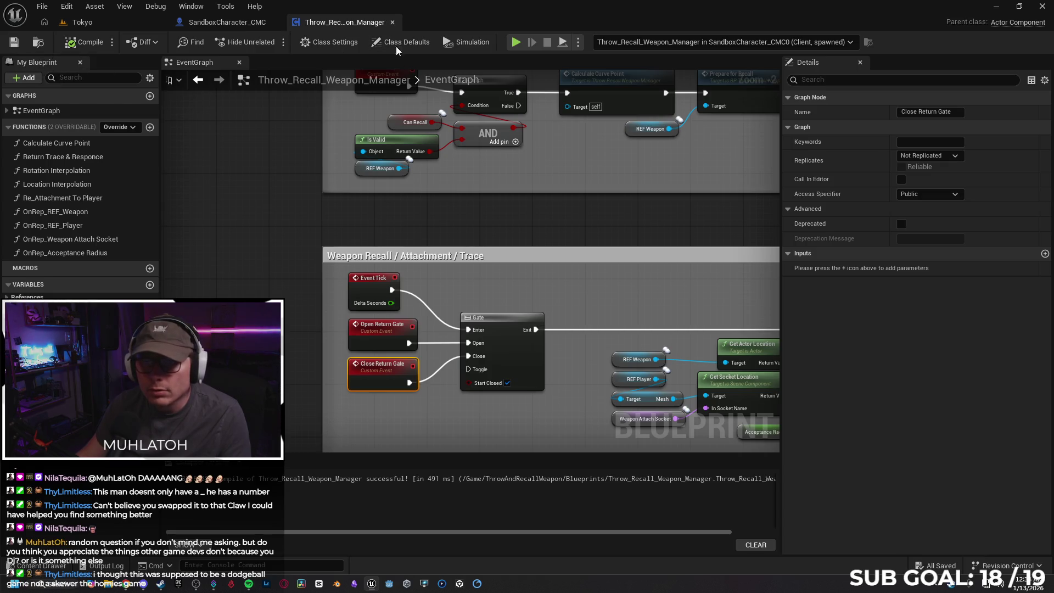
Step: Close the Throw_Recall_Weapon_Manager tab and show the top-level Content folder in the Content Drawer
click(393, 23)
click(39, 565)
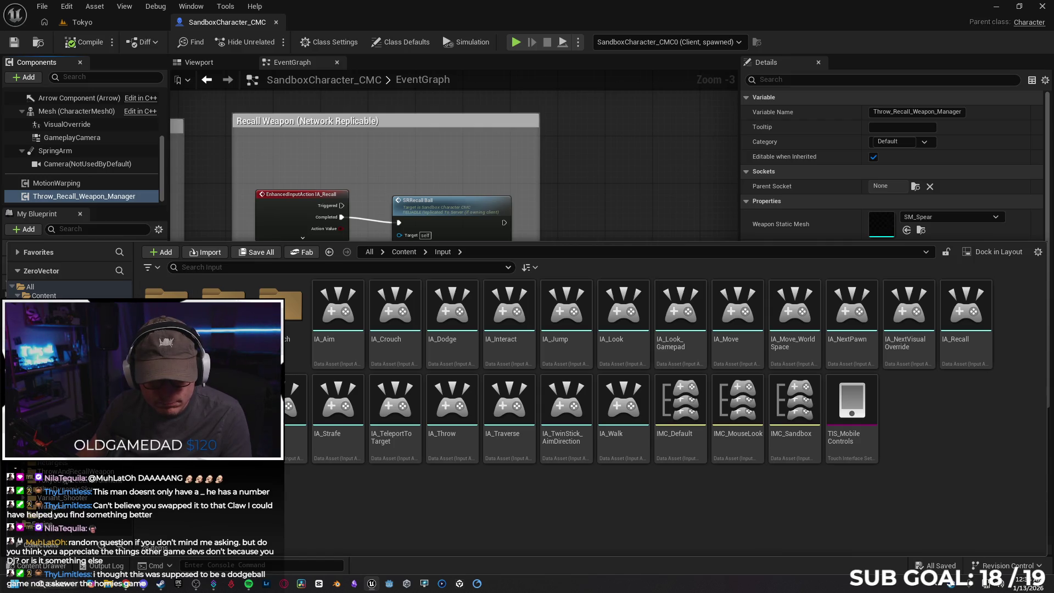
scroll(66, 412, up, 2)
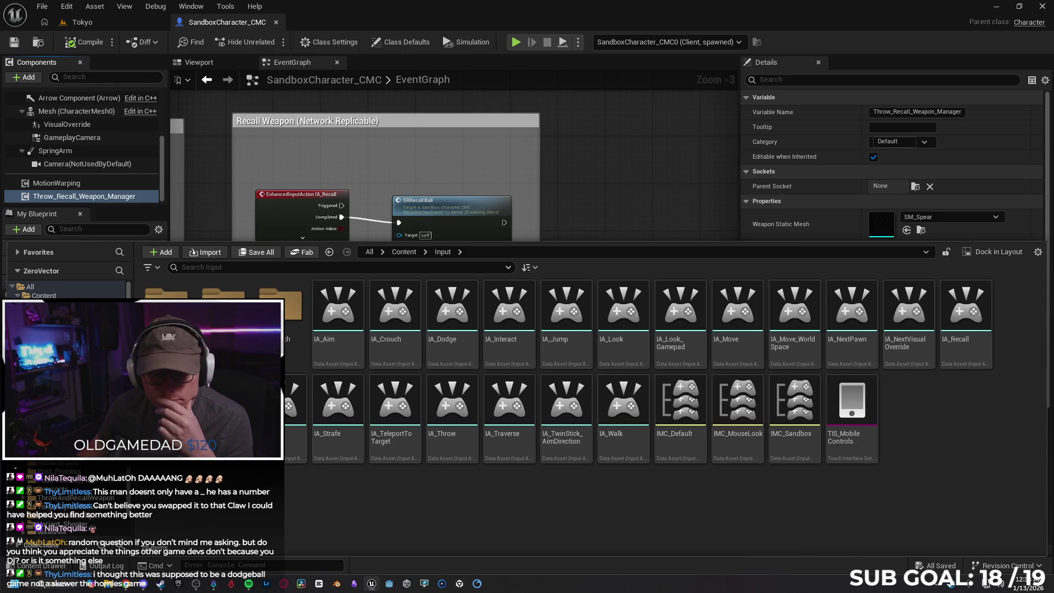
click(44, 295)
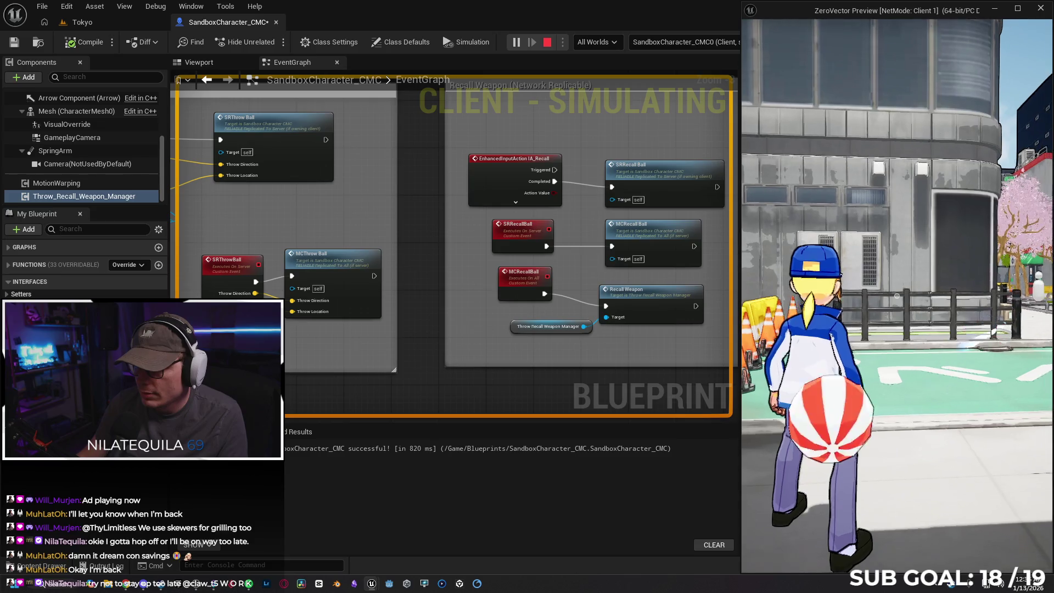
Step: Stop the ball playtest and dismiss the error message log
key(Escape)
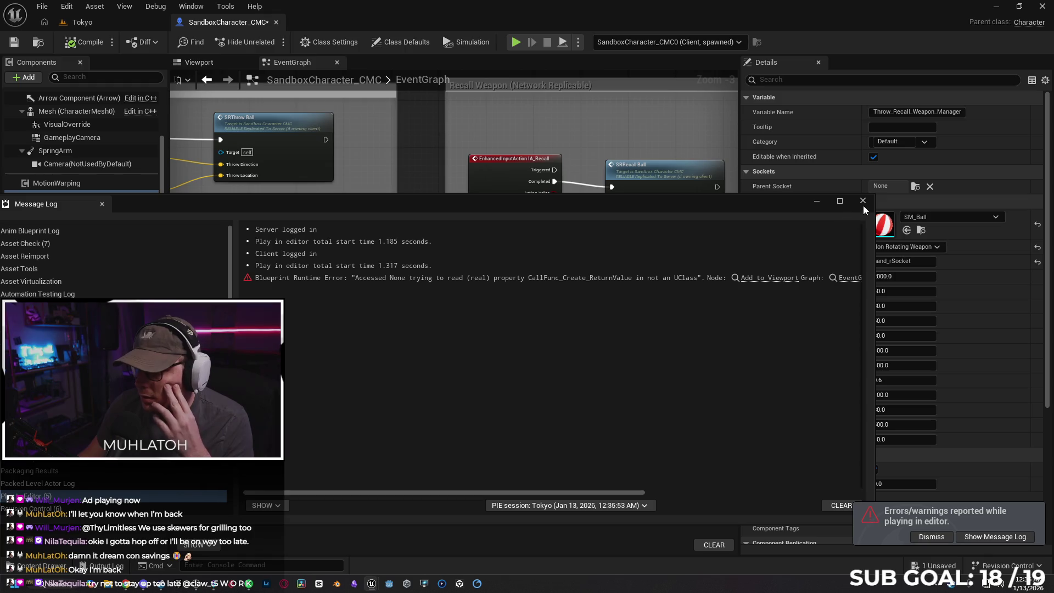
click(862, 201)
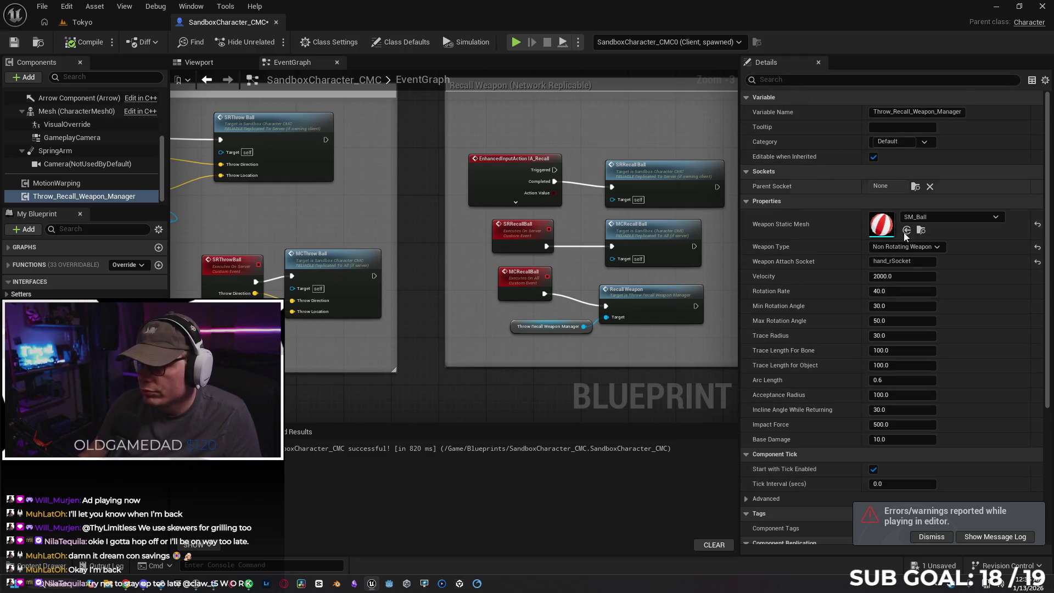
scroll(787, 329, down, 3)
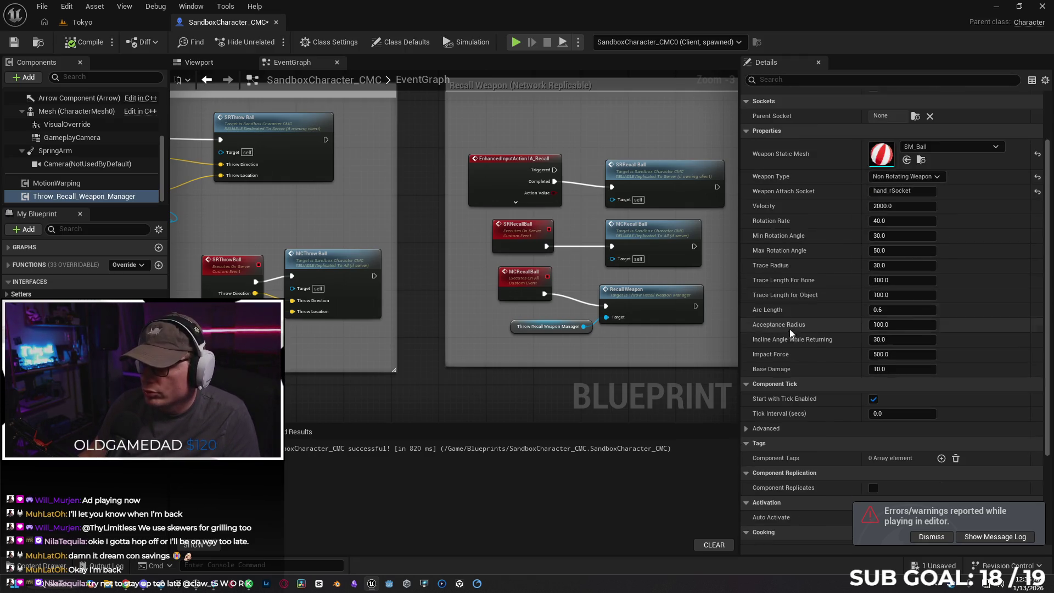
scroll(795, 357, down, 4)
scroll(797, 362, up, 6)
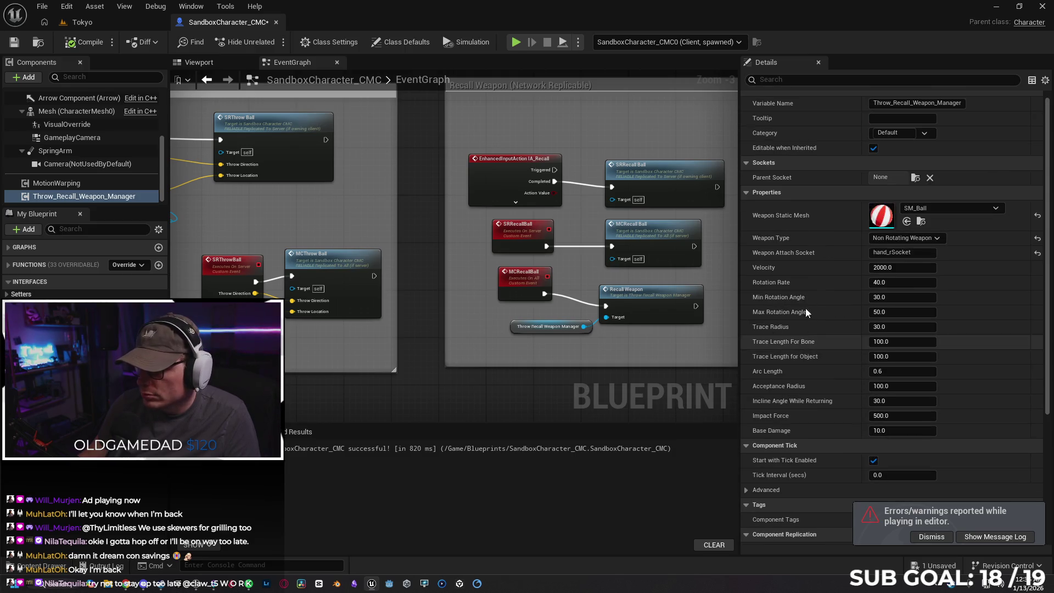
scroll(881, 221, up, 1)
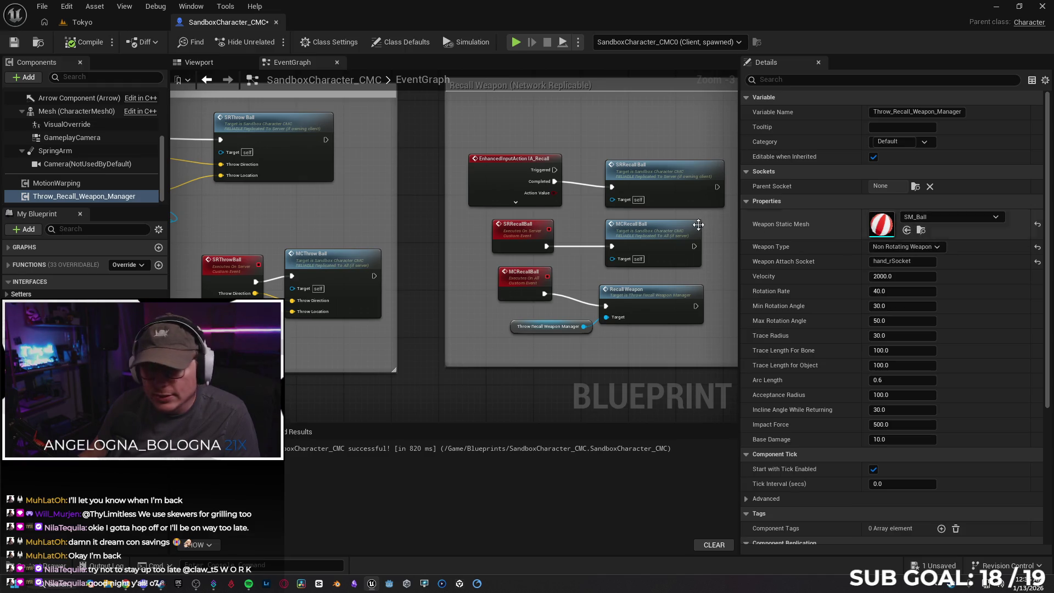
Step: Review the character mesh and Throw_Recall_Weapon_Manager component weapon settings
click(67, 113)
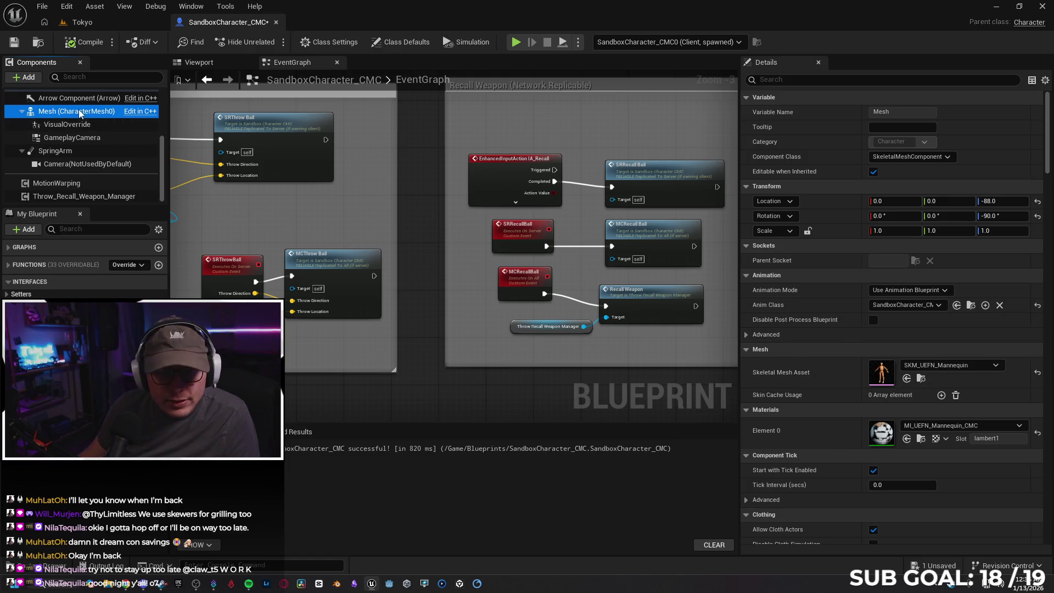
scroll(71, 159, up, 3)
scroll(72, 160, down, 3)
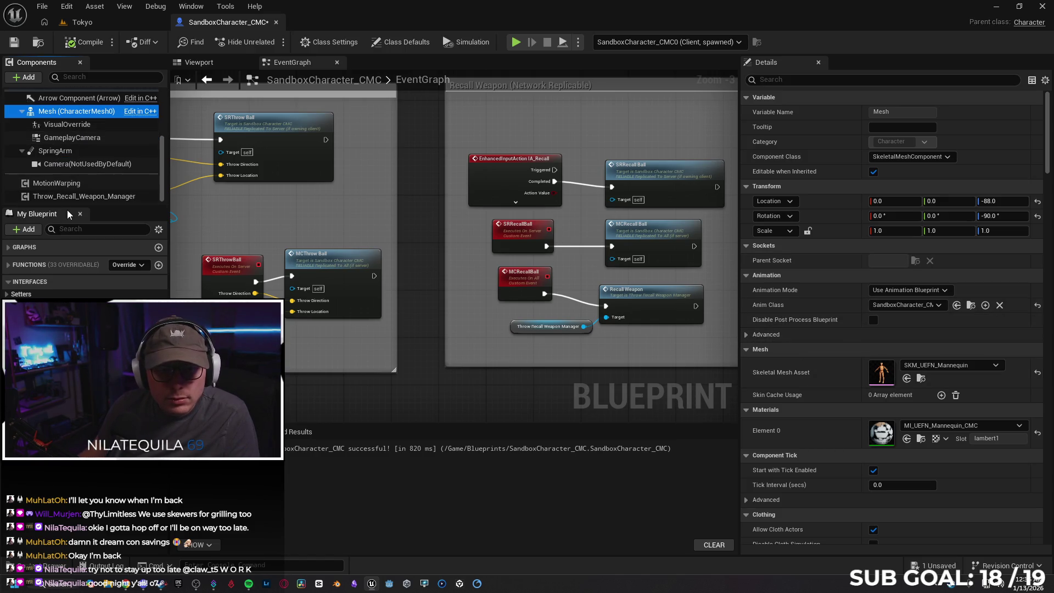
click(70, 197)
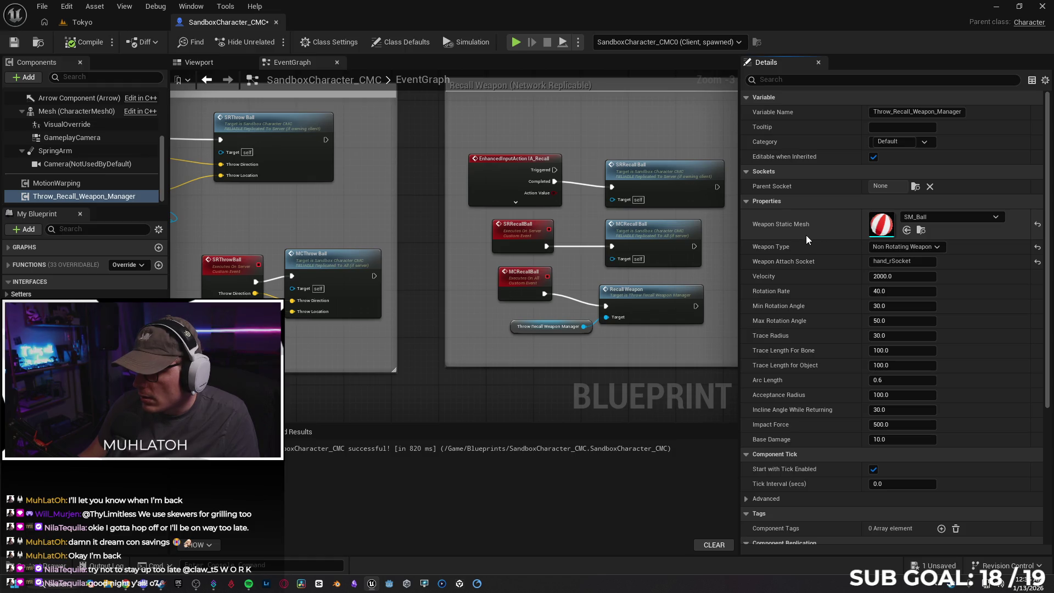
scroll(805, 235, down, 5)
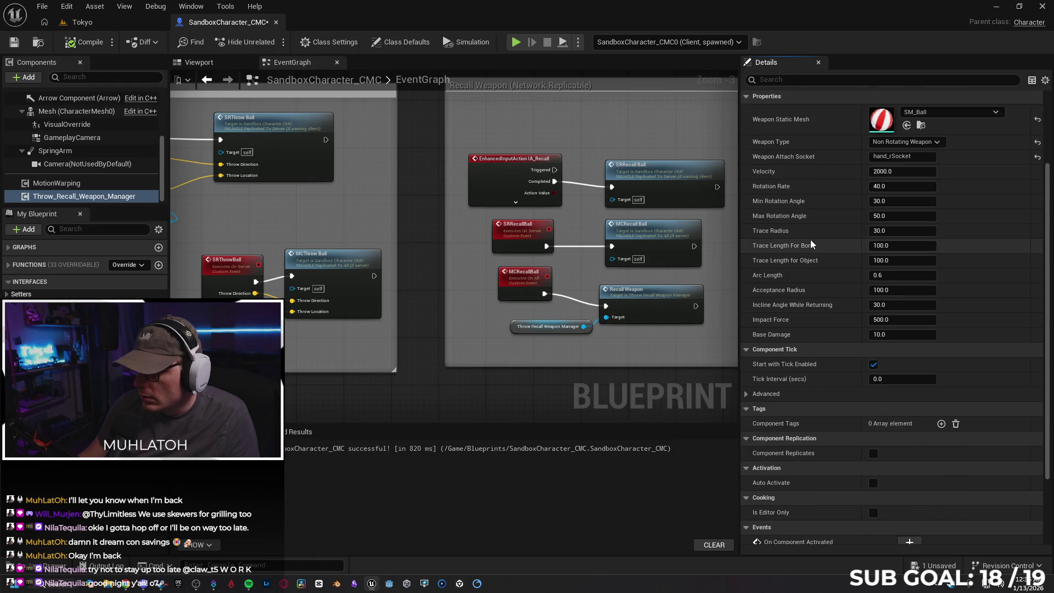
scroll(809, 241, down, 3)
scroll(805, 248, up, 8)
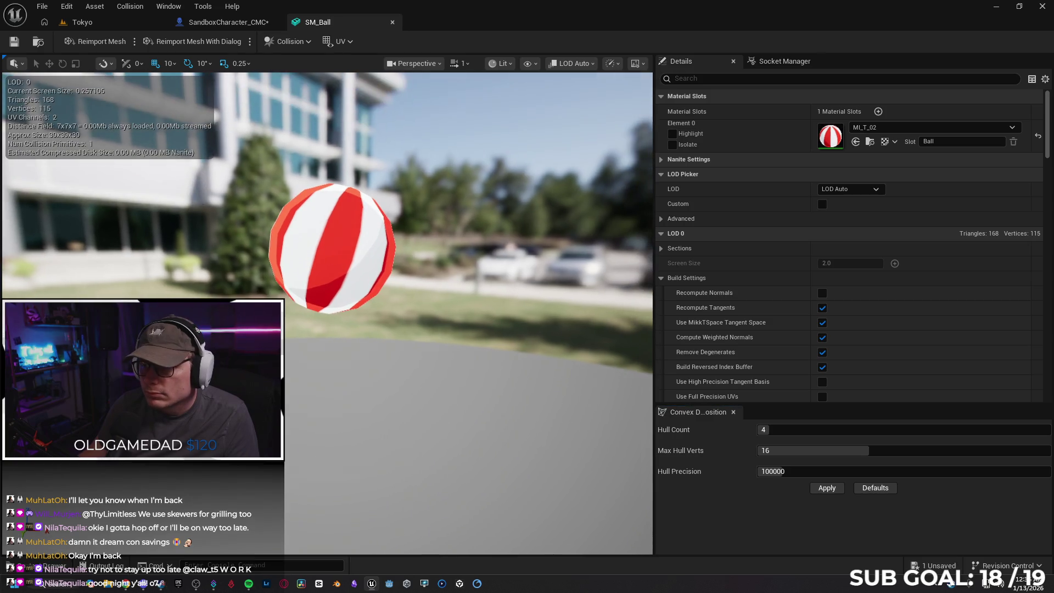
Step: Inspect SM_Ball's build, reduction, LOD, collision and Nanite settings, then return to SandboxCharacter_CMC
click(659, 278)
click(659, 291)
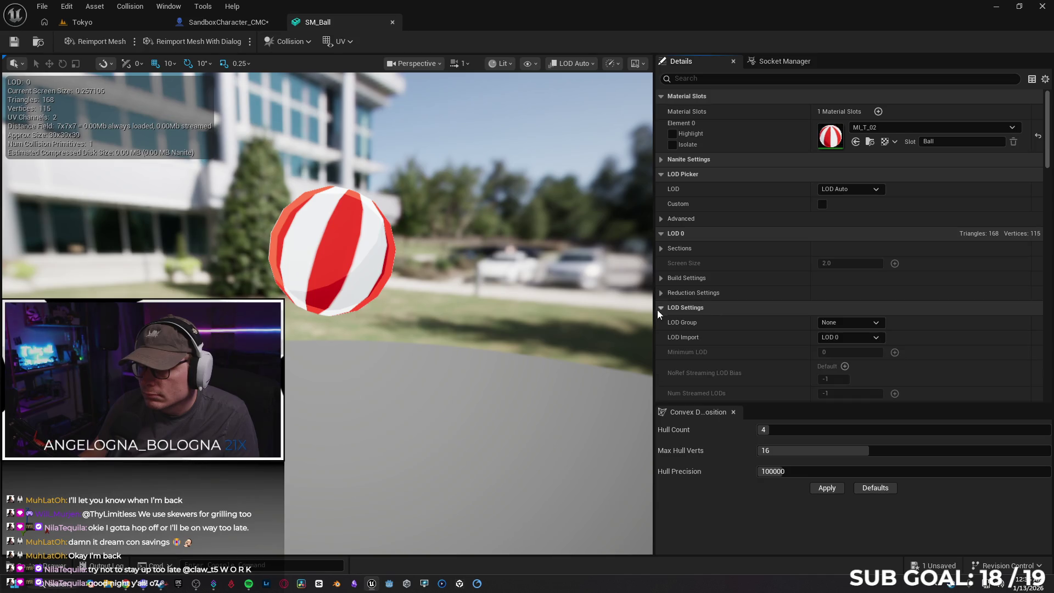
click(660, 308)
click(661, 323)
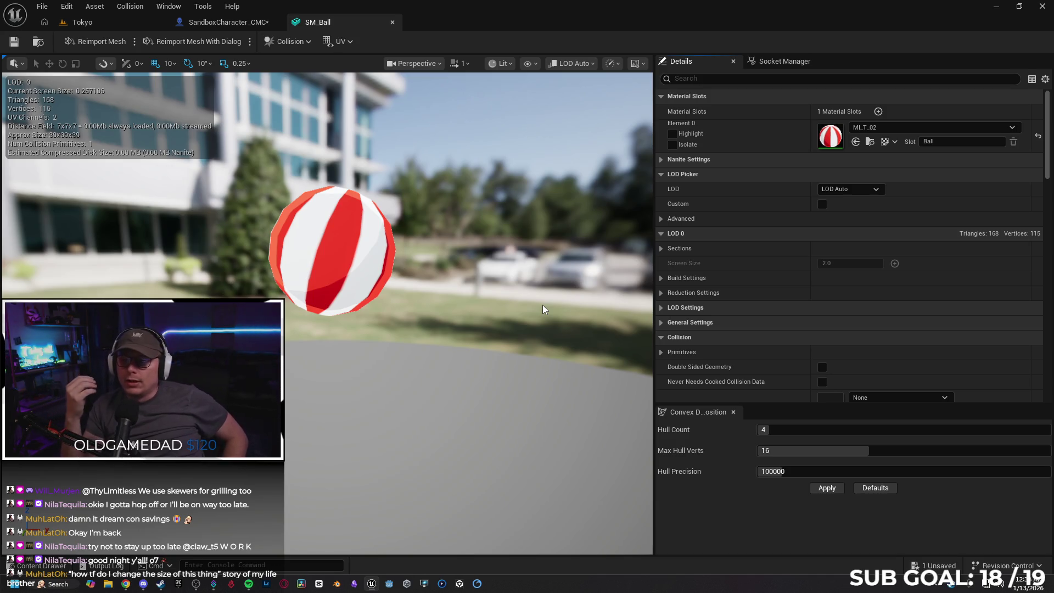
click(661, 161)
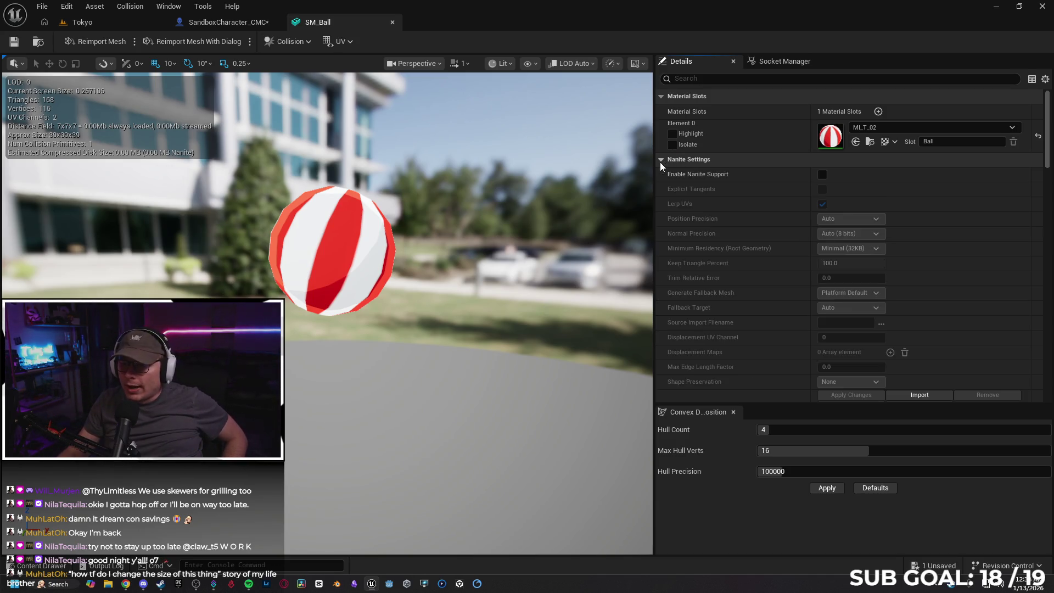
click(660, 159)
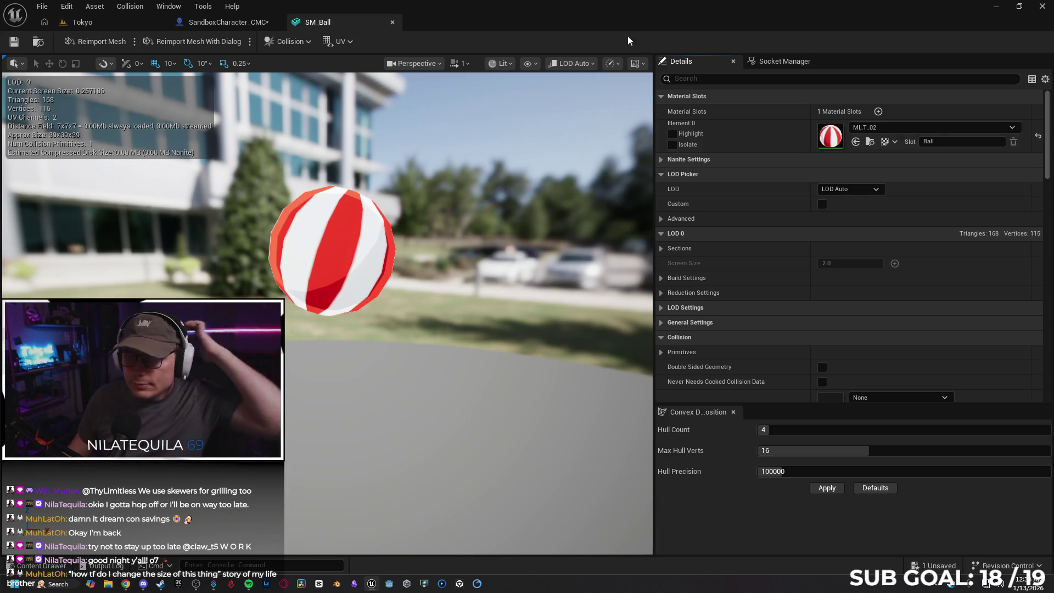
click(236, 22)
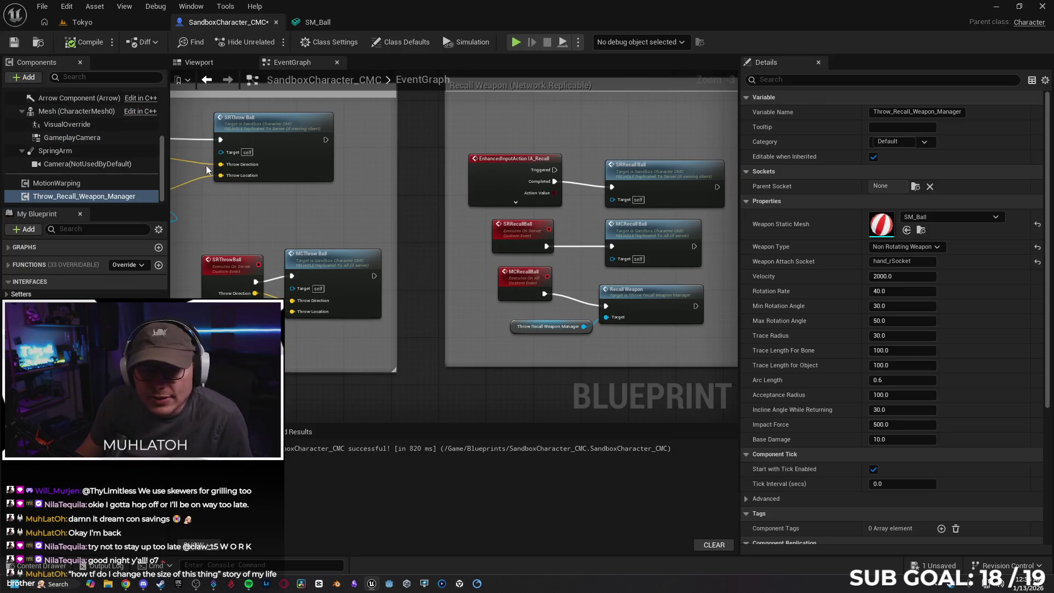
Step: Save the SandboxCharacter_CMC blueprint
key(ctrl+s)
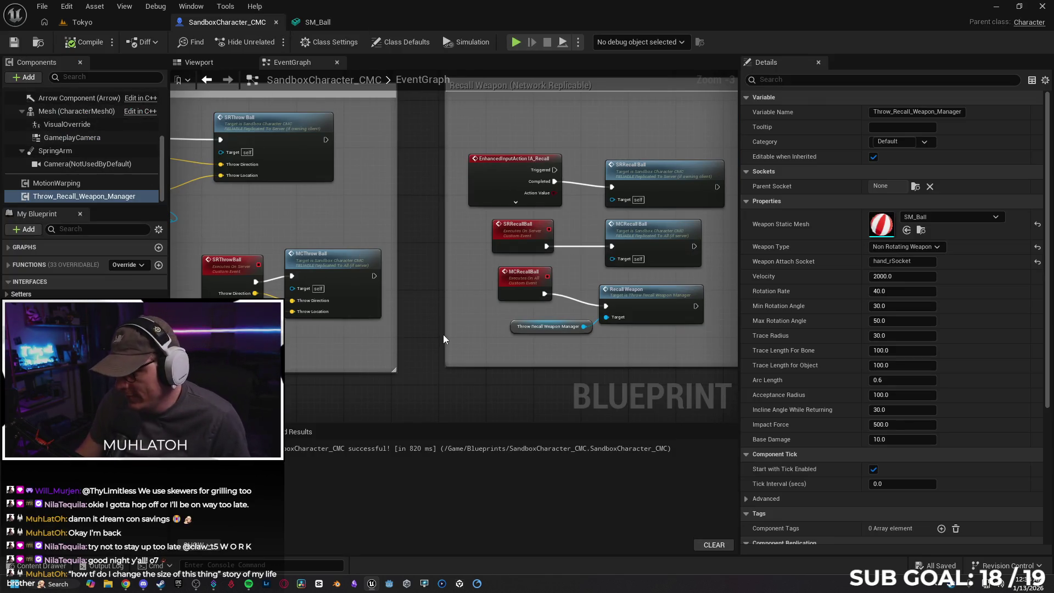
scroll(401, 363, down, 1)
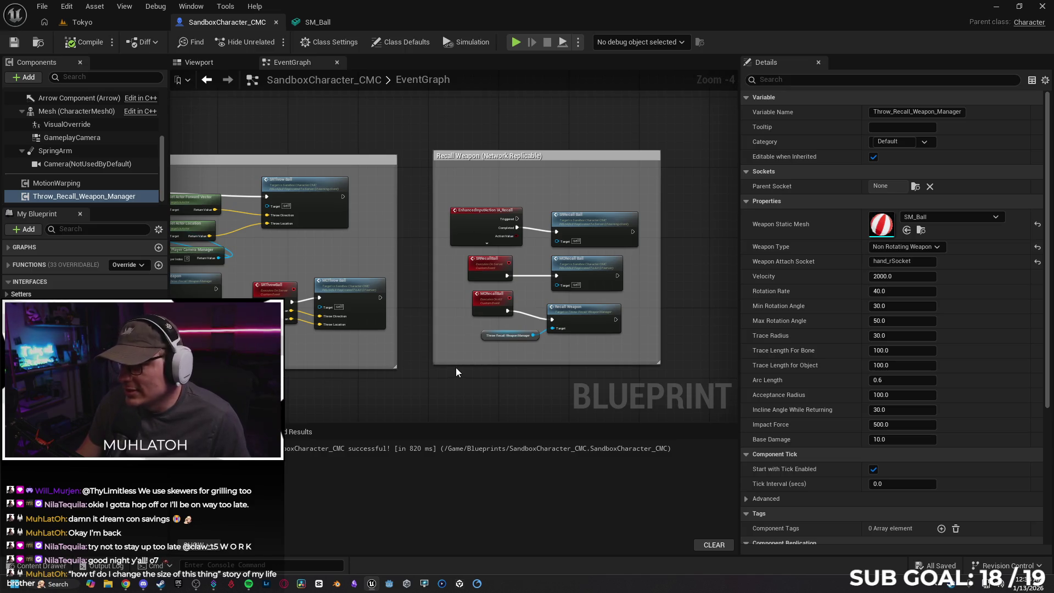
drag(1046, 192, 1044, 339)
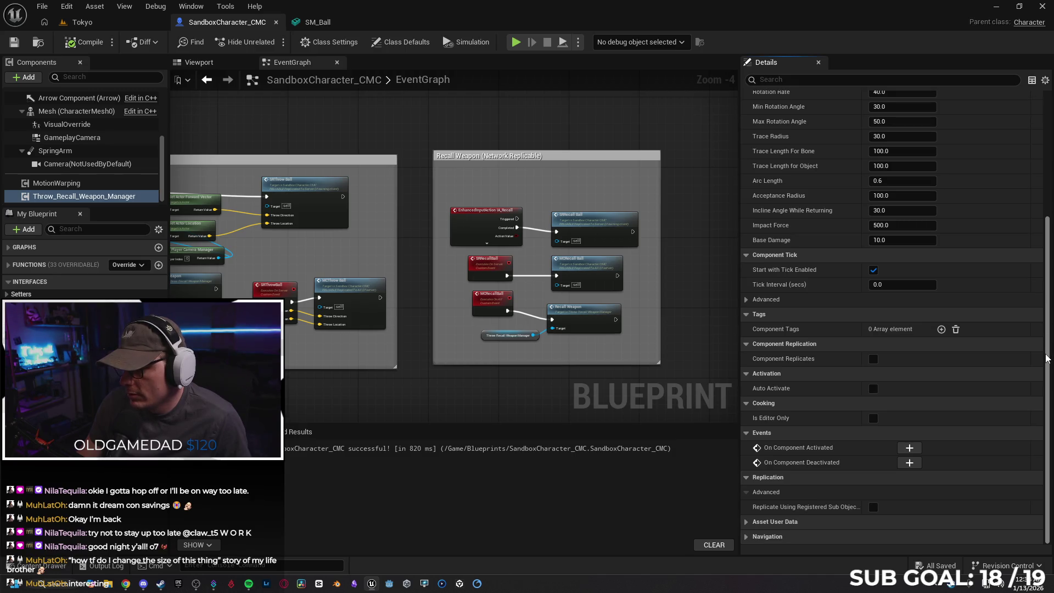
Step: Search the Content Drawer for 'sphere' and select the Sphere_0292EF24 static mesh
click(41, 566)
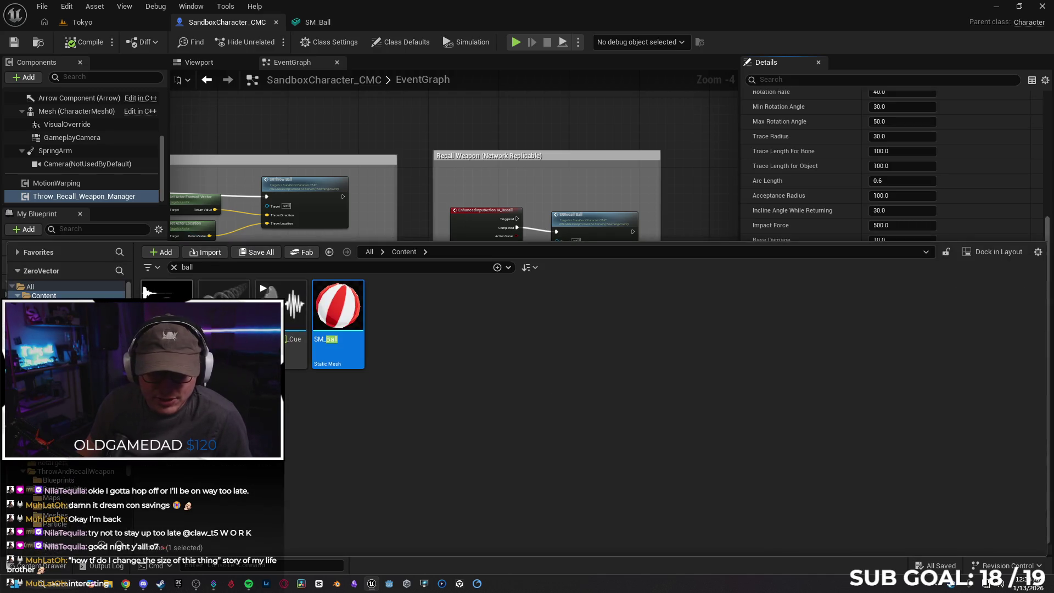
click(175, 267)
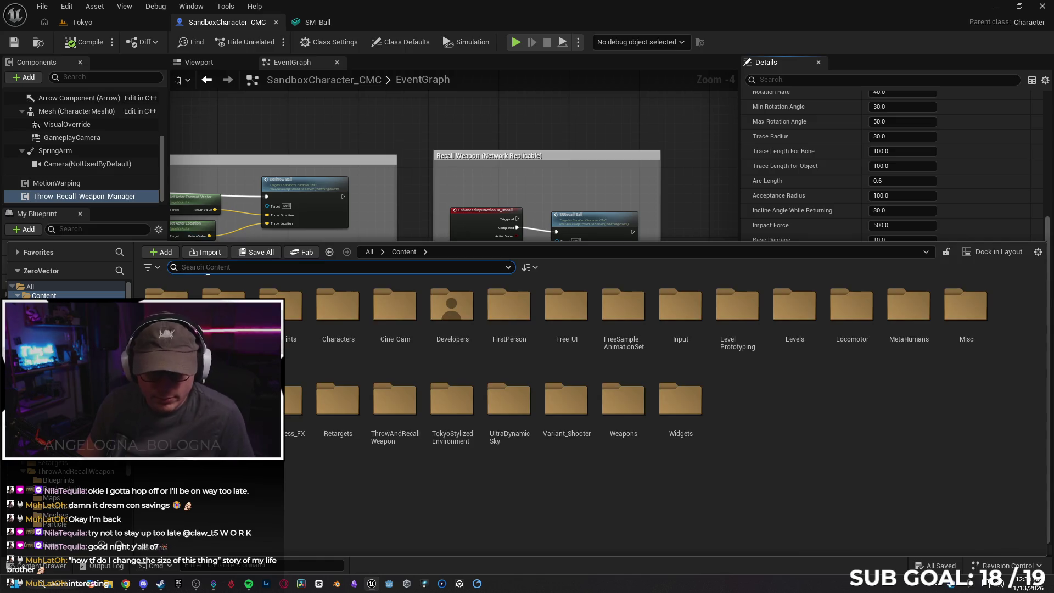
text(sphere)
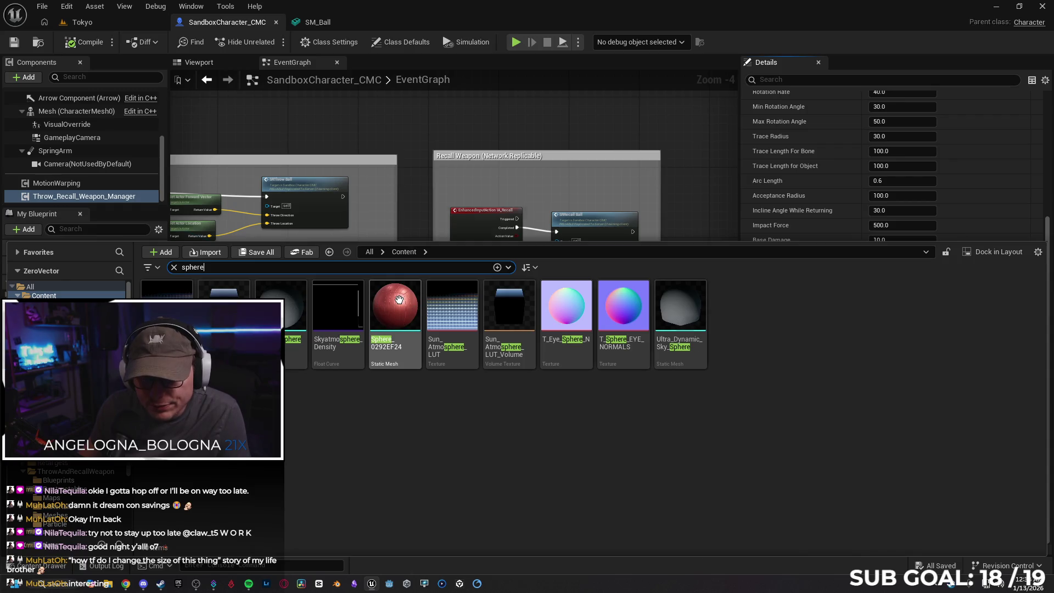
click(395, 305)
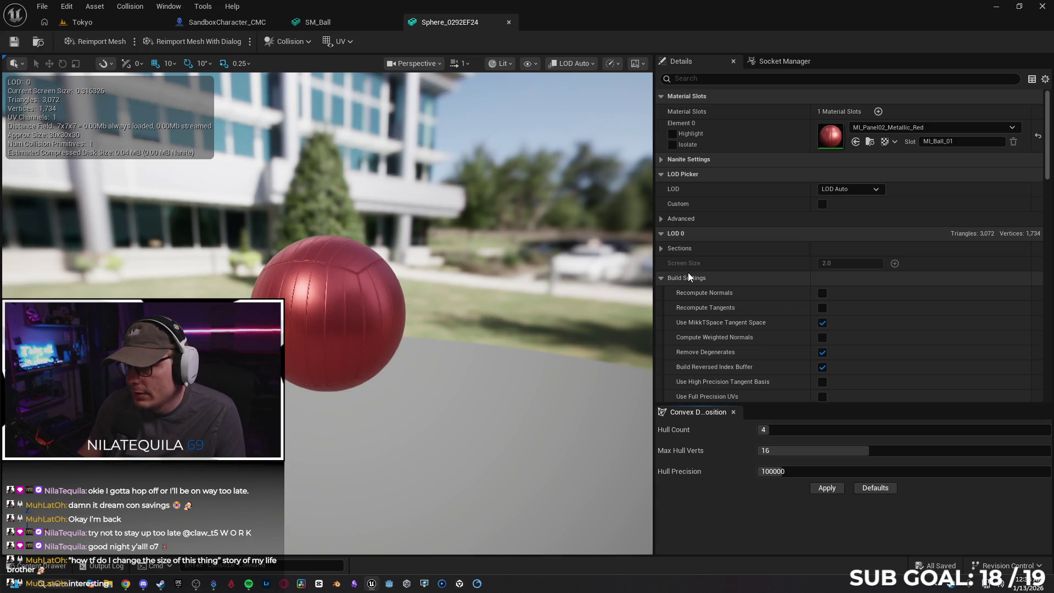
Step: Reopen Sphere_0292EF24 in the Static Mesh Editor and expose its reduction settings
click(509, 22)
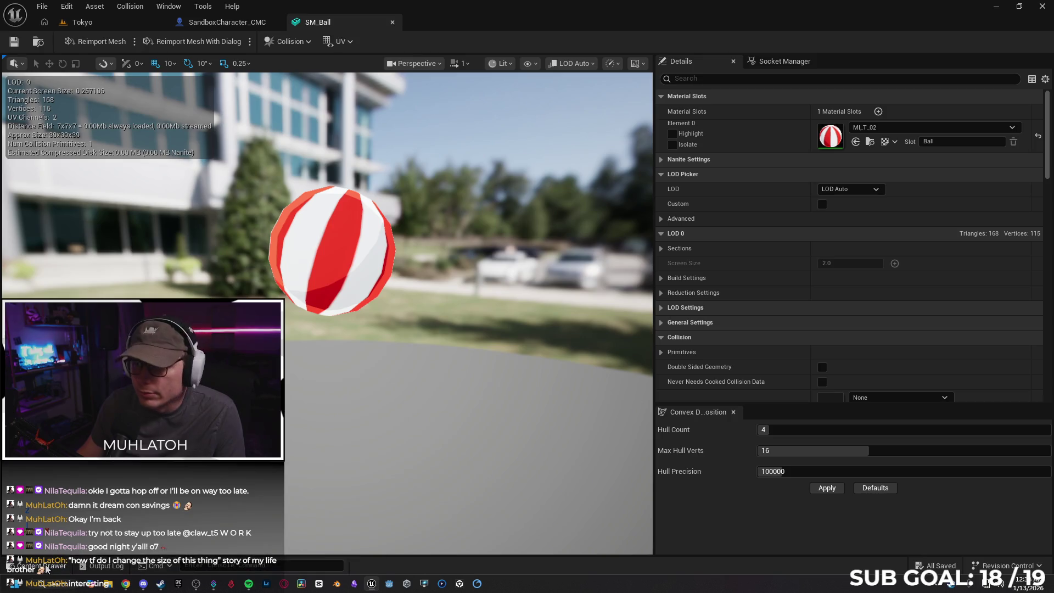
click(47, 568)
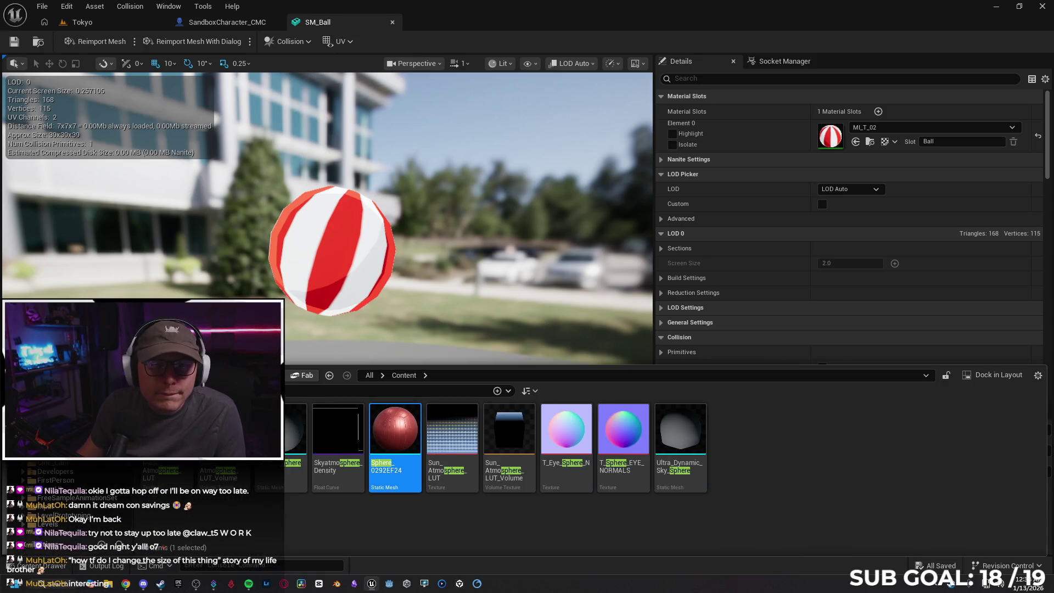
double_click(394, 431)
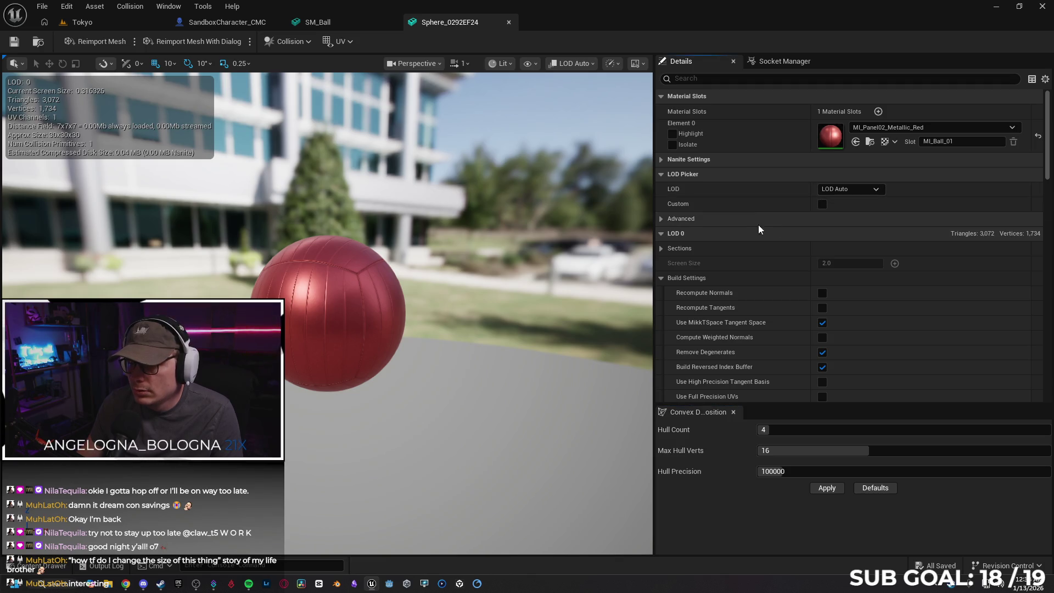
scroll(677, 236, down, 4)
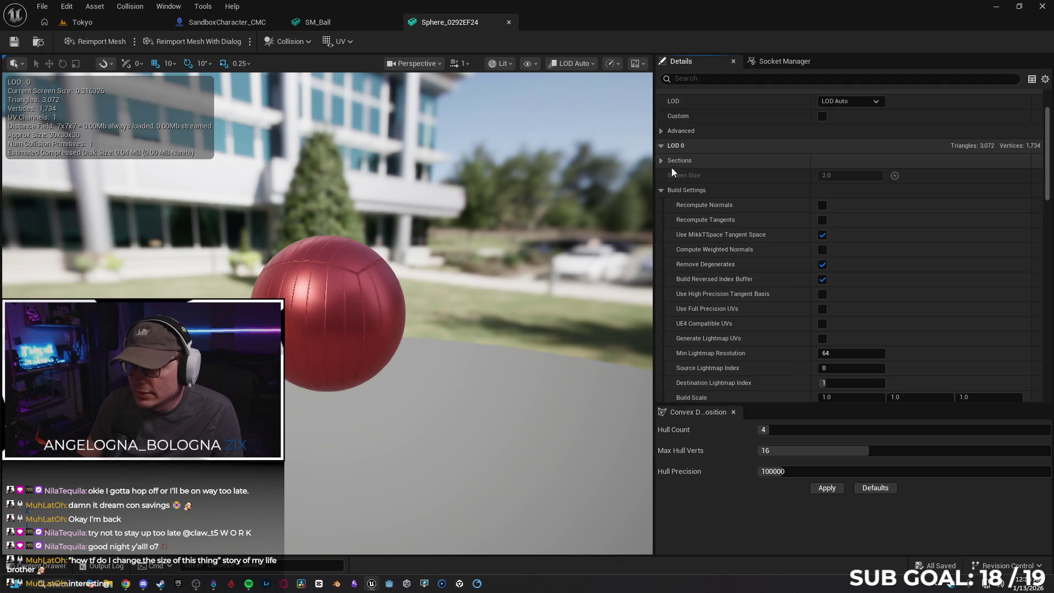
click(660, 190)
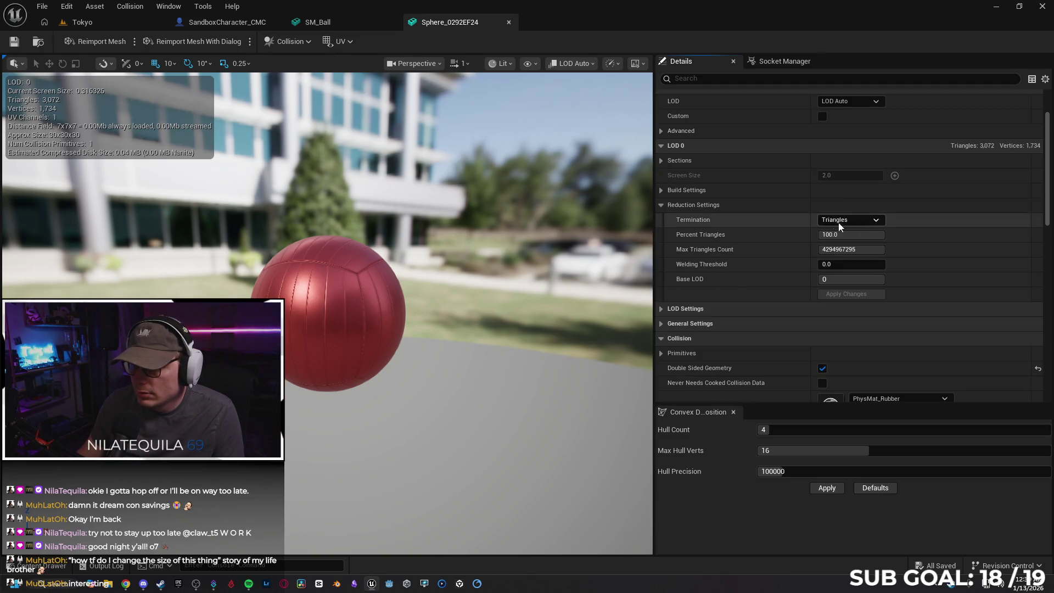
Step: Apply Max Triangles Count 256, then 528, save the sphere mesh and close its editor
click(856, 249)
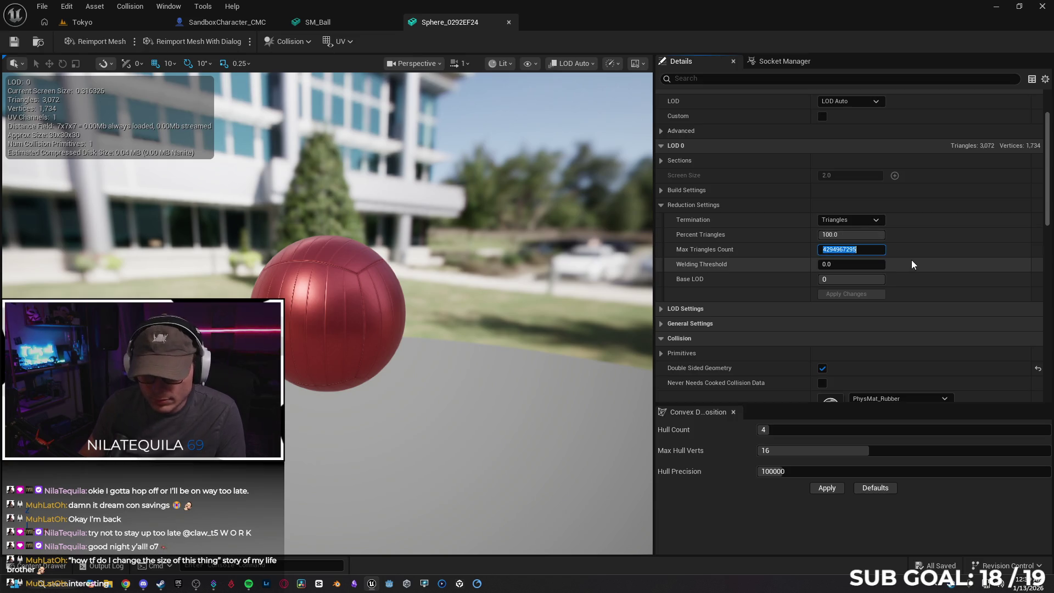
text(256)
key(Return)
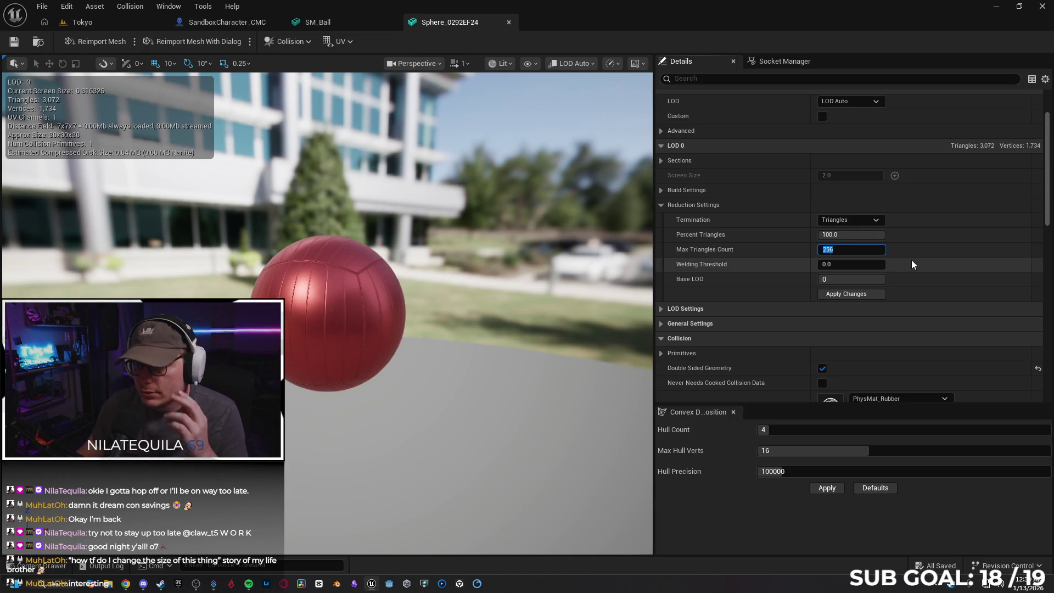
click(864, 294)
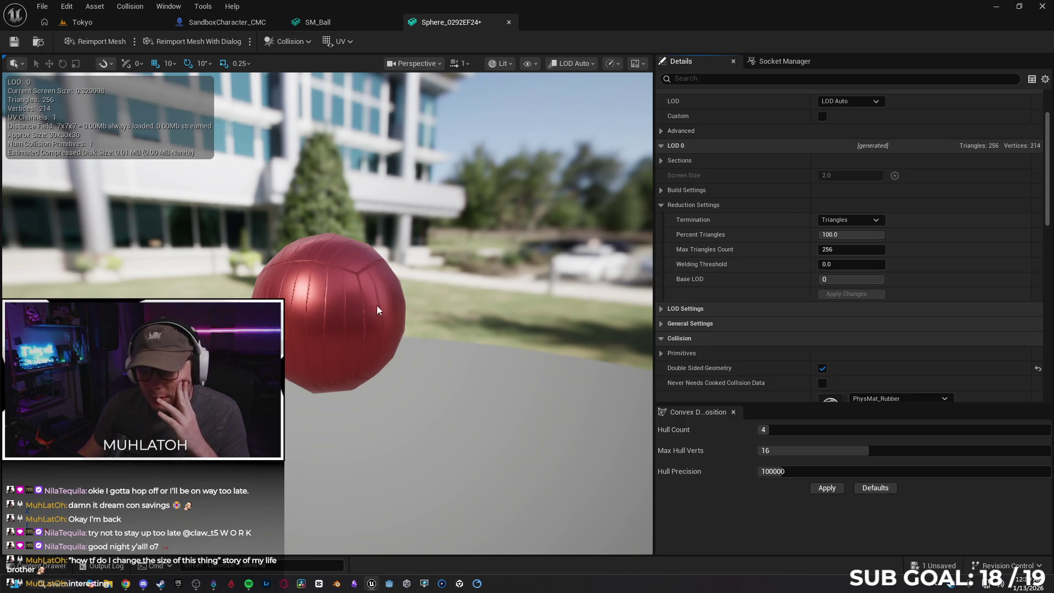
click(830, 249)
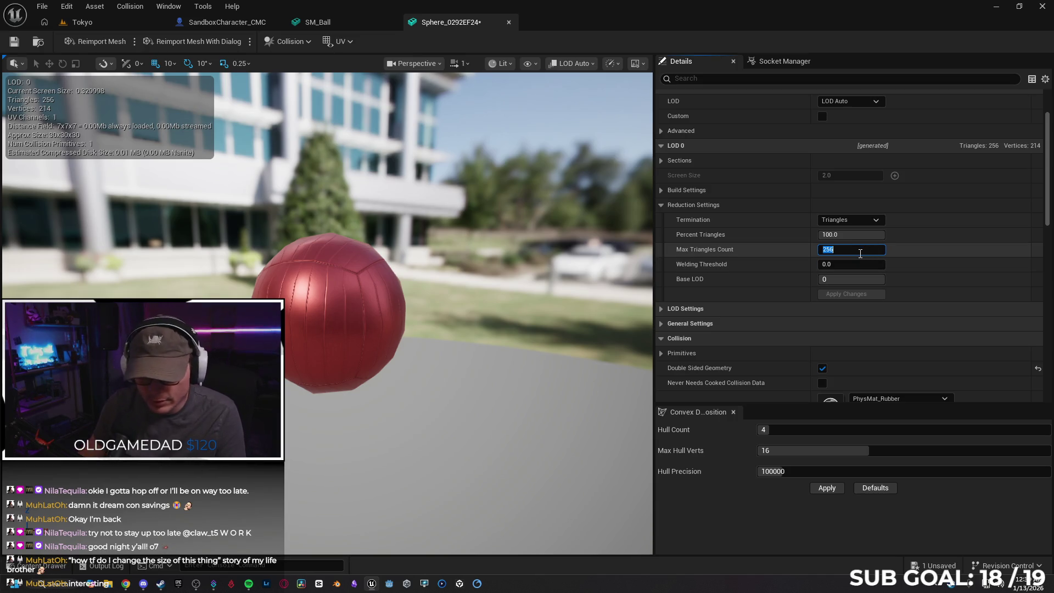
text(528)
key(Return)
click(854, 294)
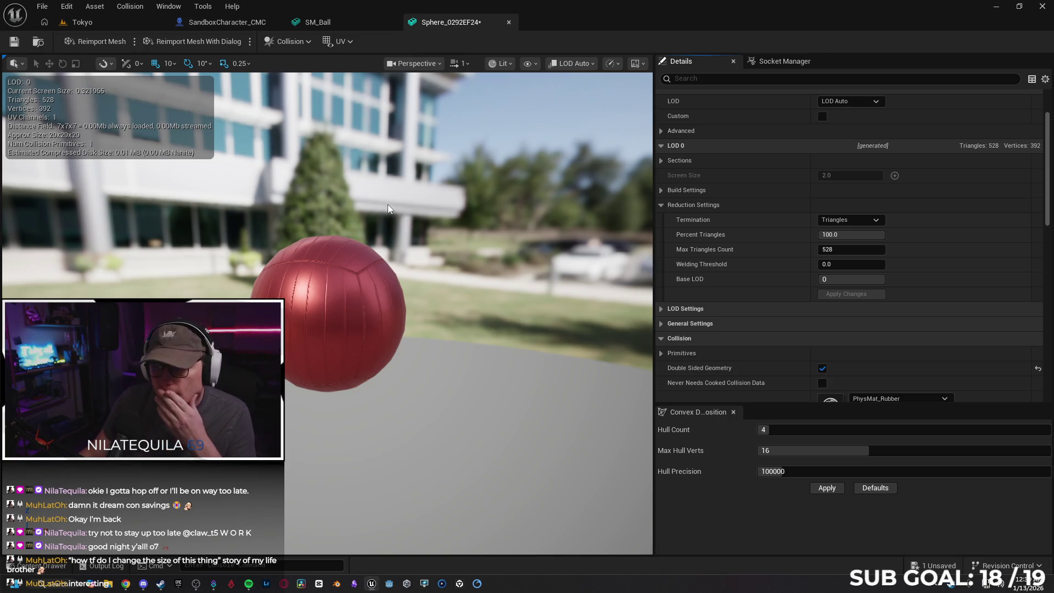
click(14, 41)
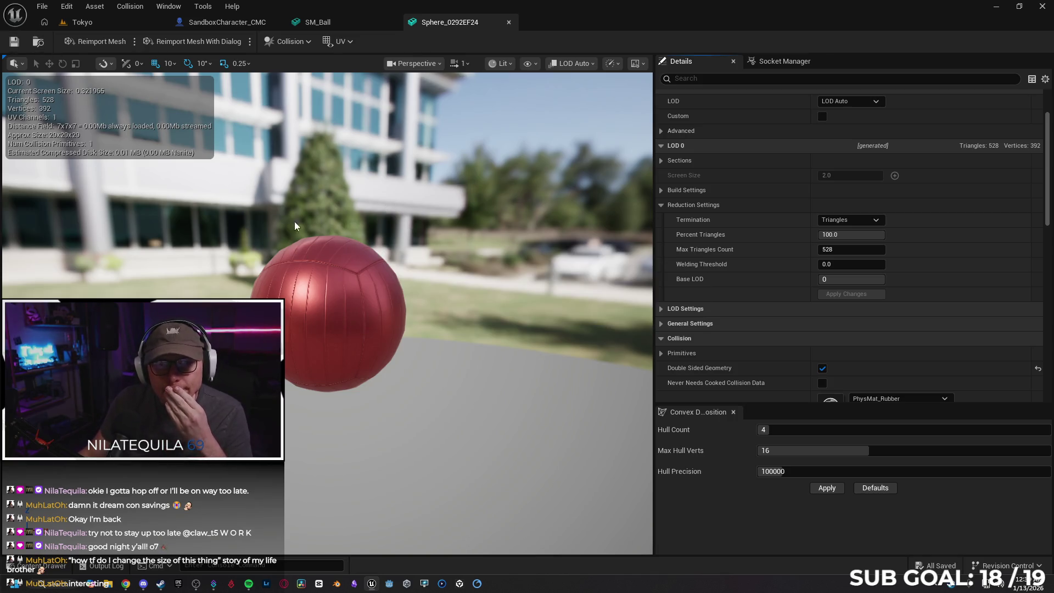
click(508, 23)
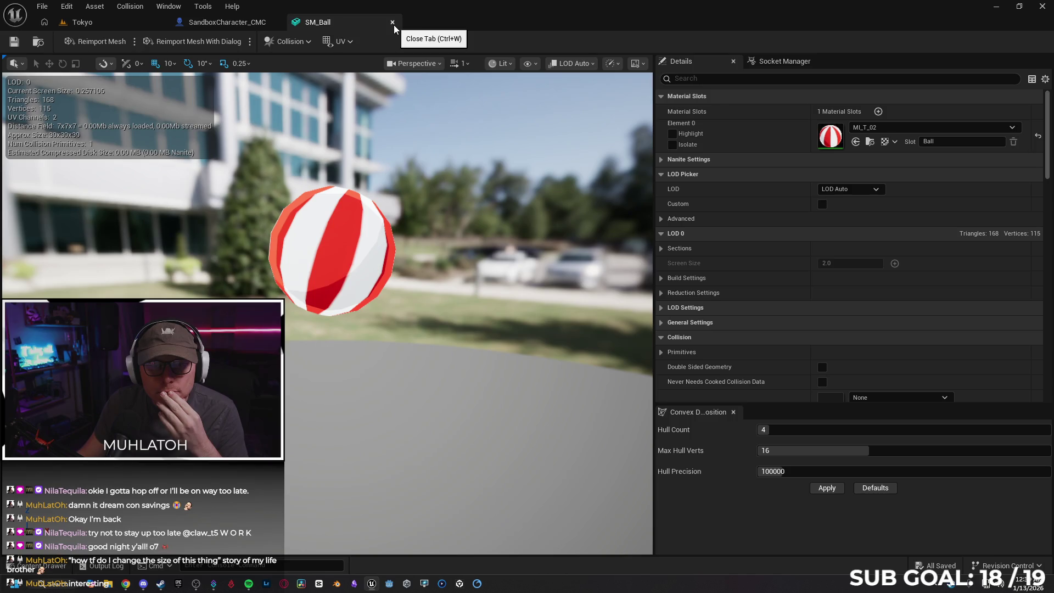
Step: Set the weapon manager's Weapon Static Mesh to Sphere_0292EF24, compile, and start a play test
click(393, 22)
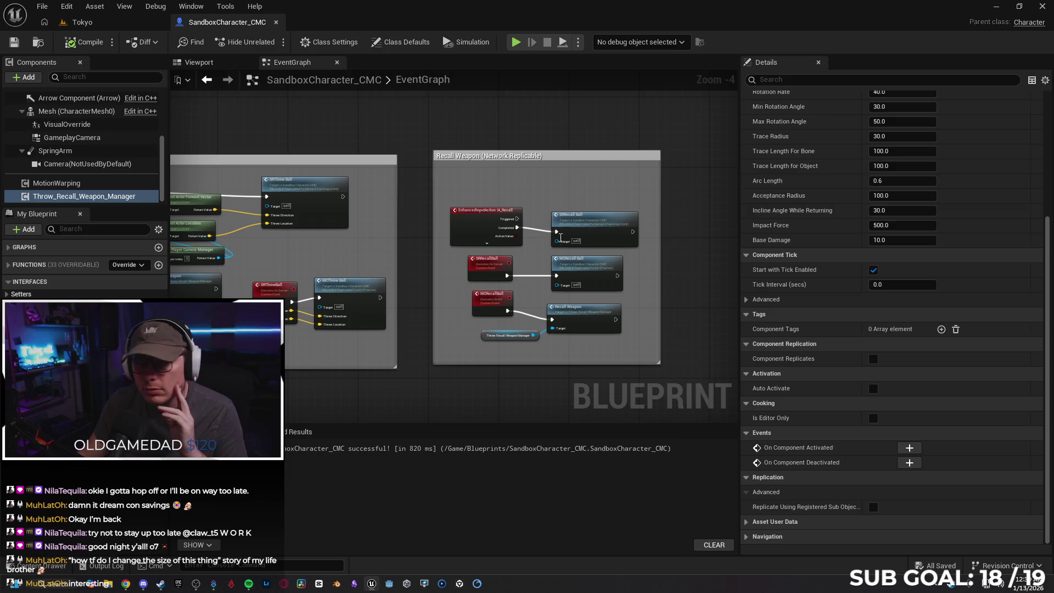
scroll(1046, 209, up, 3)
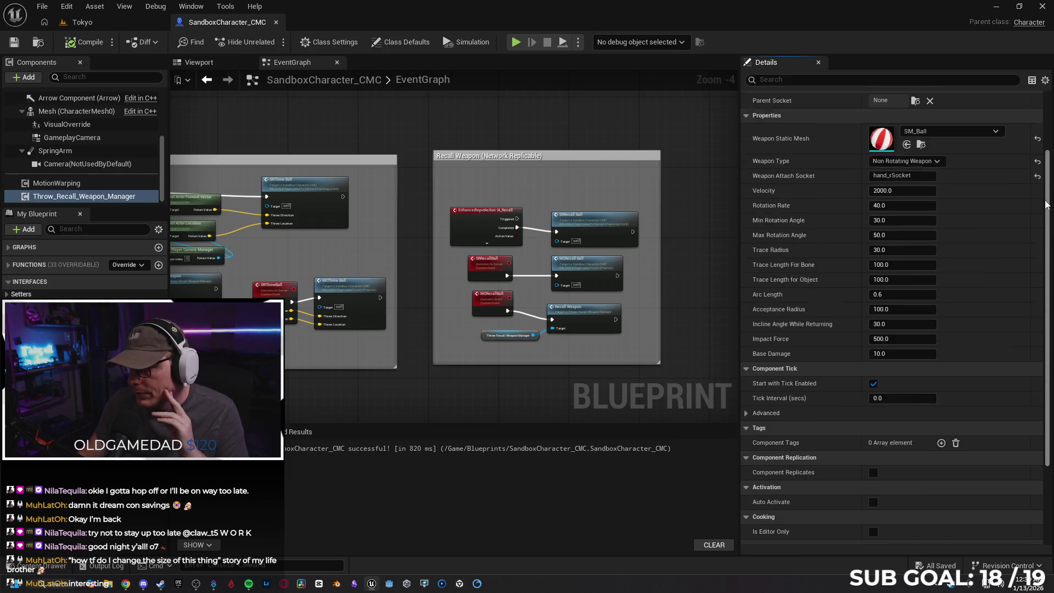
scroll(1046, 208, up, 2)
click(948, 197)
text(sp)
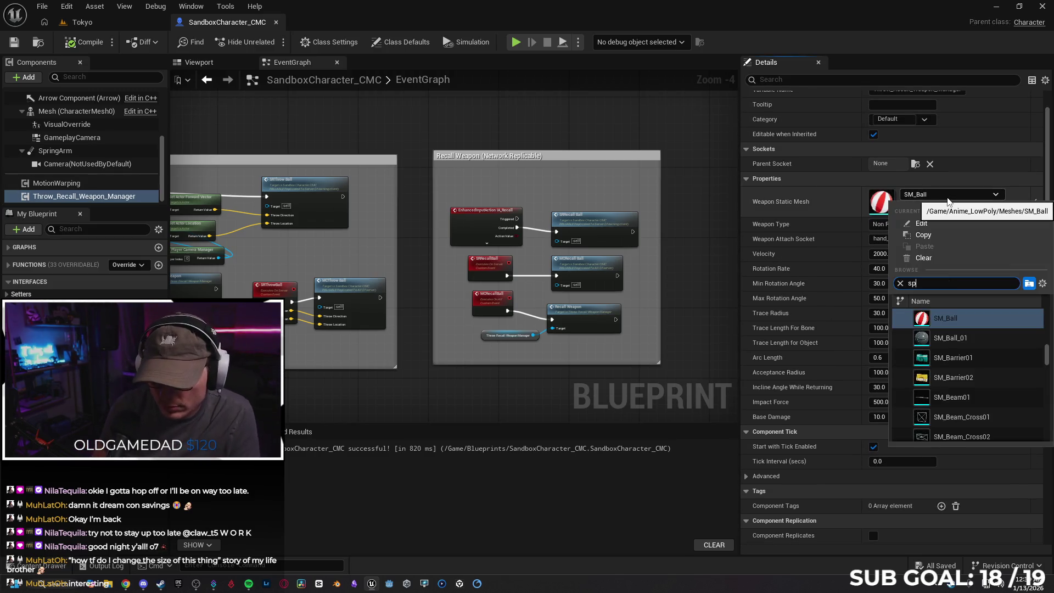
text(here)
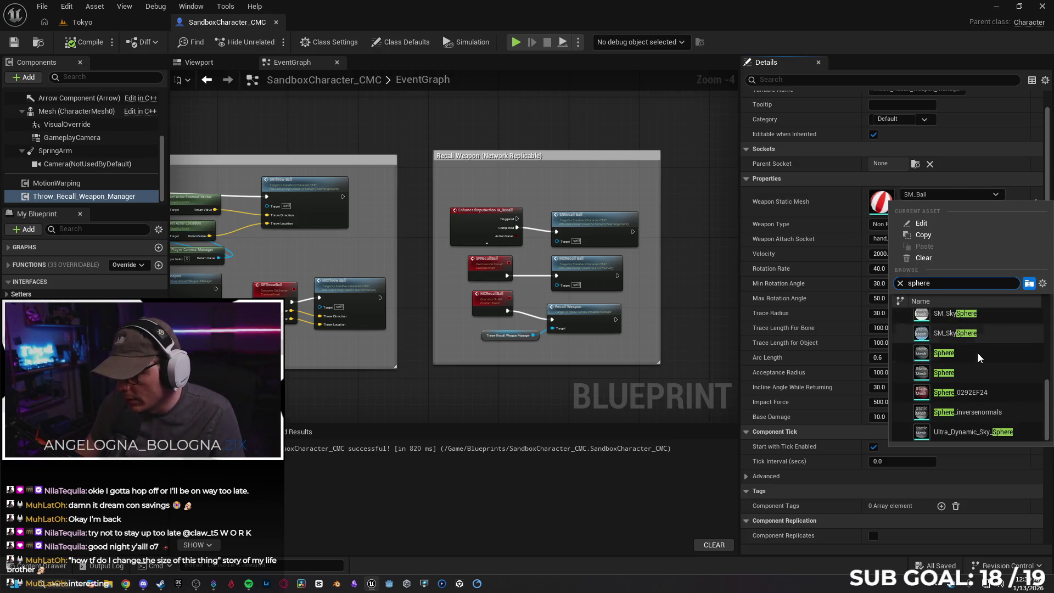
click(961, 391)
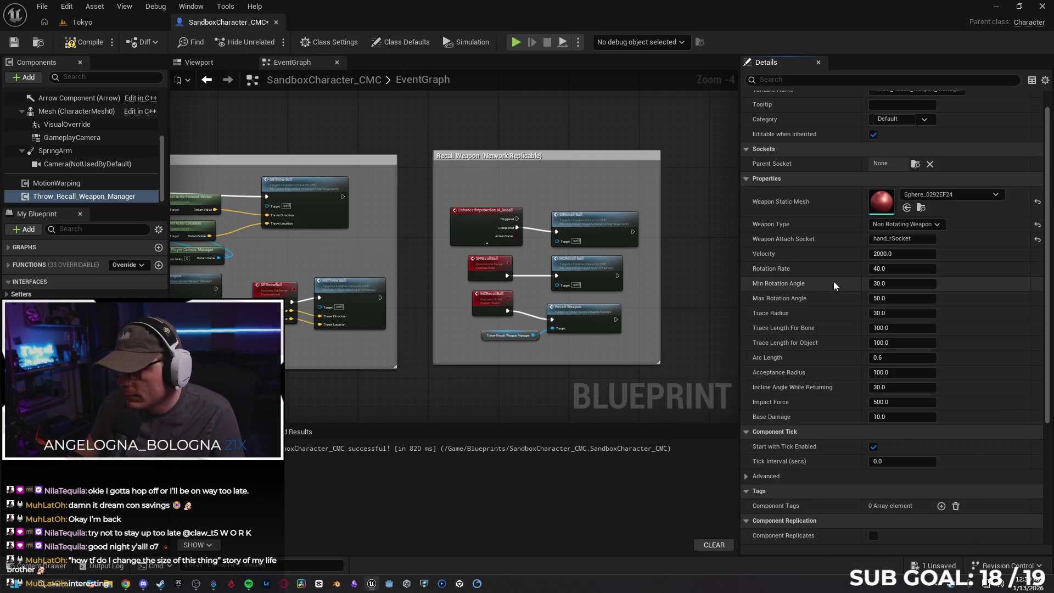
click(86, 44)
key(alt+p)
Step: Run the character back and forth along the street with WASD
key(w)
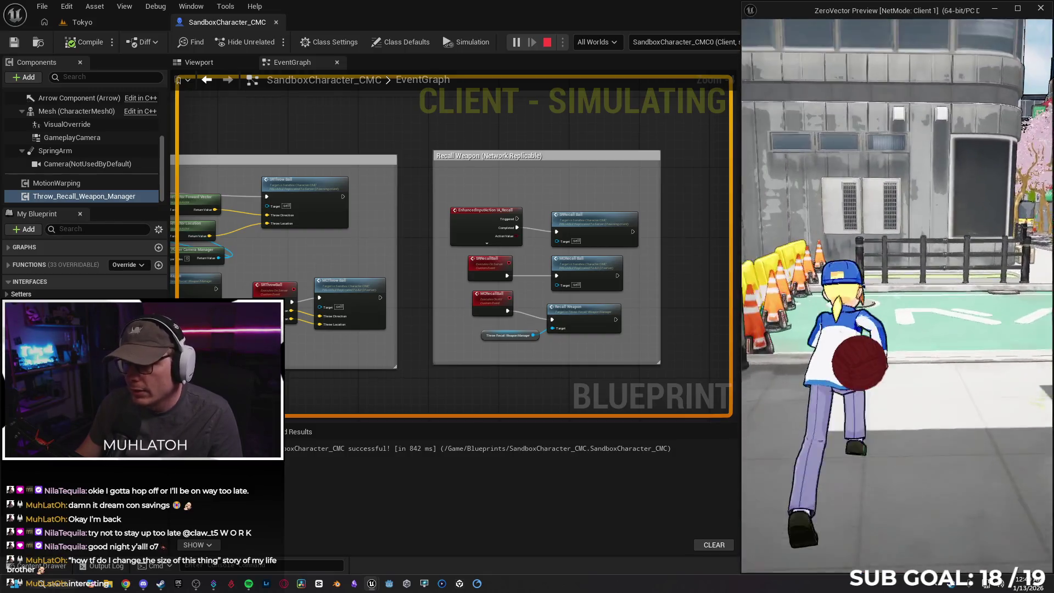
key(s)
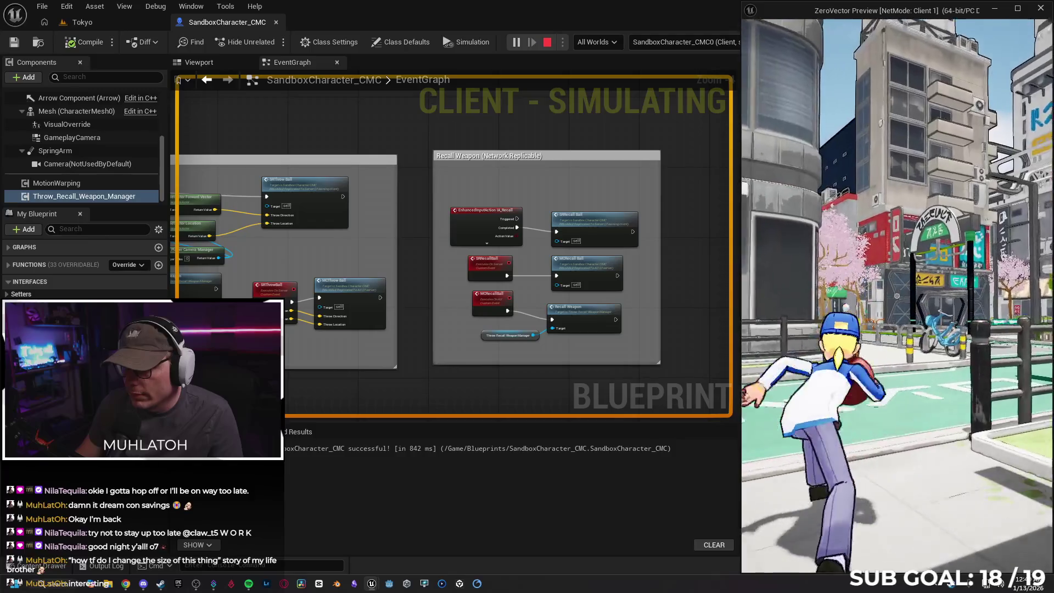
key(w)
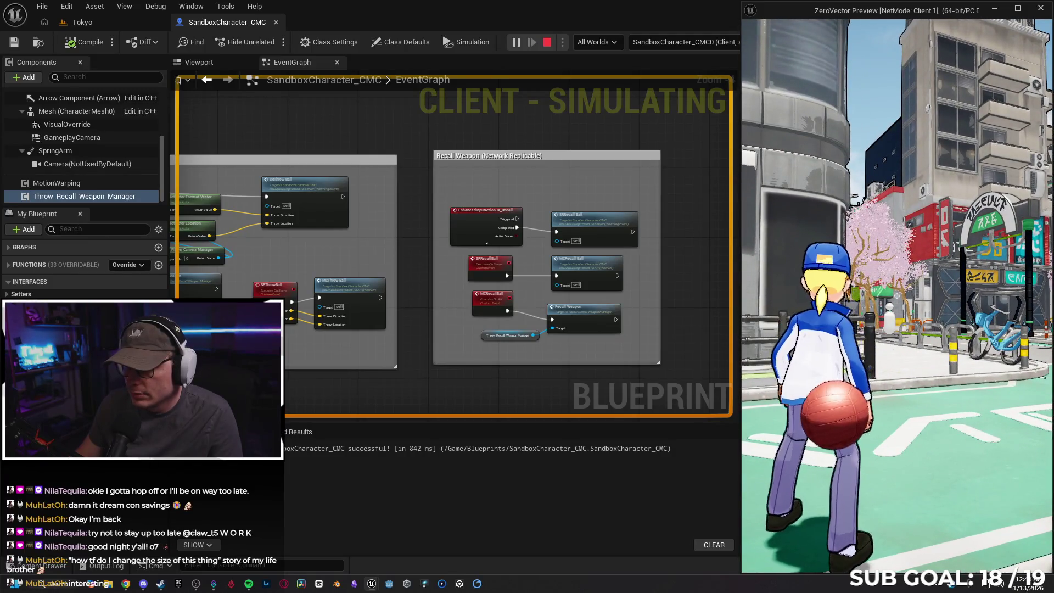
key(d)
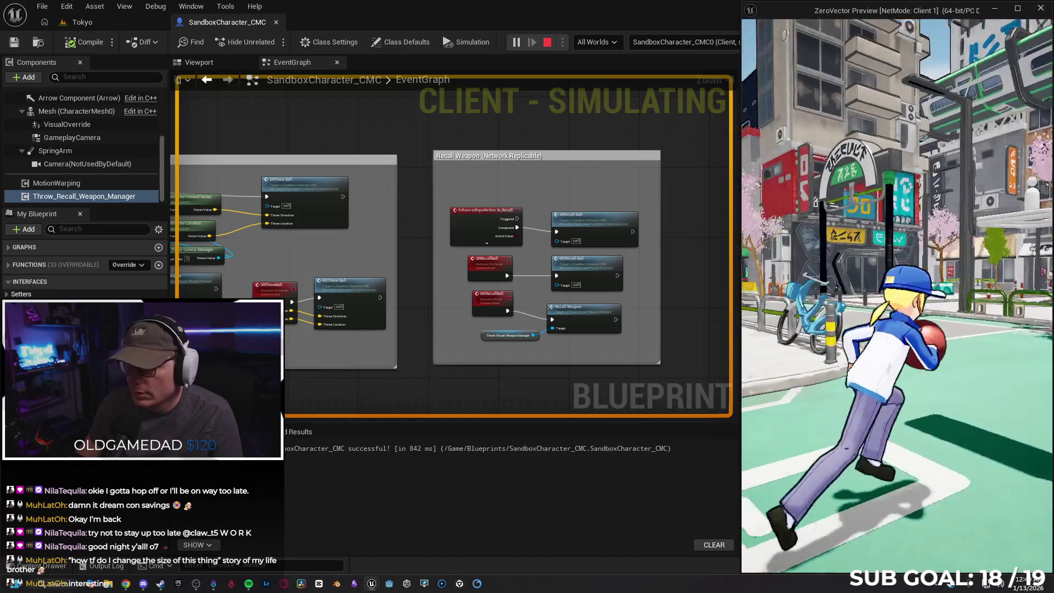
key(a)
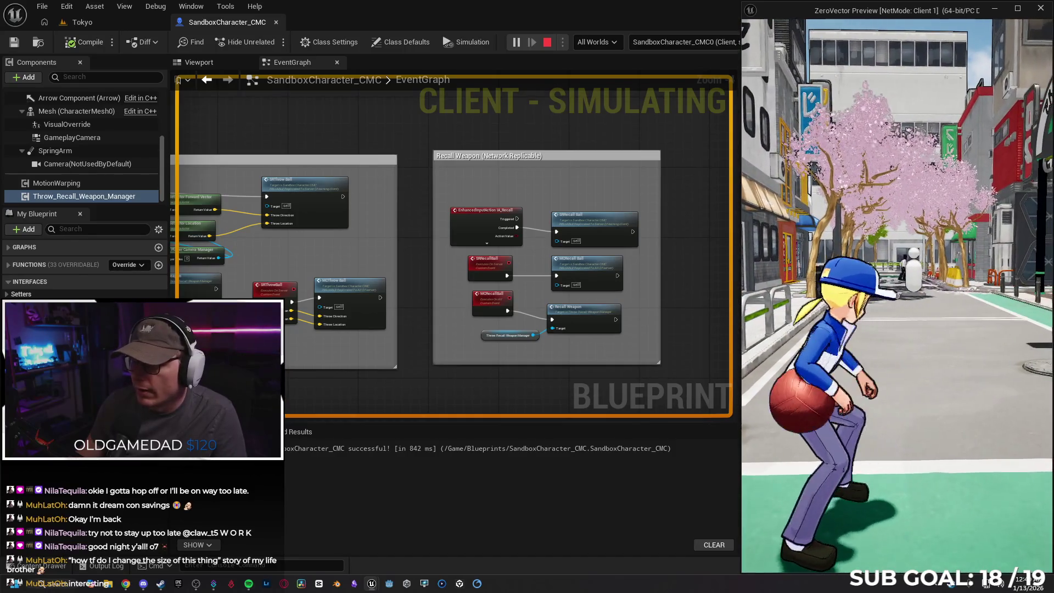
key(w)
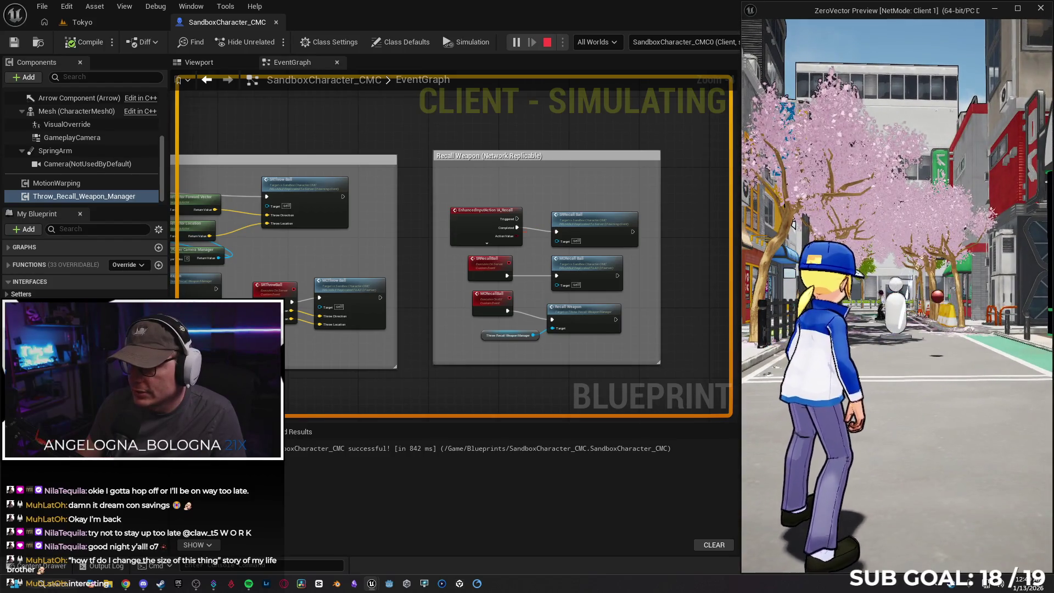
Step: Throw and recall the red ball with R, then stop the play session
key(r)
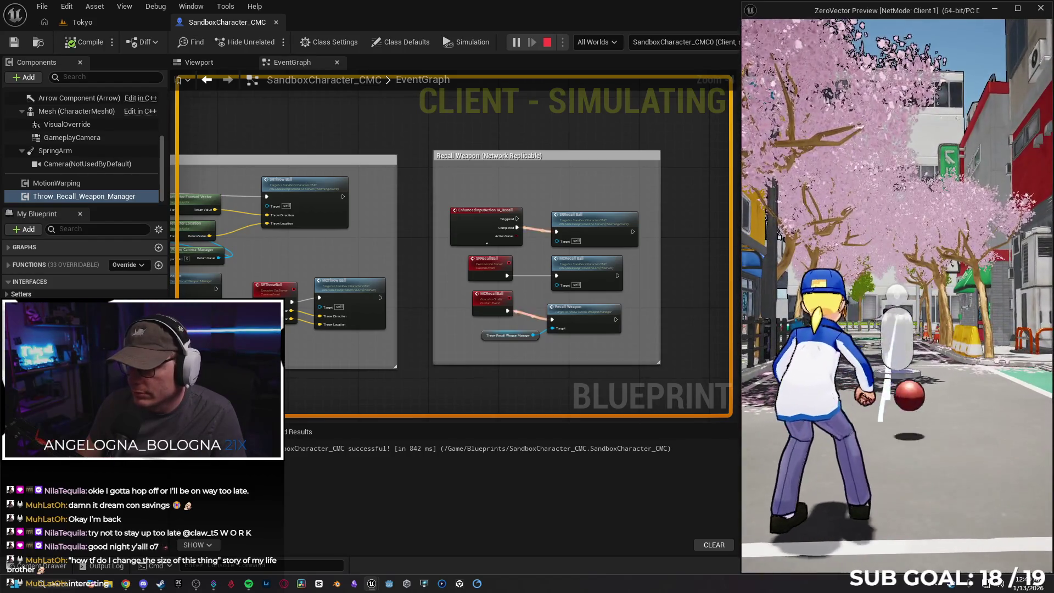
key(s)
key(w)
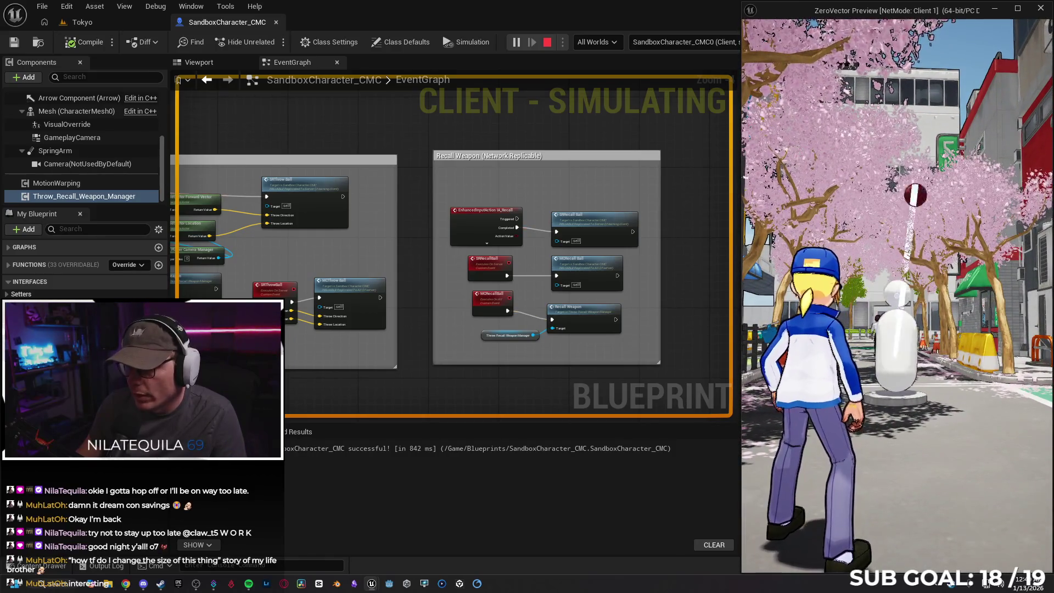
key(r)
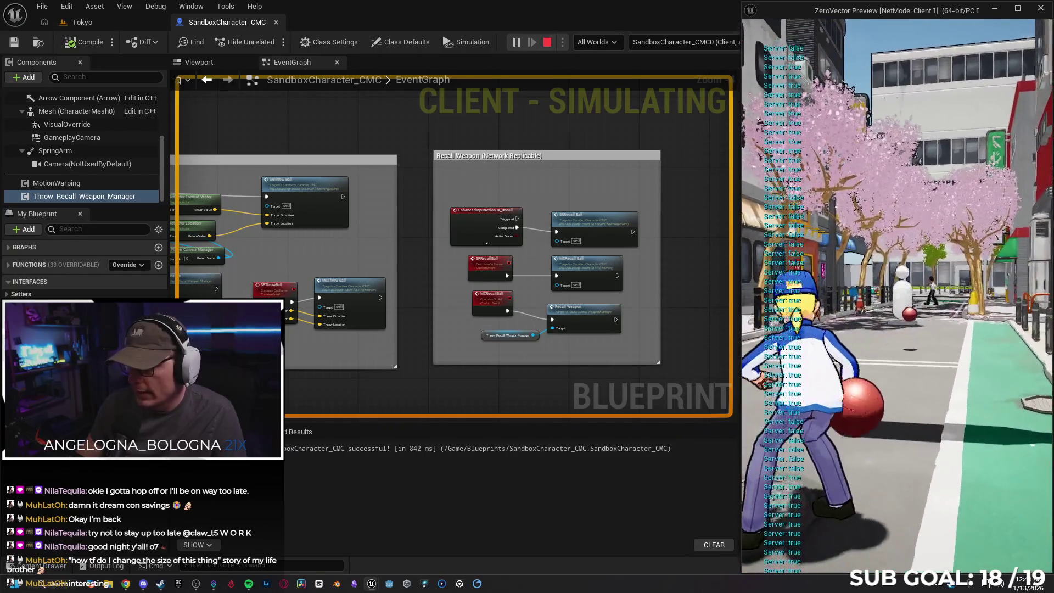
key(w)
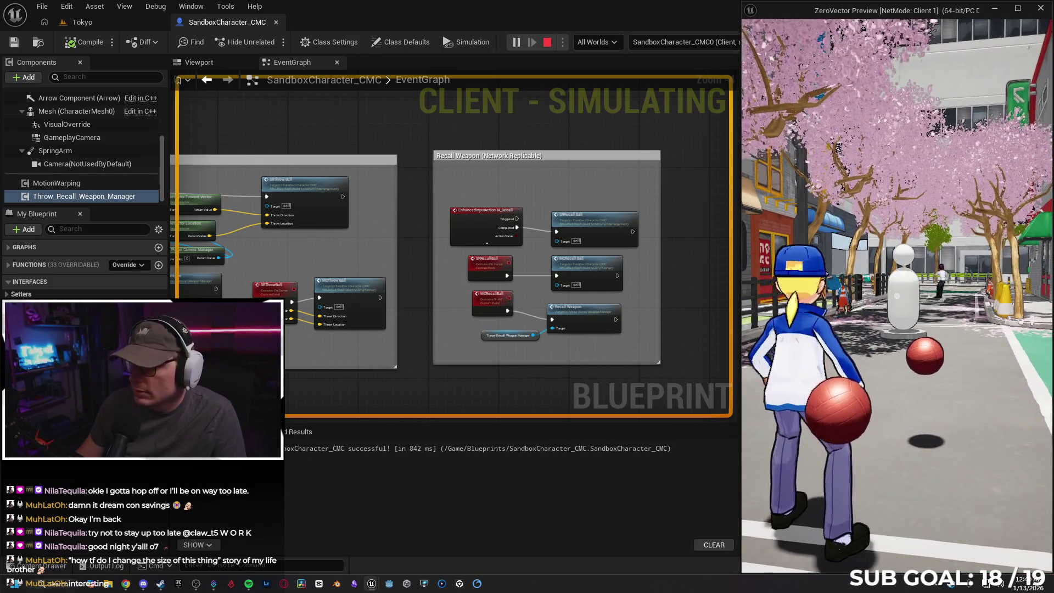
key(r)
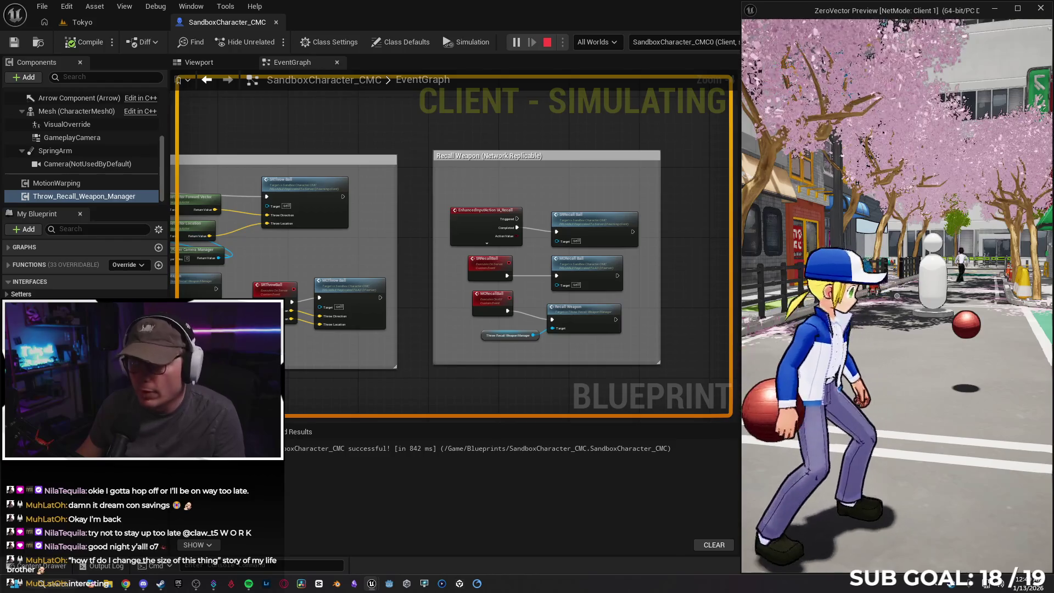
key(alt+Tab)
key(Escape)
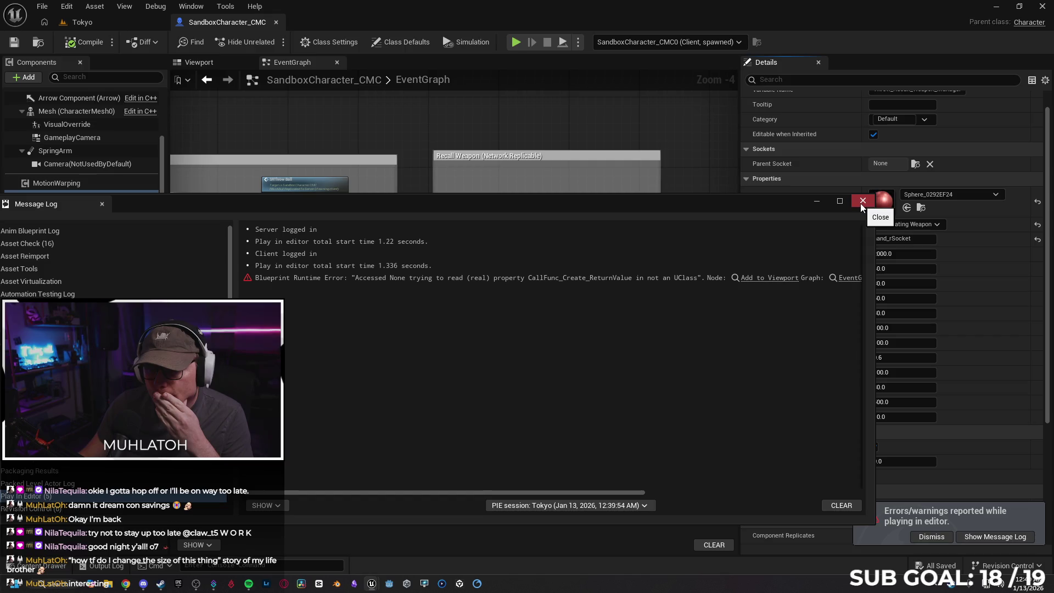
Step: Read the full Accessed None error line in the Message Log, then close it
drag(561, 487, 769, 490)
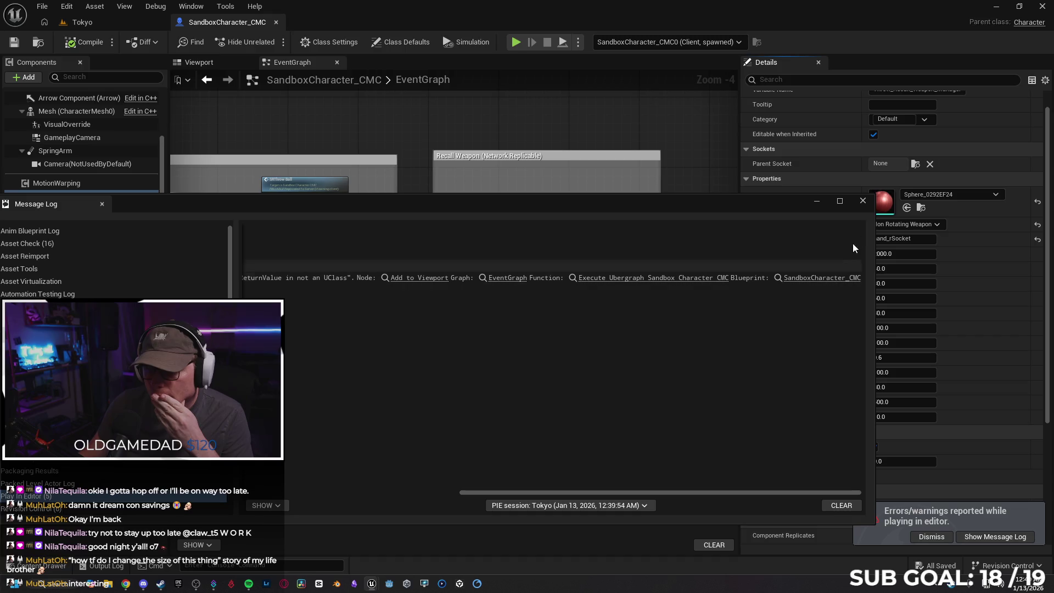
click(862, 200)
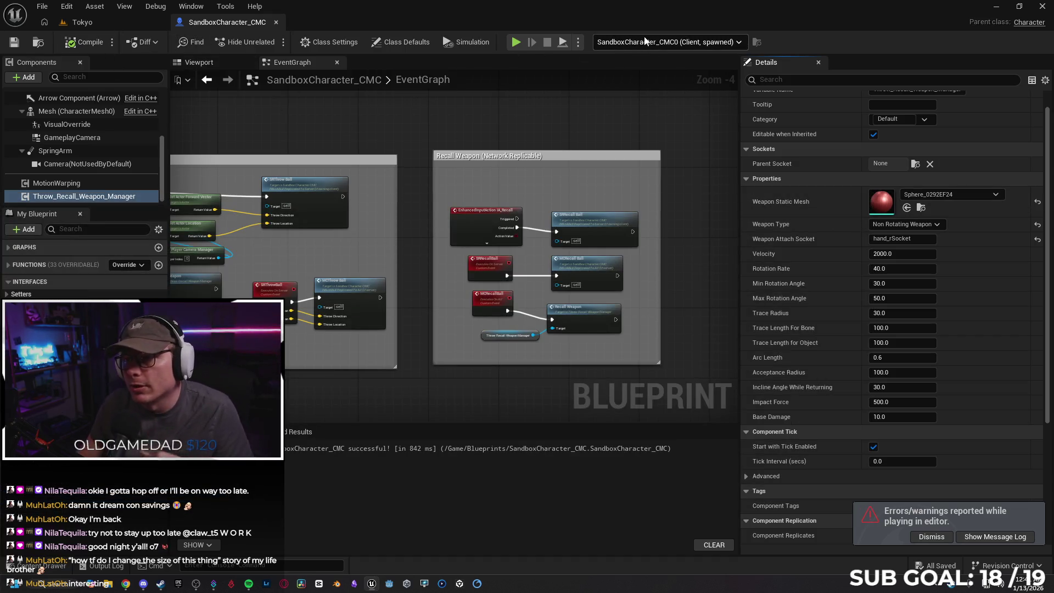
click(578, 42)
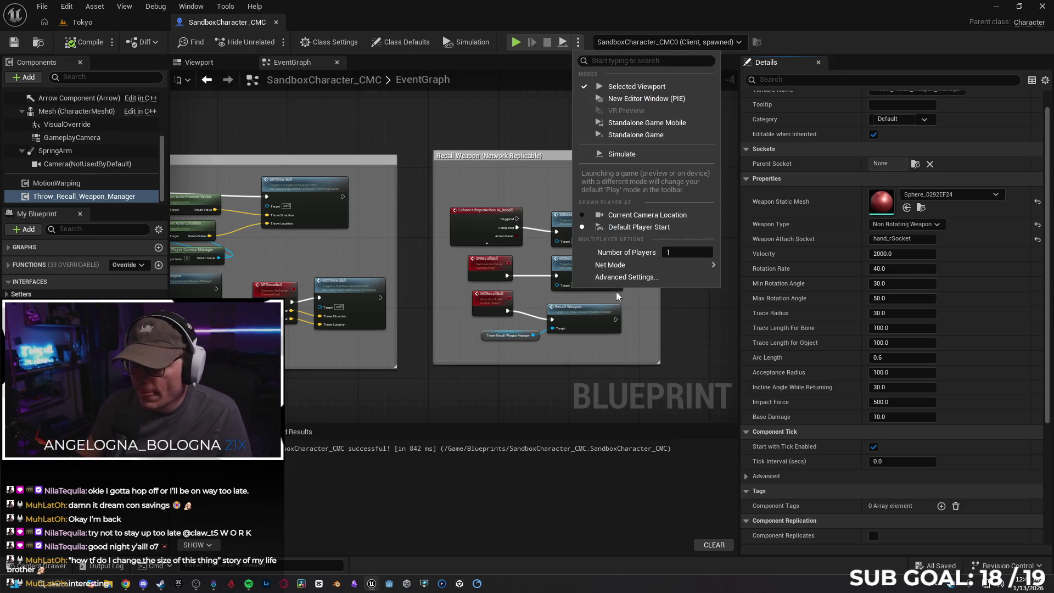
scroll(269, 132, down, 6)
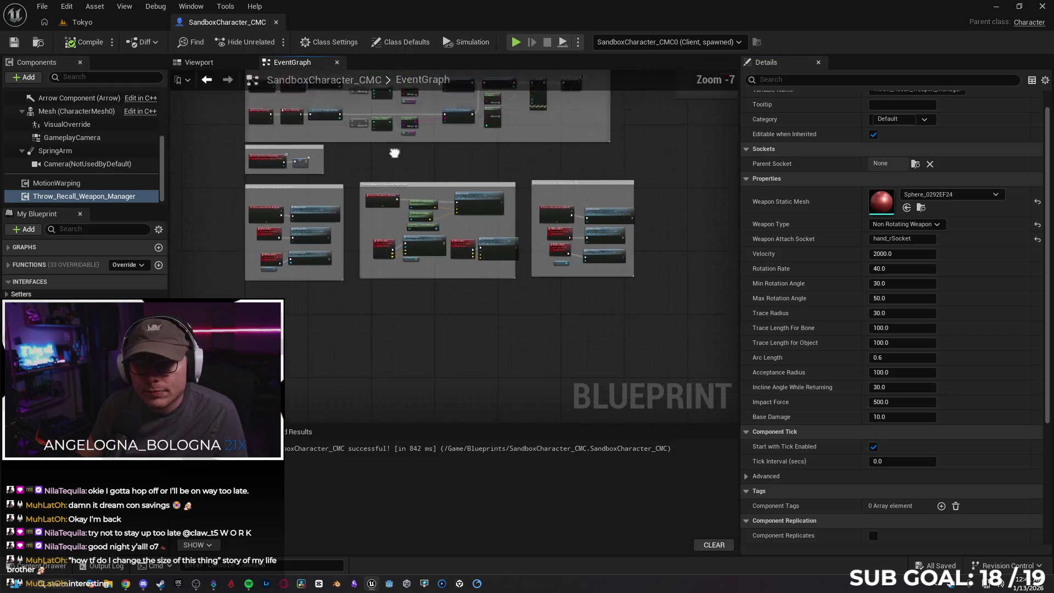
scroll(329, 268, up, 2)
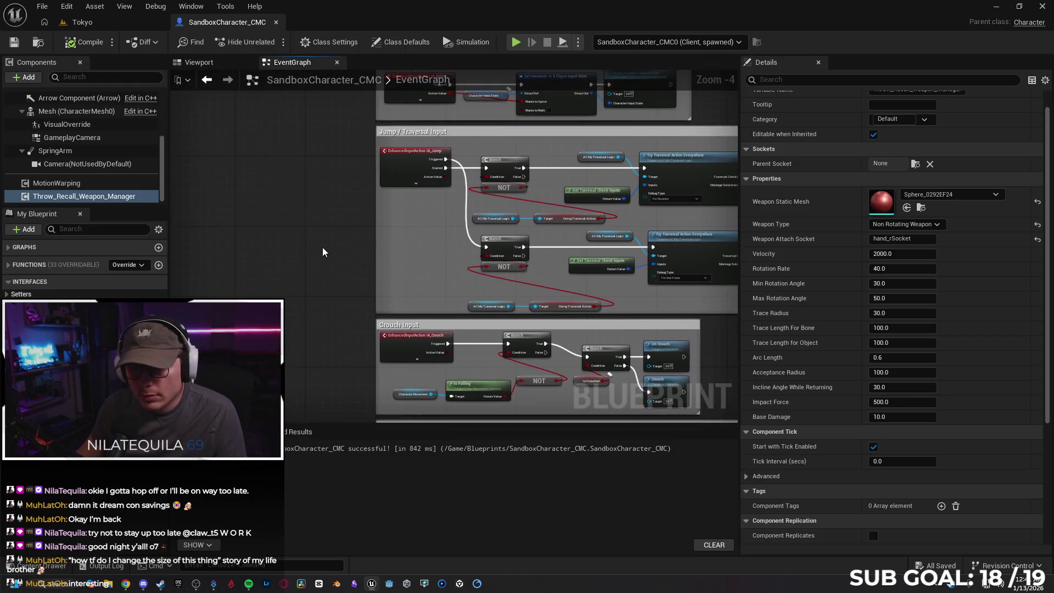
drag(294, 231, 299, 589)
scroll(299, 311, down, 3)
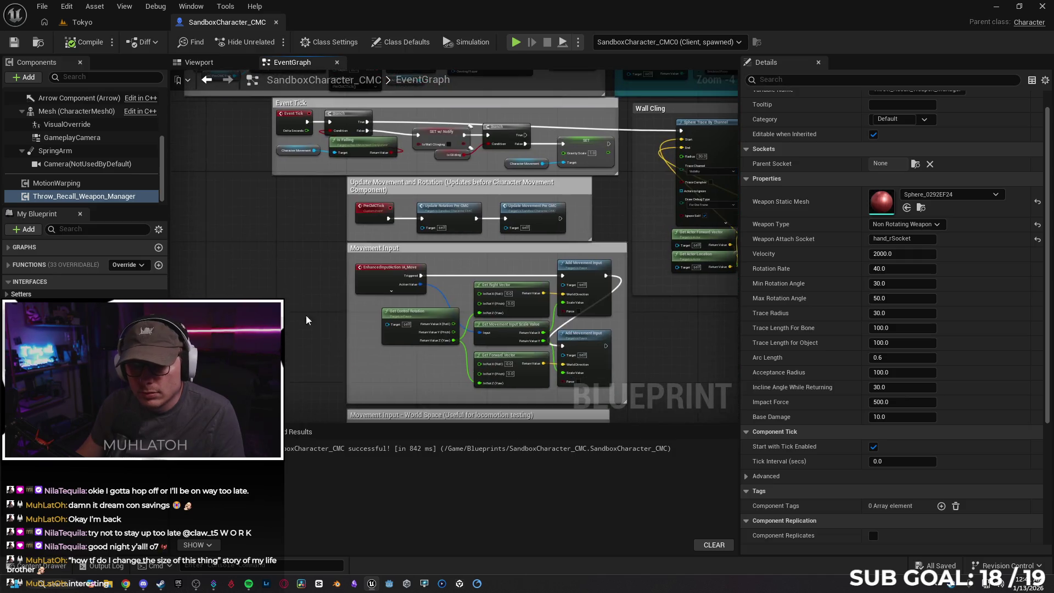
scroll(300, 311, up, 3)
mouse_move(393, 229)
mouse_down()
mouse_move(357, 198)
mouse_move(302, 195)
mouse_up()
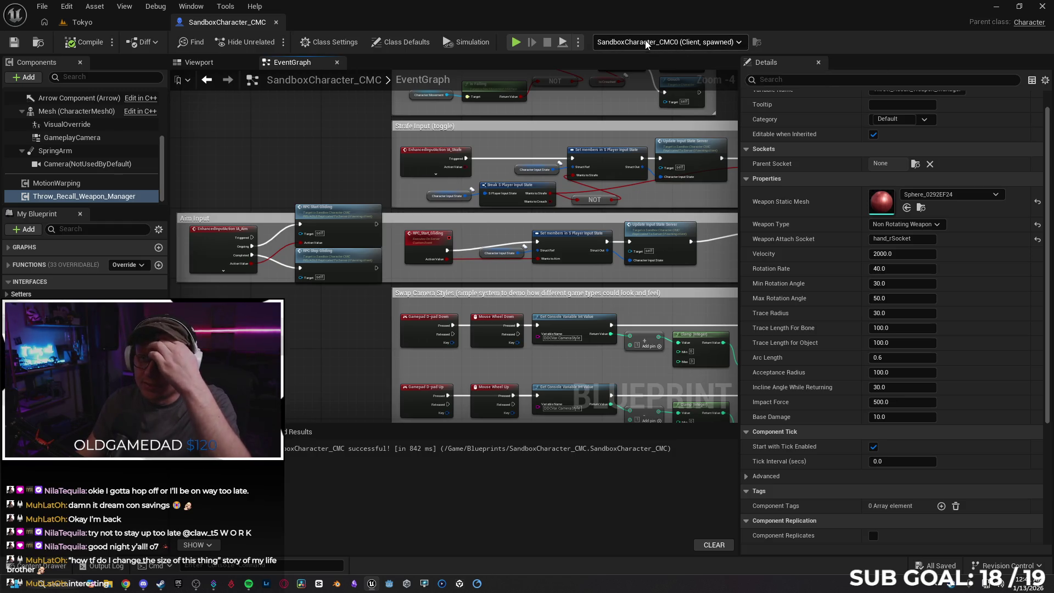
Step: Switch the play options to Play As Listen Server and save the character blueprint
click(578, 42)
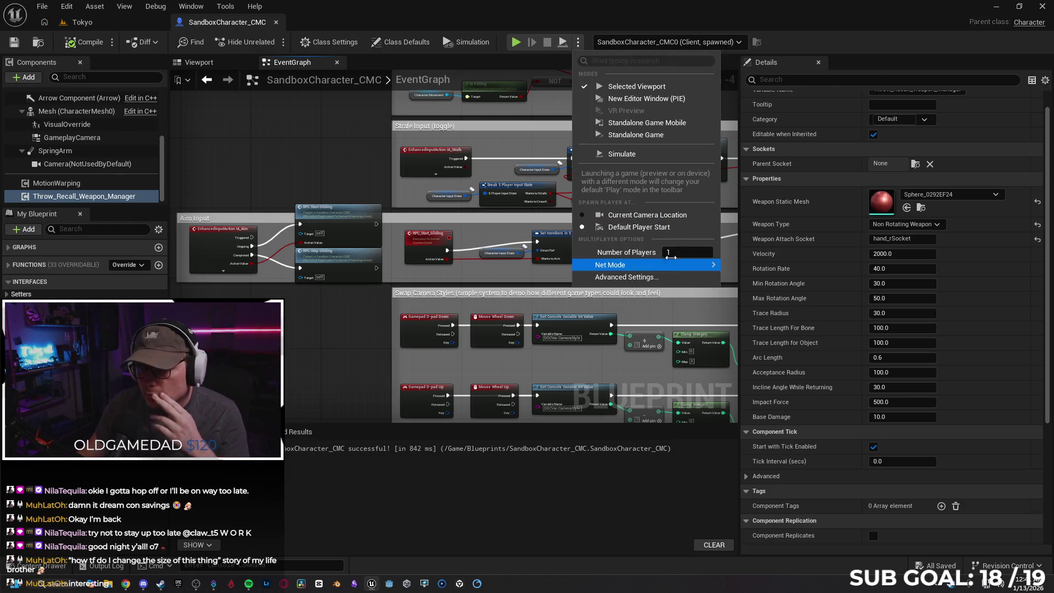
text(2)
mouse_move(669, 268)
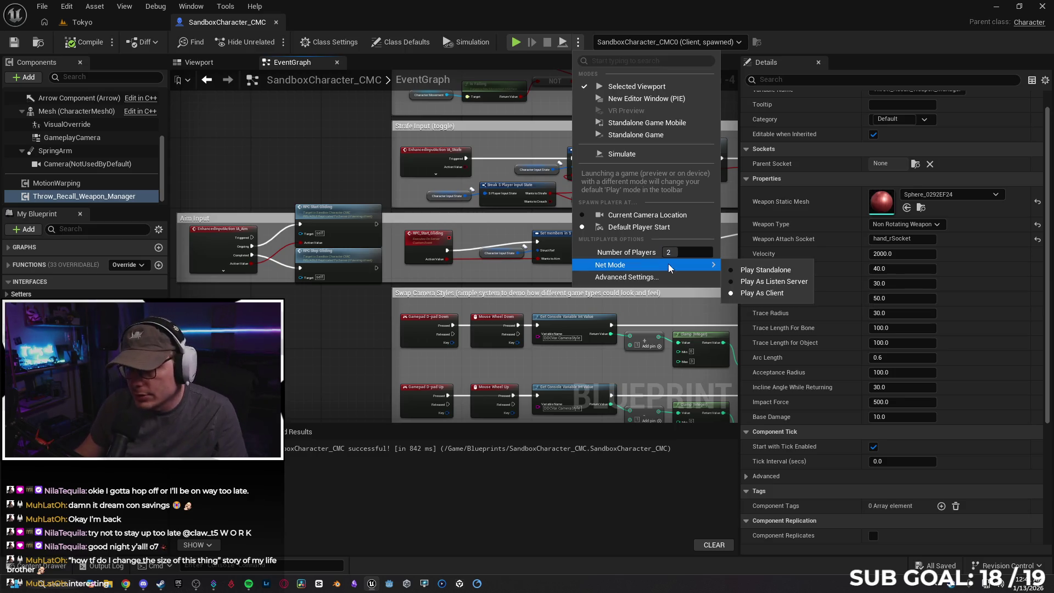
click(778, 285)
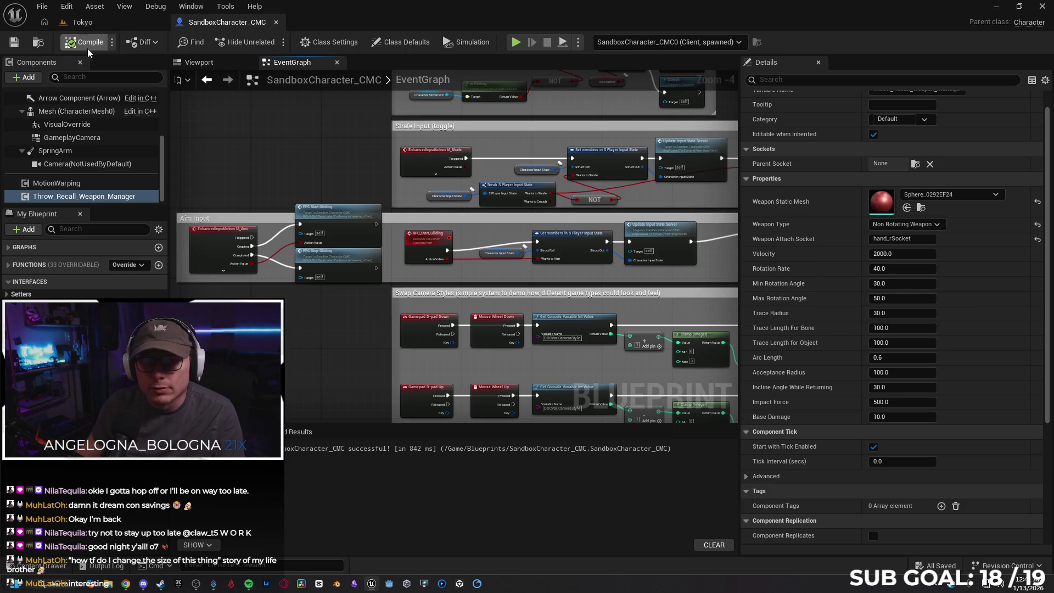
click(13, 44)
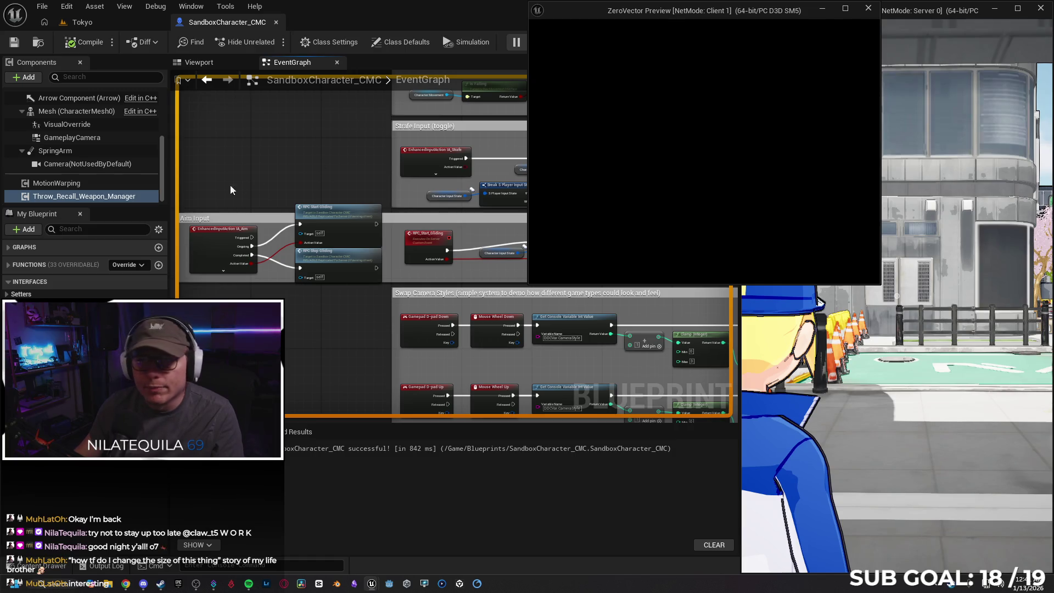
Step: Snap the Client 1 window to the left half, then run and throw the ball as the server
drag(617, 17, 1, 236)
click(591, 162)
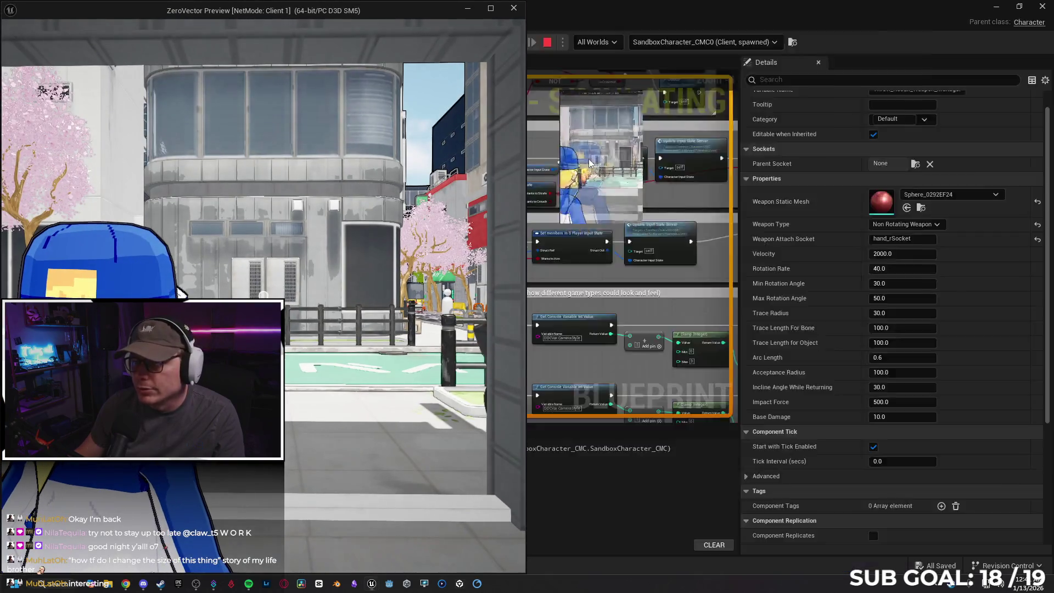
key(s)
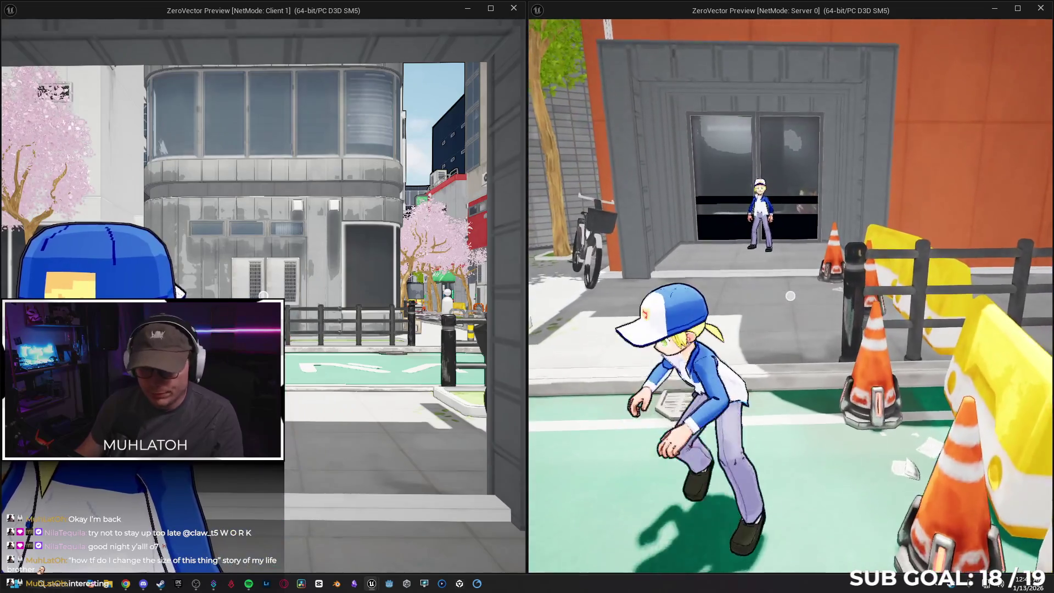
click(791, 296)
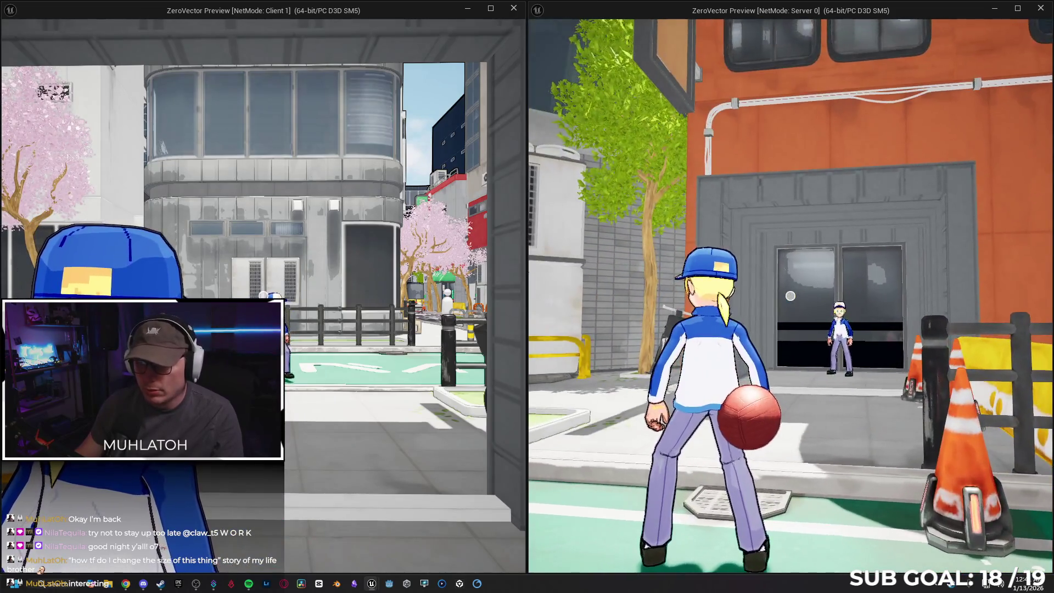
click(790, 296)
key(w)
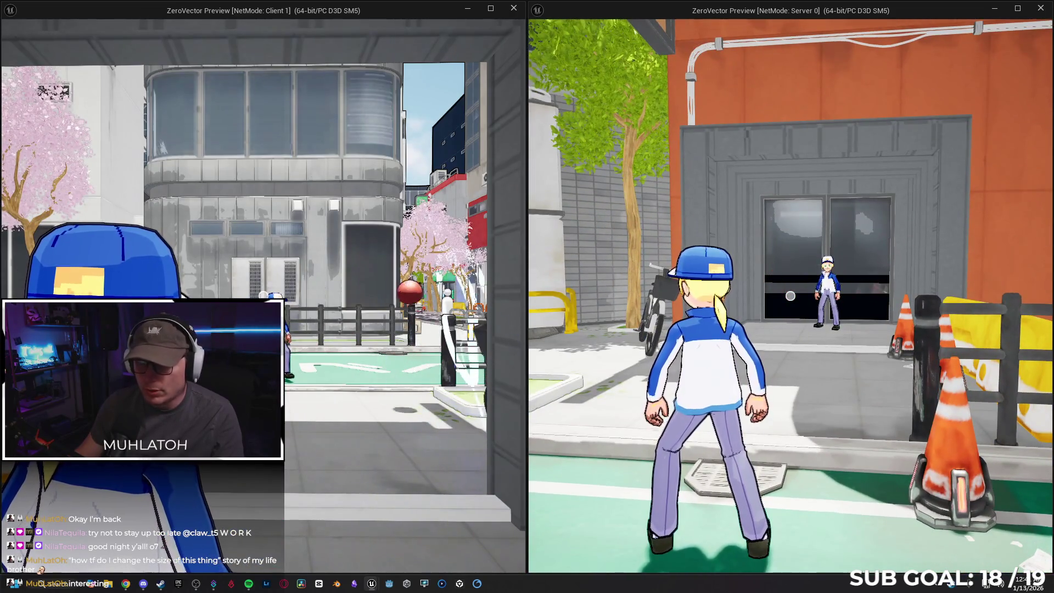
key(space)
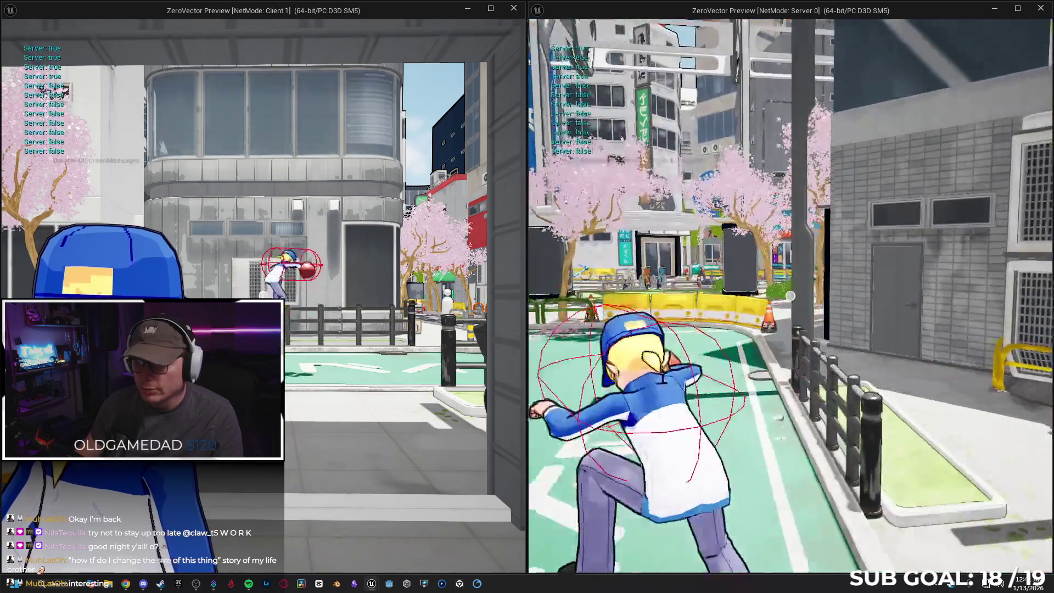
Step: Move the server character around, repeatedly throwing and recalling the red ball toward the client player
key(w)
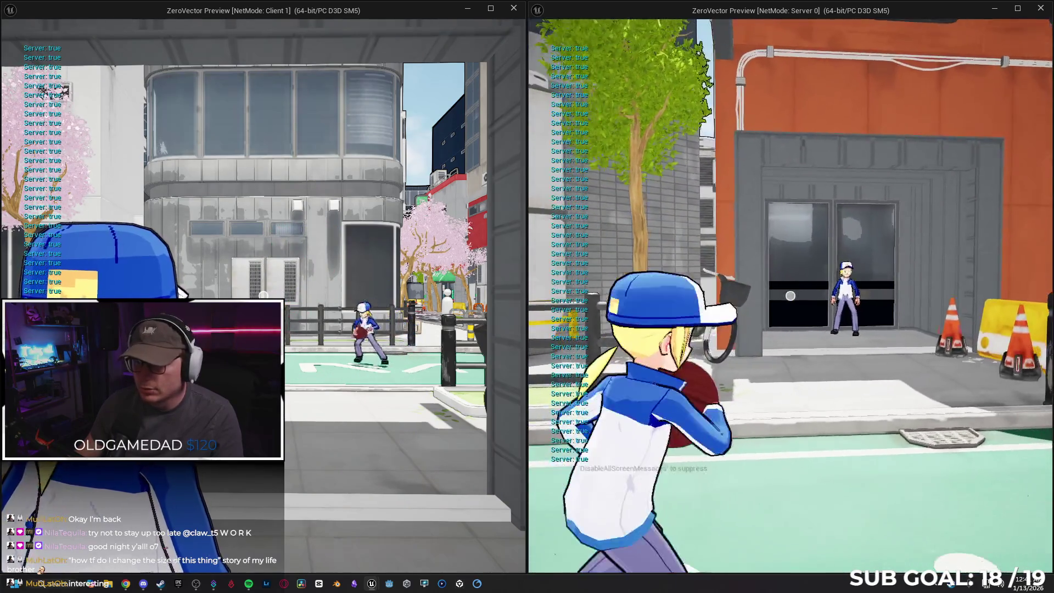
click(790, 296)
key(w)
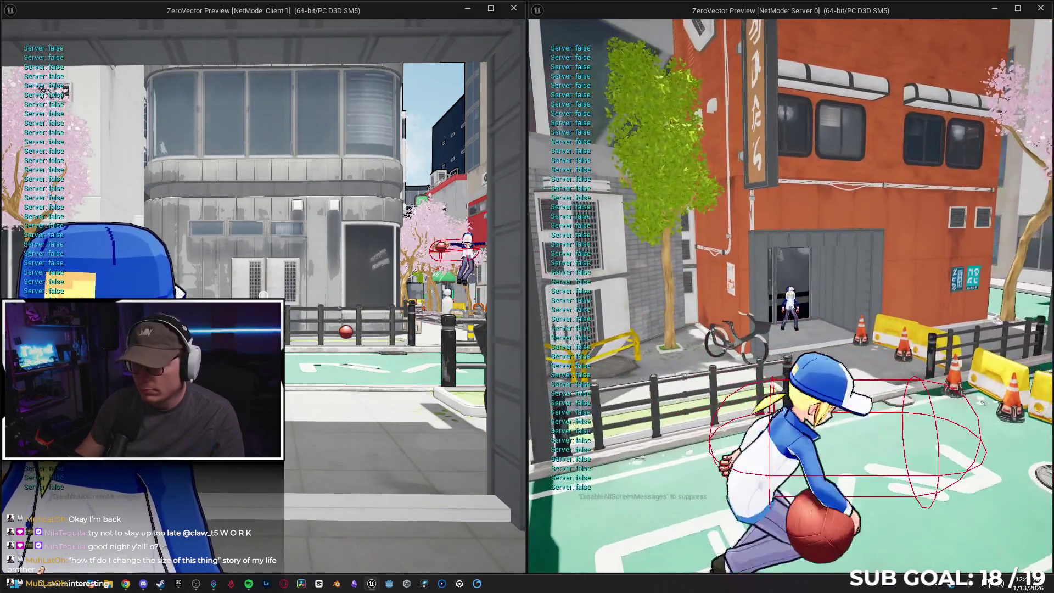
click(791, 296)
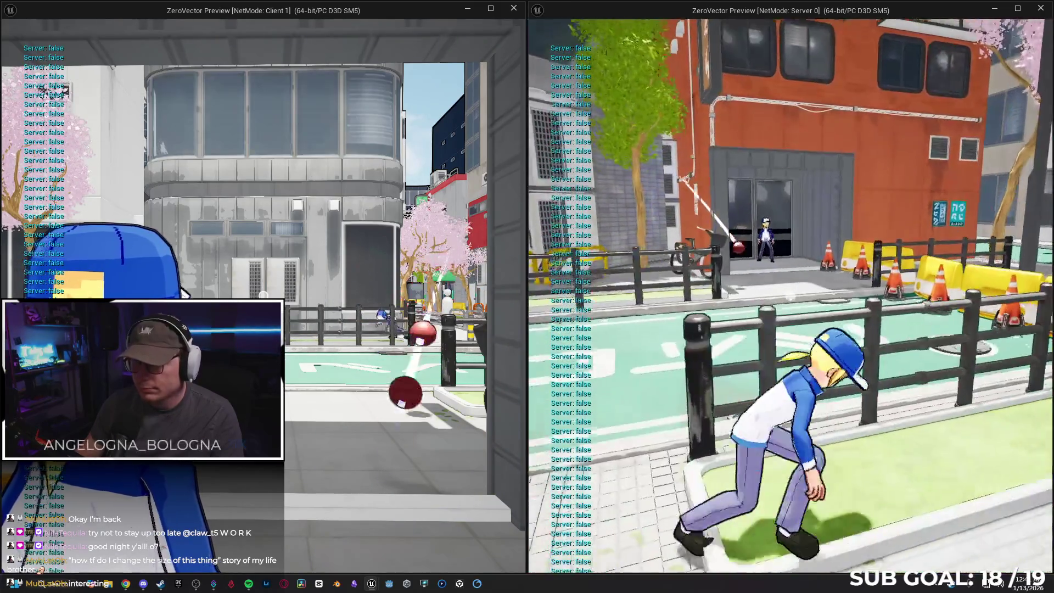
key(w)
click(790, 295)
key(w)
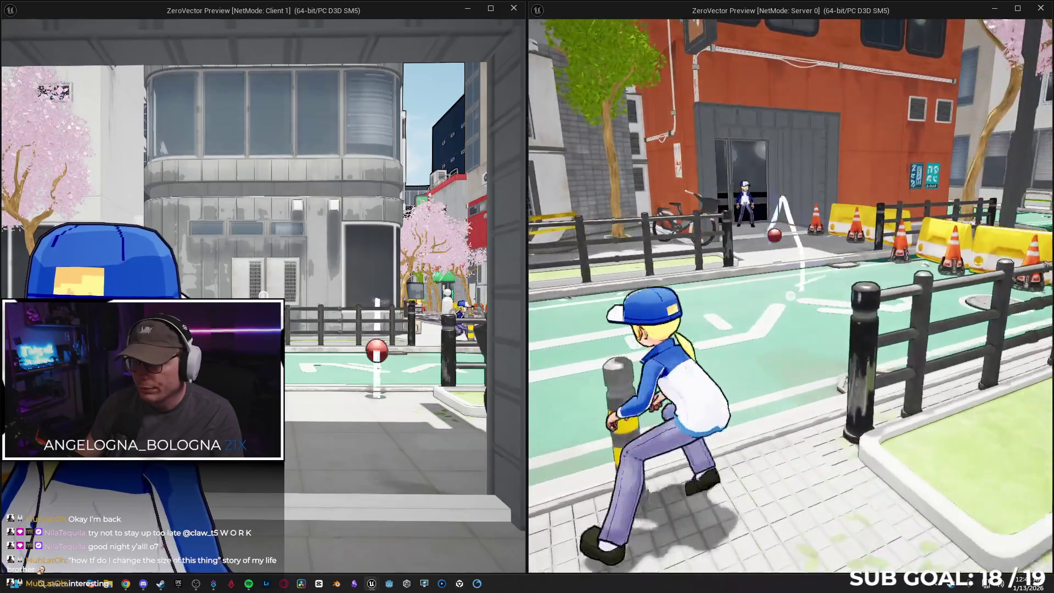
key(w)
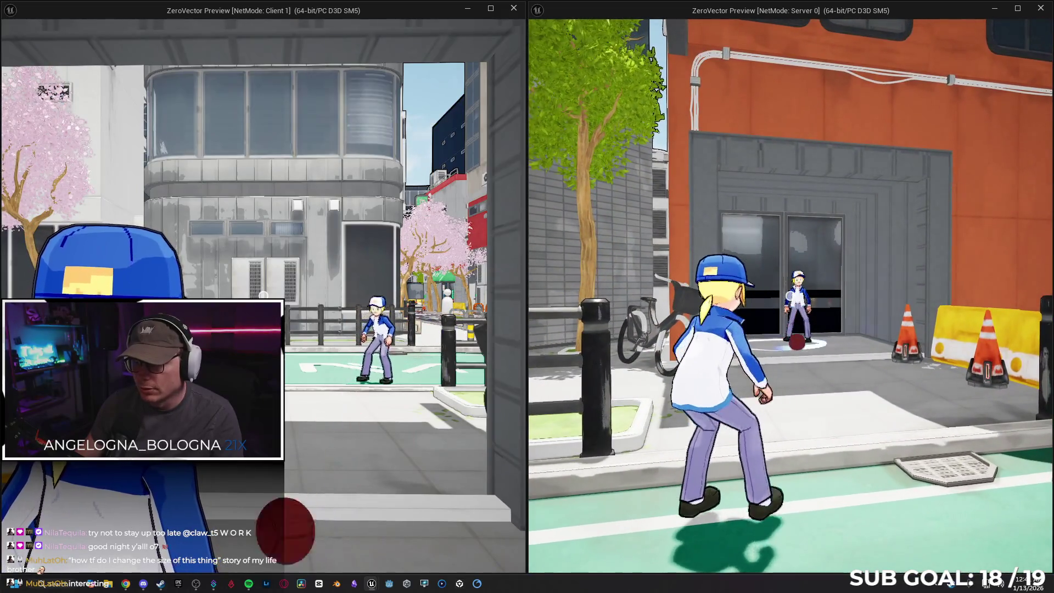
click(790, 296)
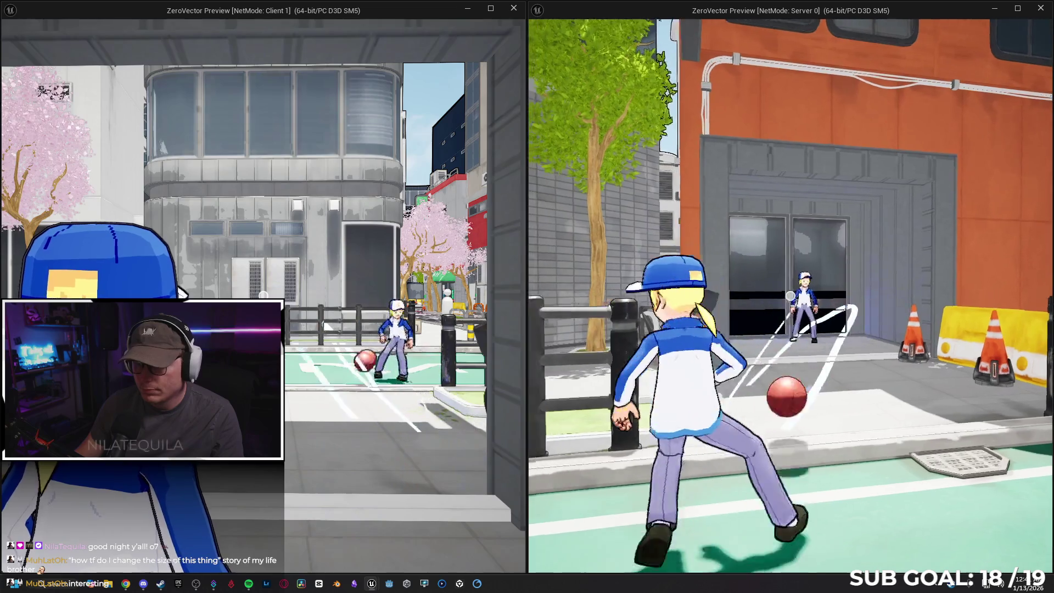
click(790, 296)
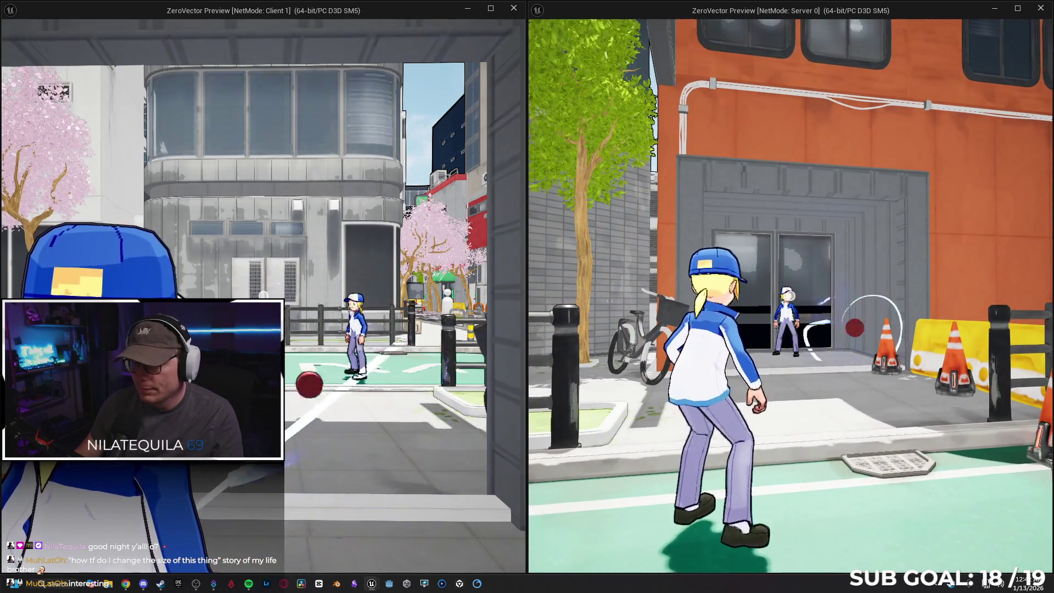
click(791, 295)
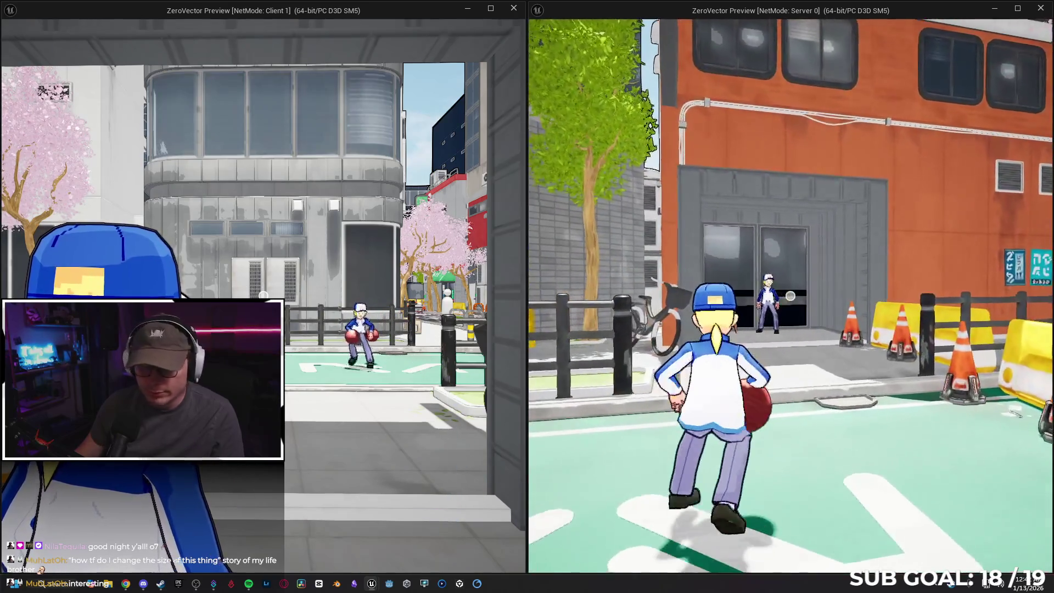
Step: Bring the Client 1 window into focus and take control of the client player
key(super)
click(456, 256)
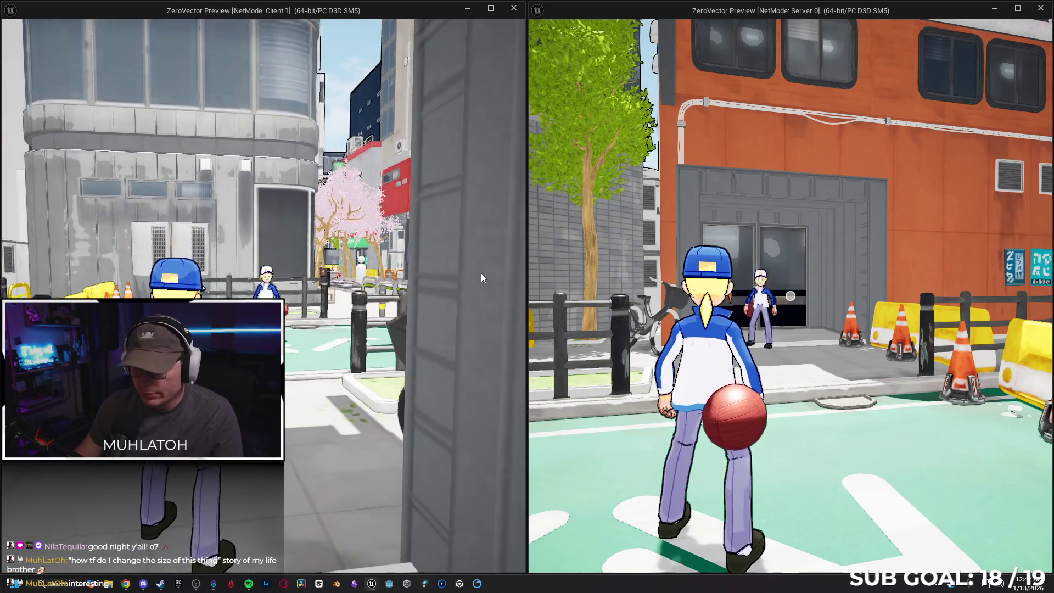
click(500, 277)
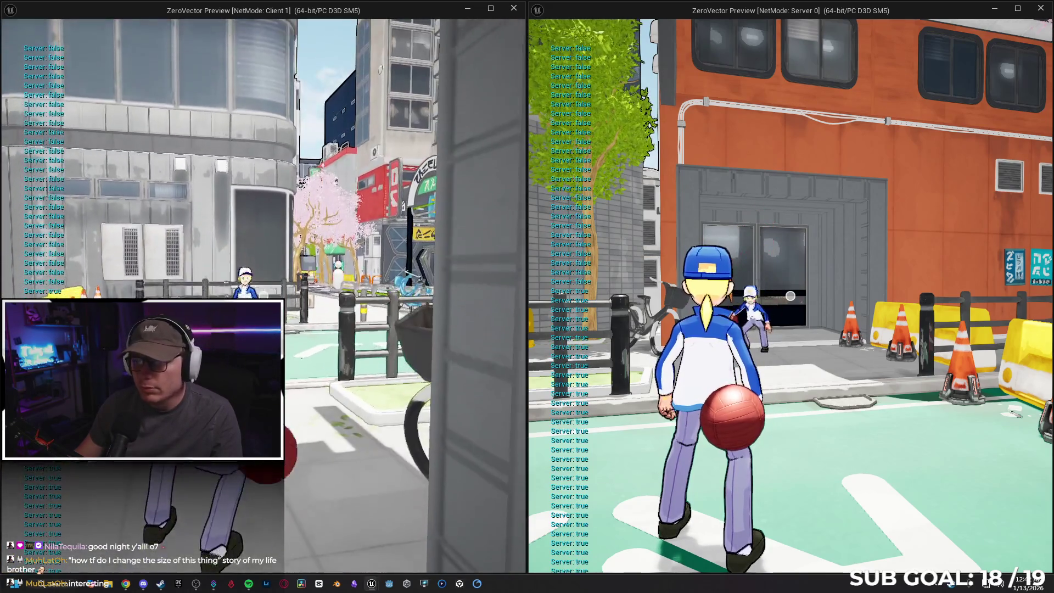
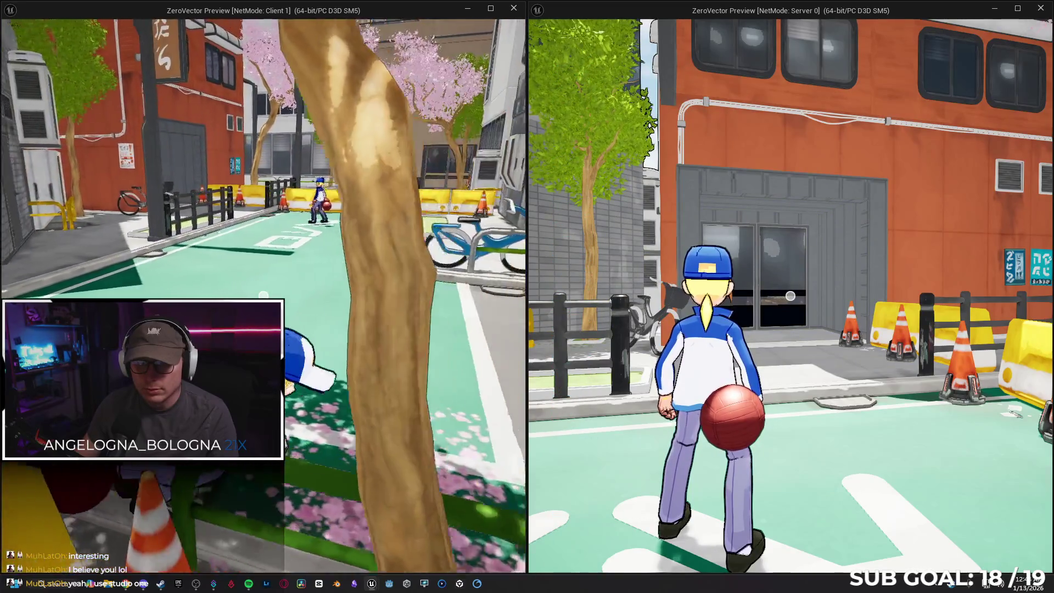
Step: Stop the play session, clear the Details search filter and open the Content Drawer at ThrowAndRecallWeapon
key(alt+Tab)
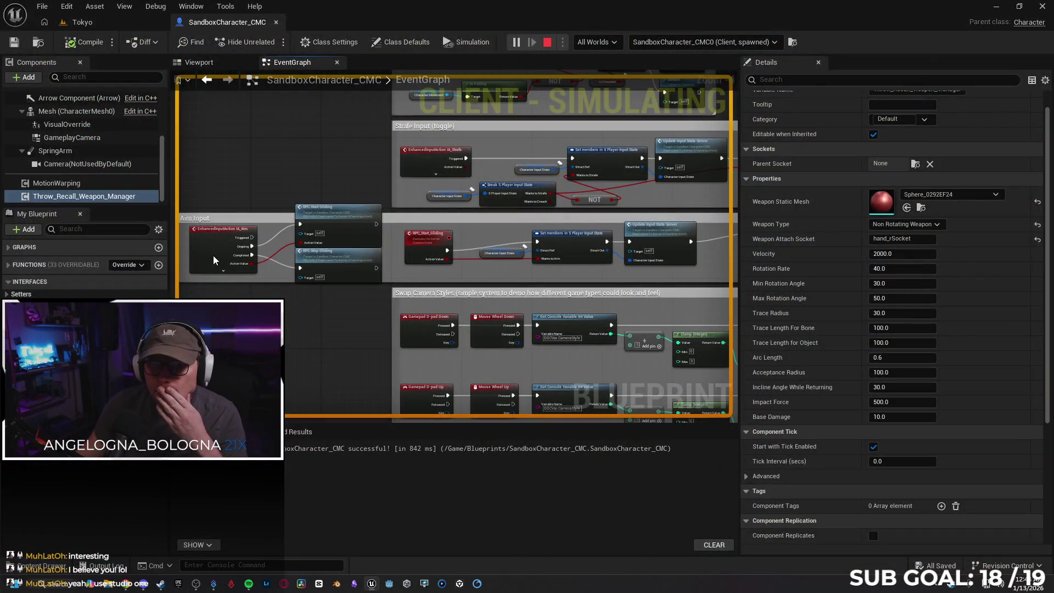
key(Escape)
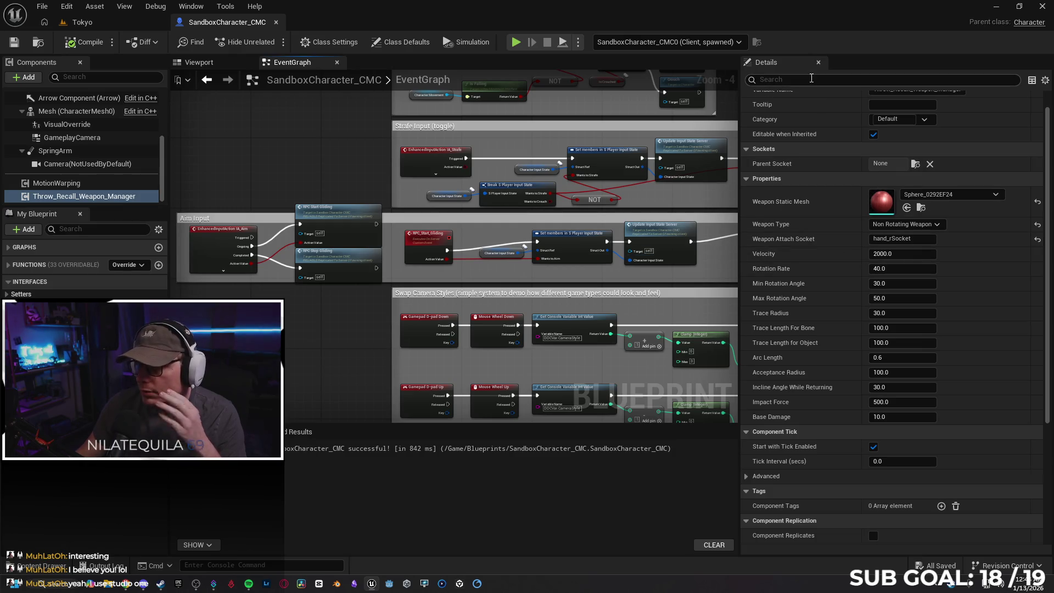
text(bounce)
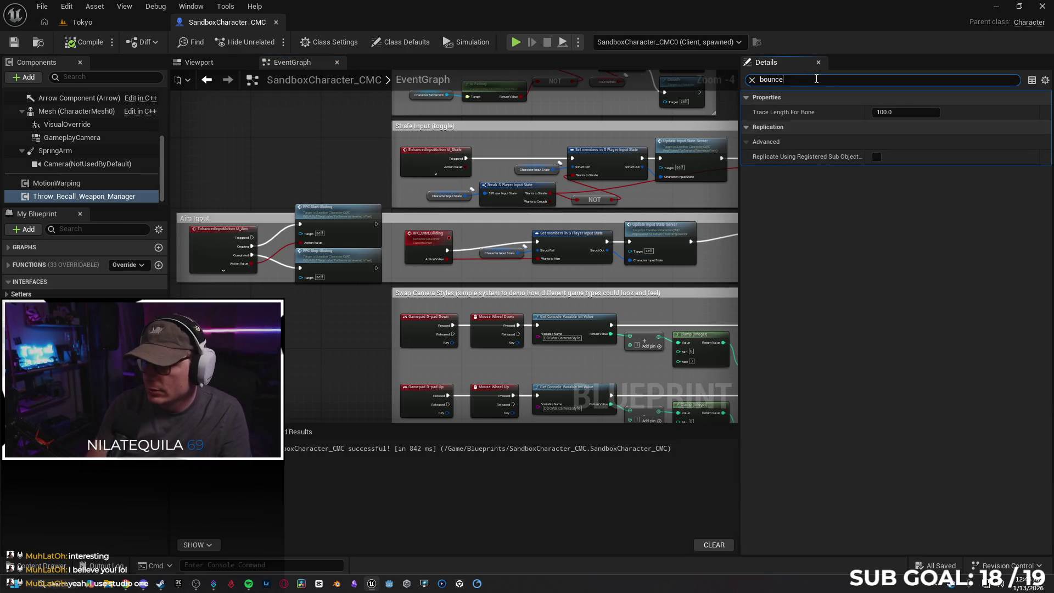
key(BackSpace)
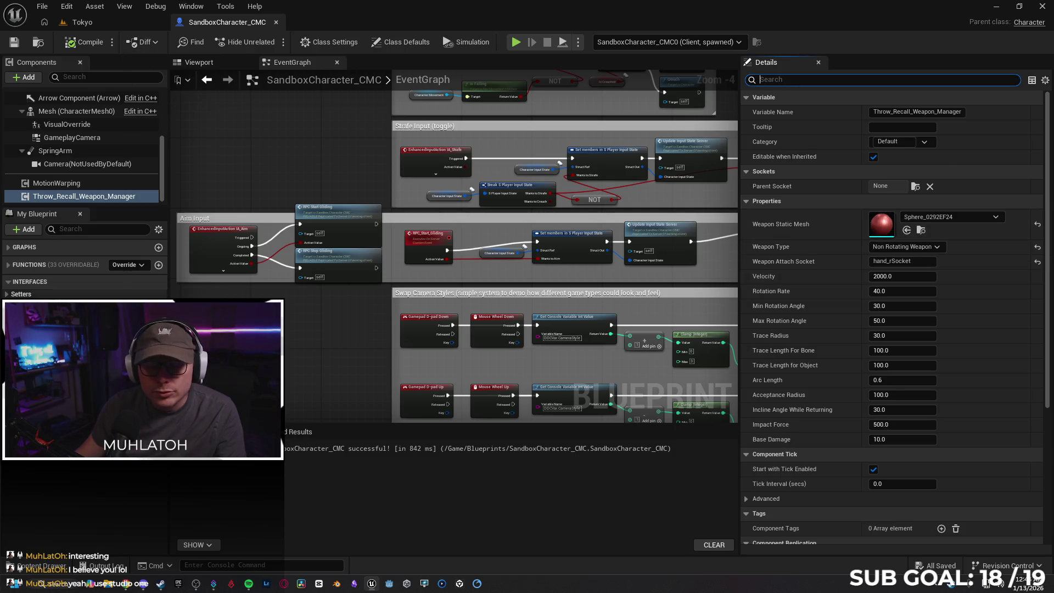
click(46, 570)
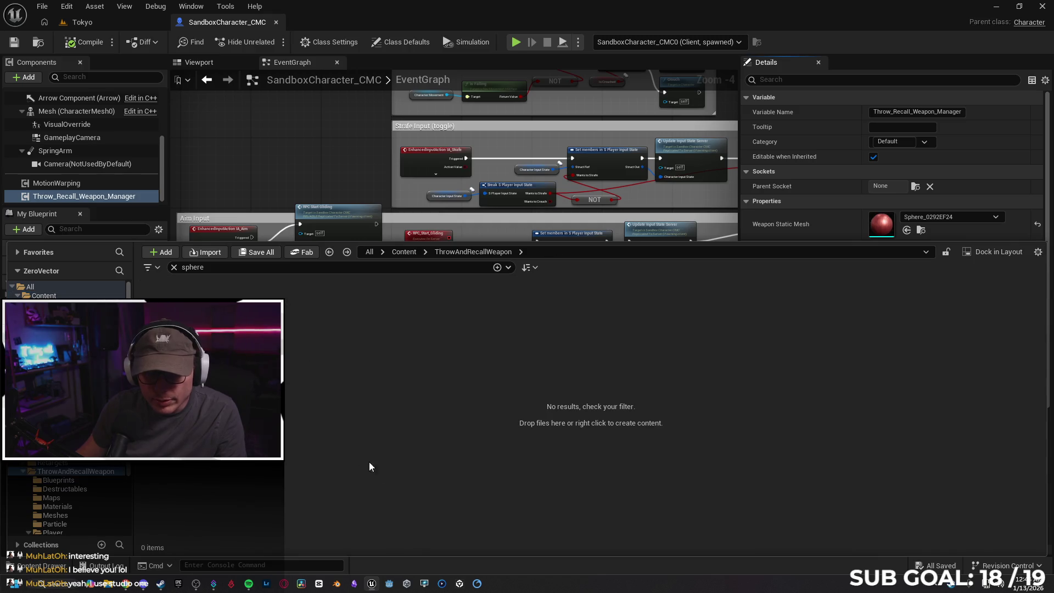
Step: Clear the 'sphere' filter and open BP_NonRotating_Weapons from the Blueprints folder
click(174, 268)
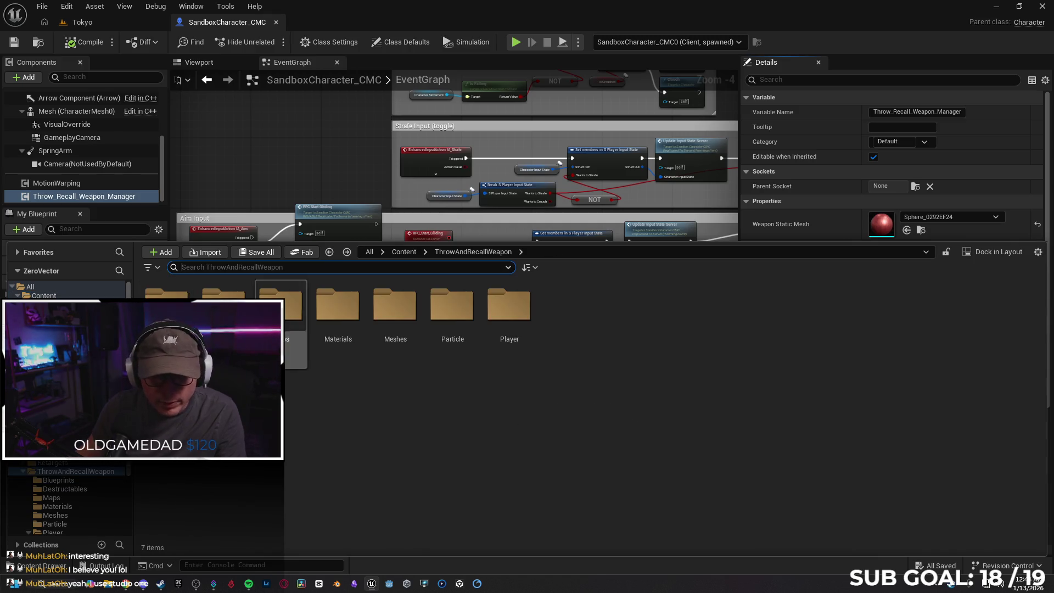
double_click(166, 307)
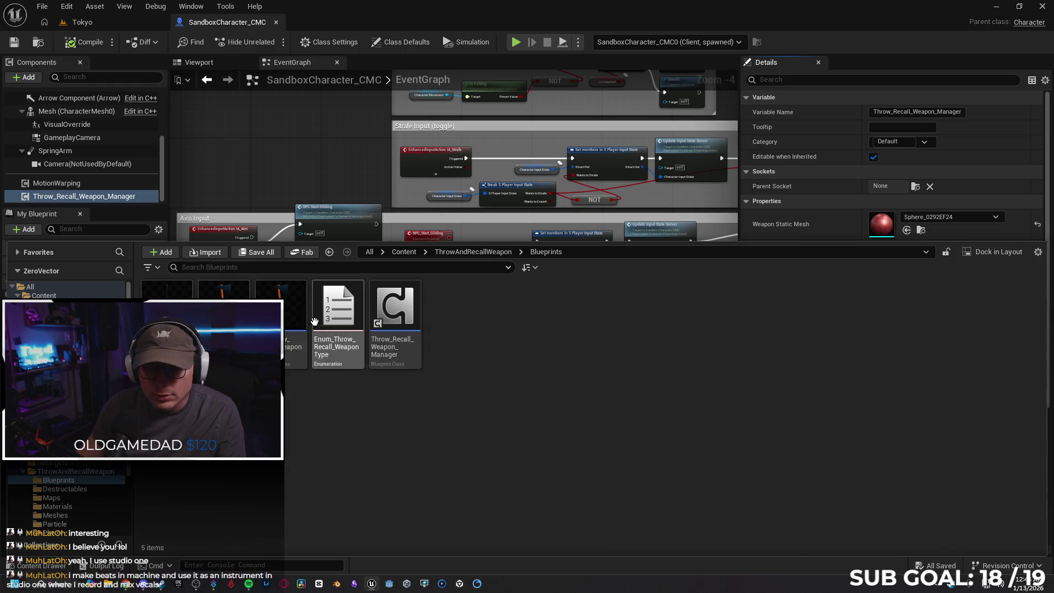
double_click(166, 307)
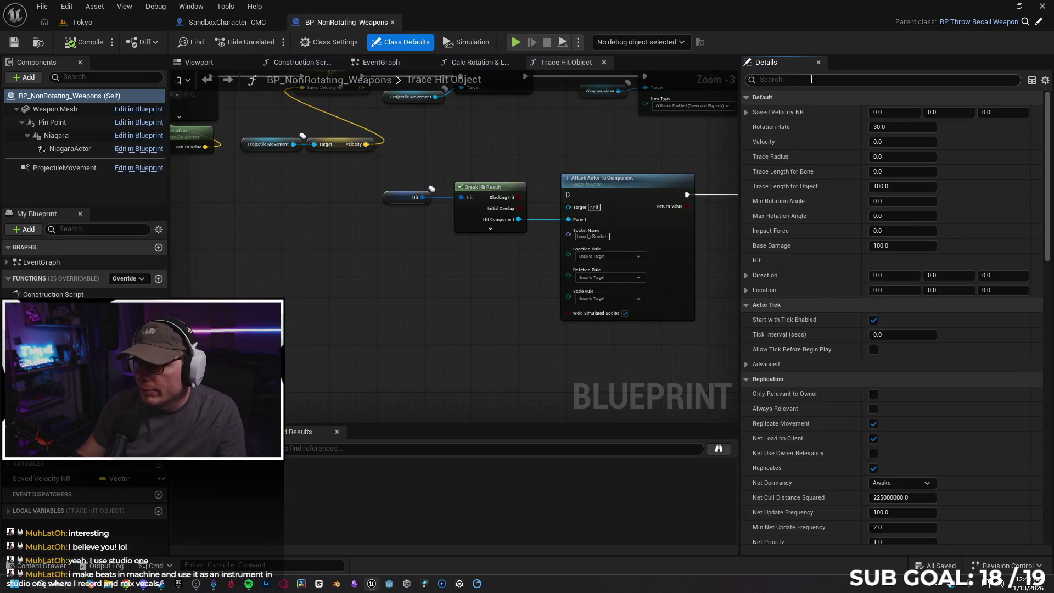
Step: Show ProjectileMovement's bounce settings: Should Bounce on, Bounciness 0.6, Friction 0.2
text(bou)
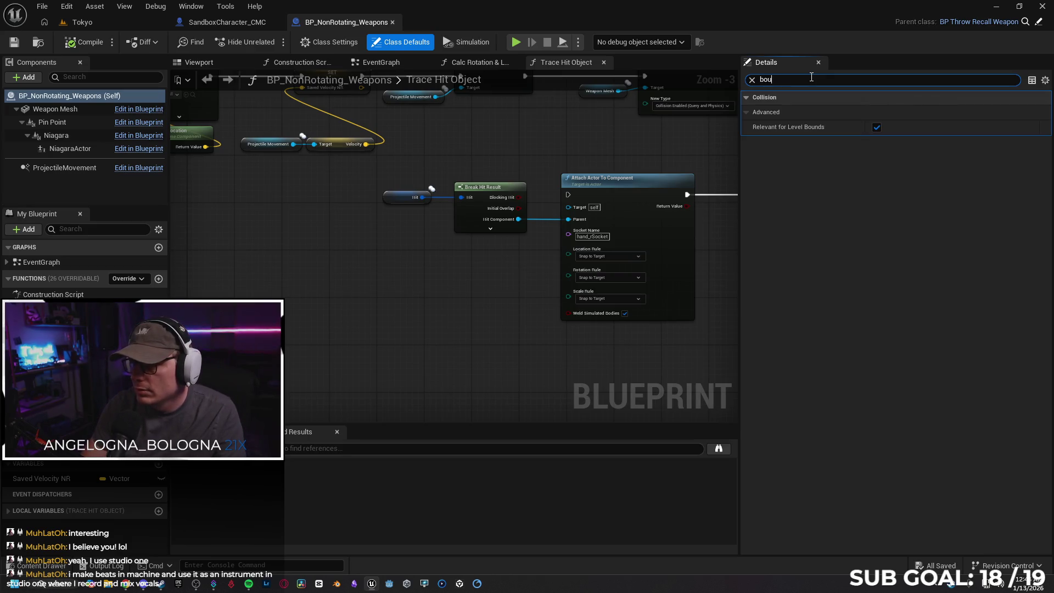
text(ncence)
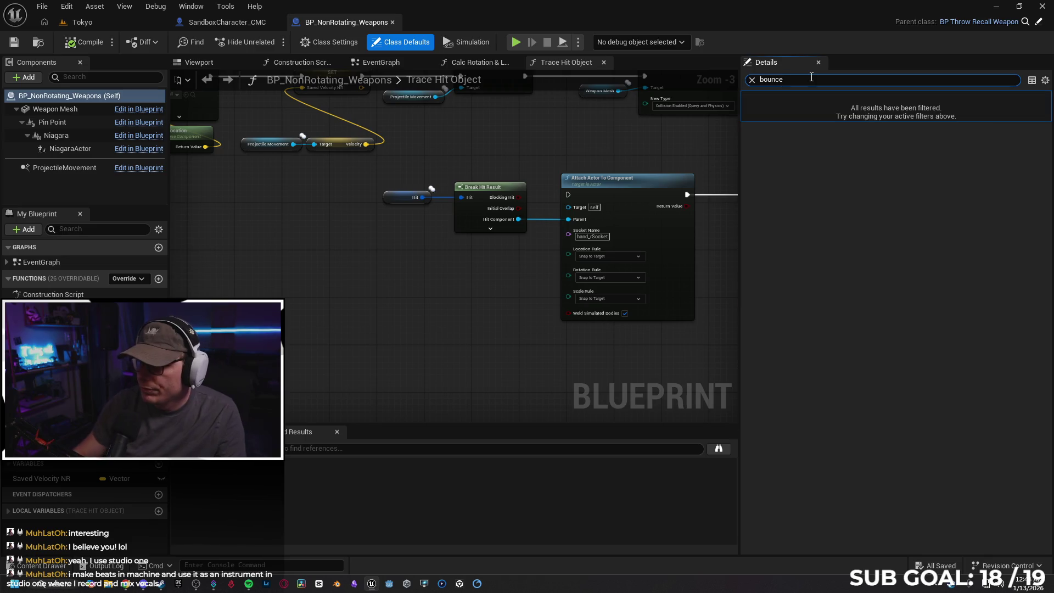
click(58, 110)
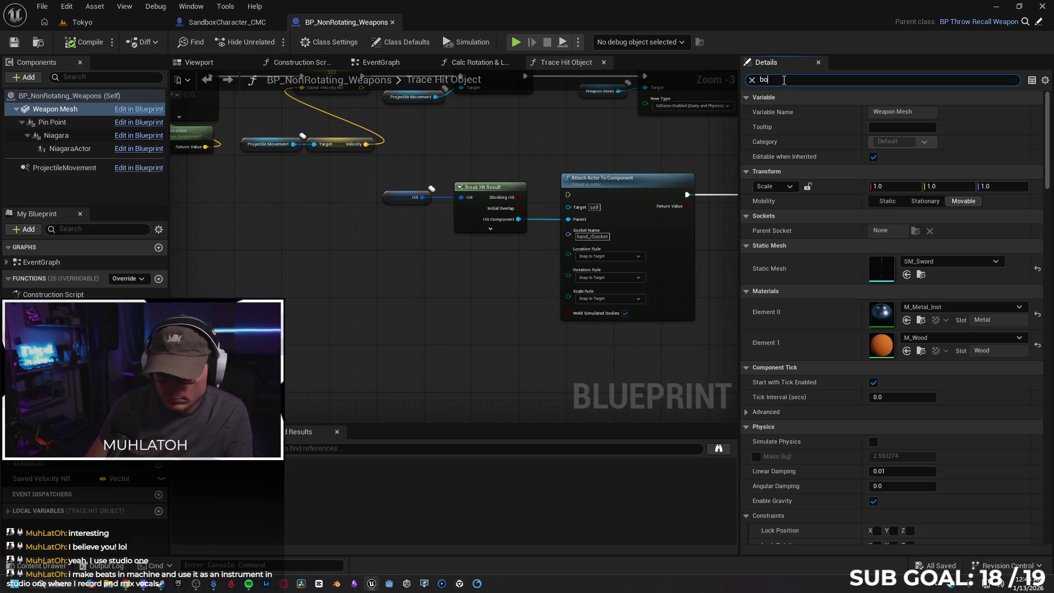
text(unce)
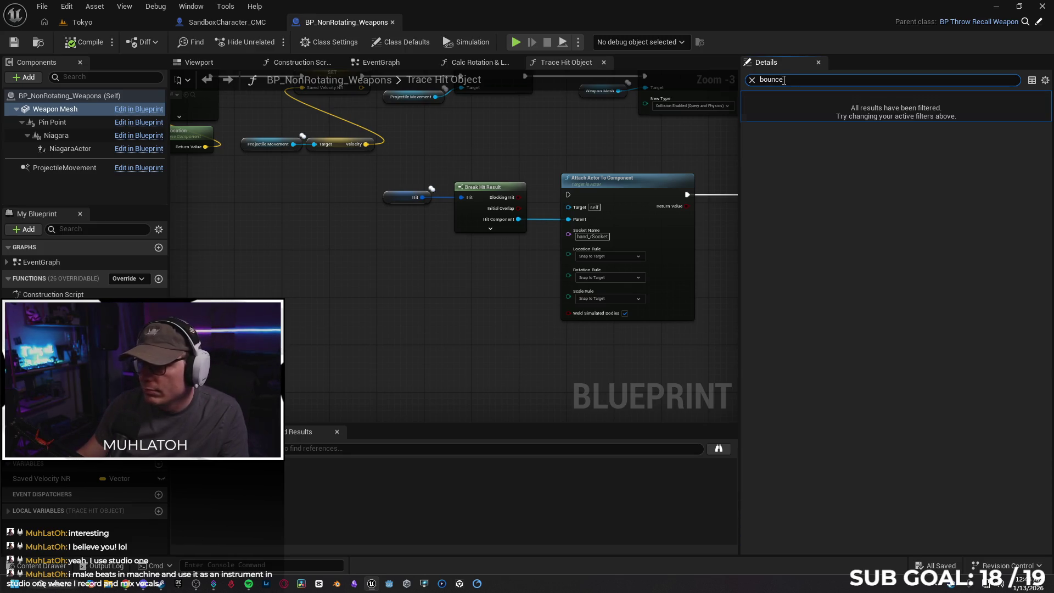
click(76, 171)
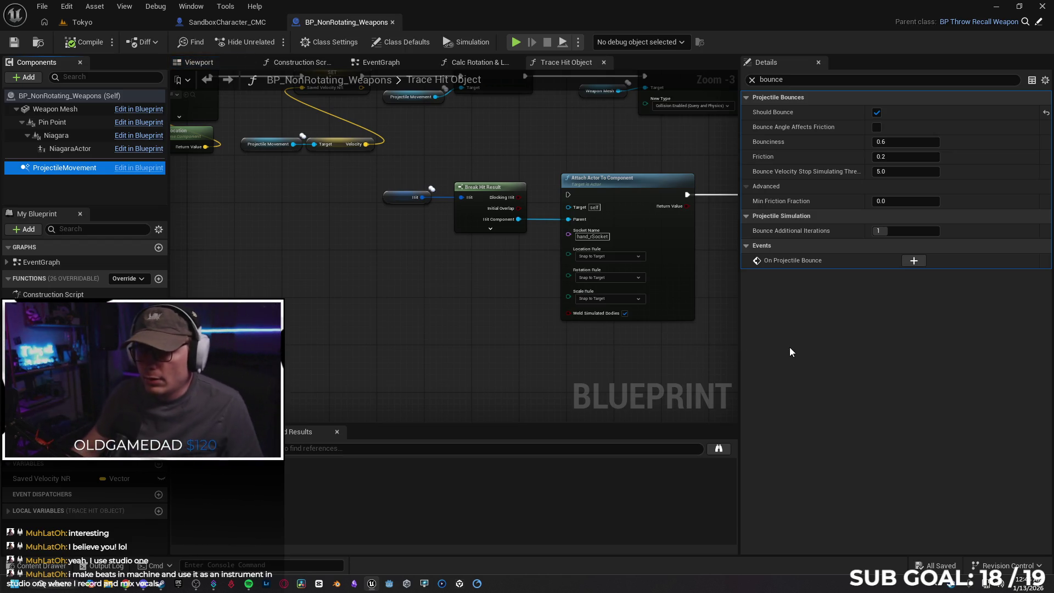
drag(640, 360, 340, 359)
scroll(492, 349, down, 1)
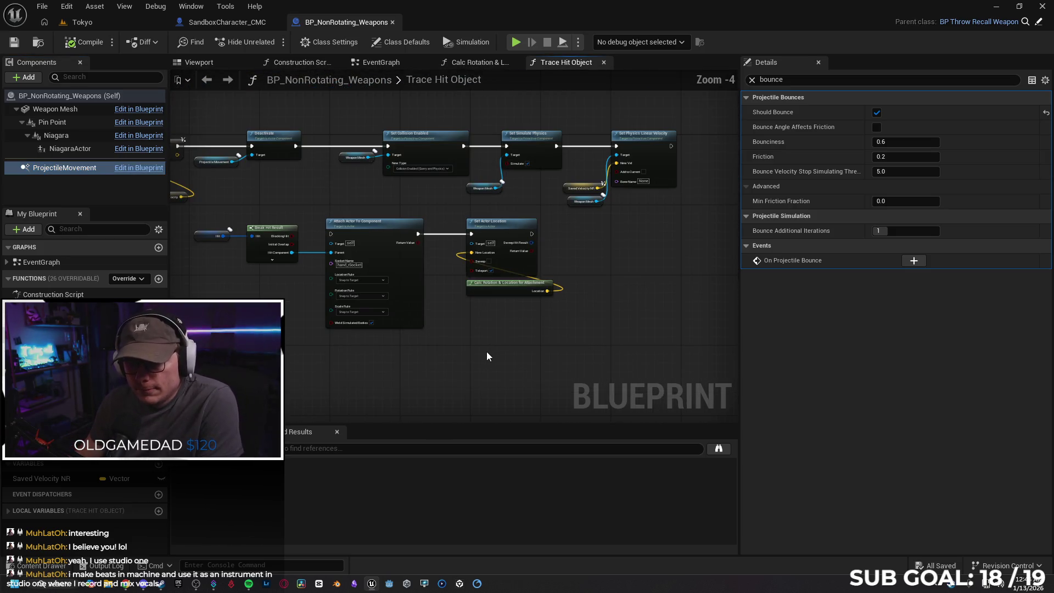
mouse_move(454, 349)
mouse_down()
mouse_move(515, 336)
mouse_move(599, 341)
mouse_move(358, 352)
mouse_move(420, 352)
mouse_up()
scroll(488, 345, down, 1)
mouse_move(519, 348)
mouse_down()
mouse_move(630, 328)
mouse_move(512, 336)
mouse_move(528, 327)
mouse_move(496, 338)
mouse_move(707, 333)
mouse_move(569, 335)
mouse_move(694, 332)
mouse_up()
scroll(528, 328, up, 1)
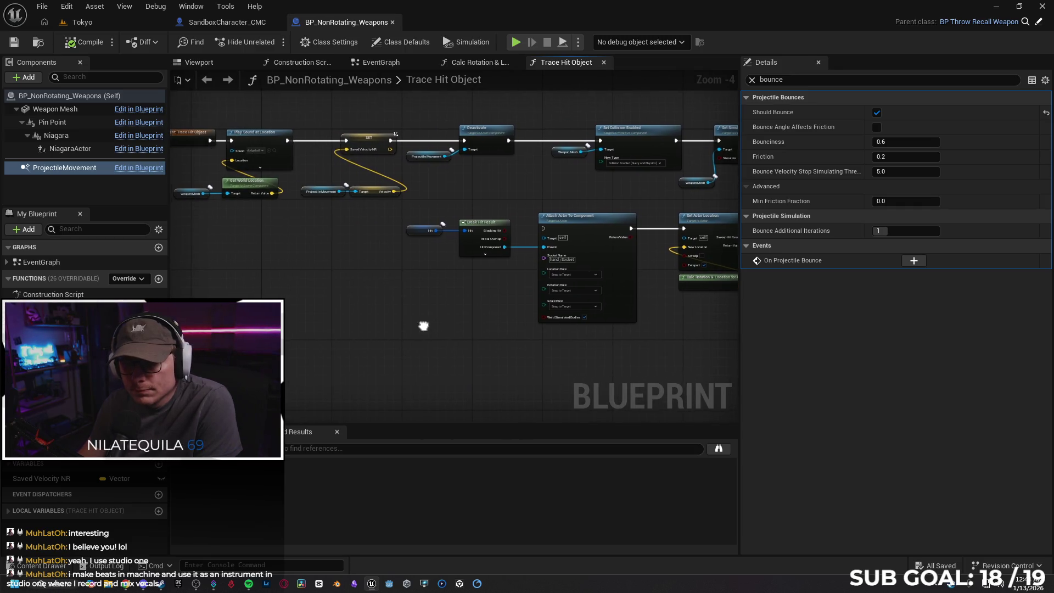
drag(423, 324, 564, 336)
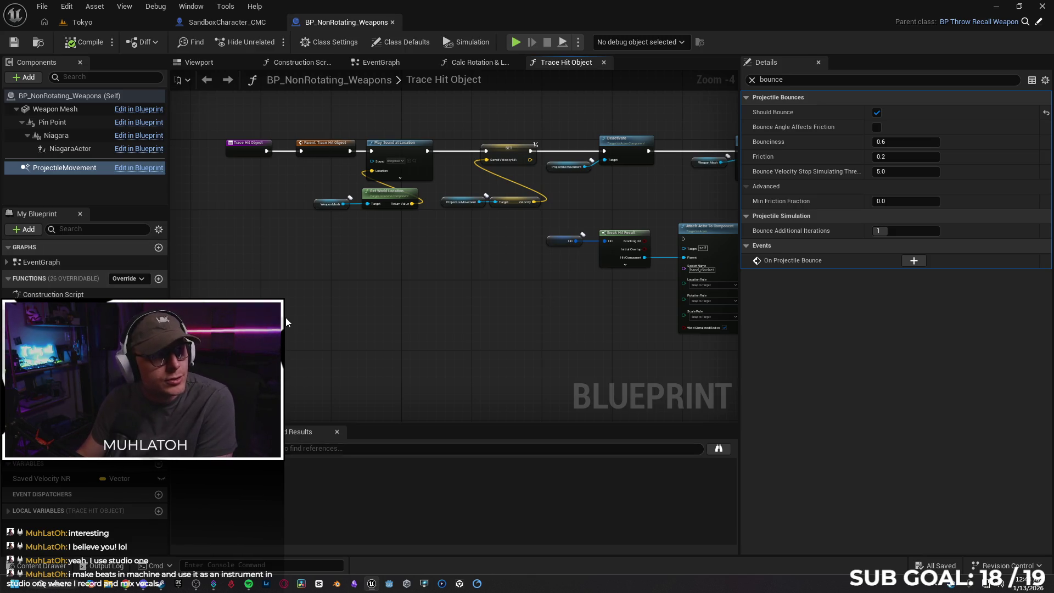
click(119, 586)
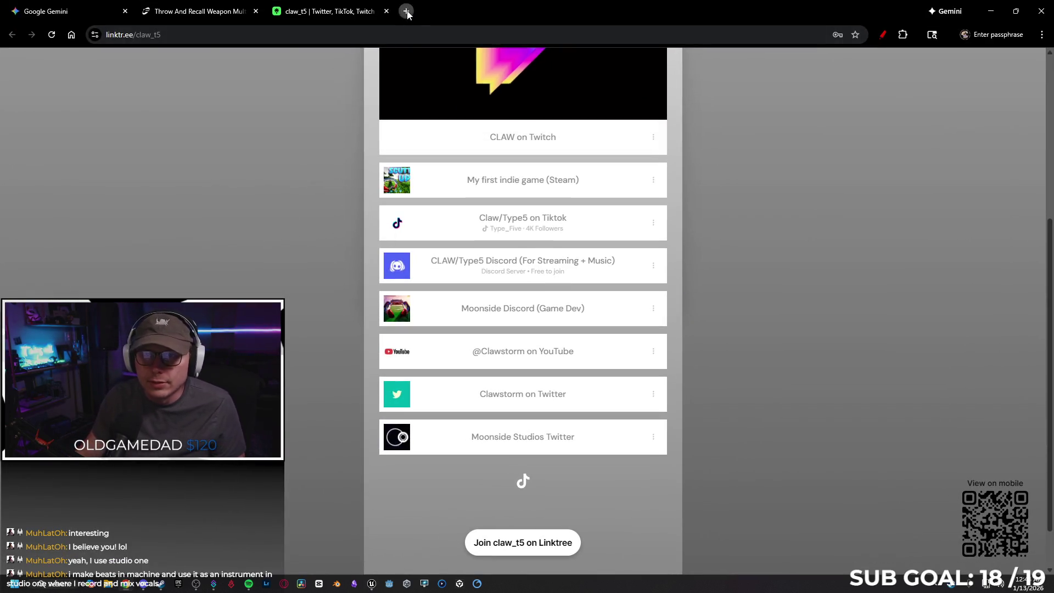
Step: Open a new Chrome tab and Google 'studio machine'
click(406, 11)
text(studio machine)
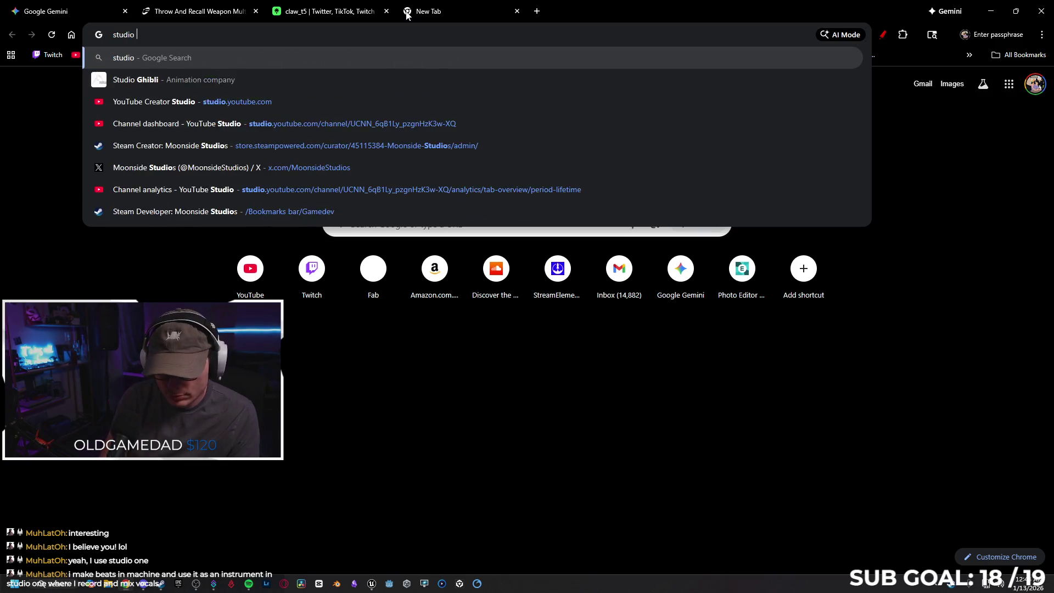
key(Return)
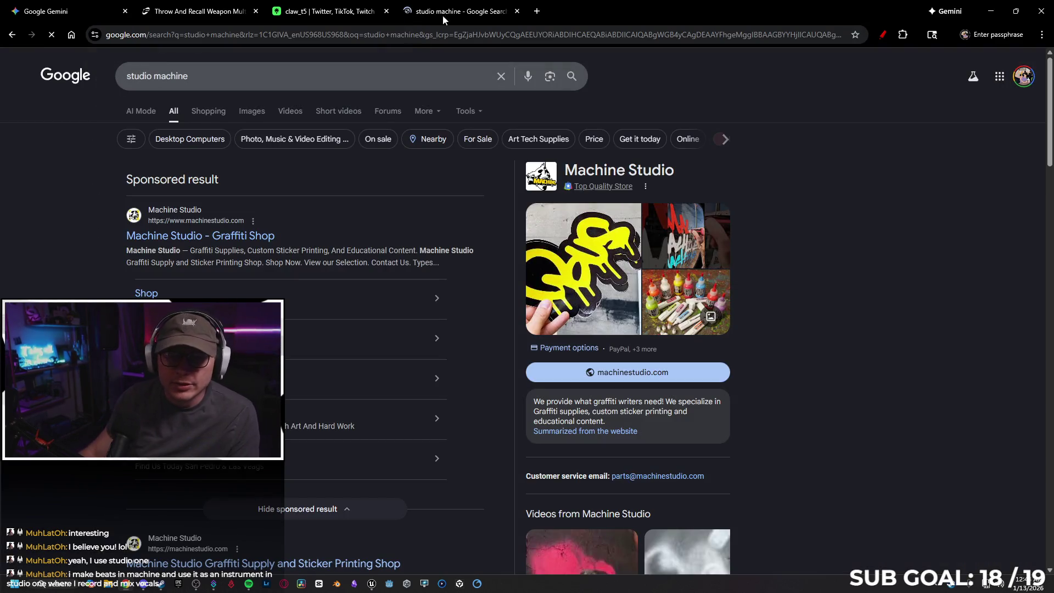
Step: Change the search to 'studio one' and open the PreSonus Studio One Pro 7 page
double_click(159, 67)
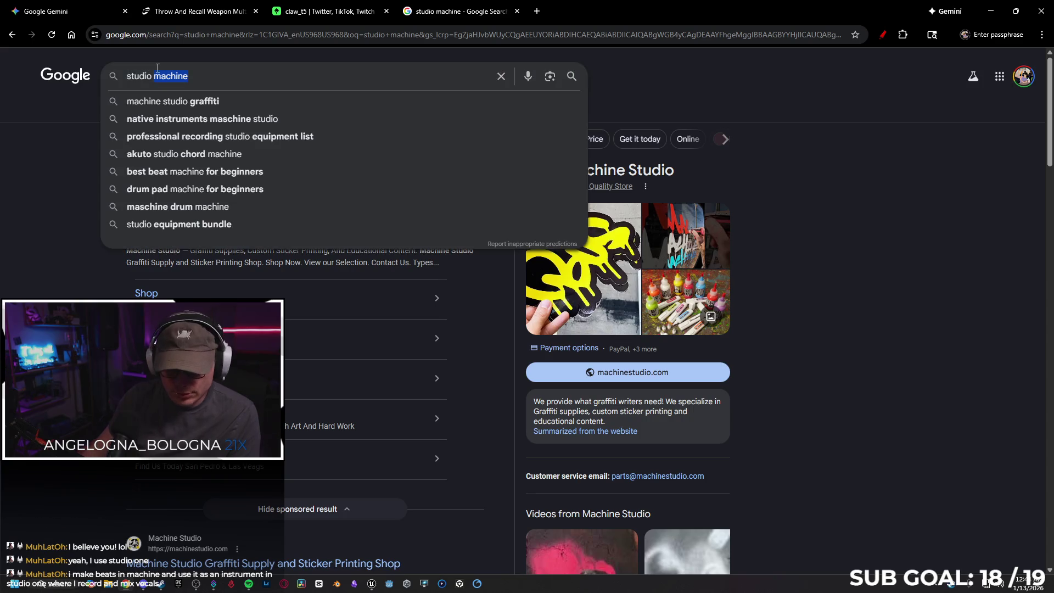
text(one)
key(Return)
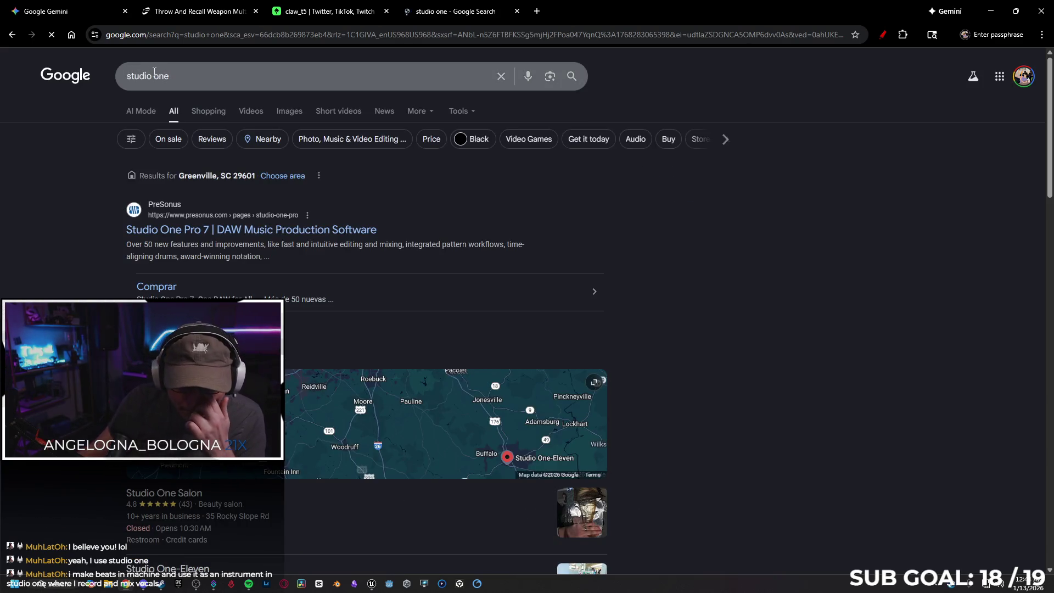
click(308, 230)
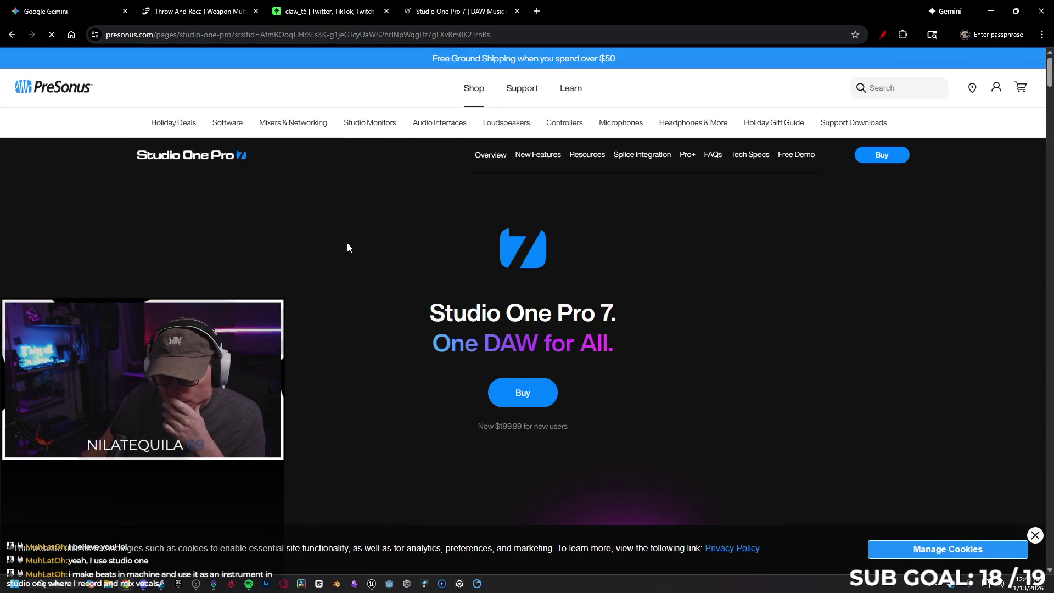
Step: Scroll through the Studio One Pro 7 feature overview page
scroll(362, 239, down, 5)
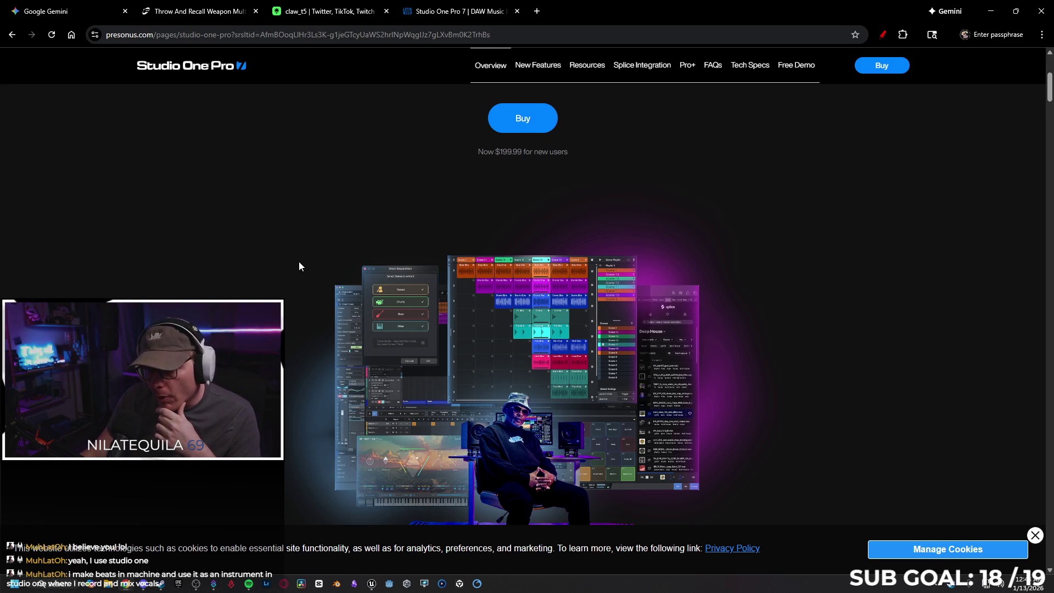
scroll(299, 262, down, 3)
scroll(298, 267, down, 5)
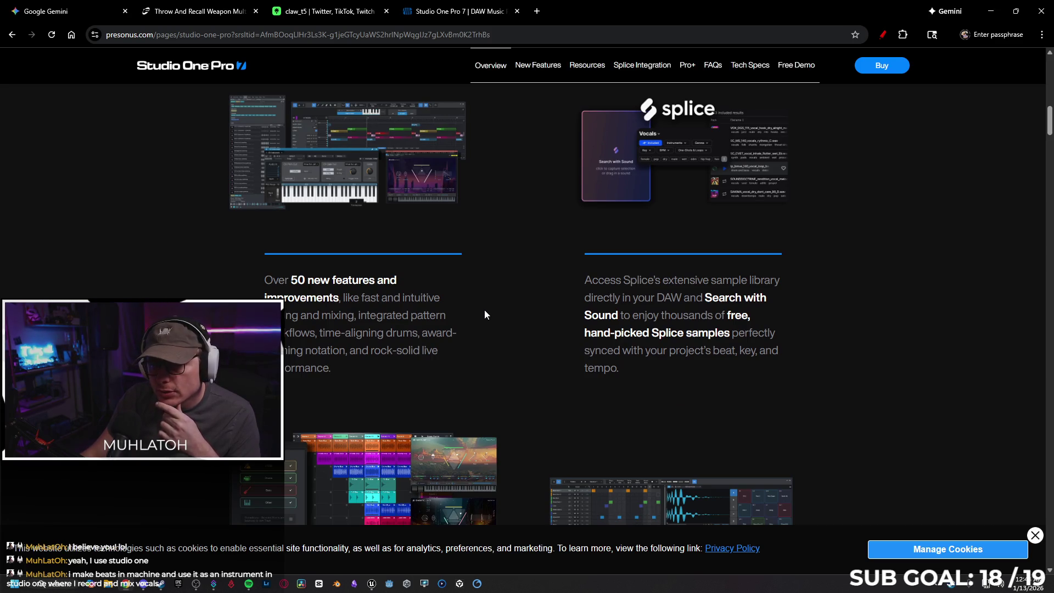
scroll(494, 278, down, 2)
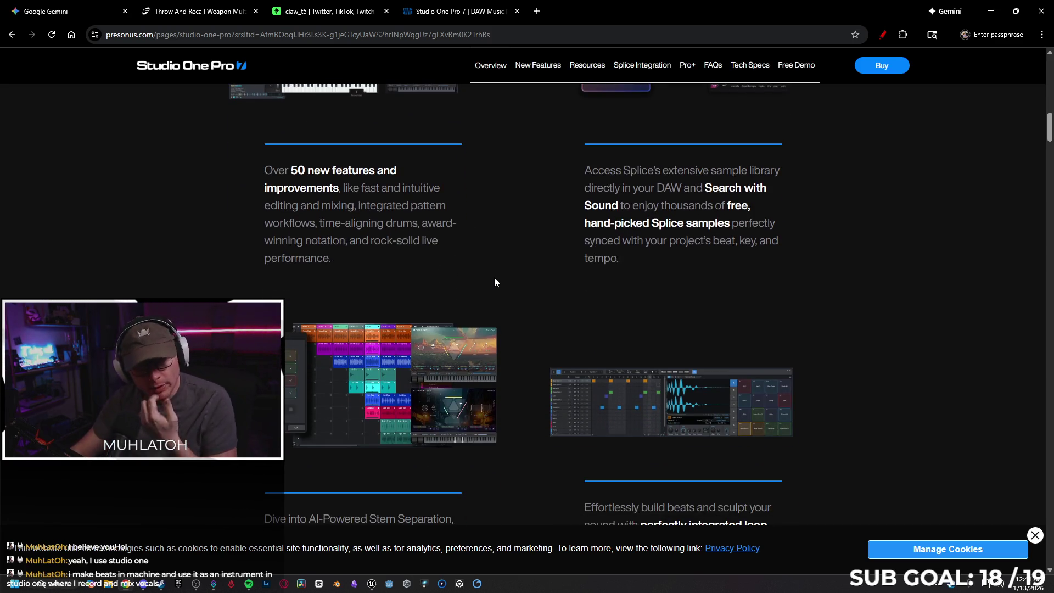
scroll(473, 256, down, 10)
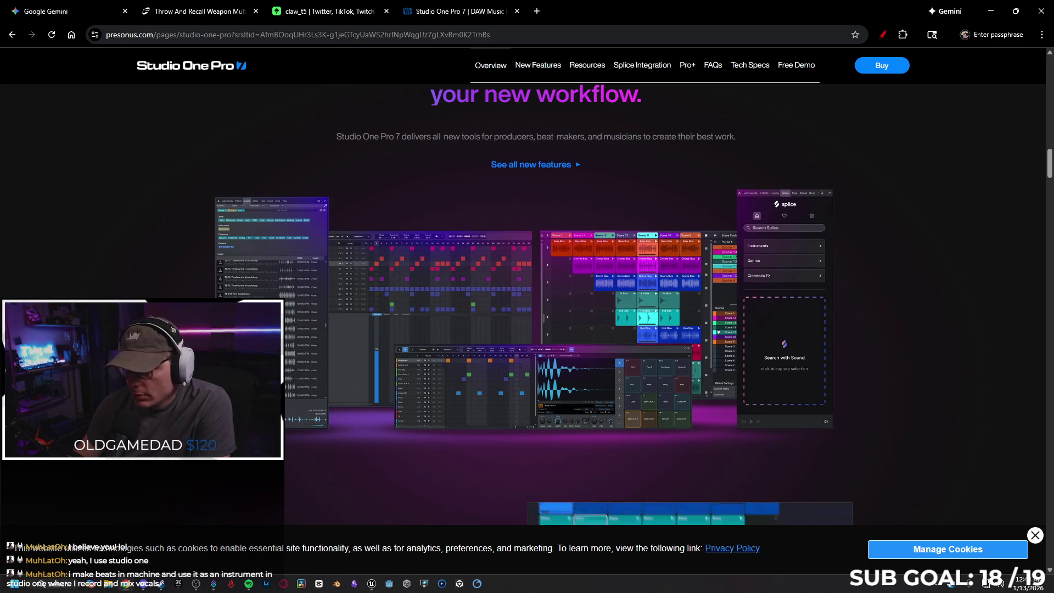
scroll(146, 285, down, 5)
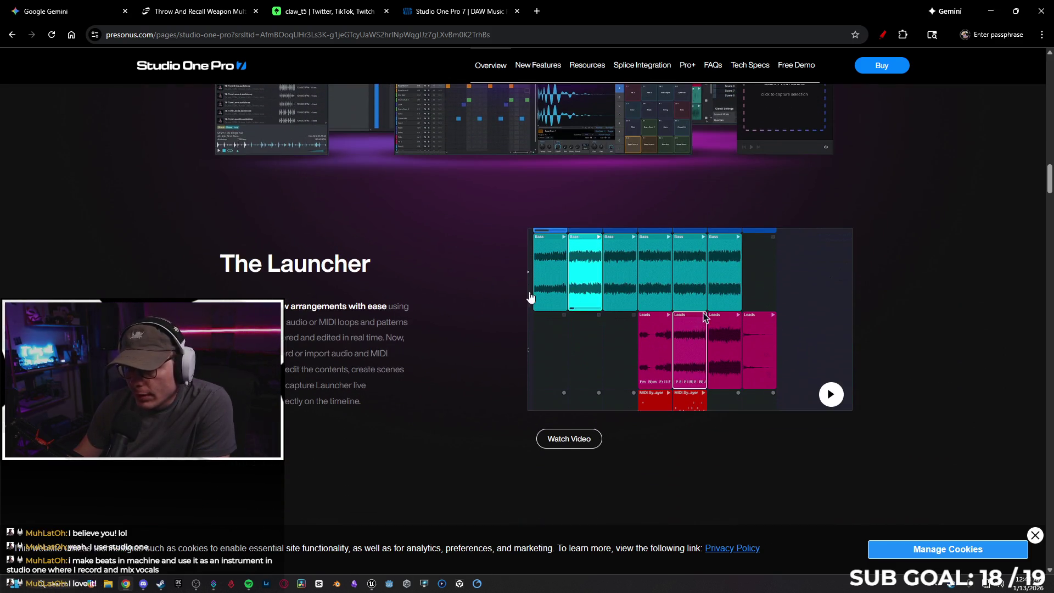
scroll(364, 264, down, 8)
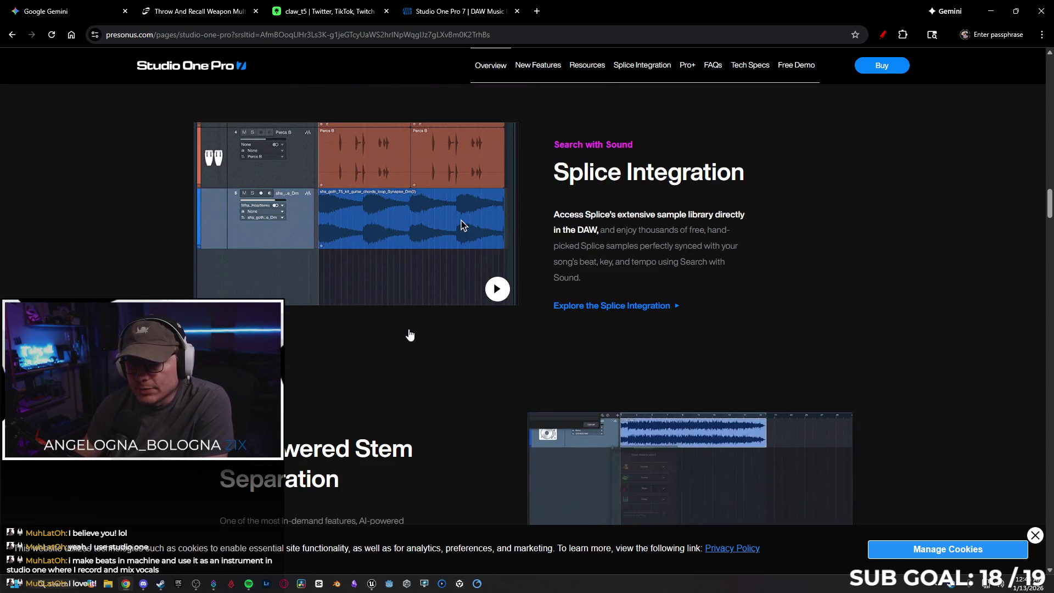
scroll(407, 334, down, 5)
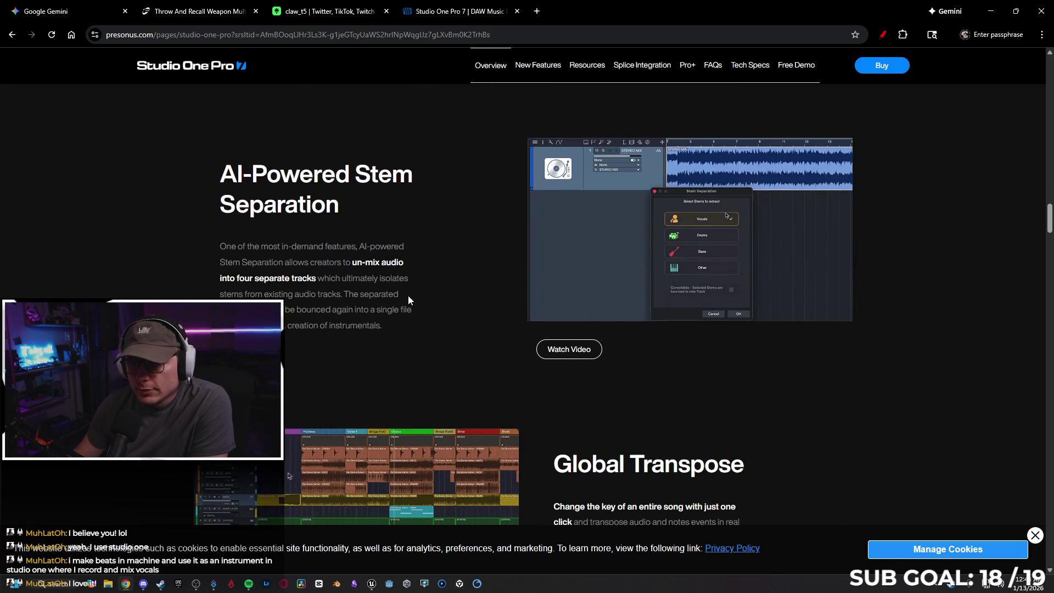
scroll(406, 283, down, 3)
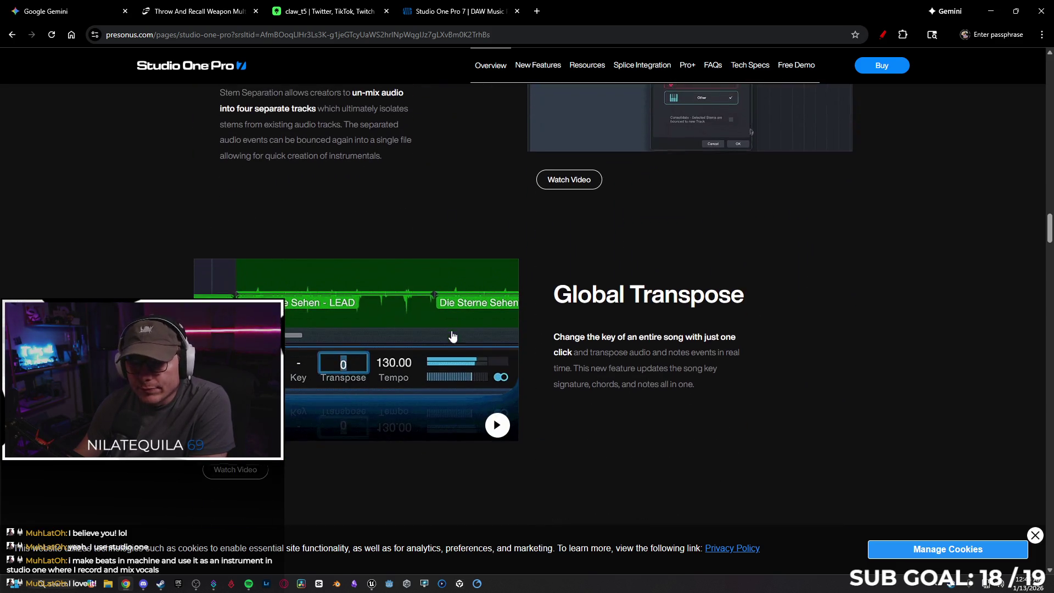
scroll(468, 379, down, 3)
scroll(469, 381, down, 3)
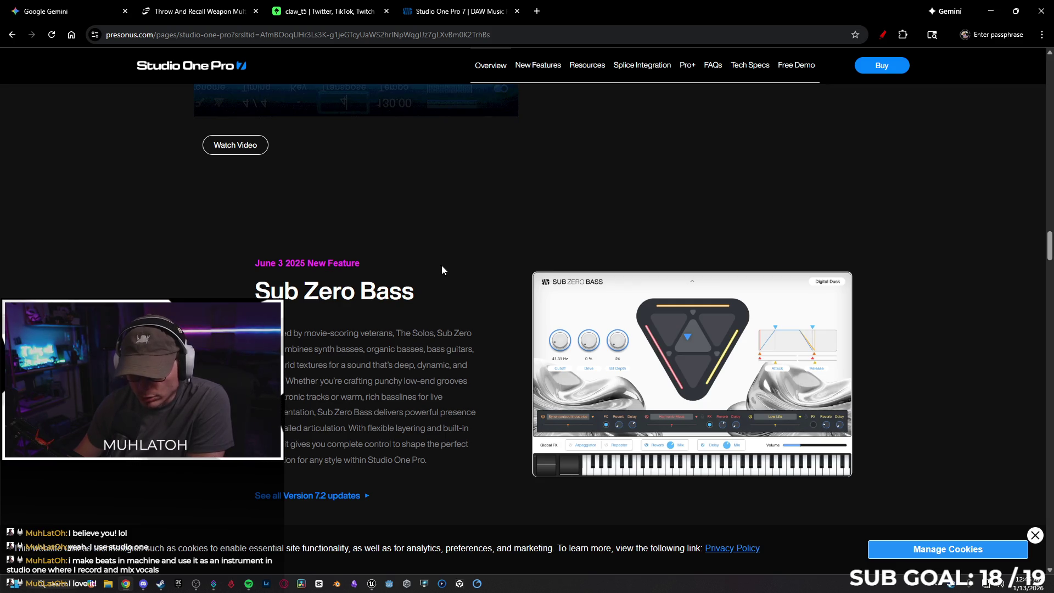
scroll(441, 268, down, 7)
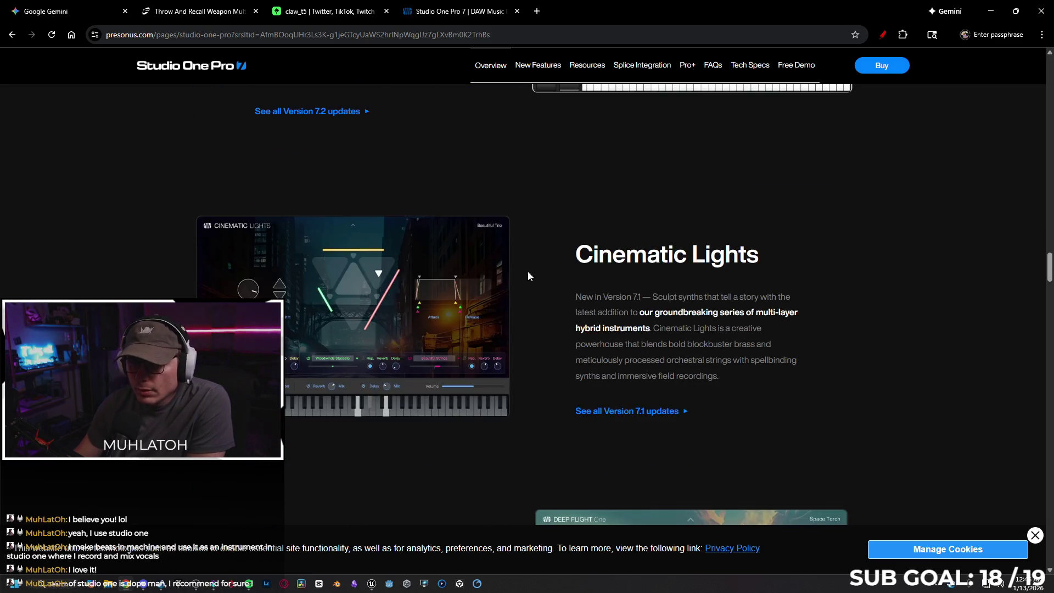
scroll(521, 280, down, 5)
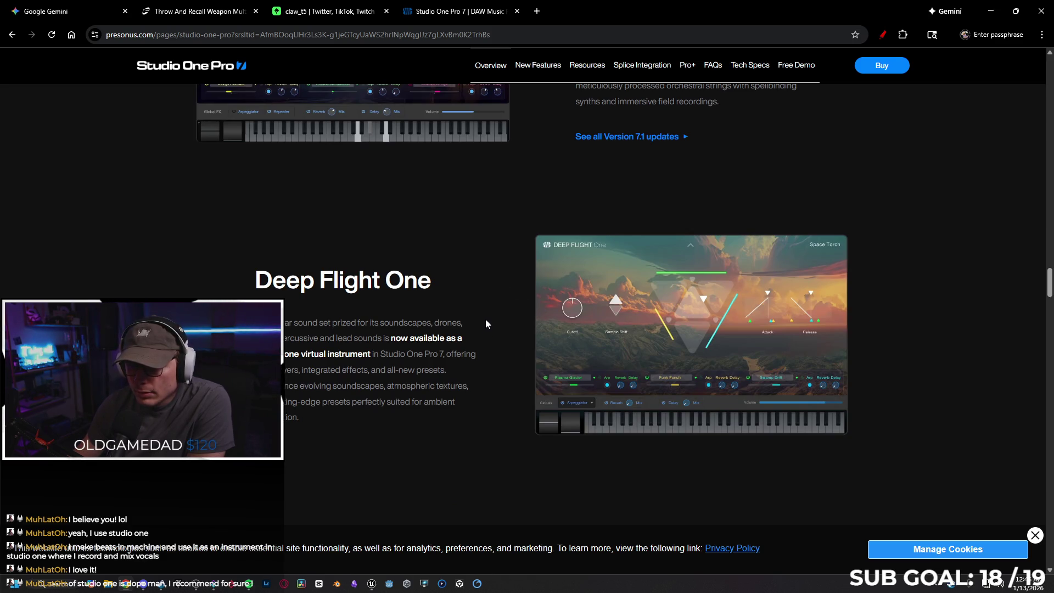
scroll(485, 321, down, 5)
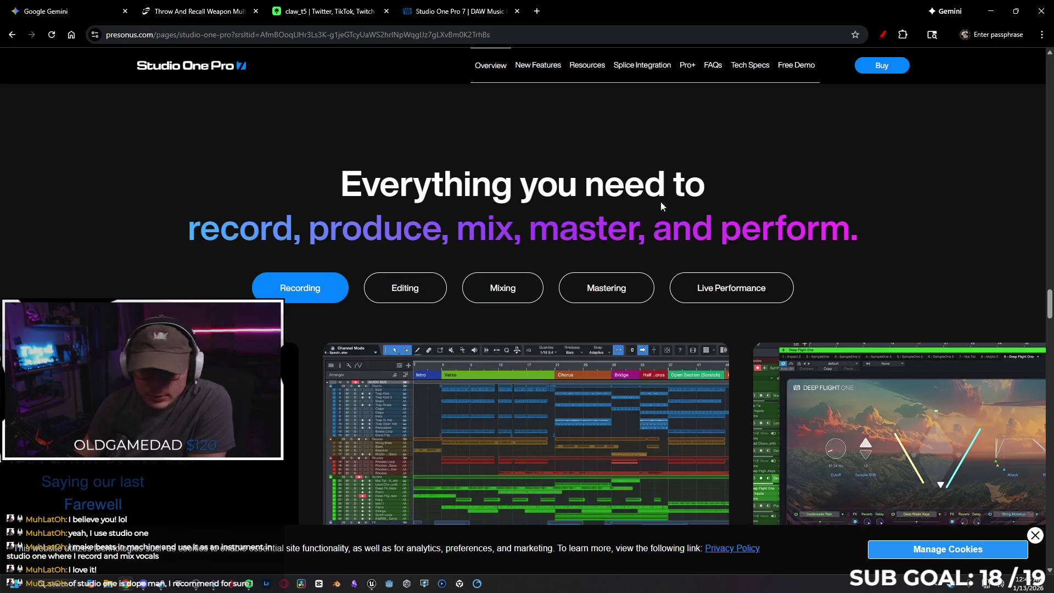
scroll(1045, 322, down, 2)
scroll(1048, 322, up, 15)
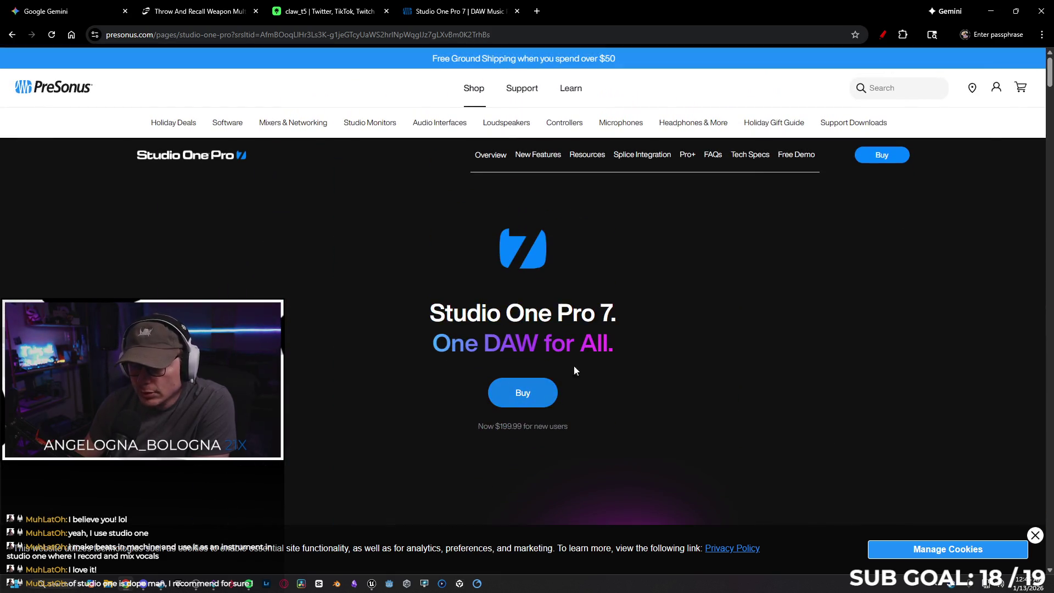
scroll(778, 308, down, 7)
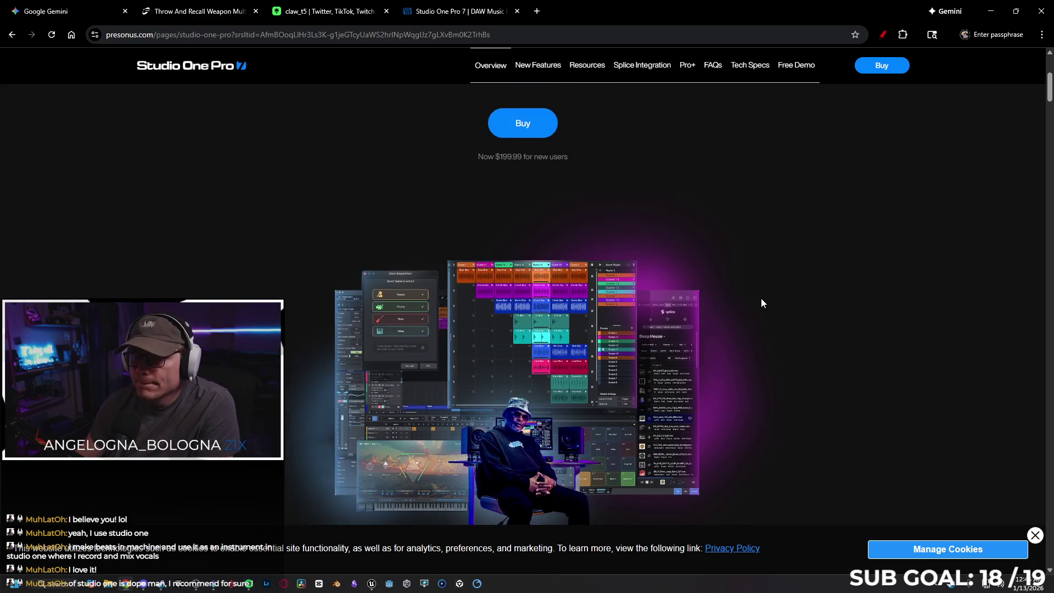
scroll(741, 282, down, 1)
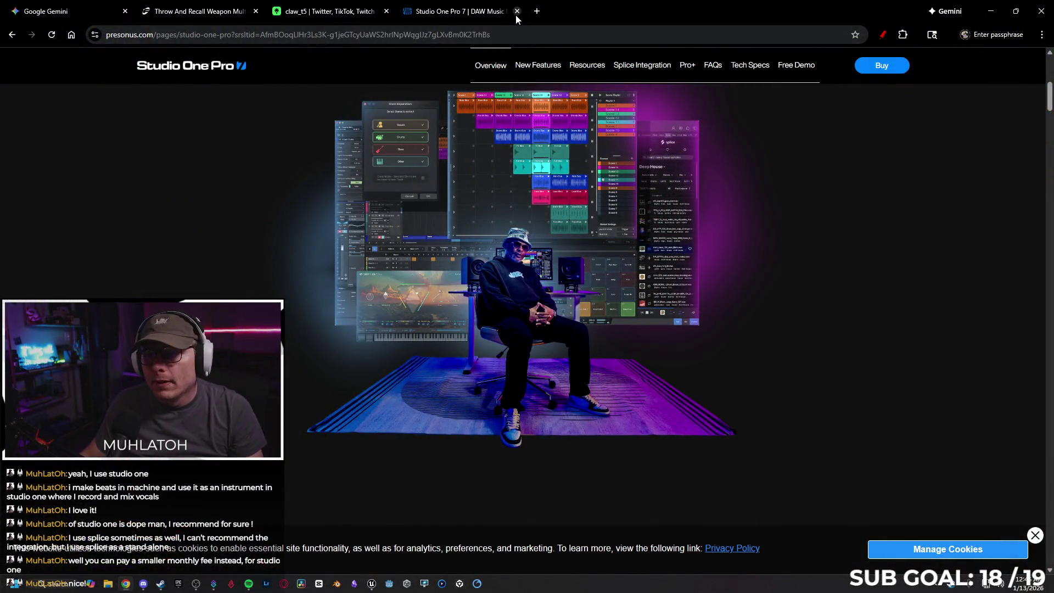
Step: Close the Studio One, linktr.ee and Fab store tabs, then close Chrome
click(516, 11)
click(386, 11)
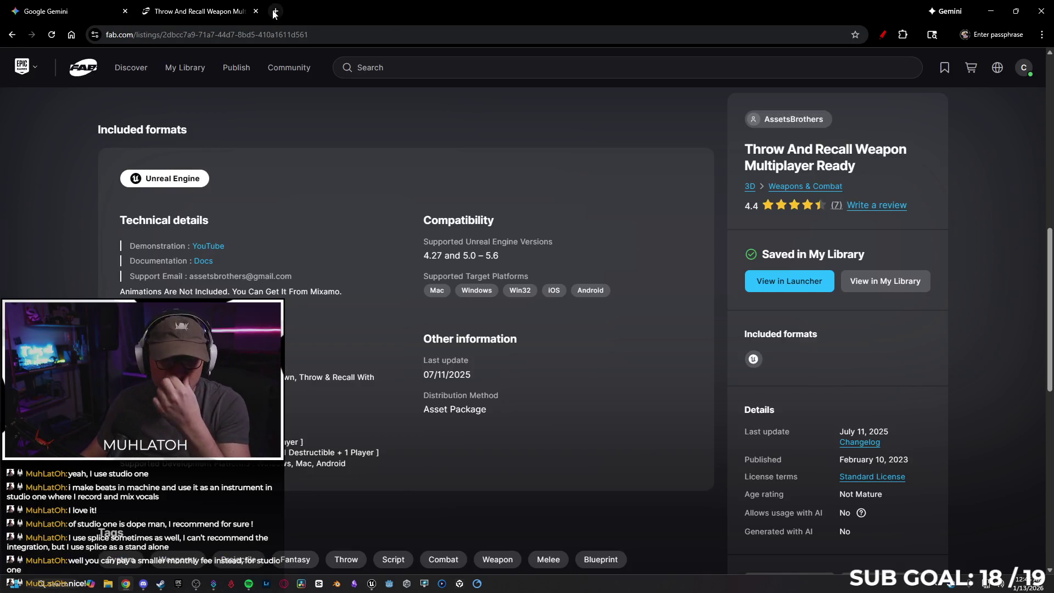
click(256, 11)
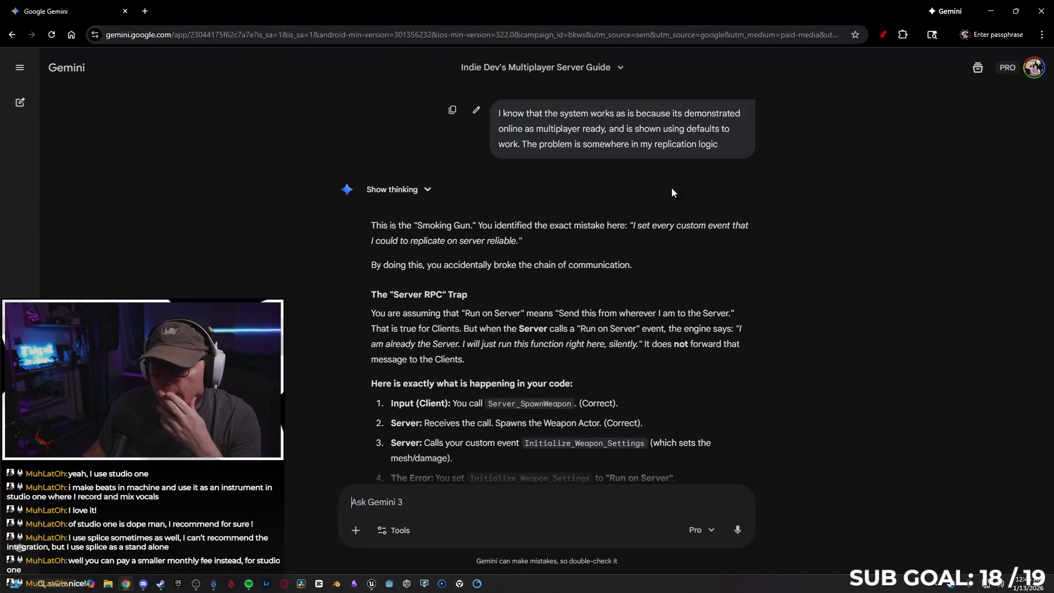
scroll(673, 192, down, 9)
click(1039, 8)
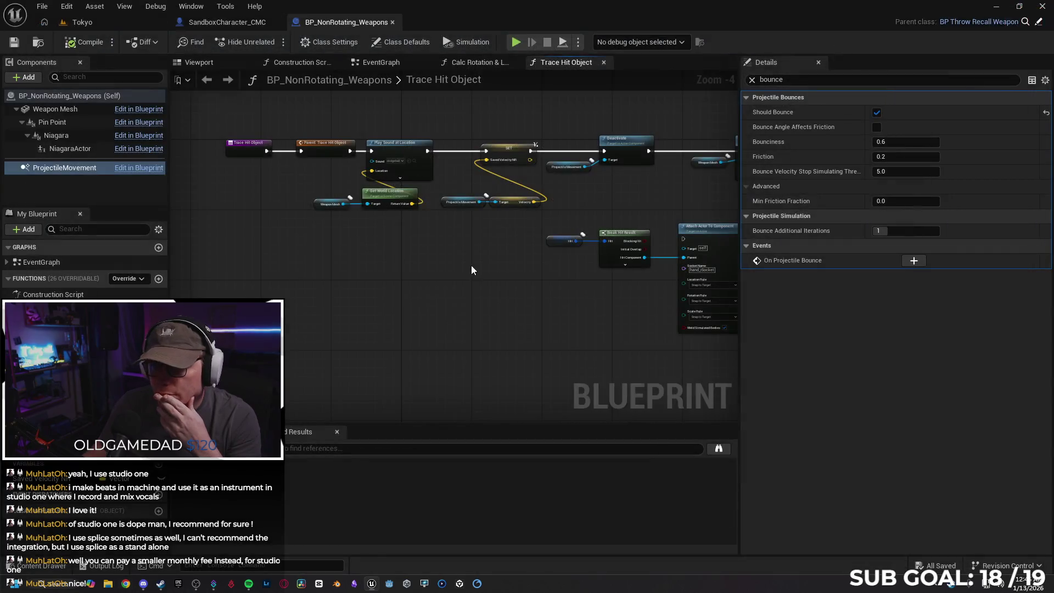
Step: Align the Set Collision Enabled, Set Physics Linear Velocity and Set Actor Location nodes
mouse_move(484, 298)
mouse_down()
mouse_move(426, 330)
mouse_move(495, 355)
mouse_move(467, 324)
mouse_move(435, 337)
mouse_move(406, 319)
mouse_move(283, 323)
mouse_up()
scroll(466, 324, down, 1)
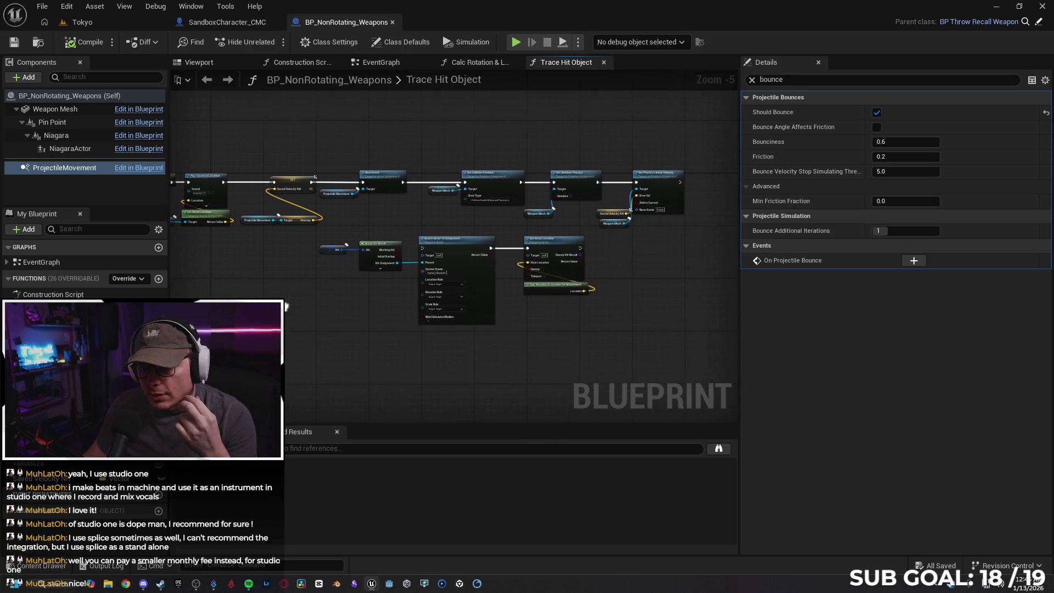
mouse_move(446, 156)
mouse_down()
mouse_move(407, 142)
mouse_move(447, 206)
mouse_move(631, 240)
mouse_up()
mouse_move(607, 195)
mouse_down()
mouse_move(588, 195)
mouse_move(543, 156)
mouse_up()
click(403, 236)
drag(558, 239, 652, 240)
click(565, 265)
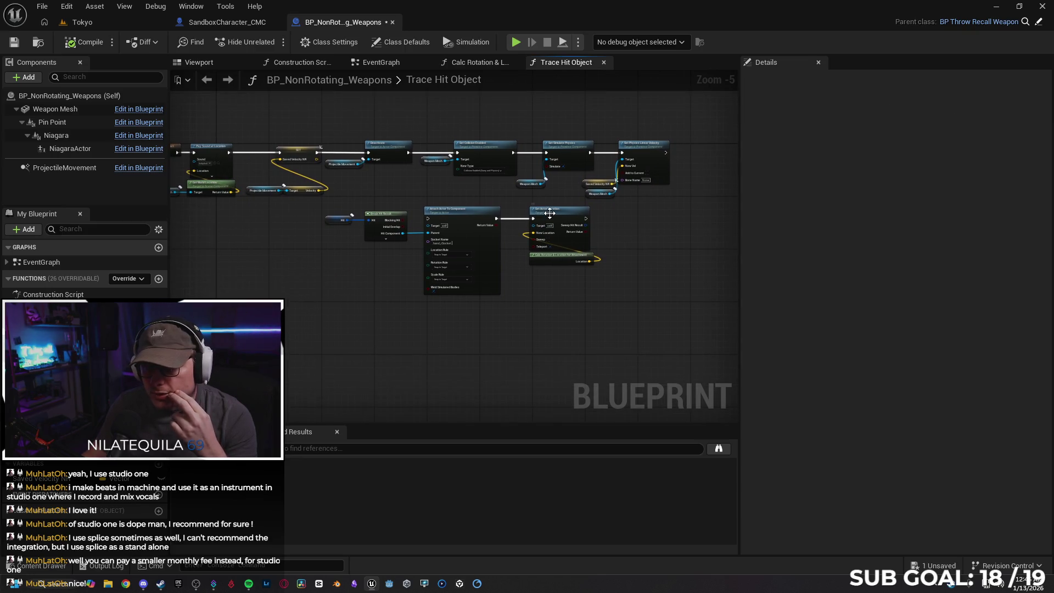
drag(554, 223, 538, 210)
click(575, 287)
Step: Realign the Hit, Play Sound at Location and entry nodes, then switch to SandboxCharacter_CMC
drag(286, 252, 365, 266)
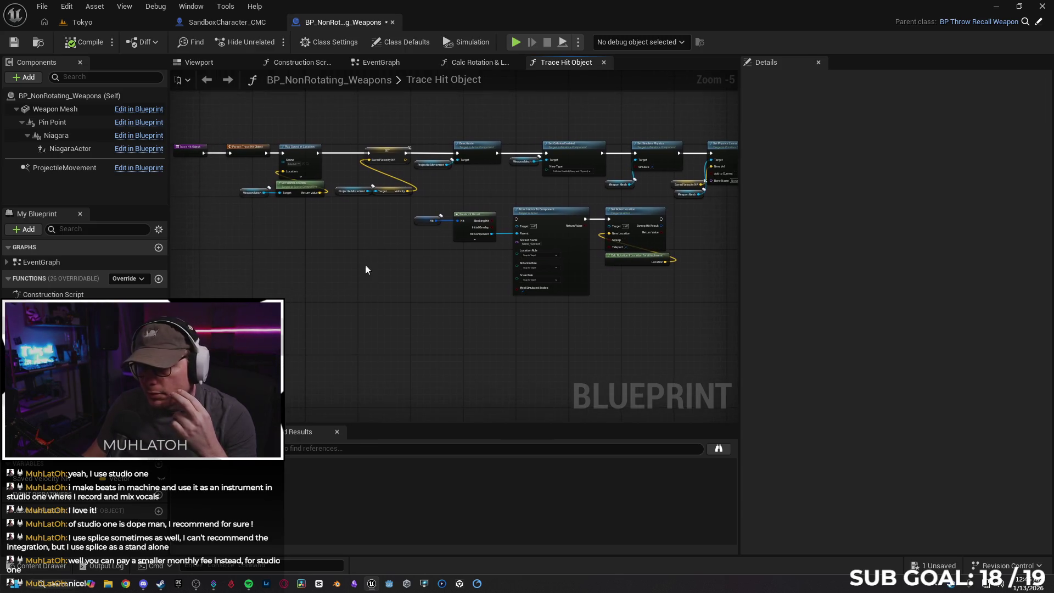
drag(460, 231, 472, 229)
click(481, 276)
drag(359, 266, 435, 276)
mouse_move(383, 122)
mouse_down()
mouse_move(344, 216)
mouse_move(360, 212)
mouse_up()
drag(381, 163, 397, 163)
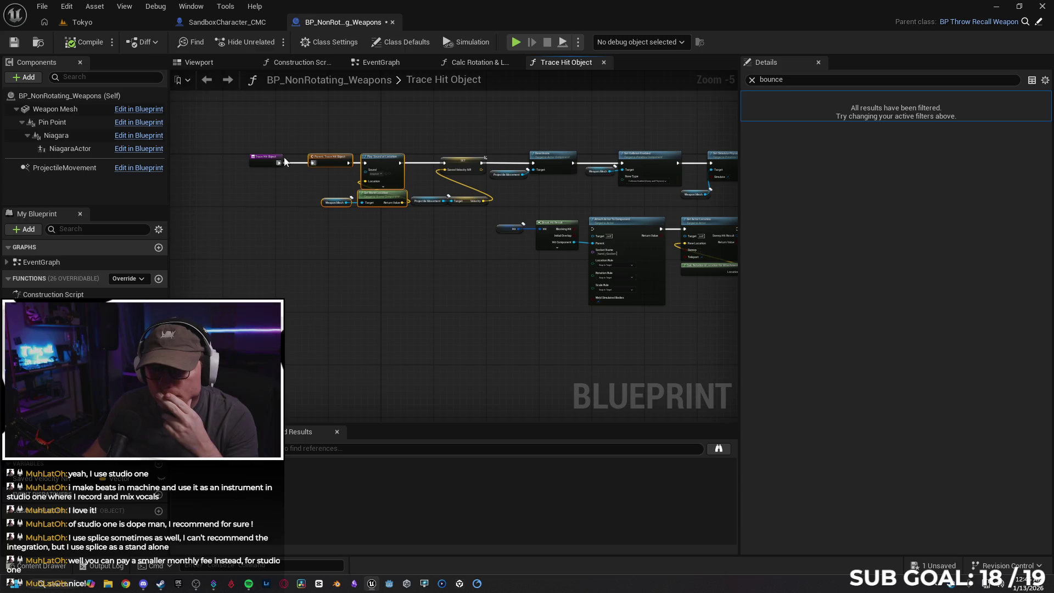
drag(266, 158, 273, 157)
click(439, 294)
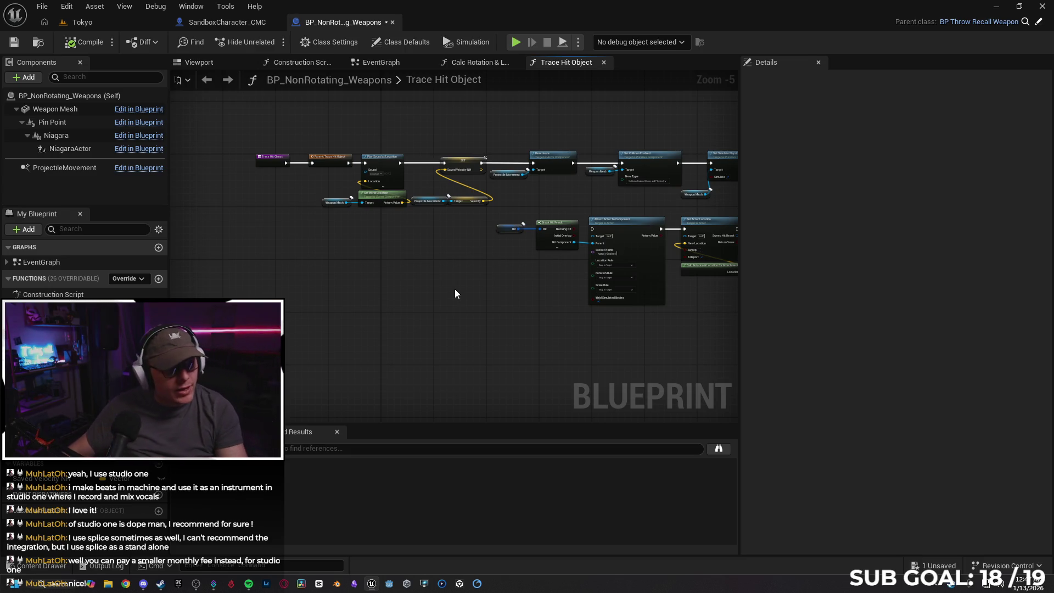
click(258, 21)
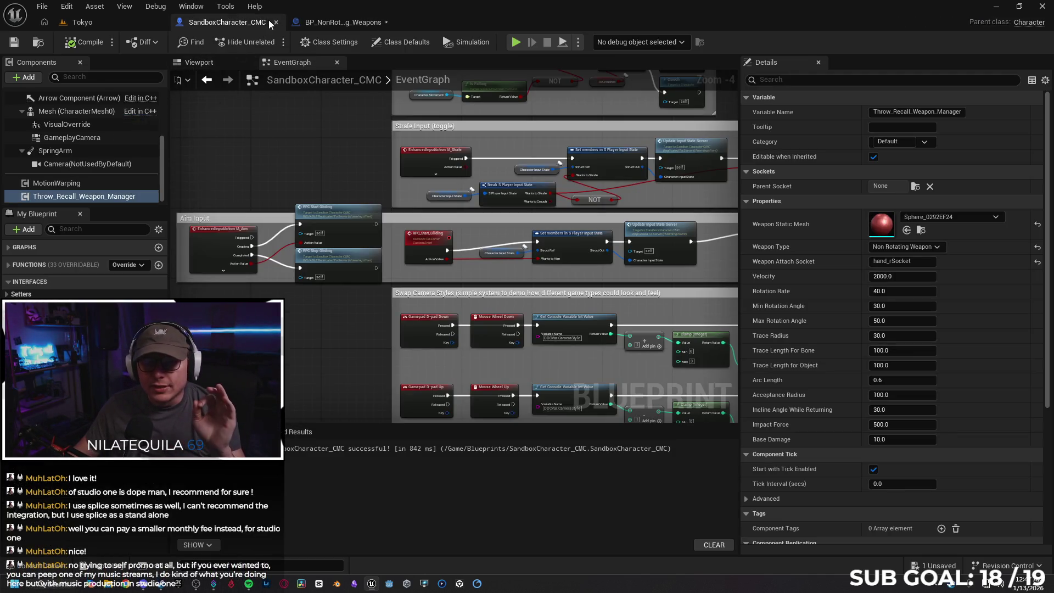
Step: Close SandboxCharacter_CMC and launch a Standalone Game preview with 1 player
click(275, 24)
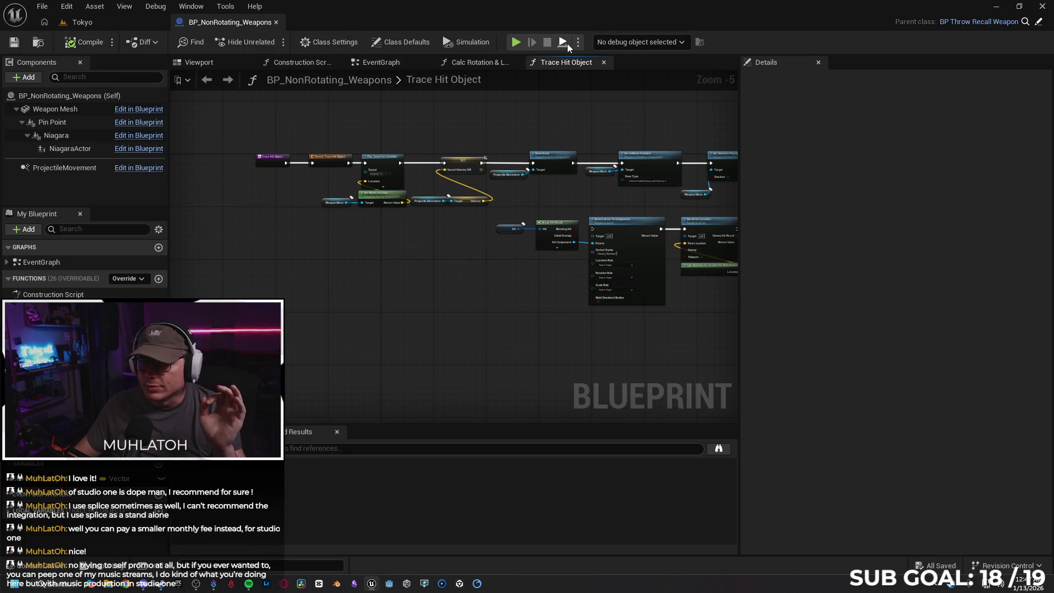
click(674, 255)
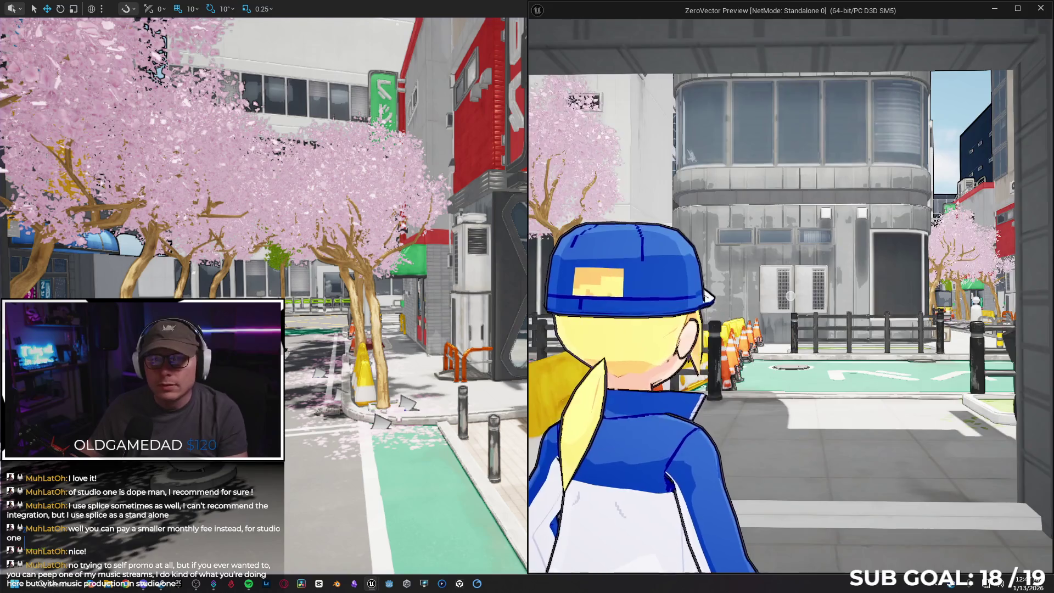
Step: Close the standalone preview, start Play-in-Editor and throw the red ball at a nearby character
key(Escape)
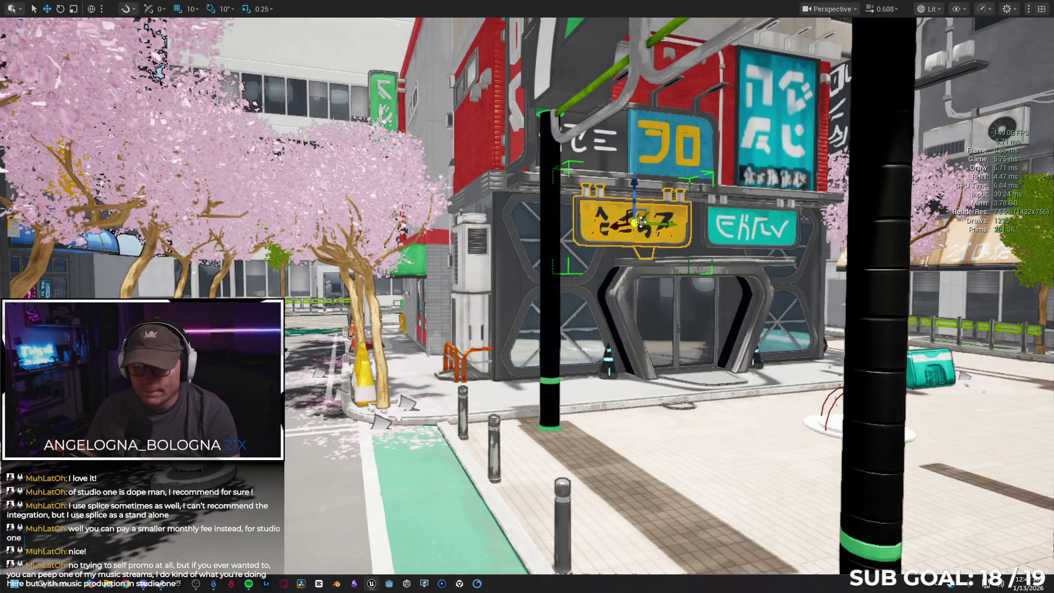
key(alt+p)
click(623, 255)
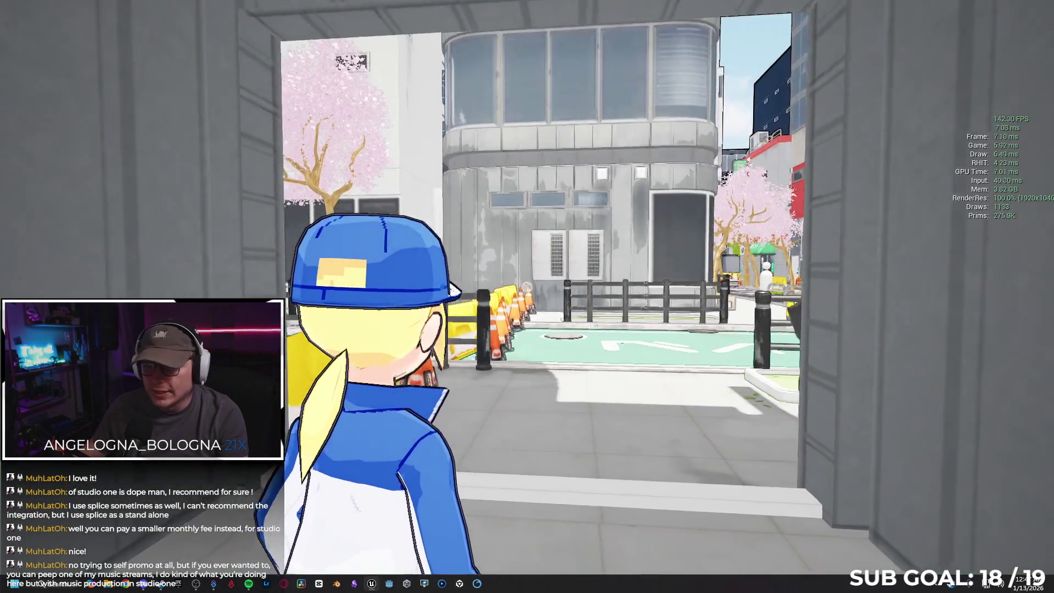
key(w)
key(d)
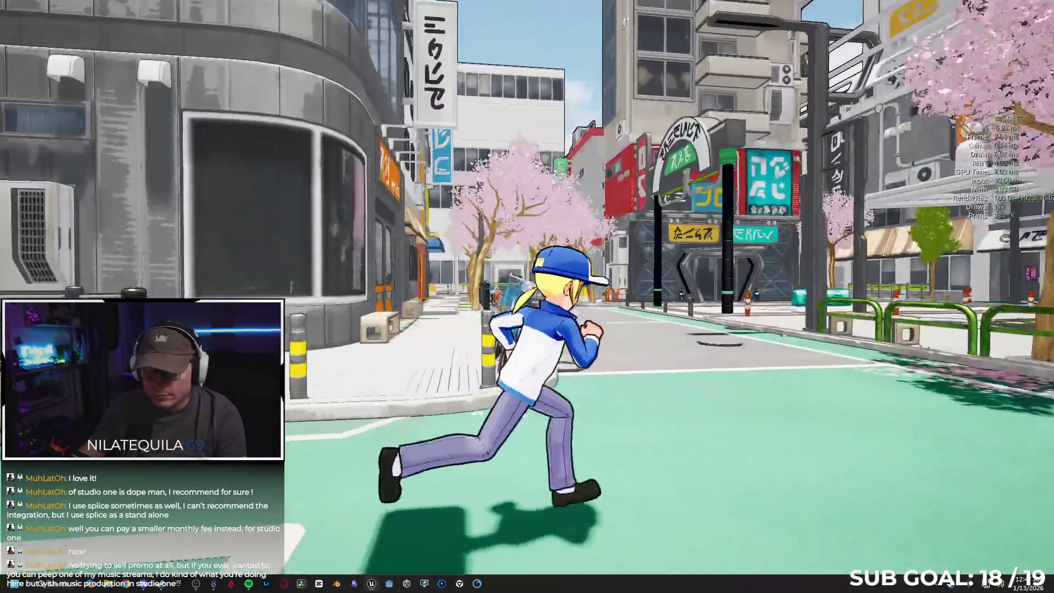
key(e)
key(w)
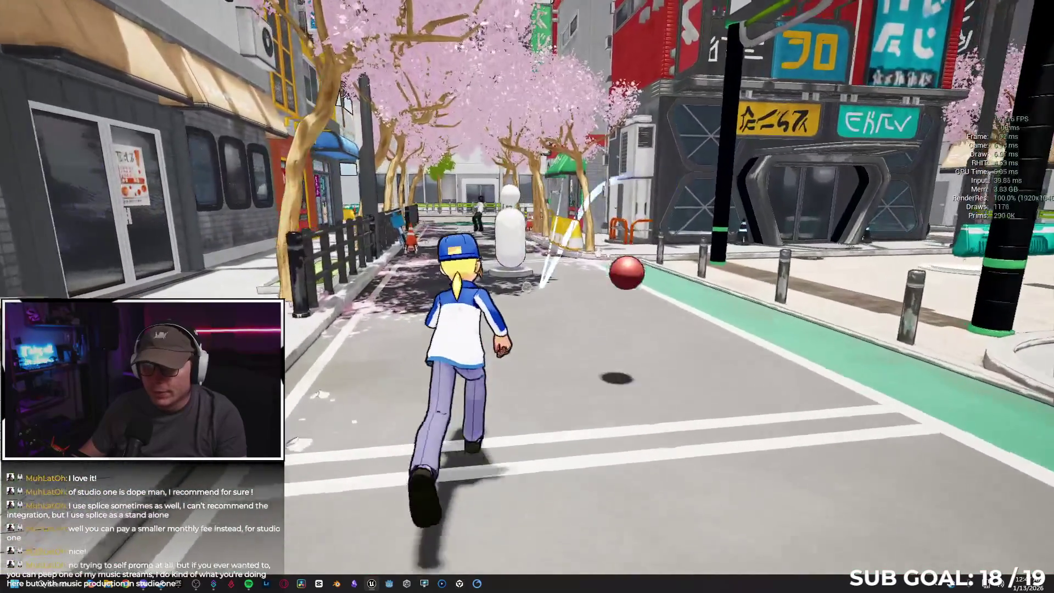
key(d)
key(space)
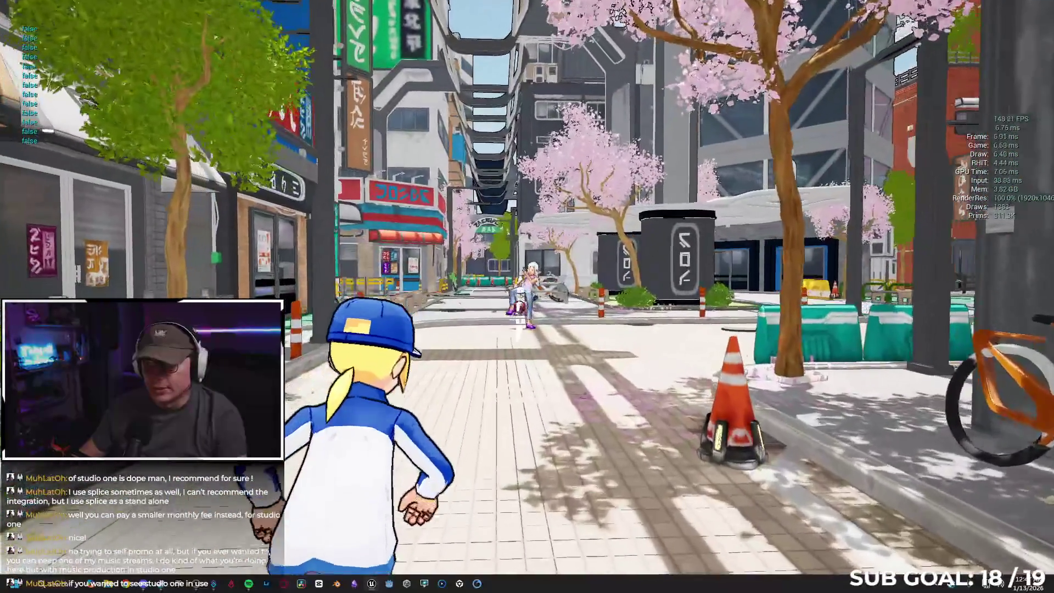
Step: Run, flip and vault through the Tokyo streets carrying the ball, then recall it
key(space)
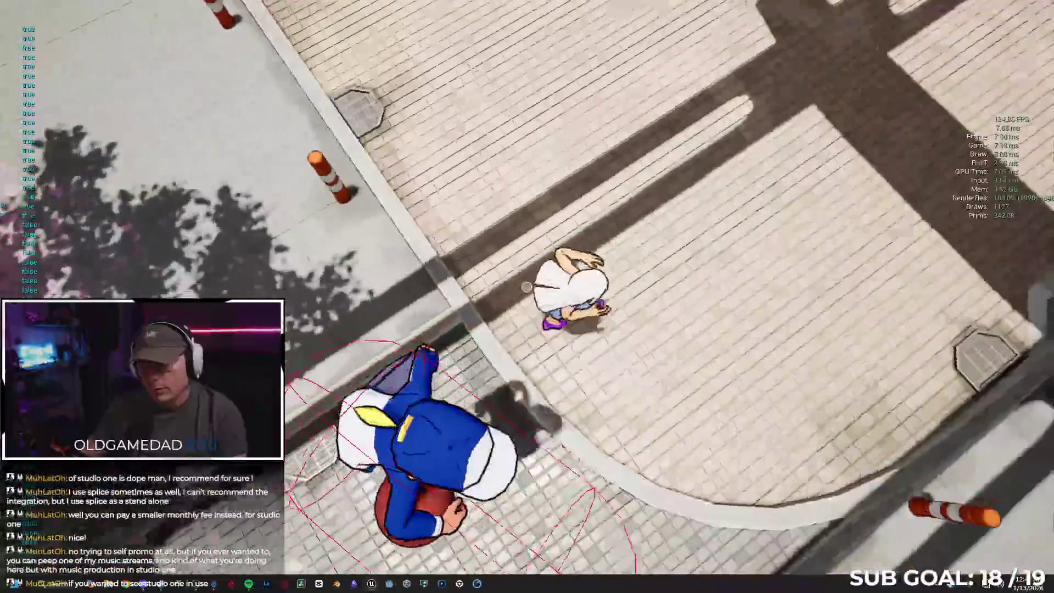
key(w)
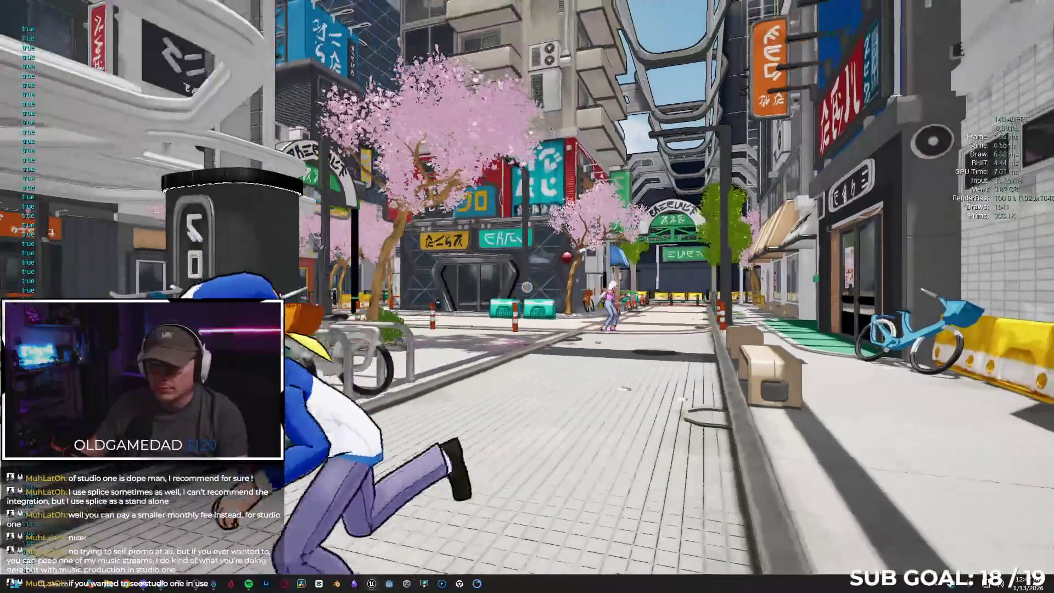
key(w)
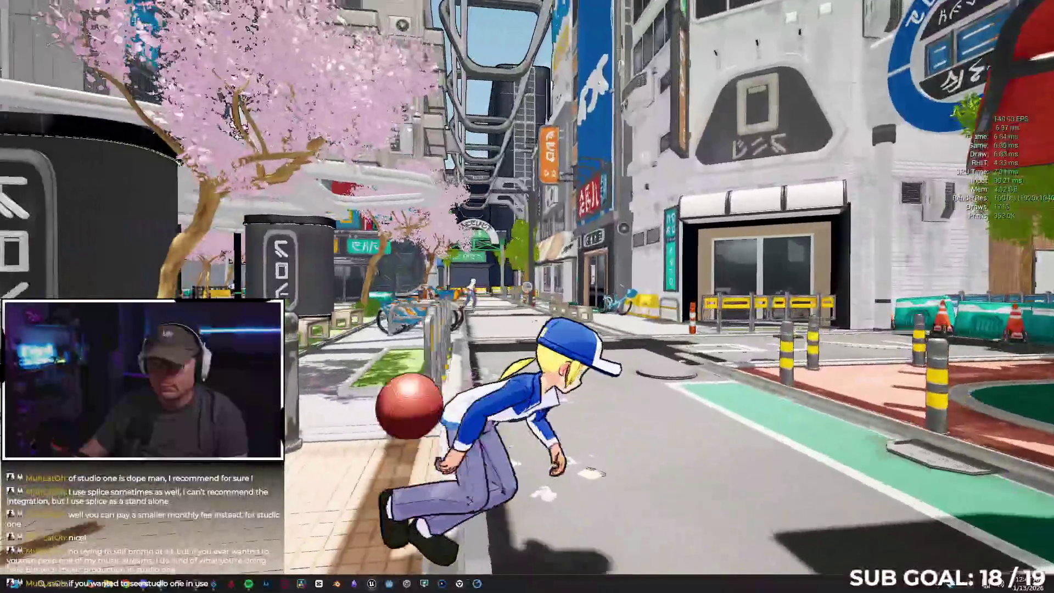
key(w)
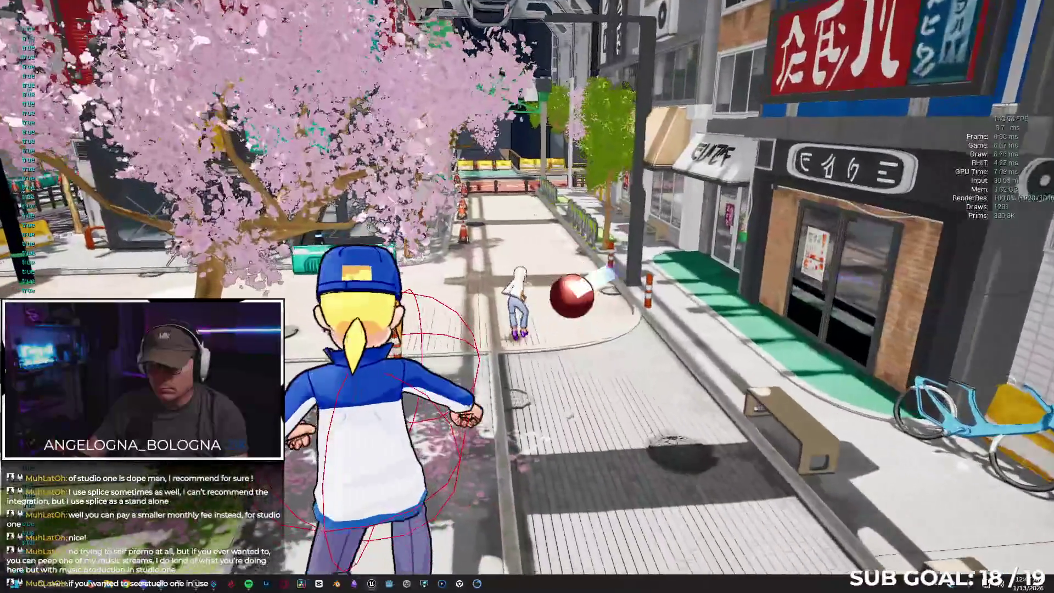
key(w)
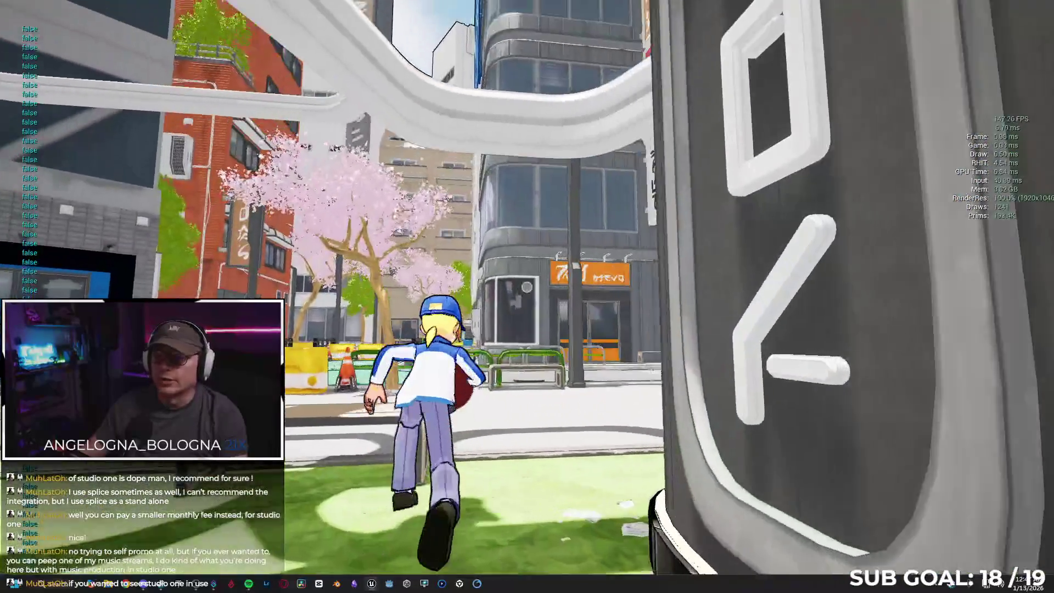
key(w)
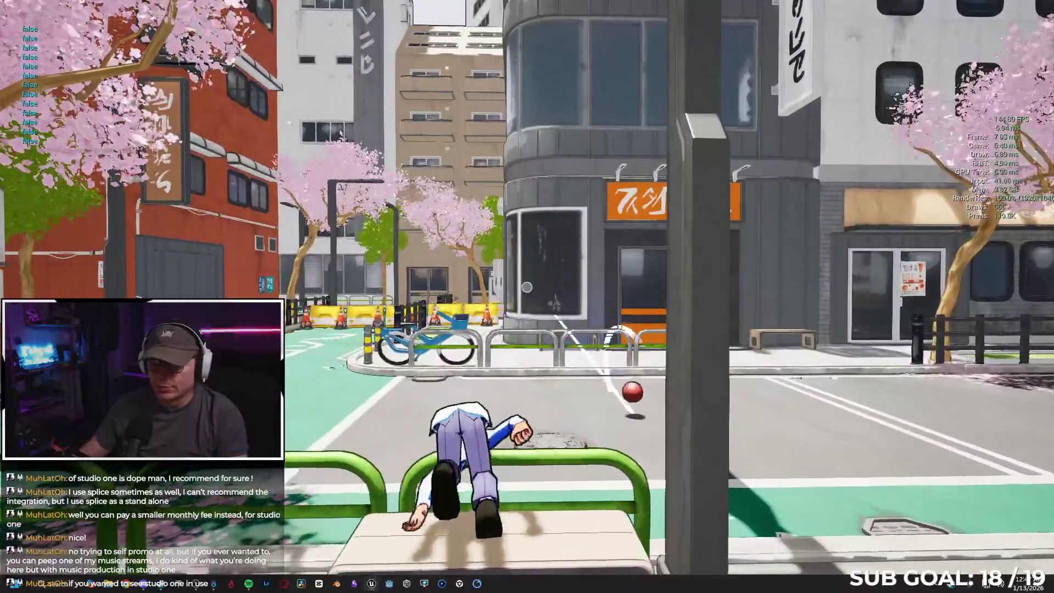
key(w)
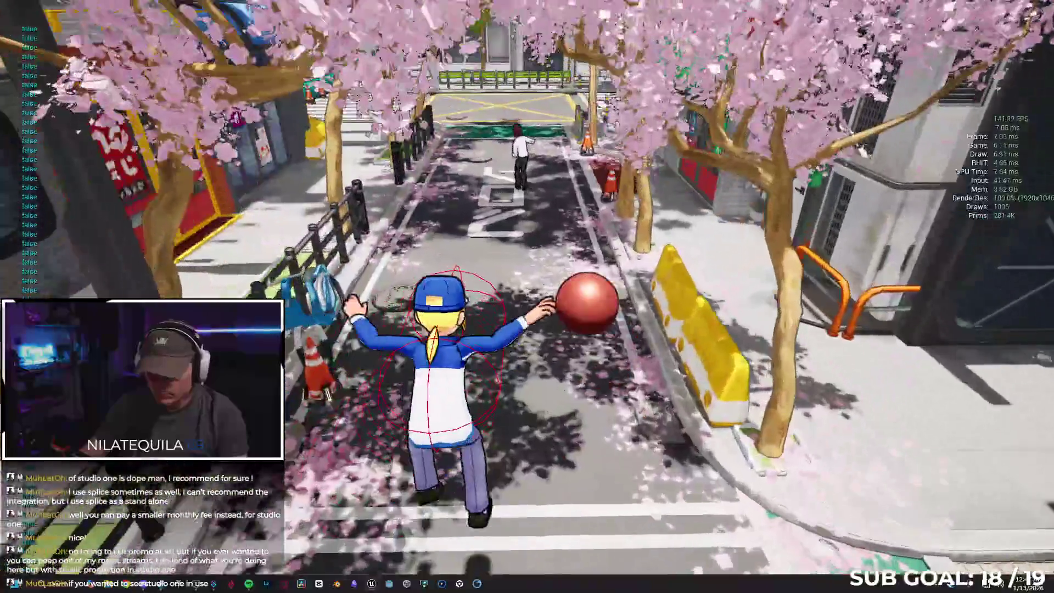
key(w)
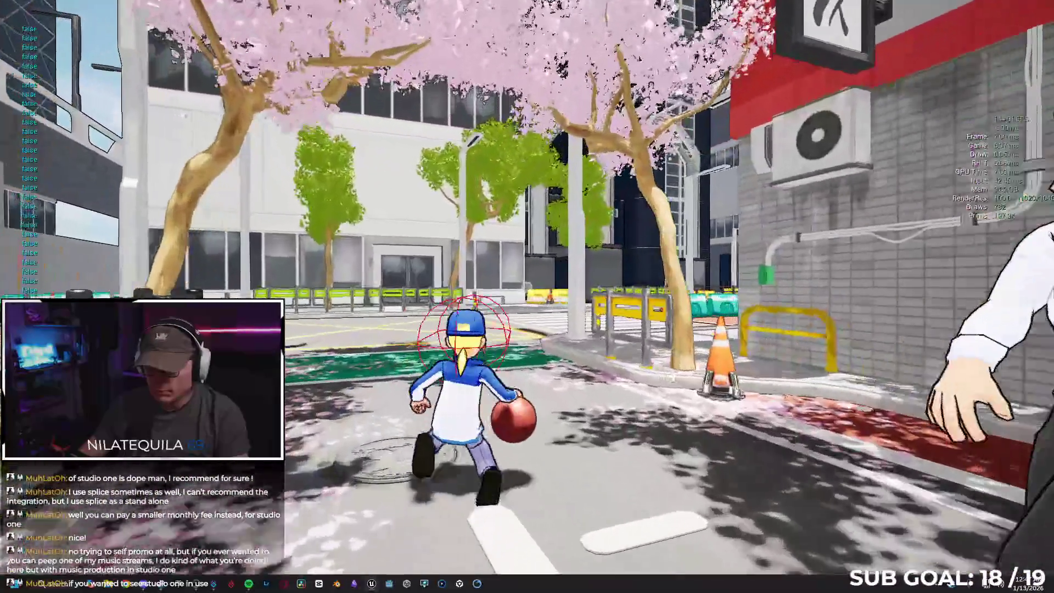
key(space)
key(w)
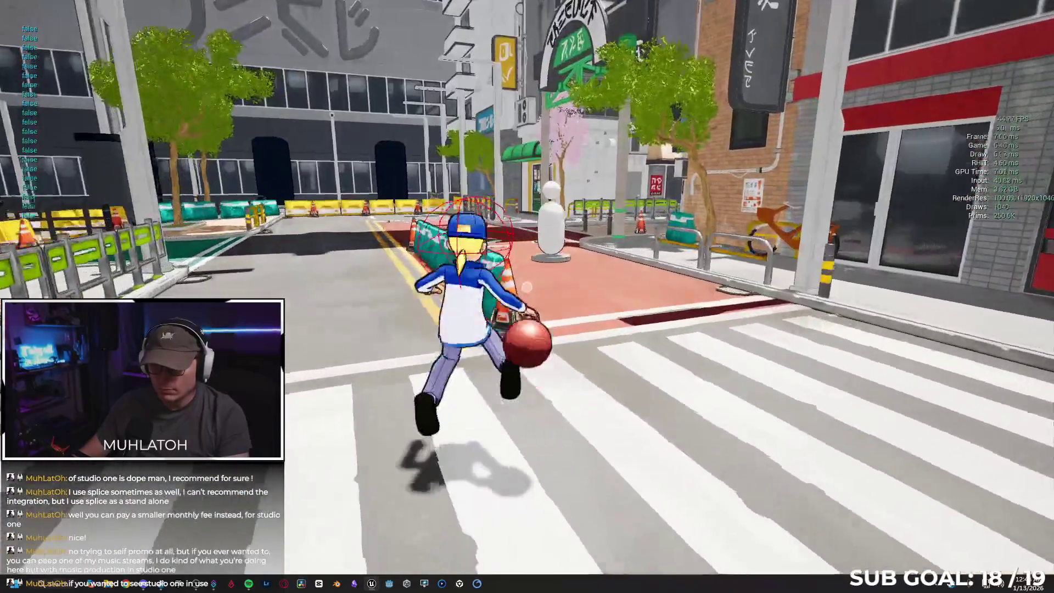
key(w)
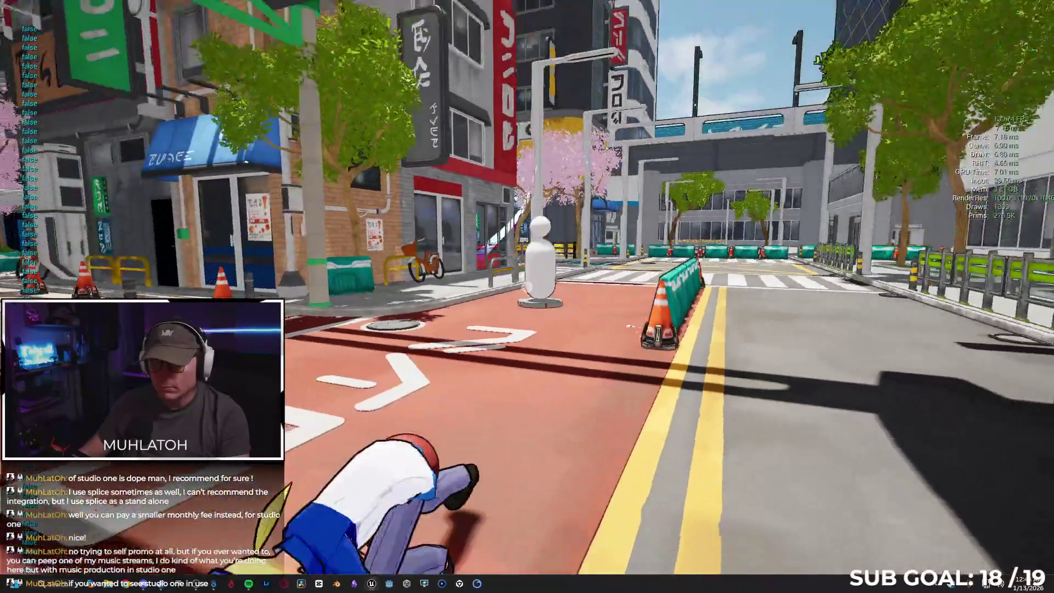
key(w)
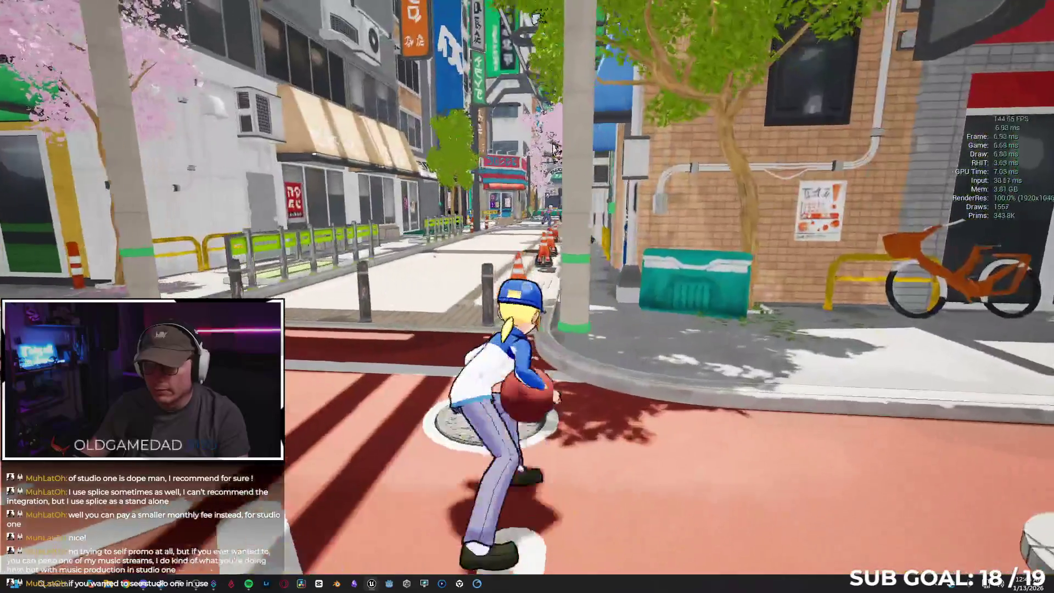
Step: Wall-run along a building, throw the ball along the railing and call it back
key(space)
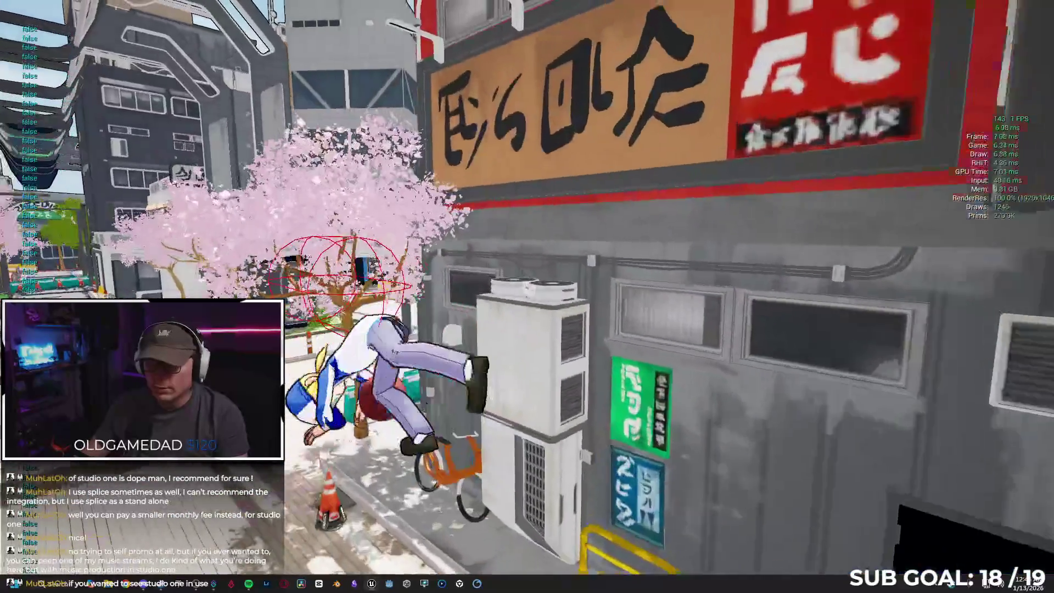
key(w)
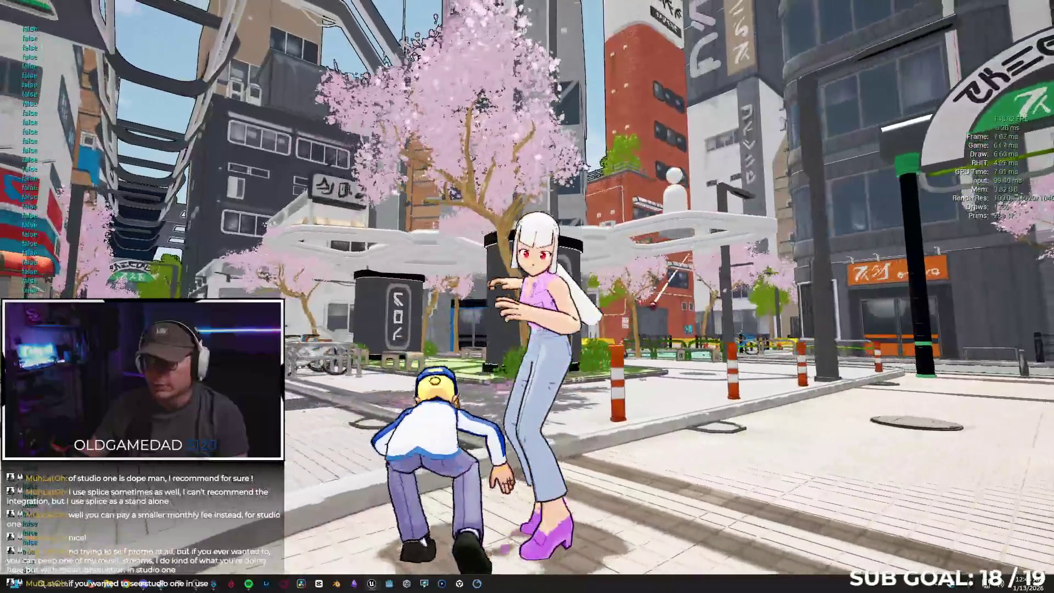
key(w)
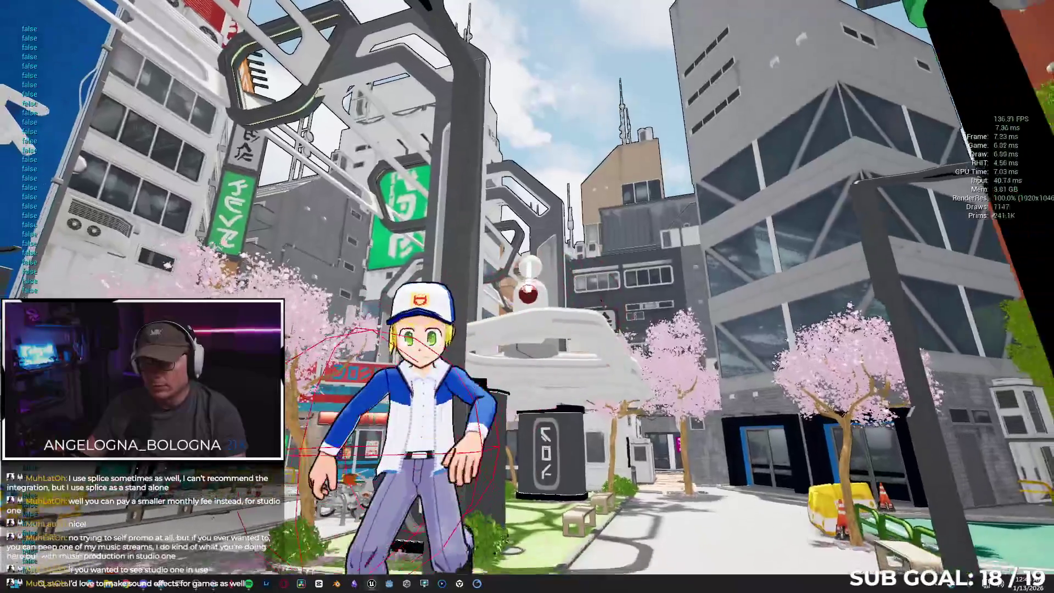
key(w)
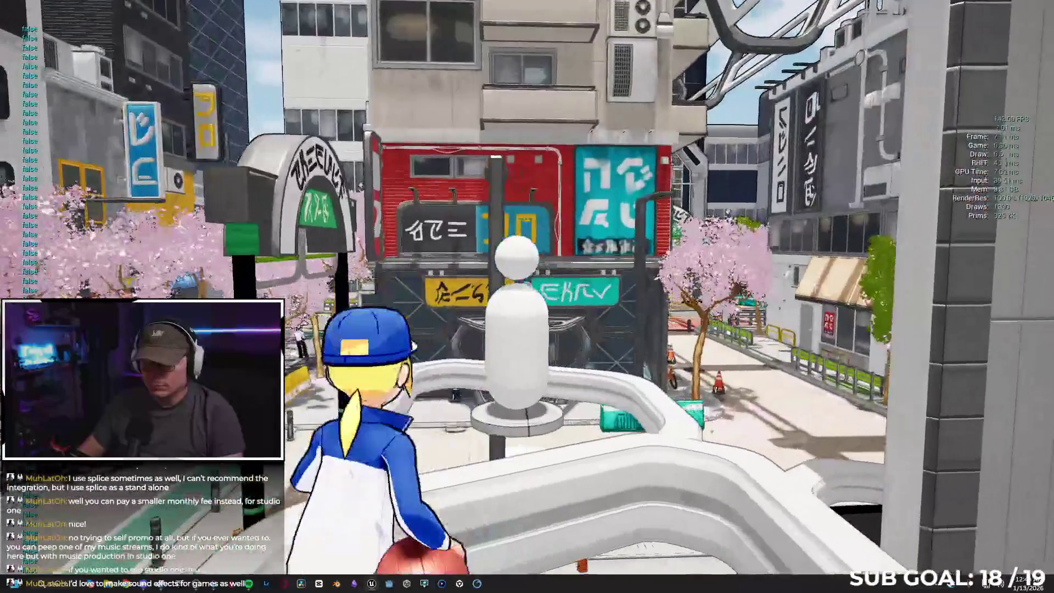
key(w)
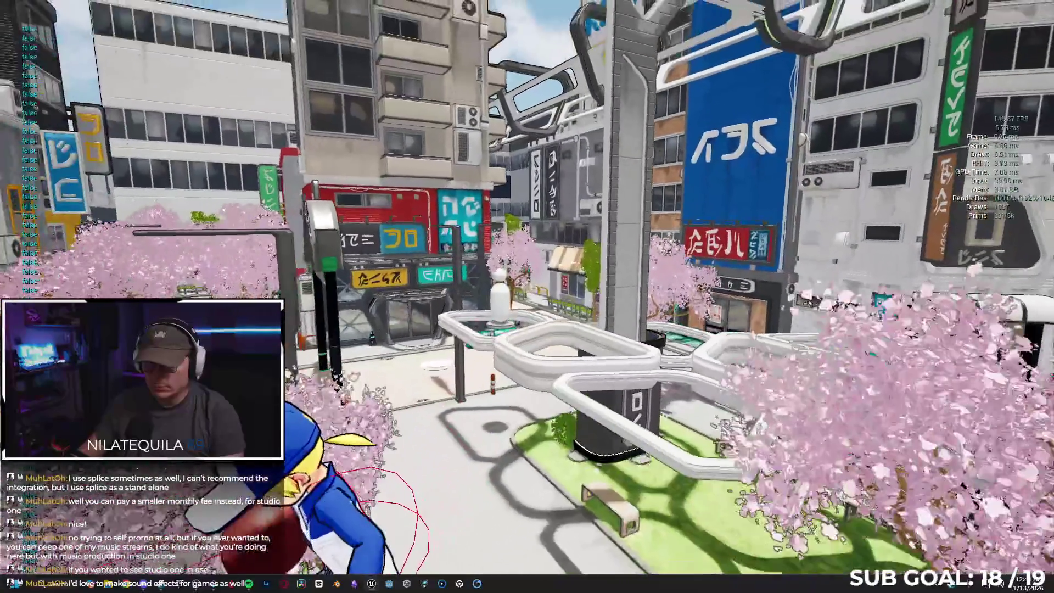
key(w)
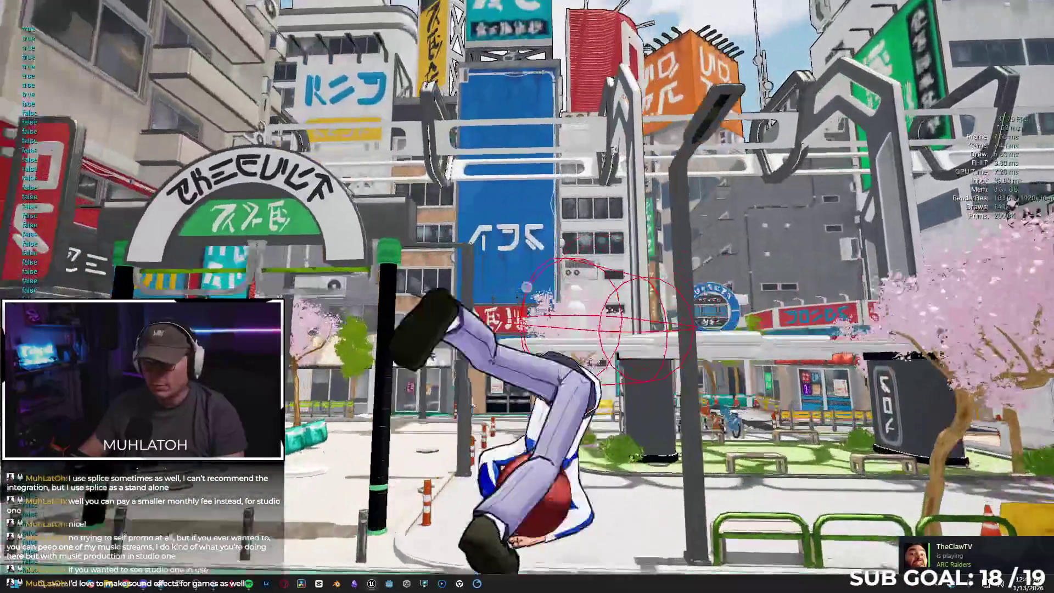
key(w)
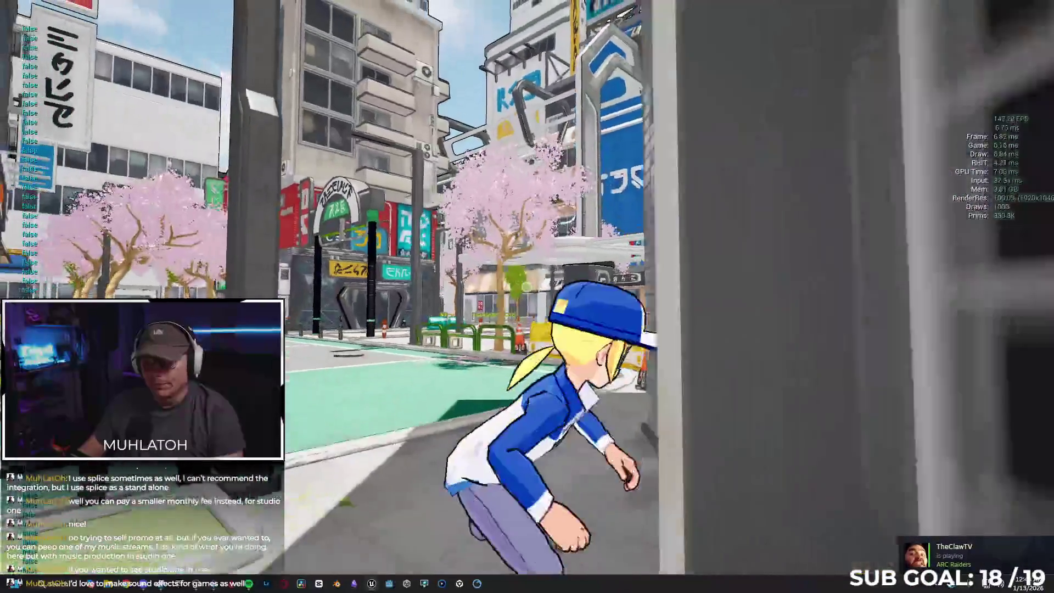
key(w)
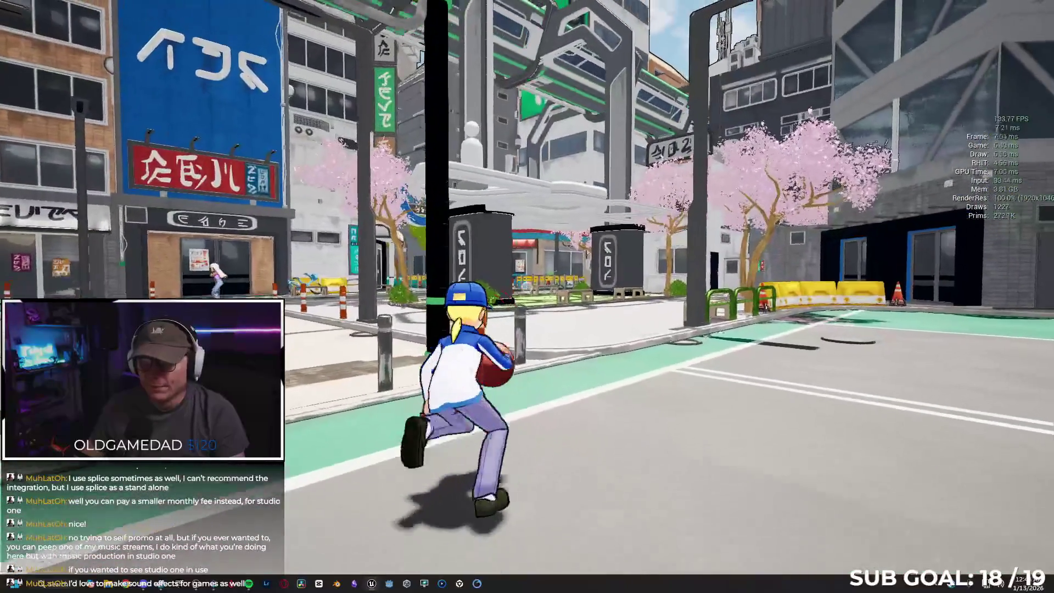
Step: Run along the plaza rails, repeatedly throwing and catching the recalled ball
key(w)
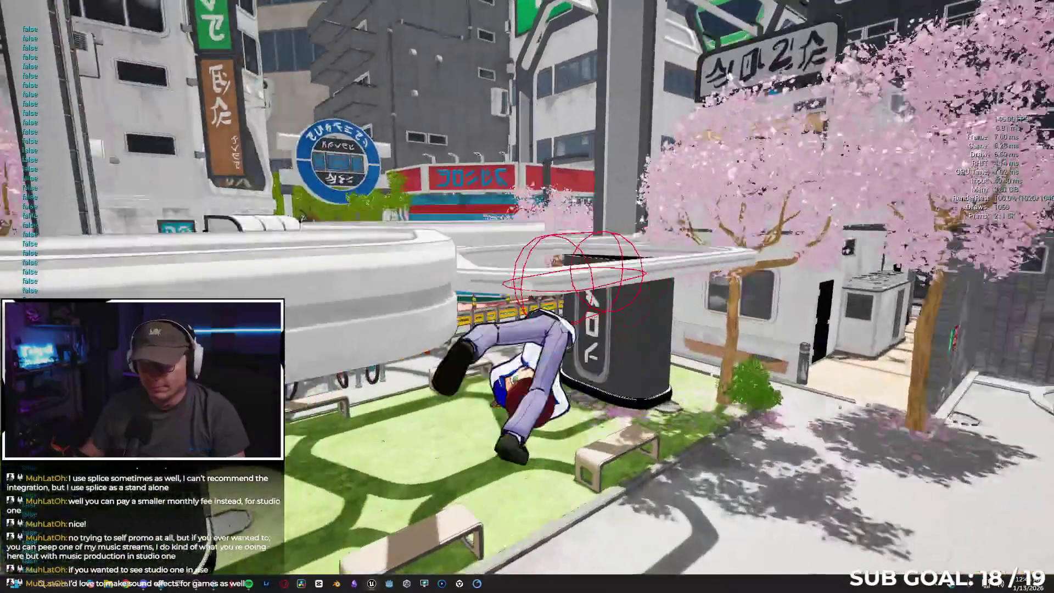
key(w)
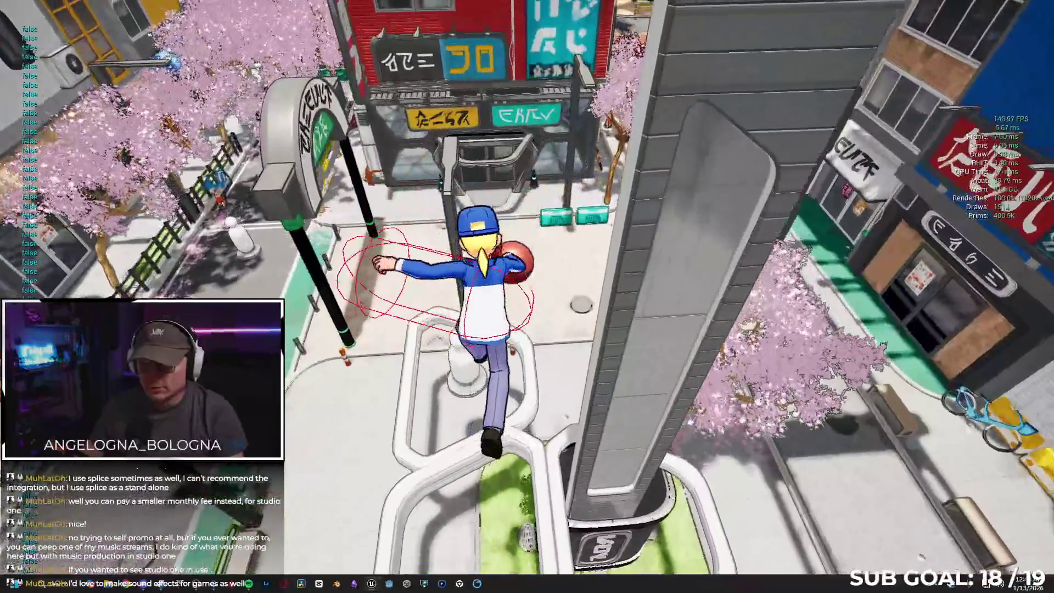
key(w)
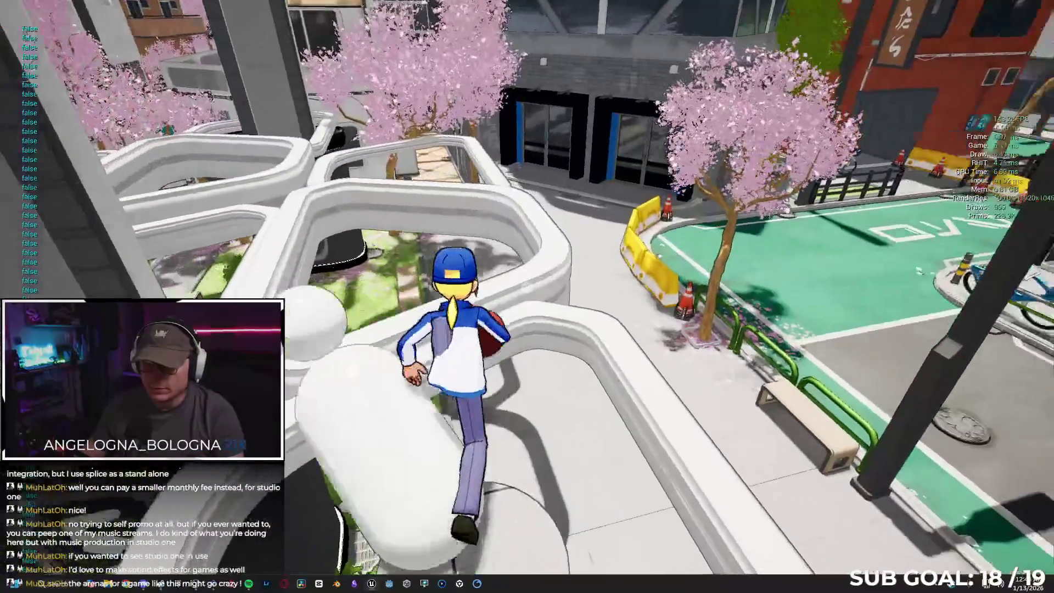
key(w)
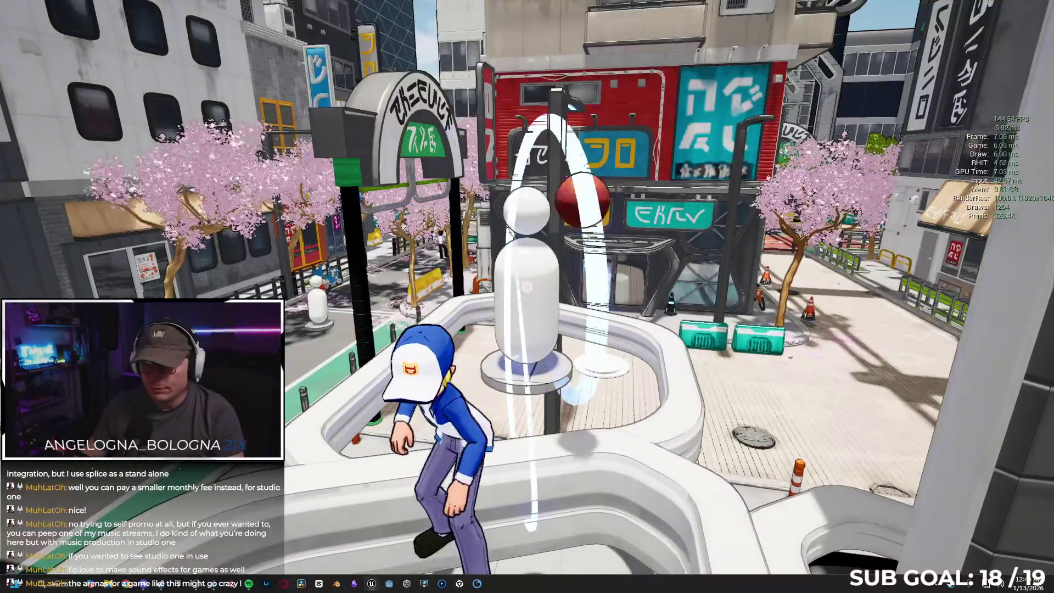
key(w)
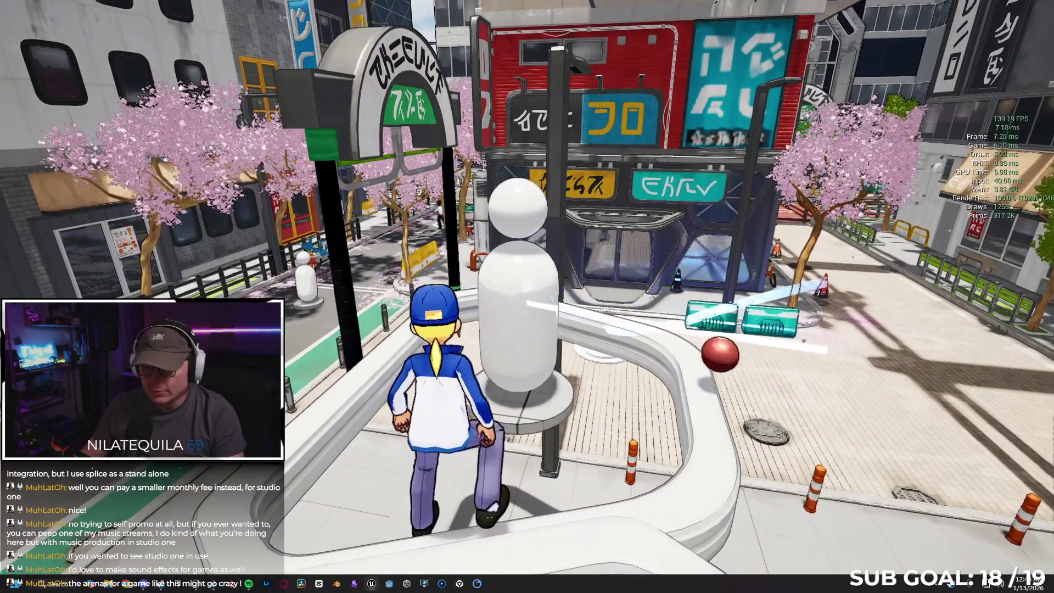
key(w)
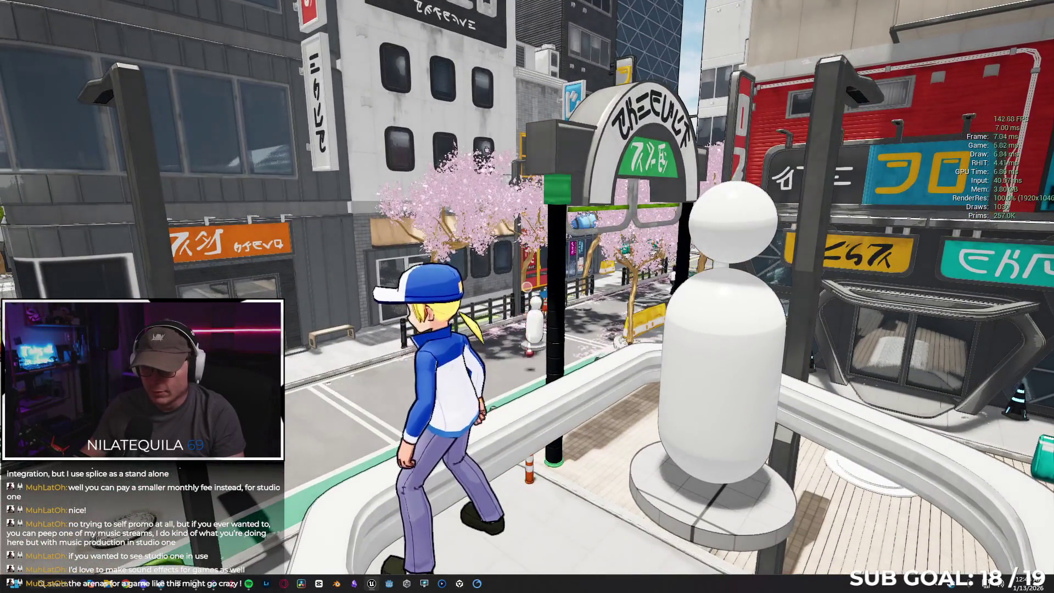
key(w)
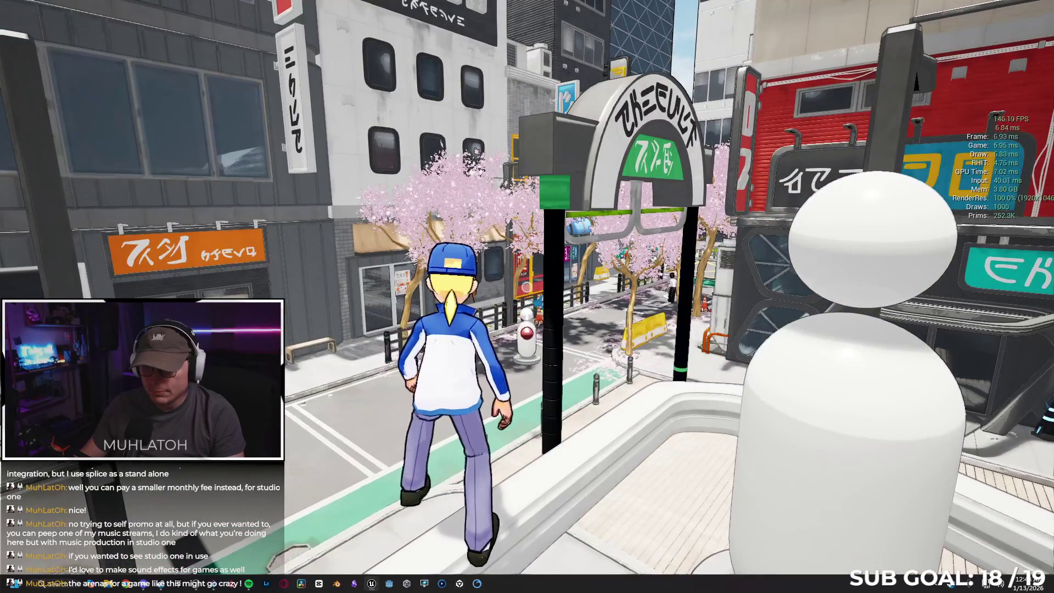
key(w)
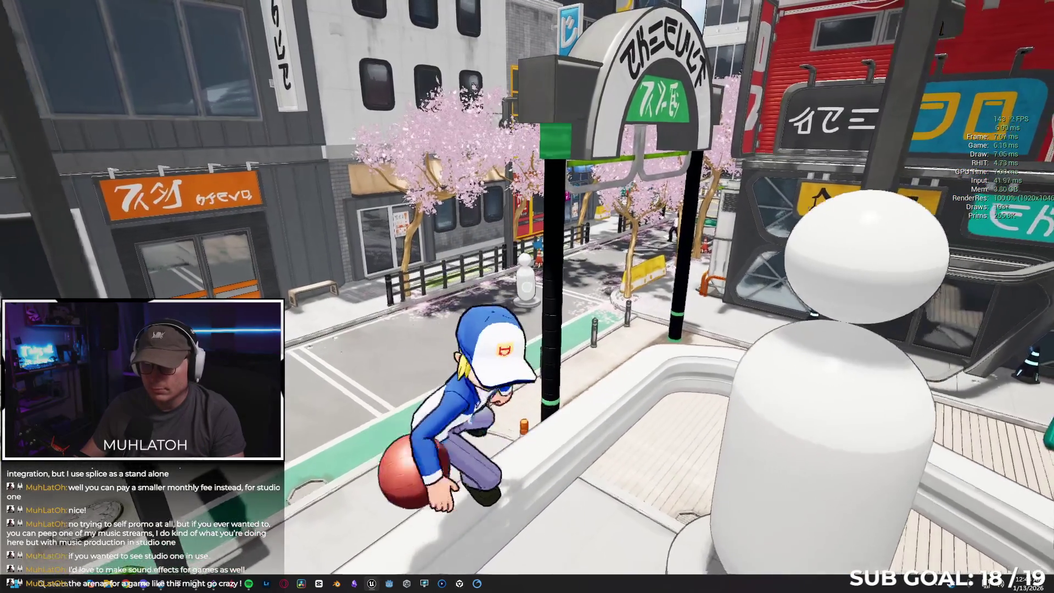
key(w)
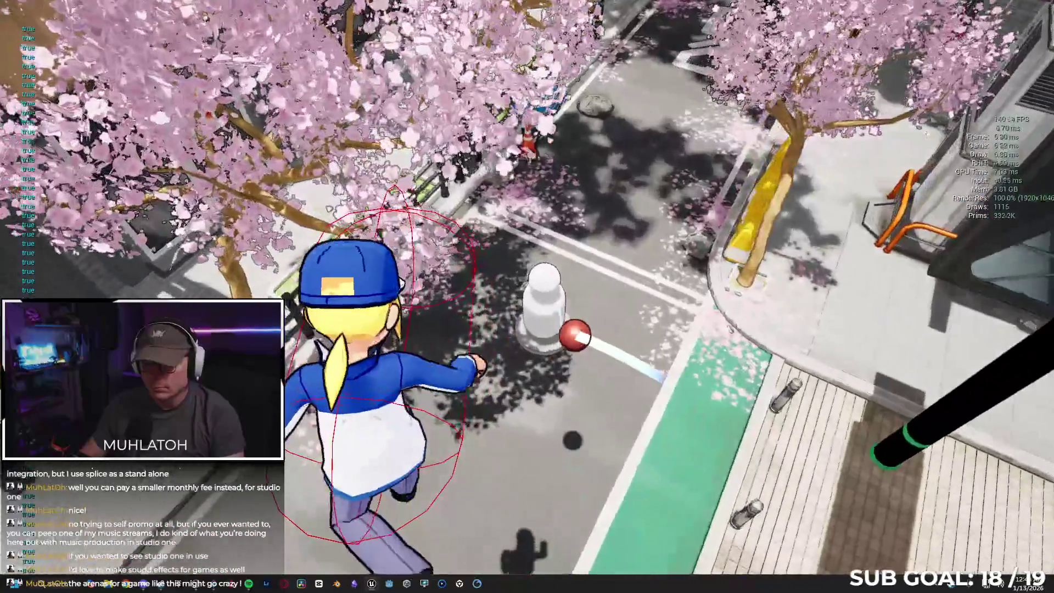
key(w)
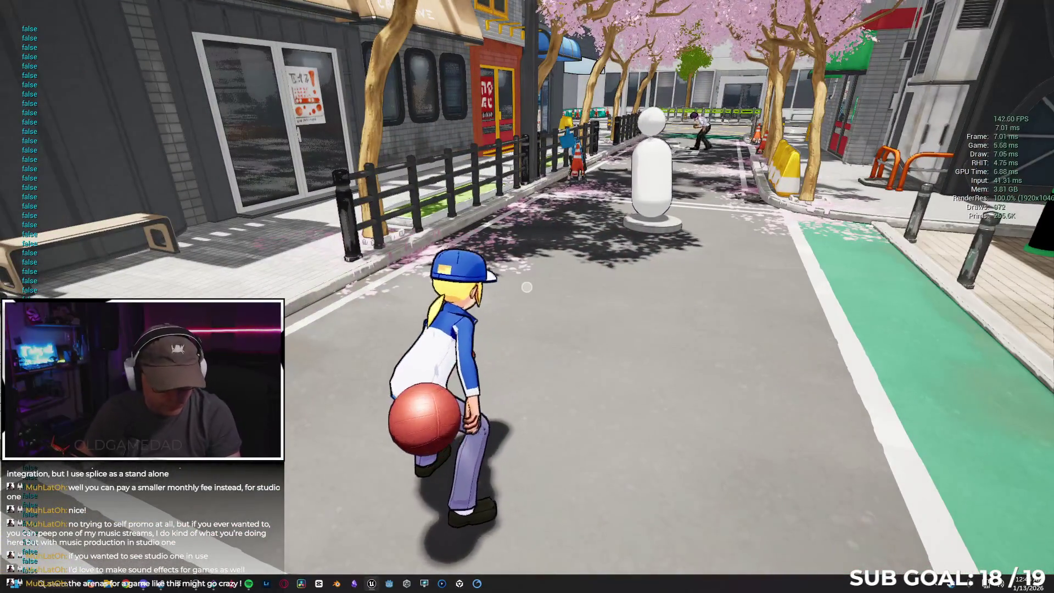
Step: Wall-run up the orange storefront into the plaza, then leave play for the weapon Blueprint
key(a)
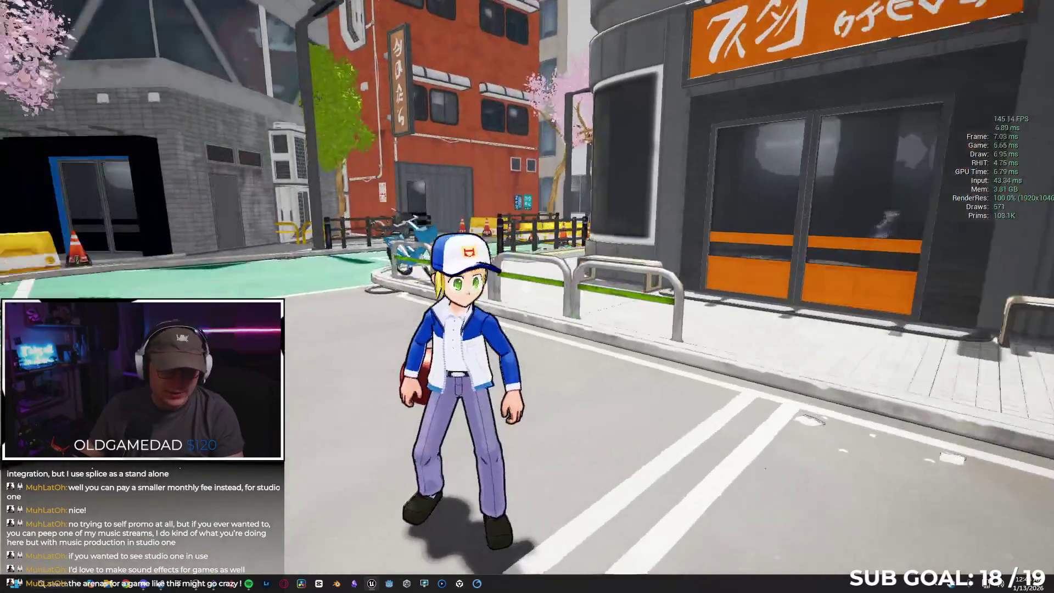
key(a)
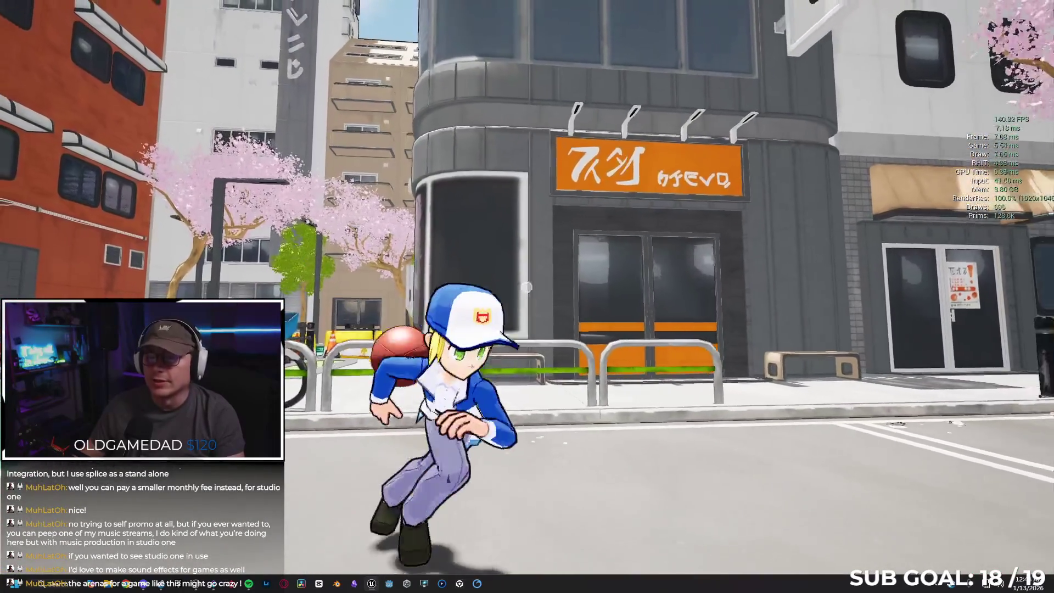
key(a)
key(space)
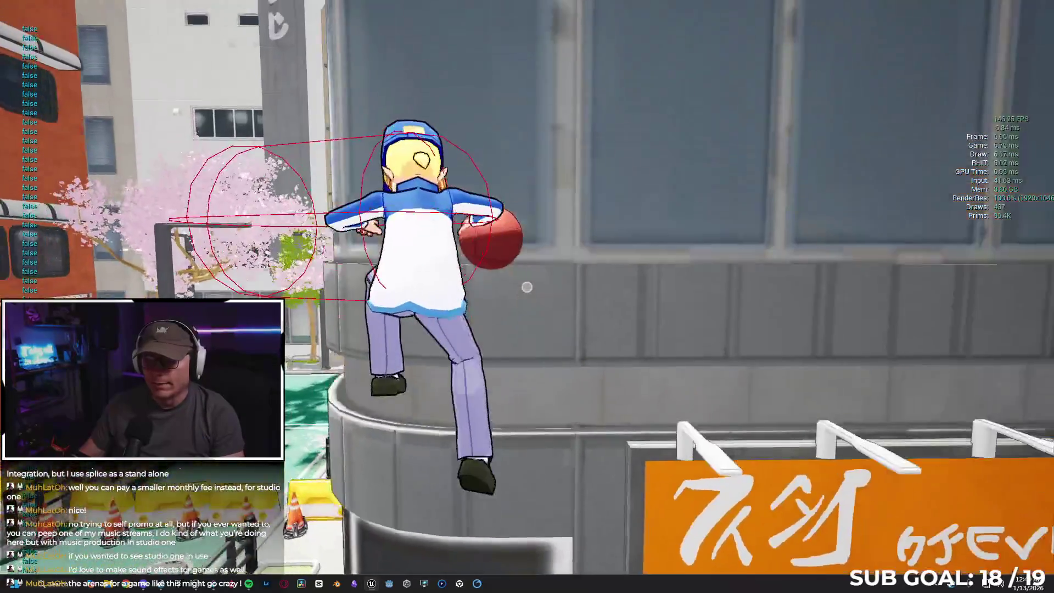
key(w)
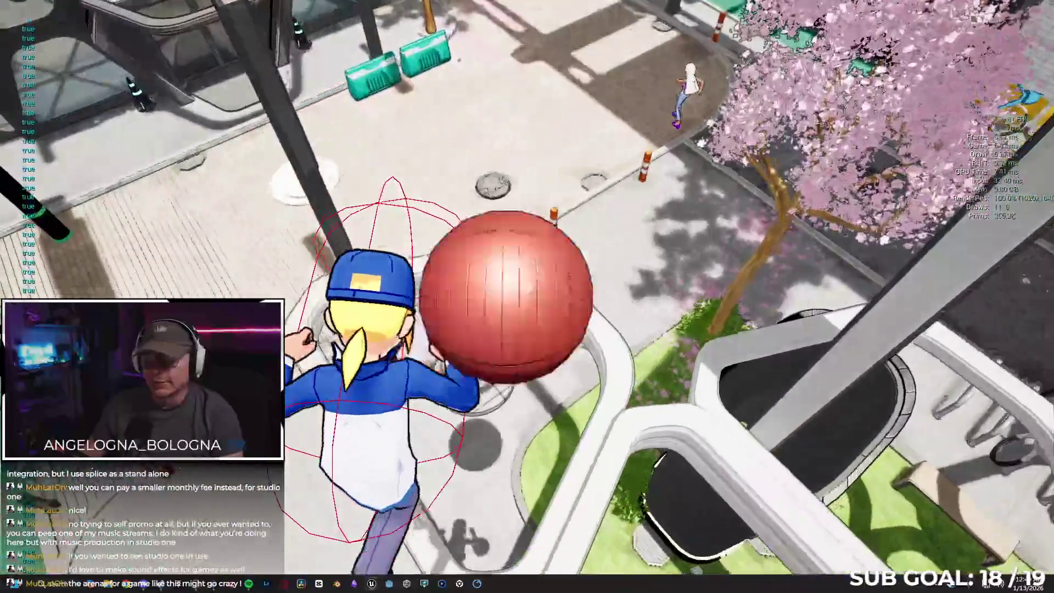
key(w)
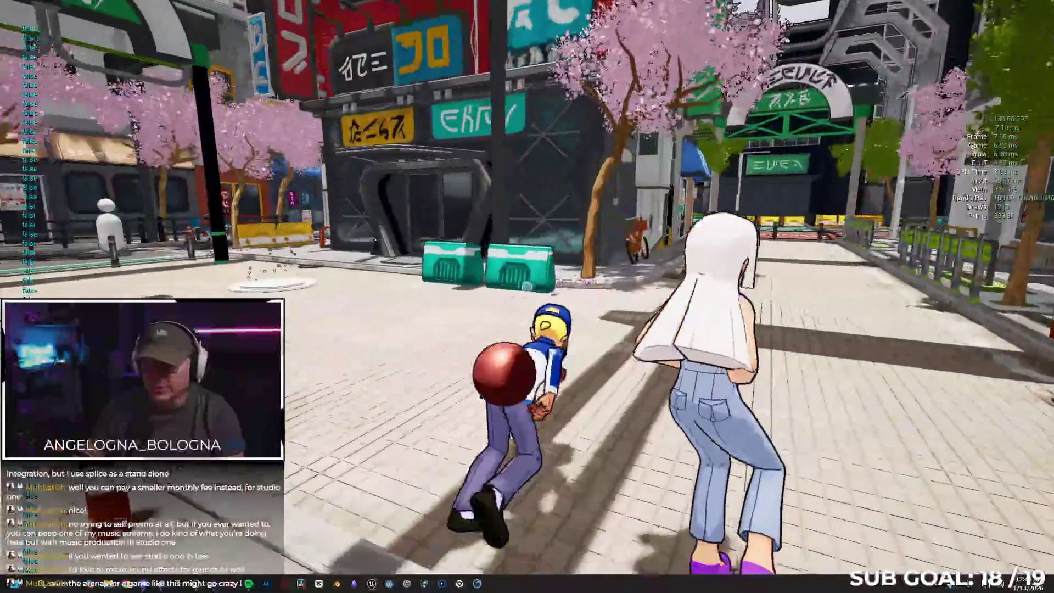
key(space)
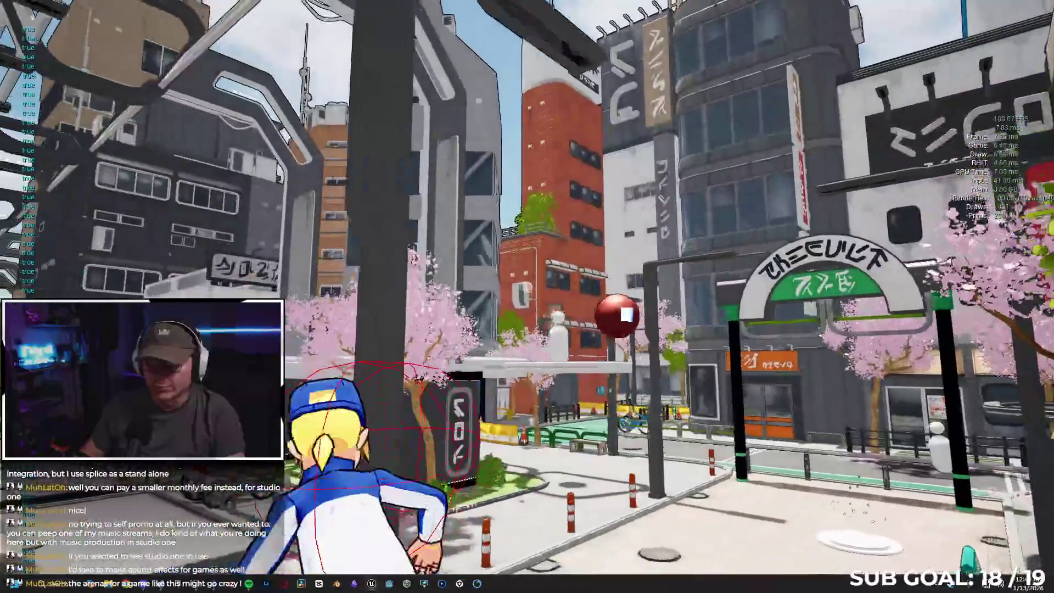
key(space)
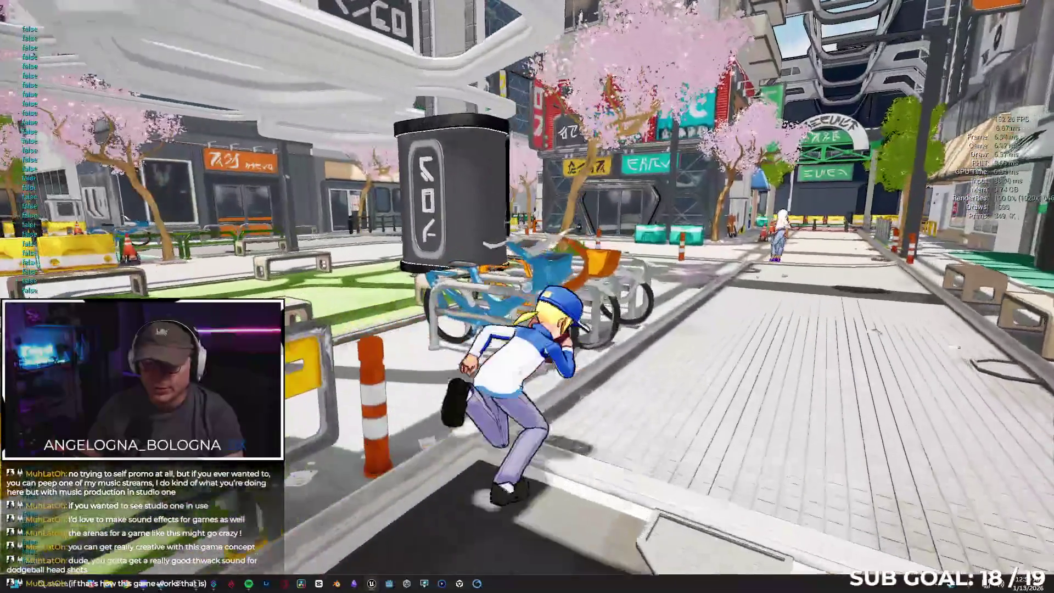
key(alt+Tab)
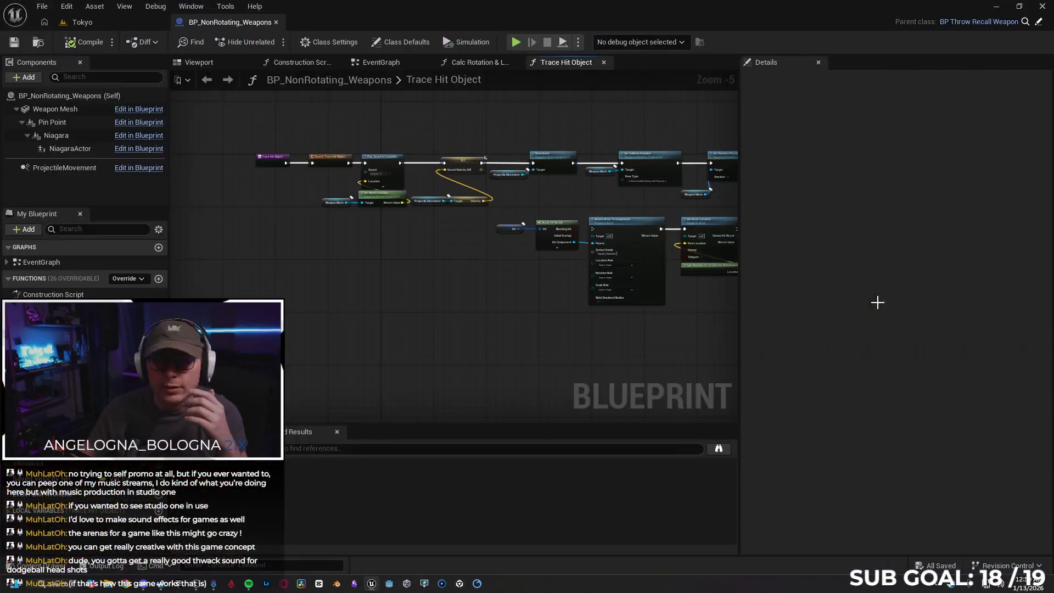
Step: Load TestArena from File > Recent Levels in place of the Tokyo level
click(122, 21)
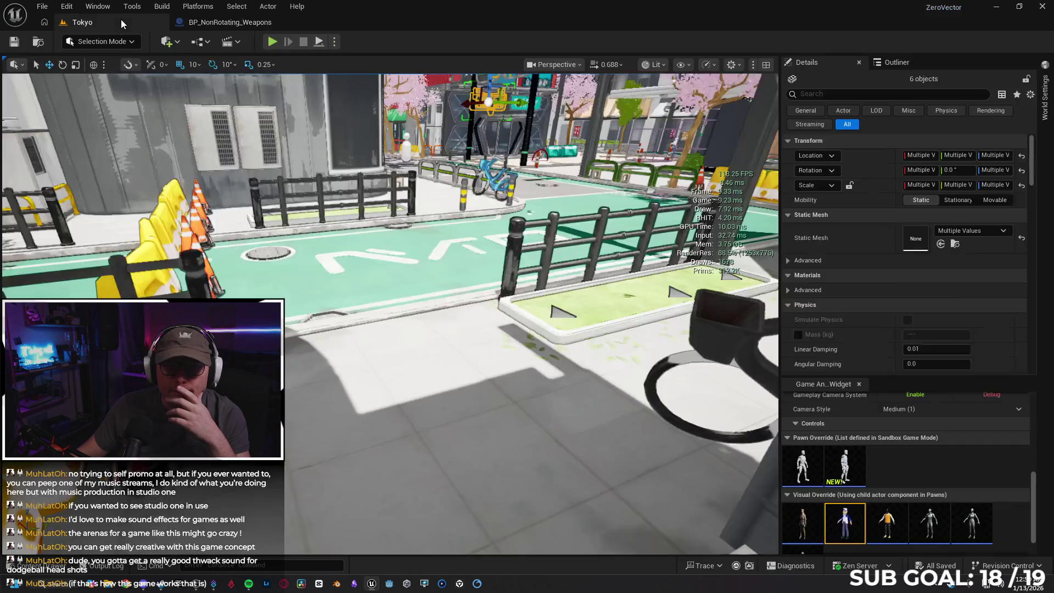
click(42, 6)
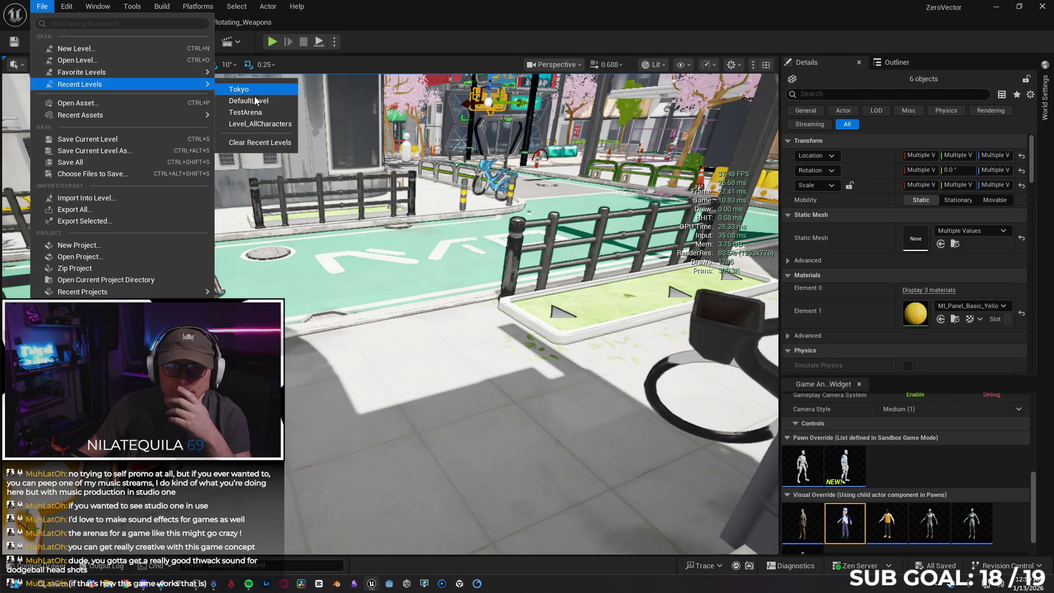
click(328, 173)
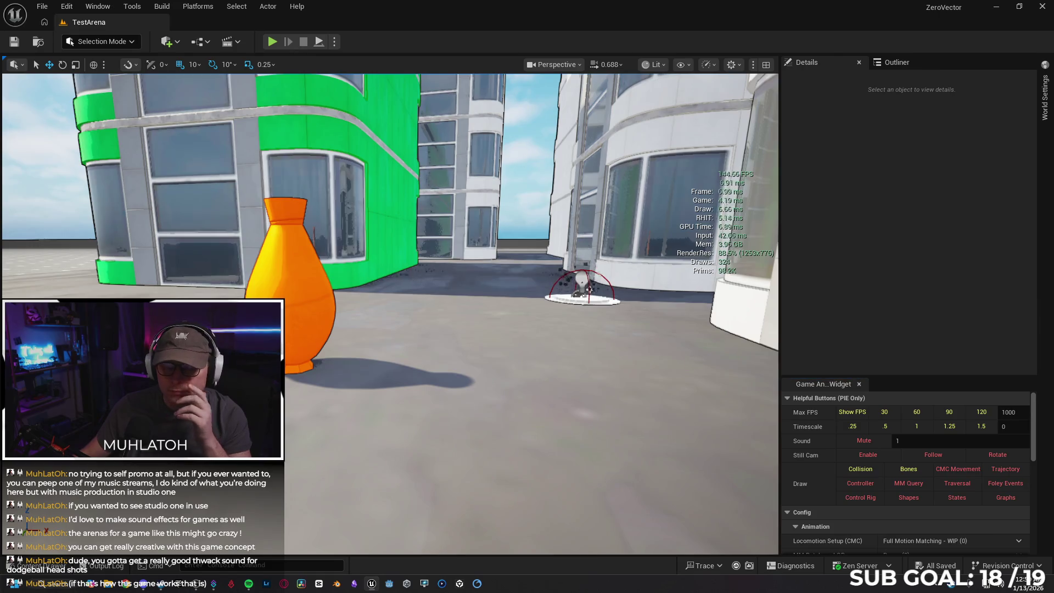
drag(428, 281, 407, 270)
Step: Play TestArena full-screen and throw the ball to shatter the orange vase
key(F11)
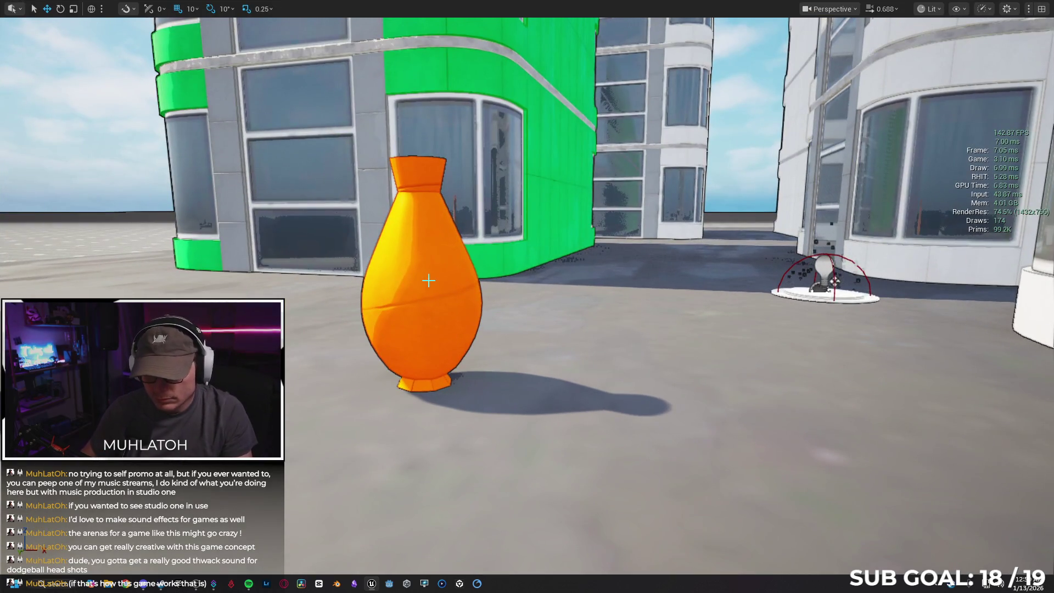
key(alt+p)
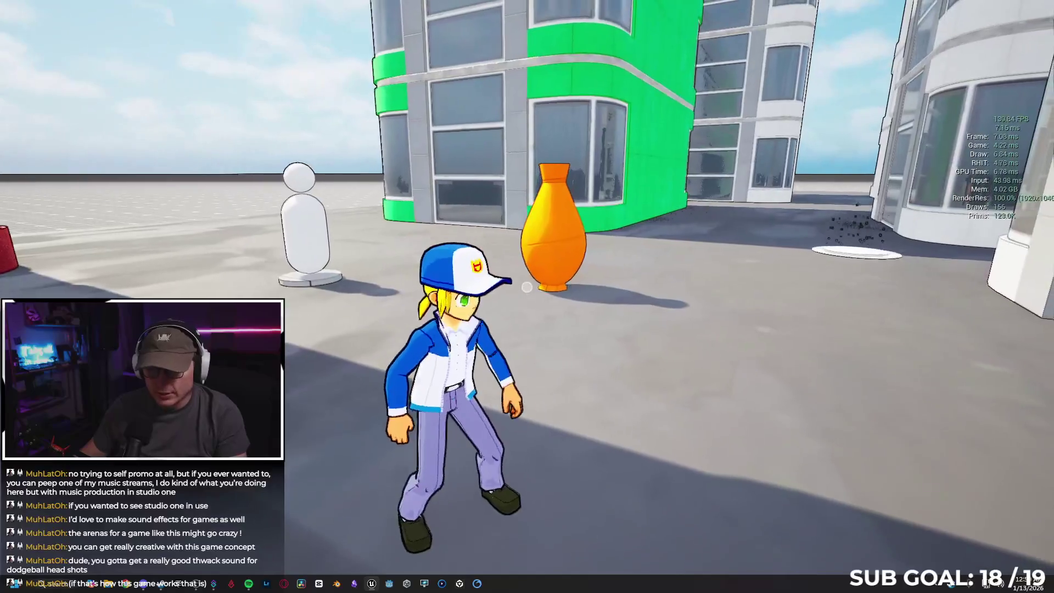
click(526, 288)
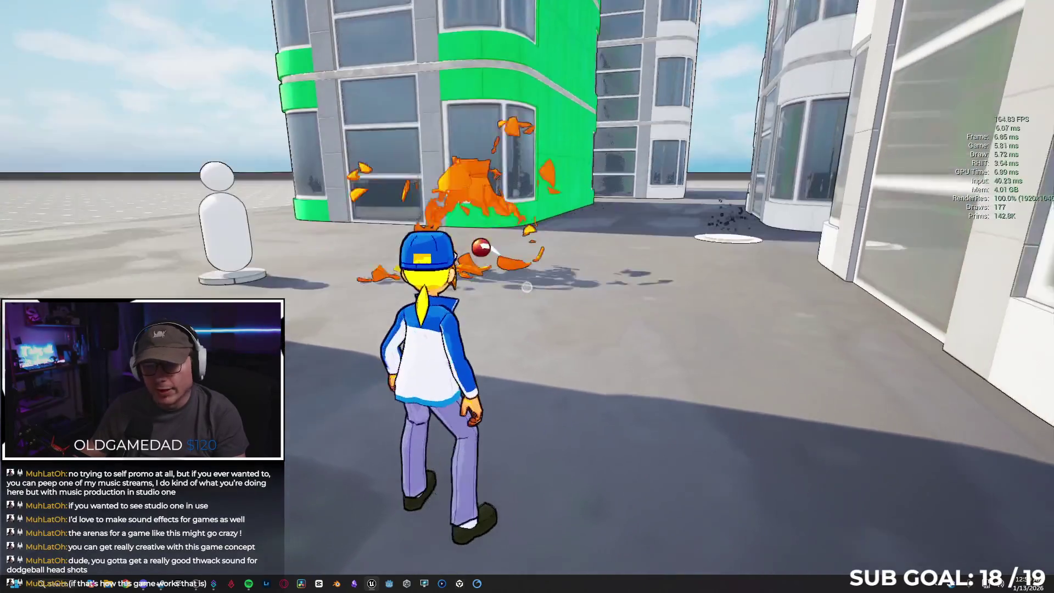
key(w)
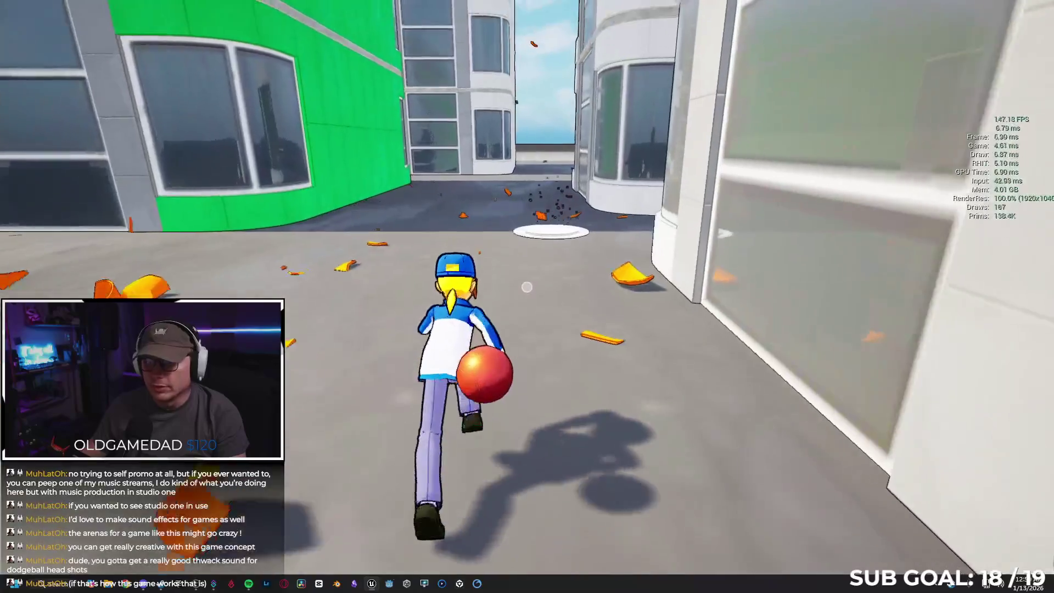
key(space)
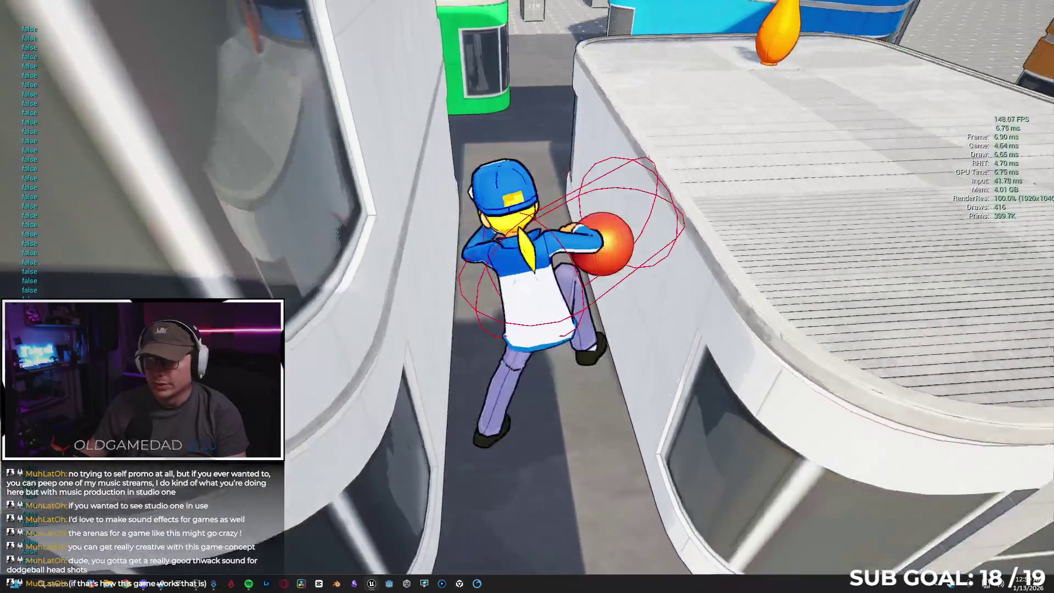
click(526, 287)
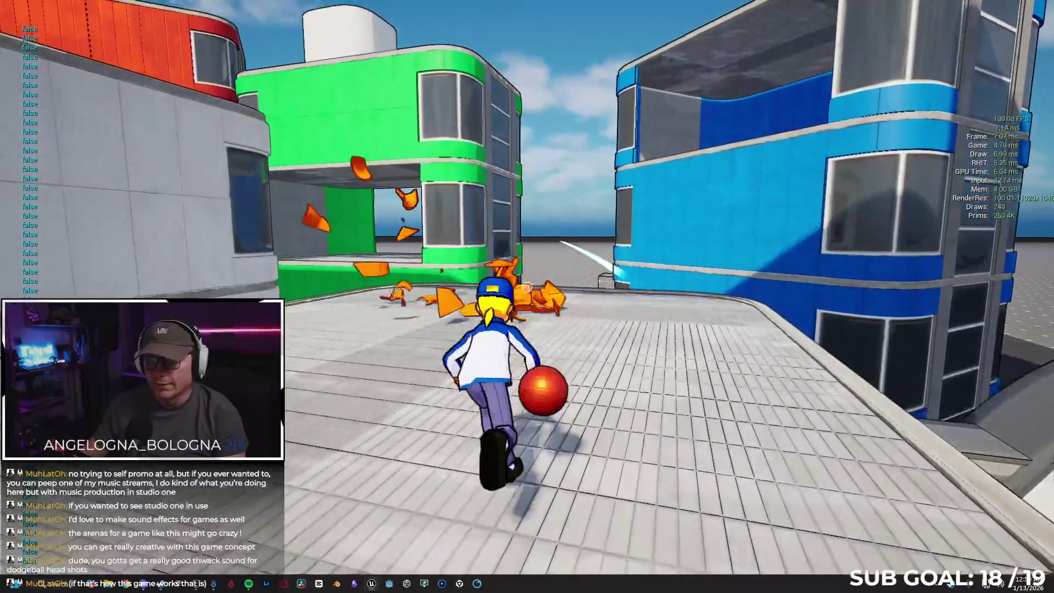
Step: Climb onto the rooftop, then end play and restore the full editor layout
key(space)
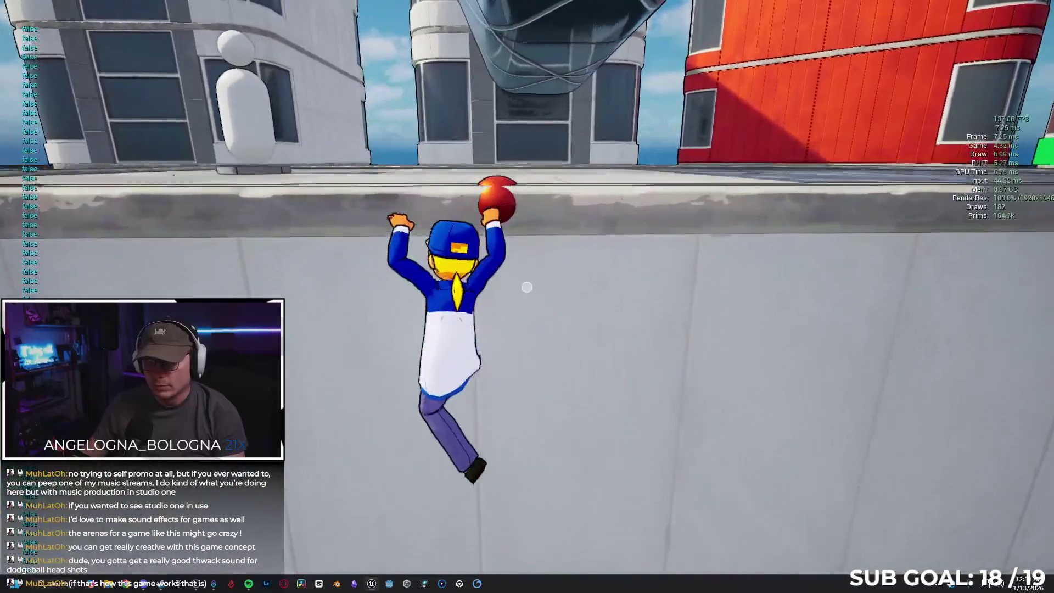
key(space)
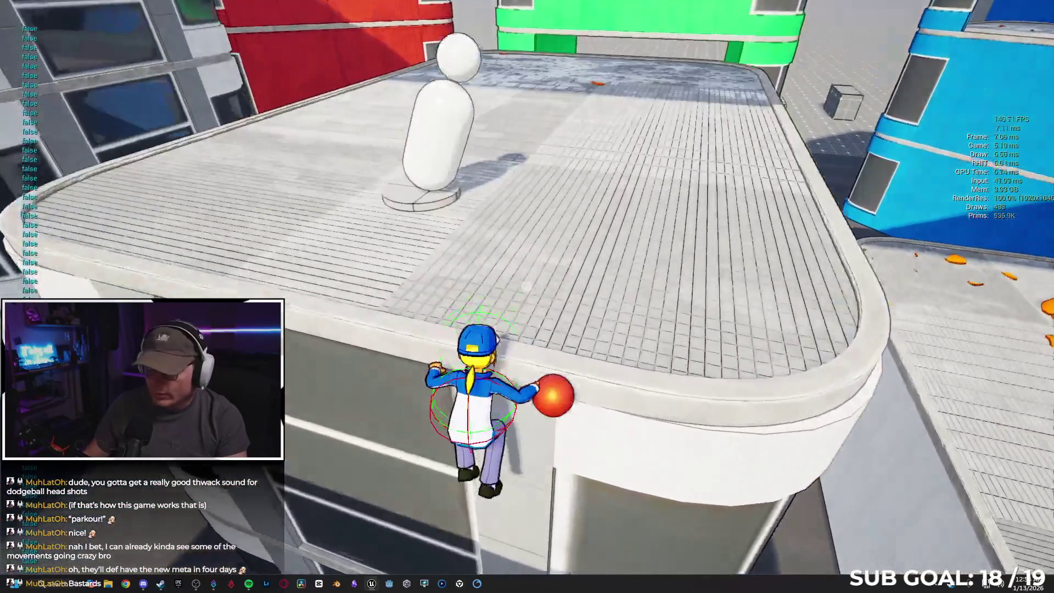
key(Escape)
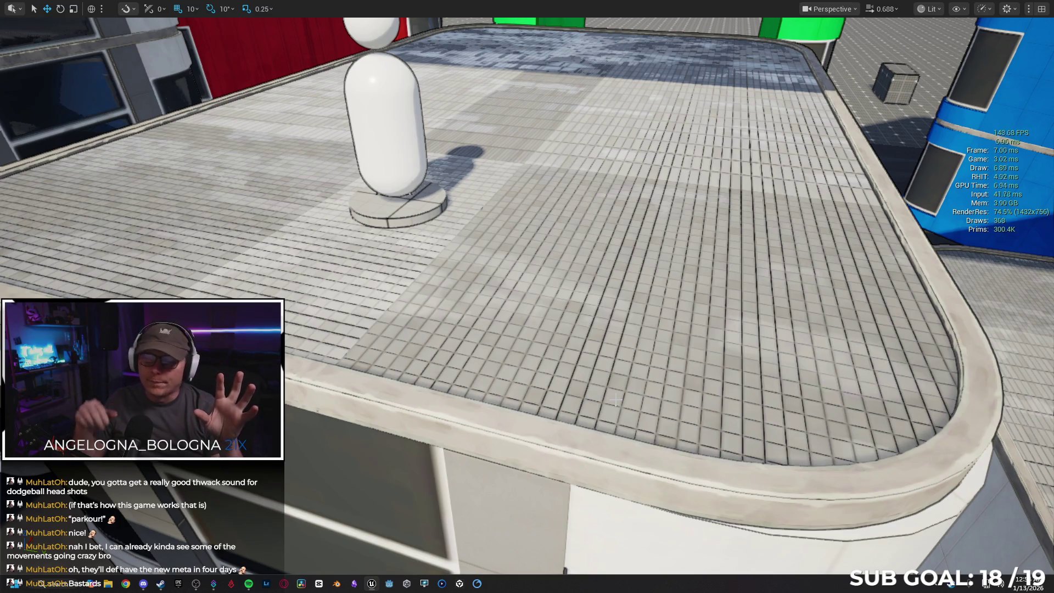
key(F11)
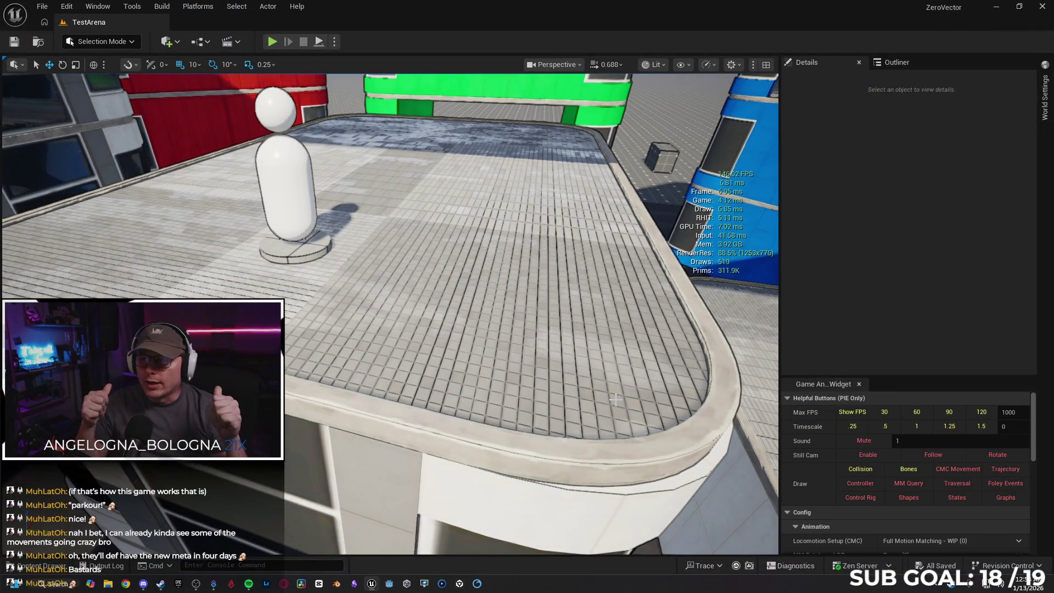